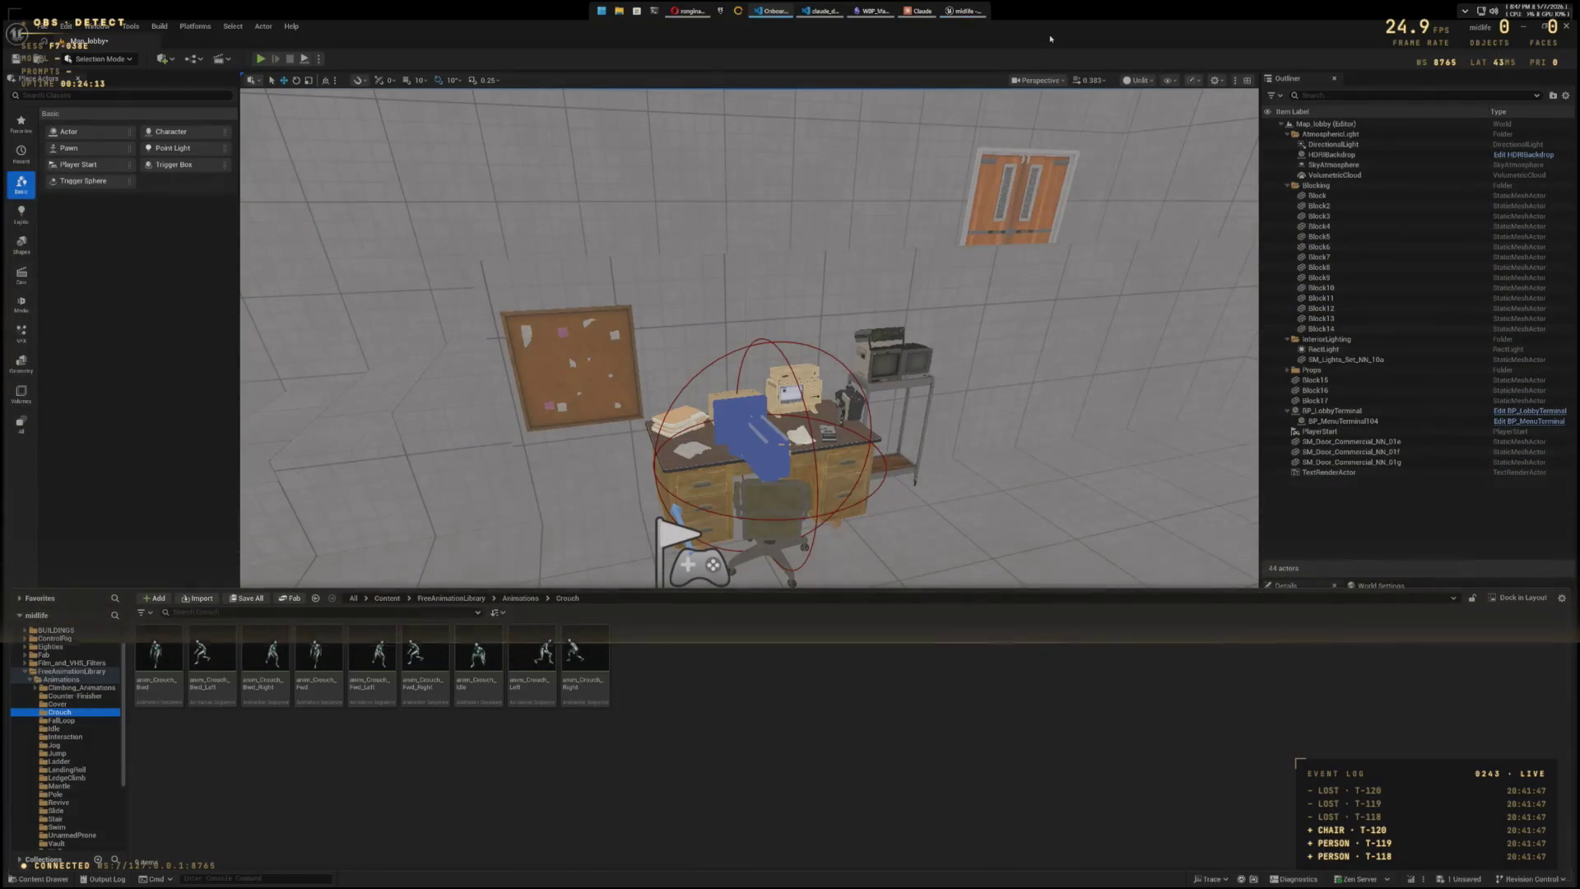
# - Close the Content Drawer so the lobby scene fills the viewport
pyautogui.moveTo(740, 445); pyautogui.dragTo(789, 445)
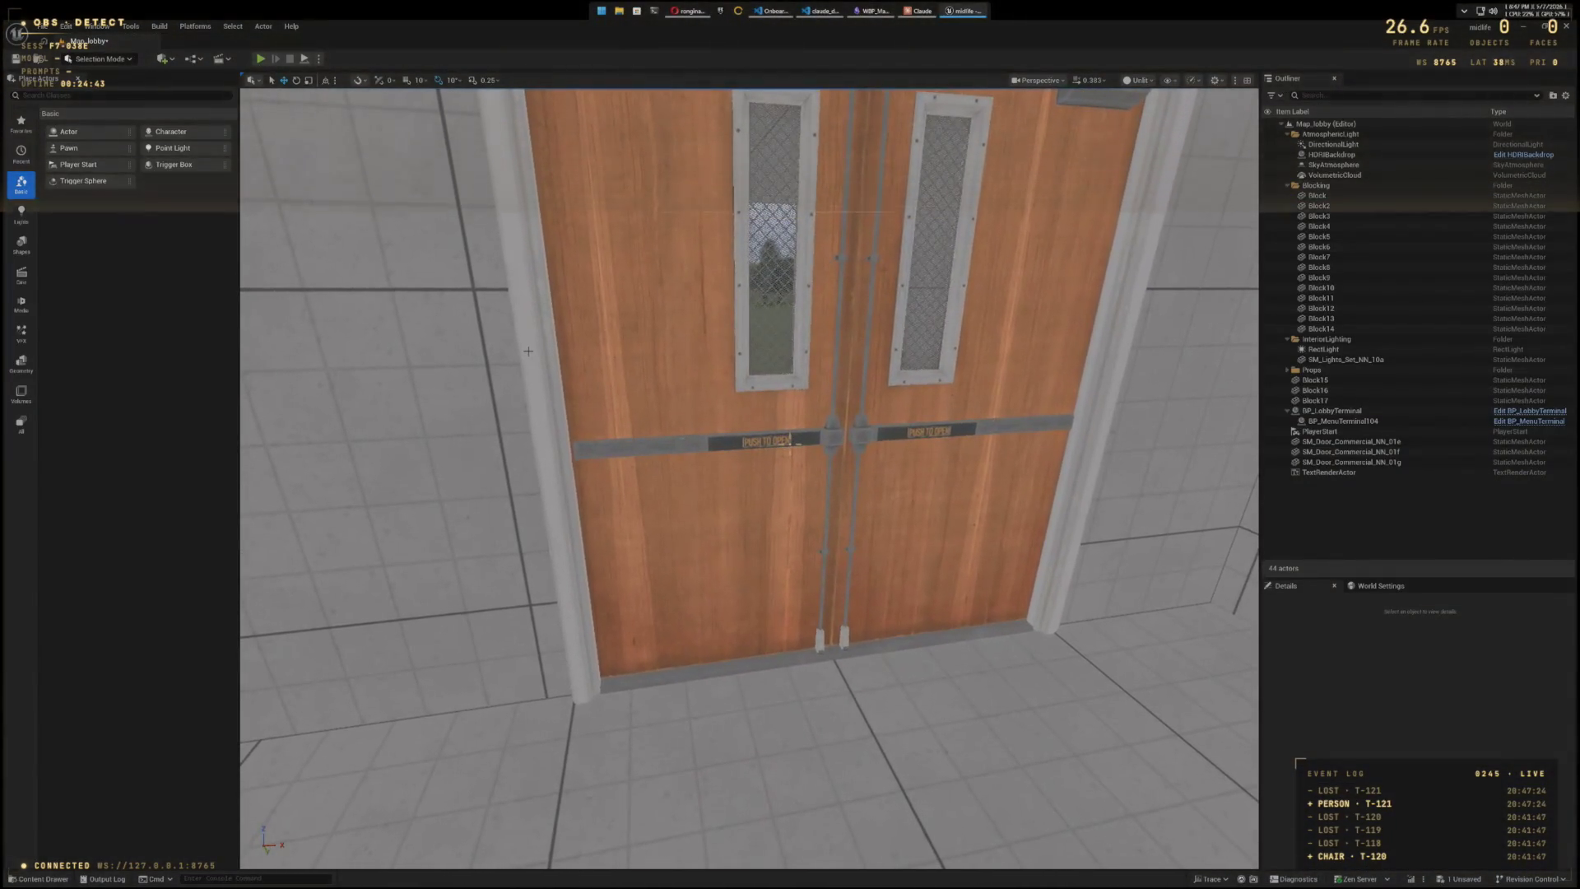
# - Select the right lobby door and swing it open on its hinge with the rotation gizmo
pyautogui.click(584, 374)
pyautogui.click(671, 337)
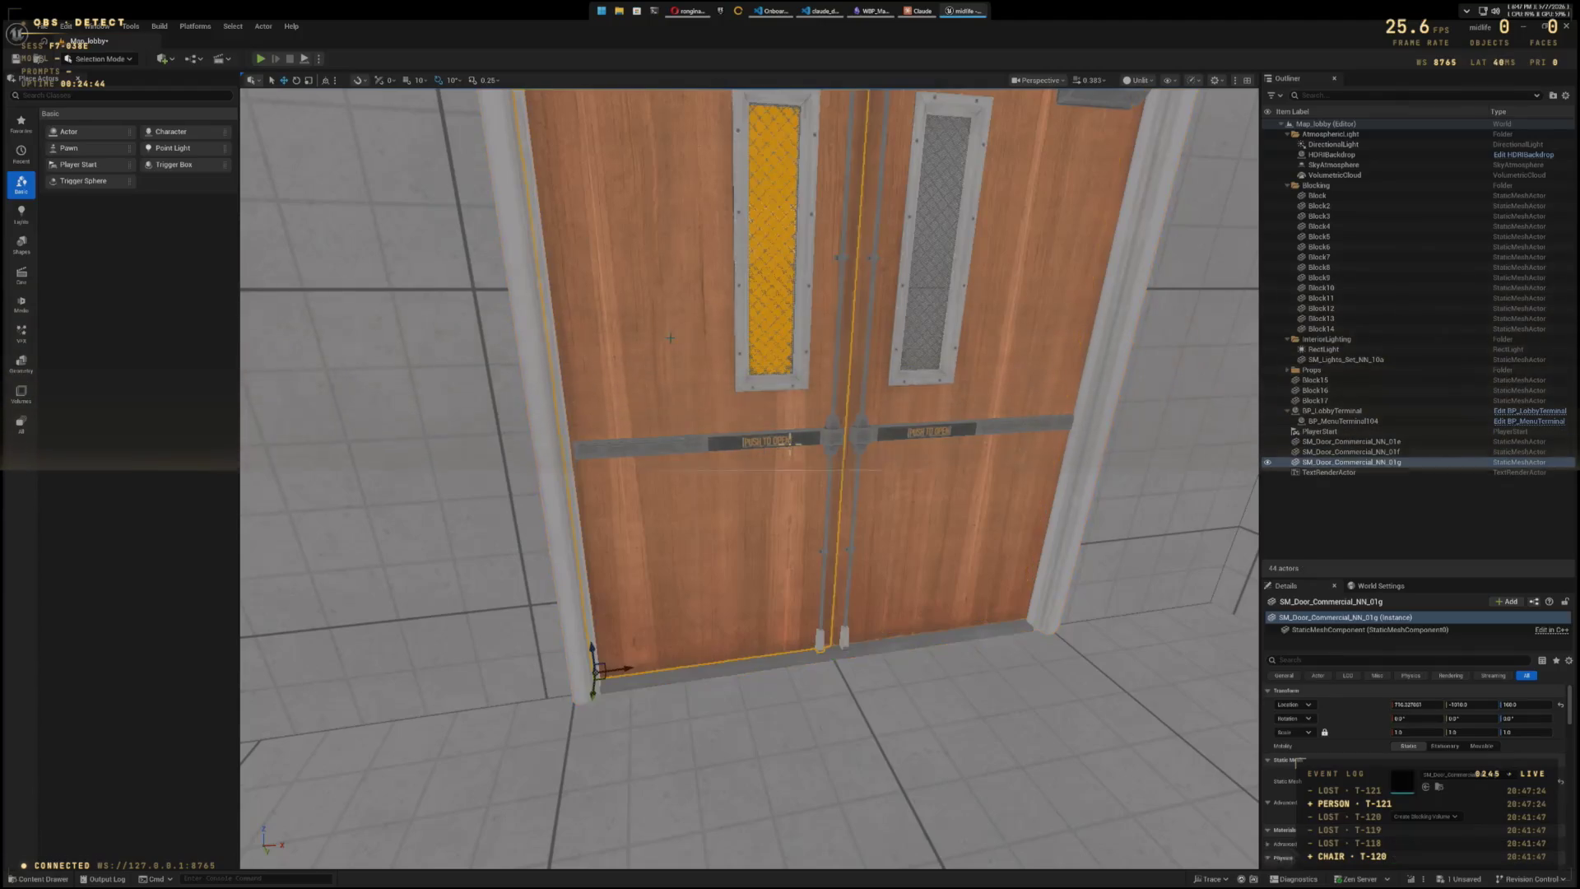
pyautogui.click(1011, 365)
pyautogui.press('e')
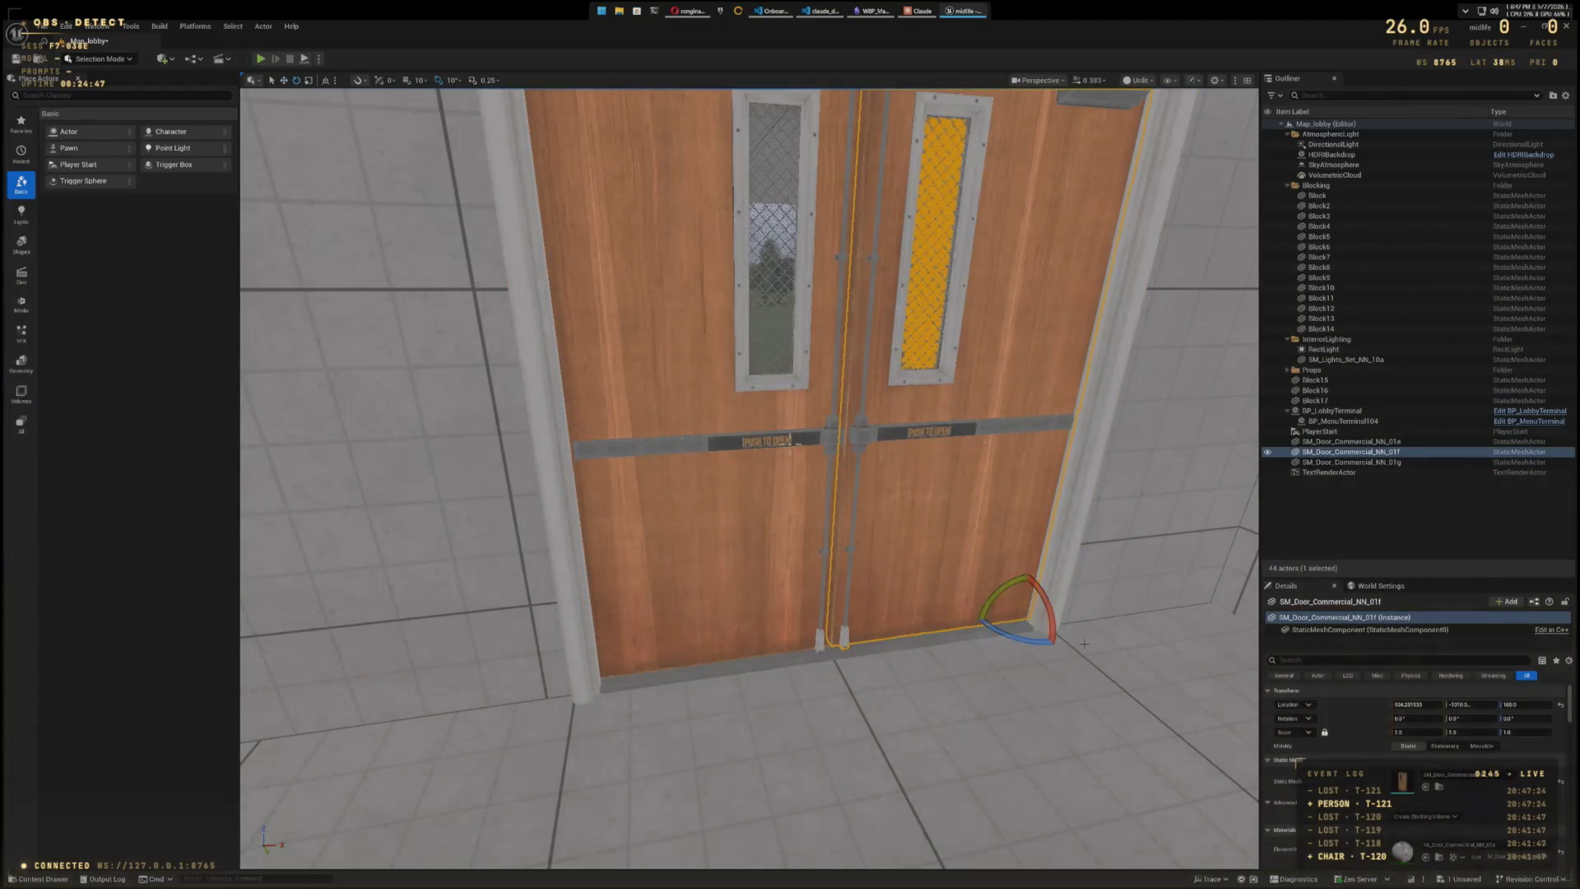
pyautogui.moveTo(1041, 641)
pyautogui.mouseDown()
pyautogui.moveTo(1080, 644)
pyautogui.moveTo(1070, 623)
pyautogui.mouseUp()
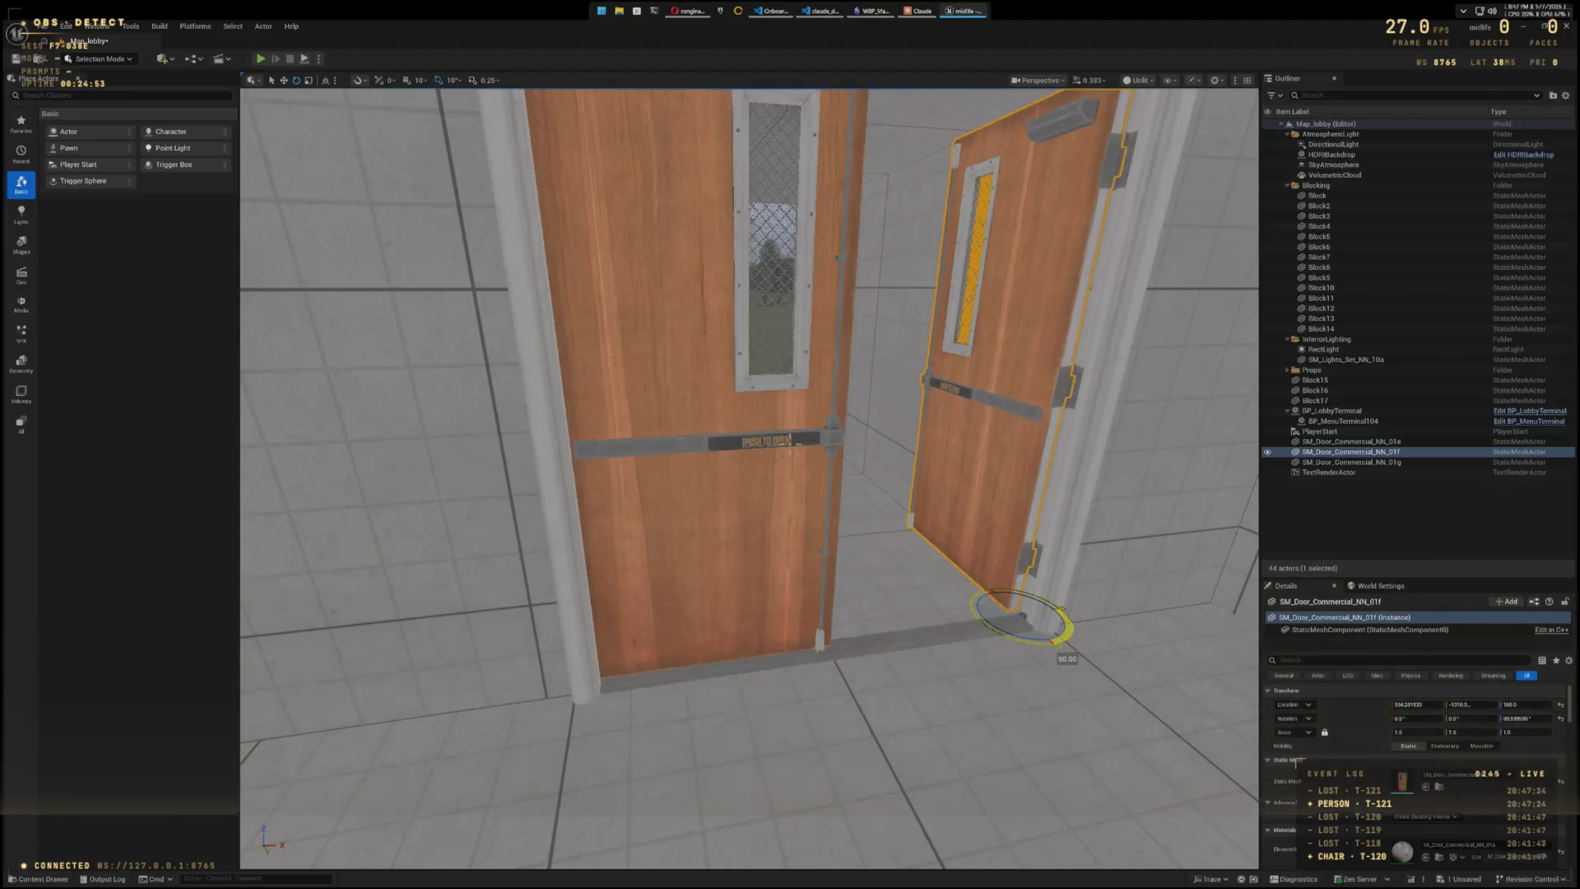
pyautogui.moveTo(1062, 611)
pyautogui.mouseDown()
pyautogui.moveTo(1070, 623)
pyautogui.moveTo(1061, 611)
pyautogui.mouseUp()
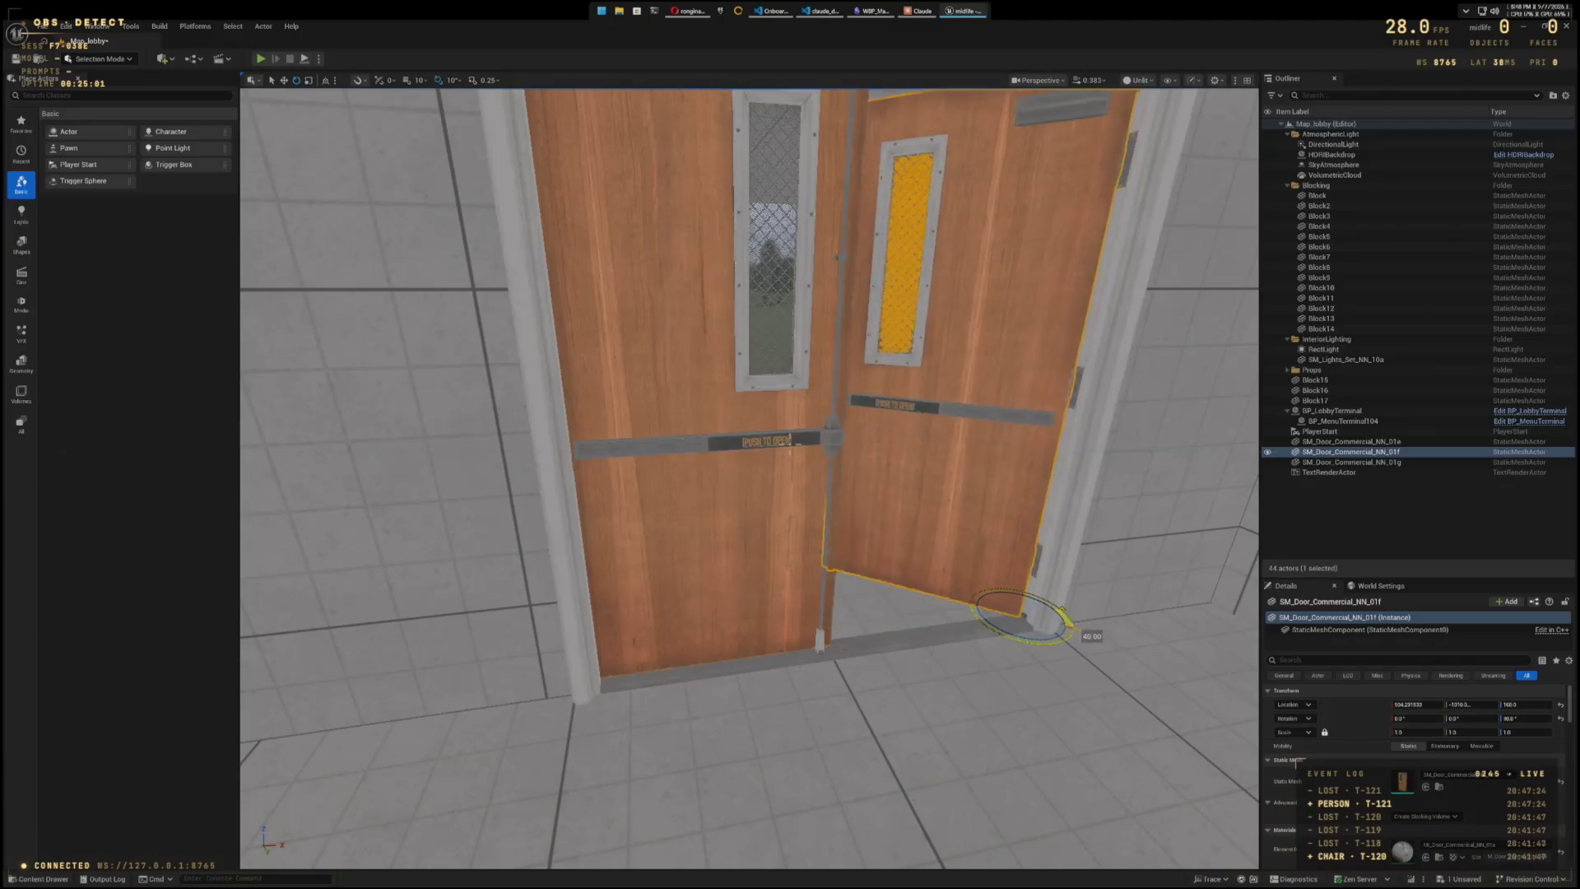
pyautogui.moveTo(1071, 627); pyautogui.dragTo(1068, 643)
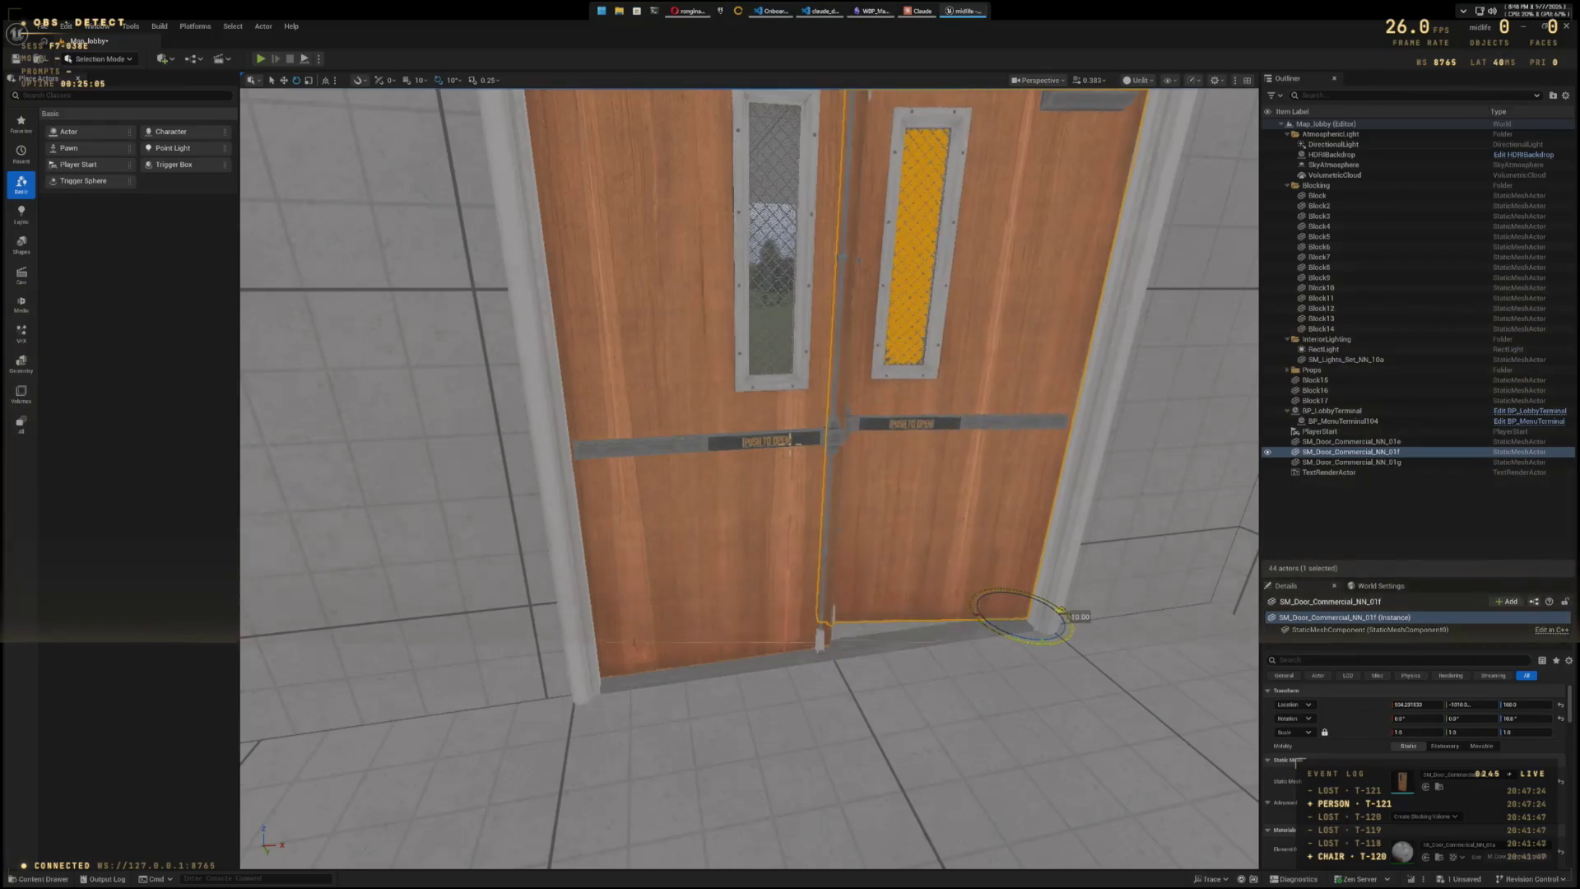
pyautogui.scroll(-5, 459, 319)
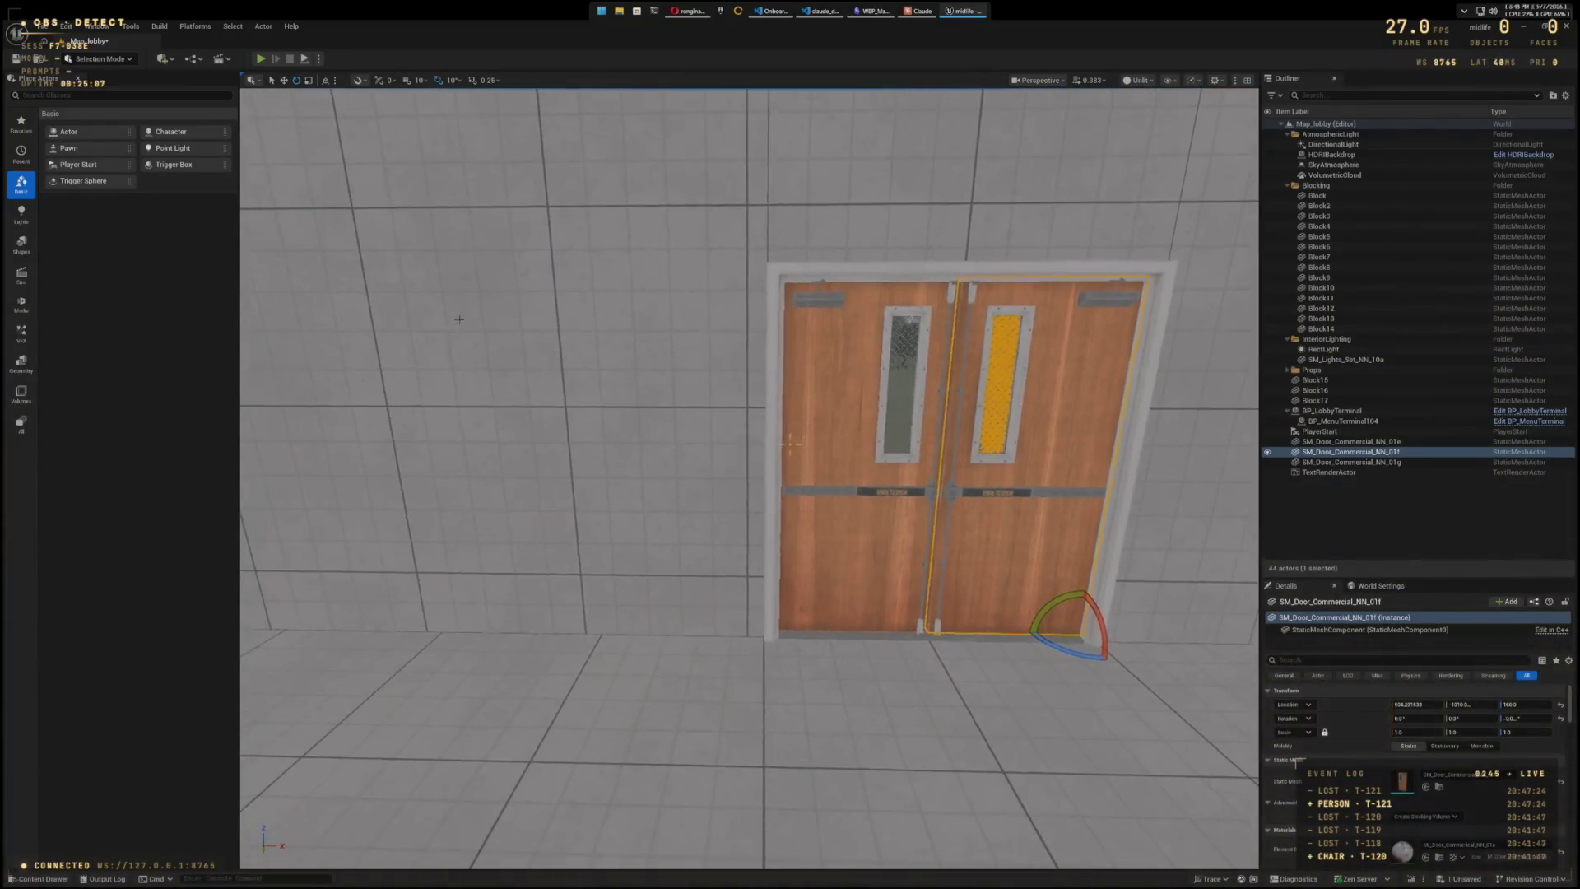
# - Play-test the level, stop with Esc, and tilt the view toward the LOBBY text
pyautogui.click(260, 58)
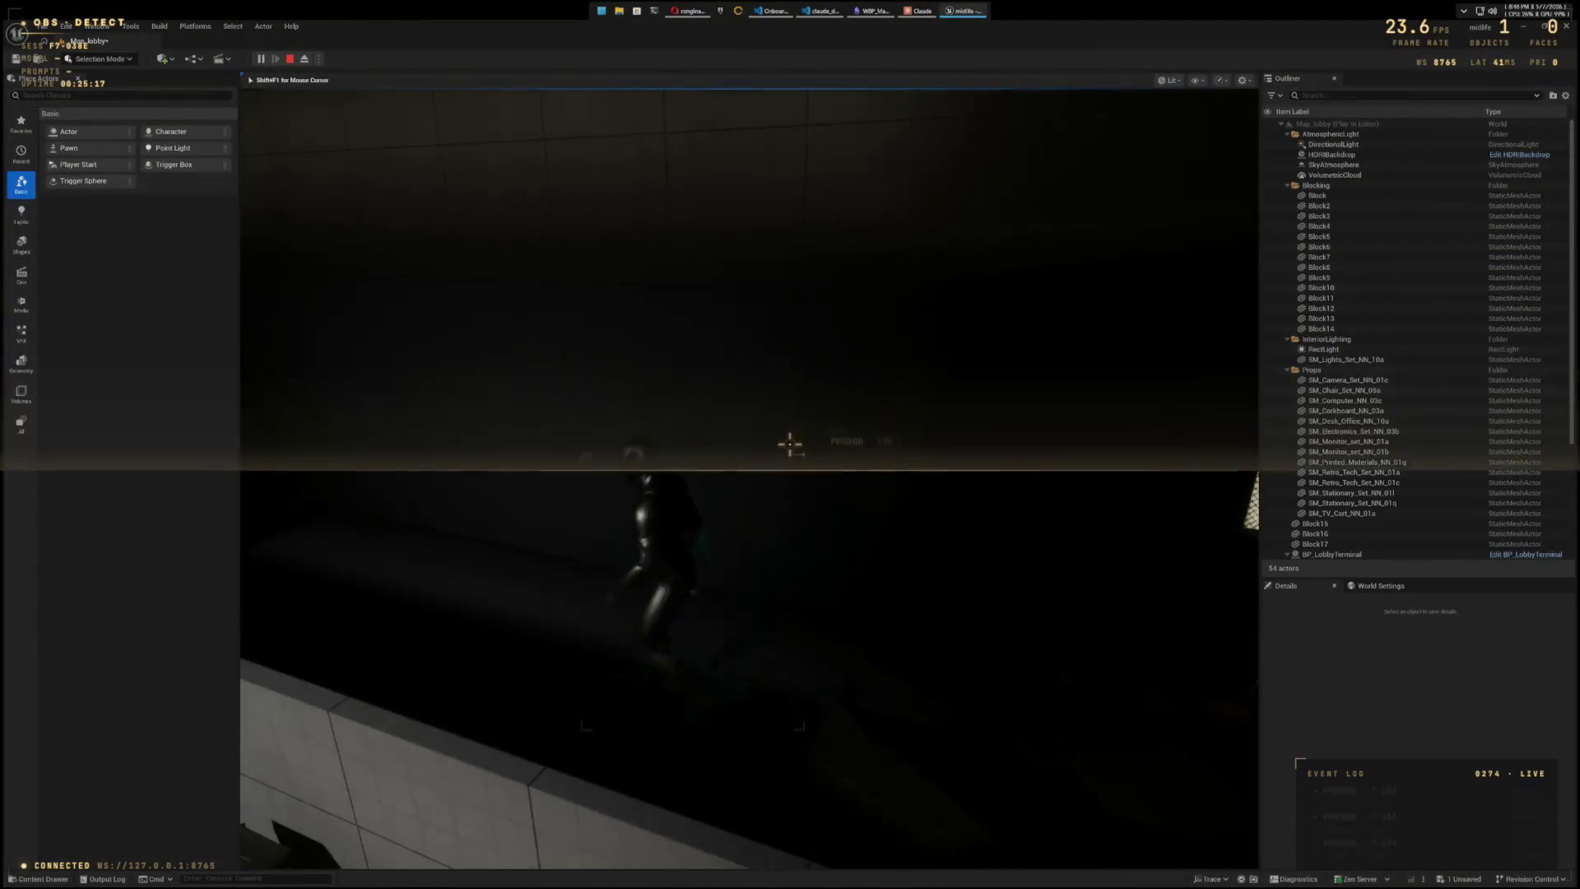
pyautogui.press('Escape')
pyautogui.moveTo(389, 135)
pyautogui.mouseDown()
pyautogui.moveTo(407, 263)
pyautogui.moveTo(338, 234)
pyautogui.moveTo(338, 271)
pyautogui.moveTo(329, 214)
pyautogui.mouseUp()
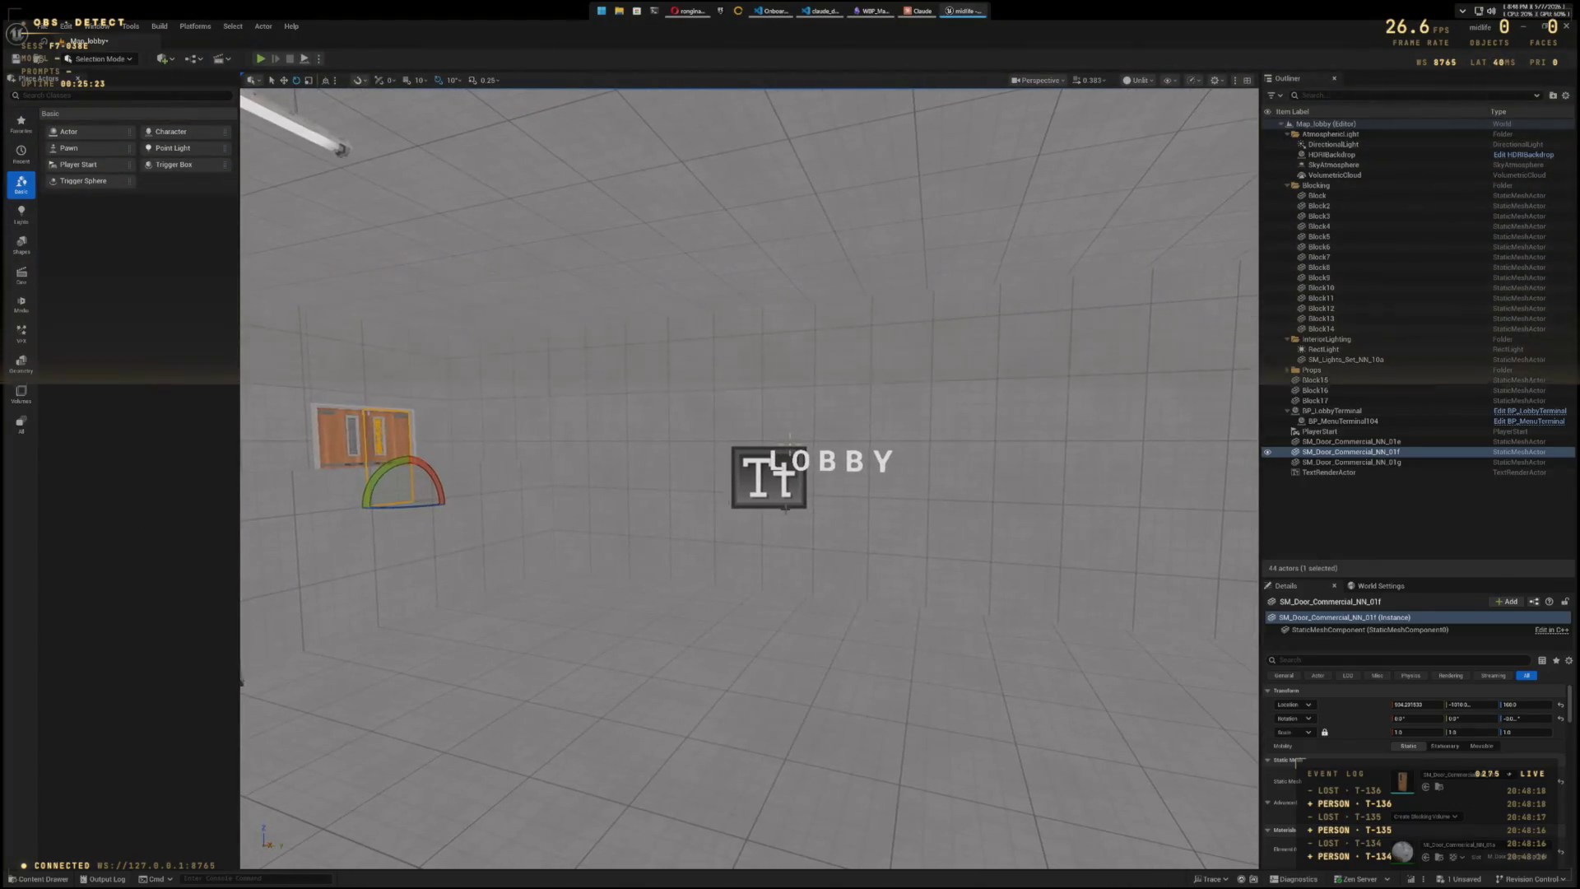
# - Move the LOBBY TextRenderActor beside the doors to X 570.73 and Y -616
pyautogui.click(790, 442)
pyautogui.click(789, 445)
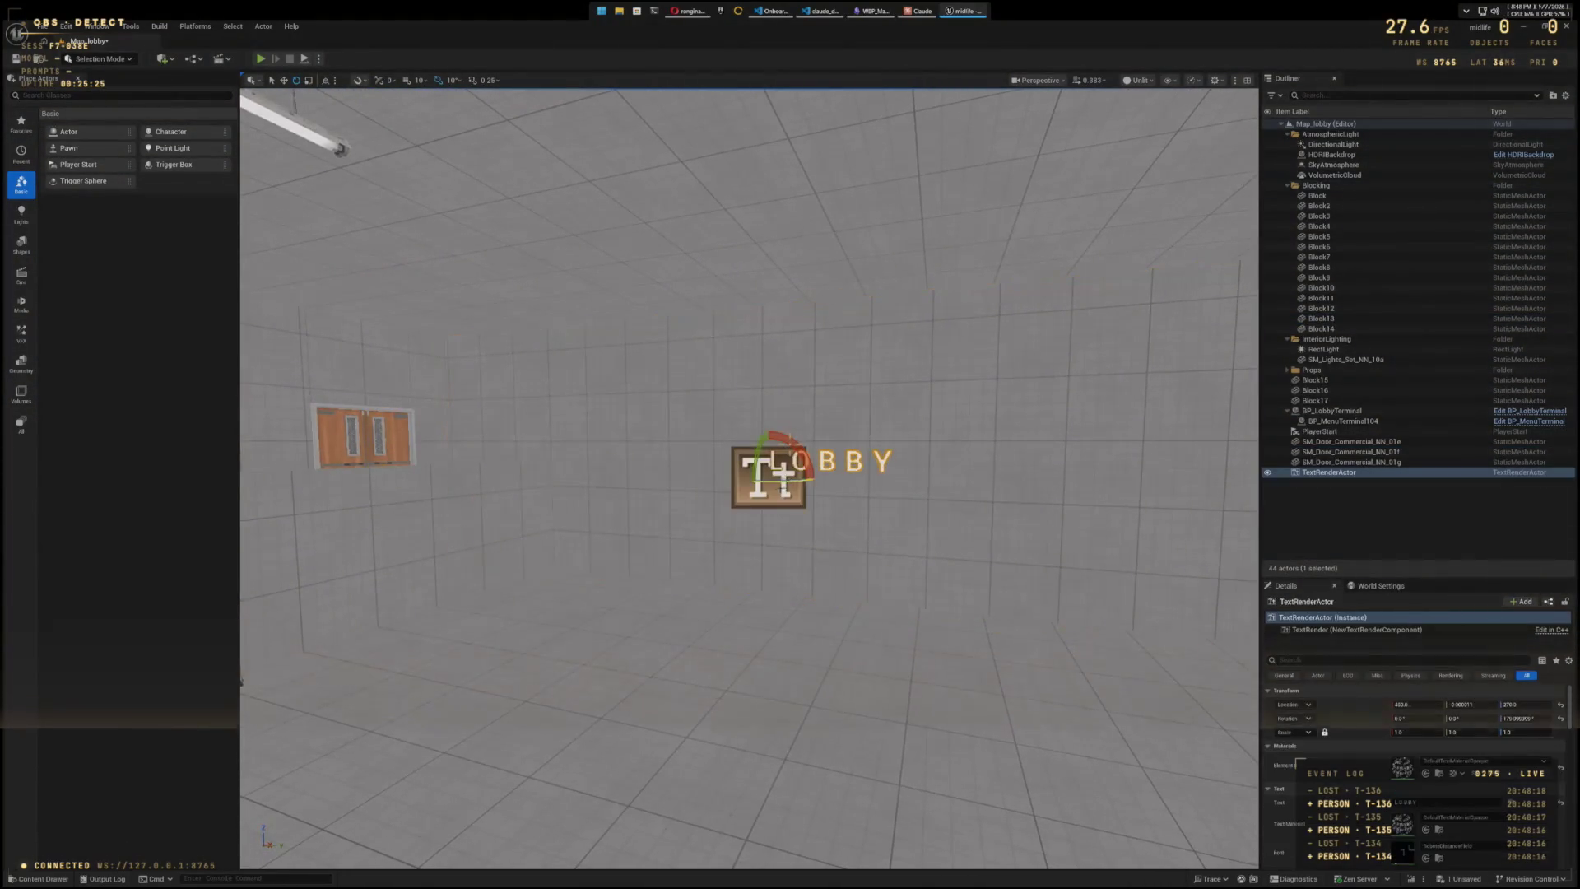
pyautogui.moveTo(789, 444)
pyautogui.mouseDown()
pyautogui.moveTo(728, 477)
pyautogui.moveTo(835, 452)
pyautogui.moveTo(929, 467)
pyautogui.mouseUp()
pyautogui.moveTo(798, 427)
pyautogui.mouseDown()
pyautogui.moveTo(412, 393)
pyautogui.moveTo(710, 407)
pyautogui.moveTo(360, 403)
pyautogui.mouseUp()
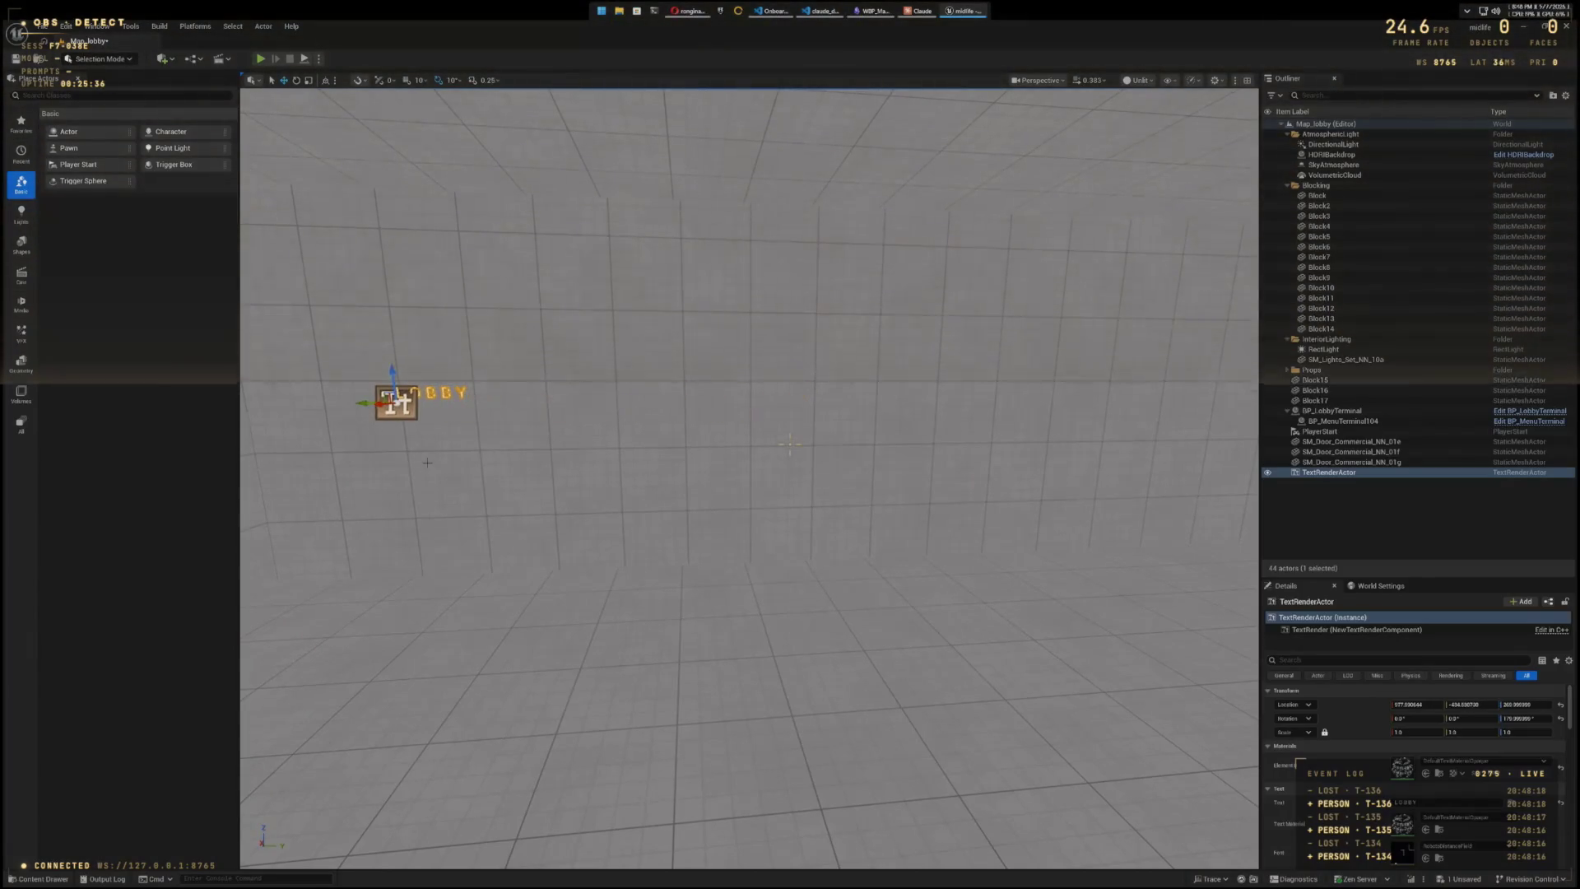
pyautogui.press('f')
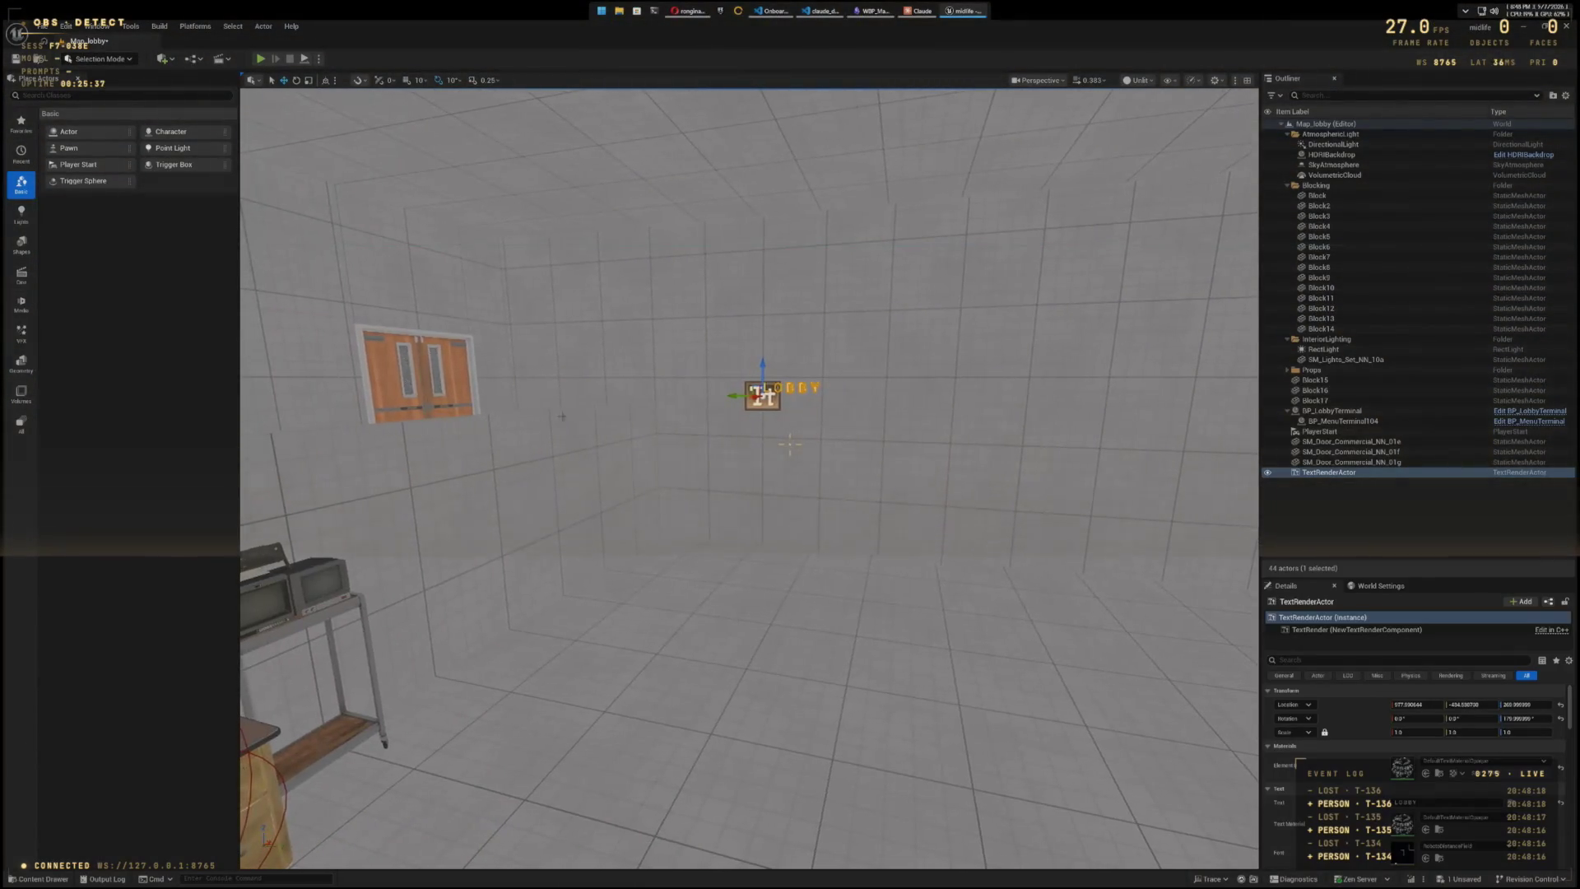
pyautogui.moveTo(731, 396)
pyautogui.mouseDown()
pyautogui.moveTo(664, 397)
pyautogui.moveTo(691, 324)
pyautogui.mouseUp()
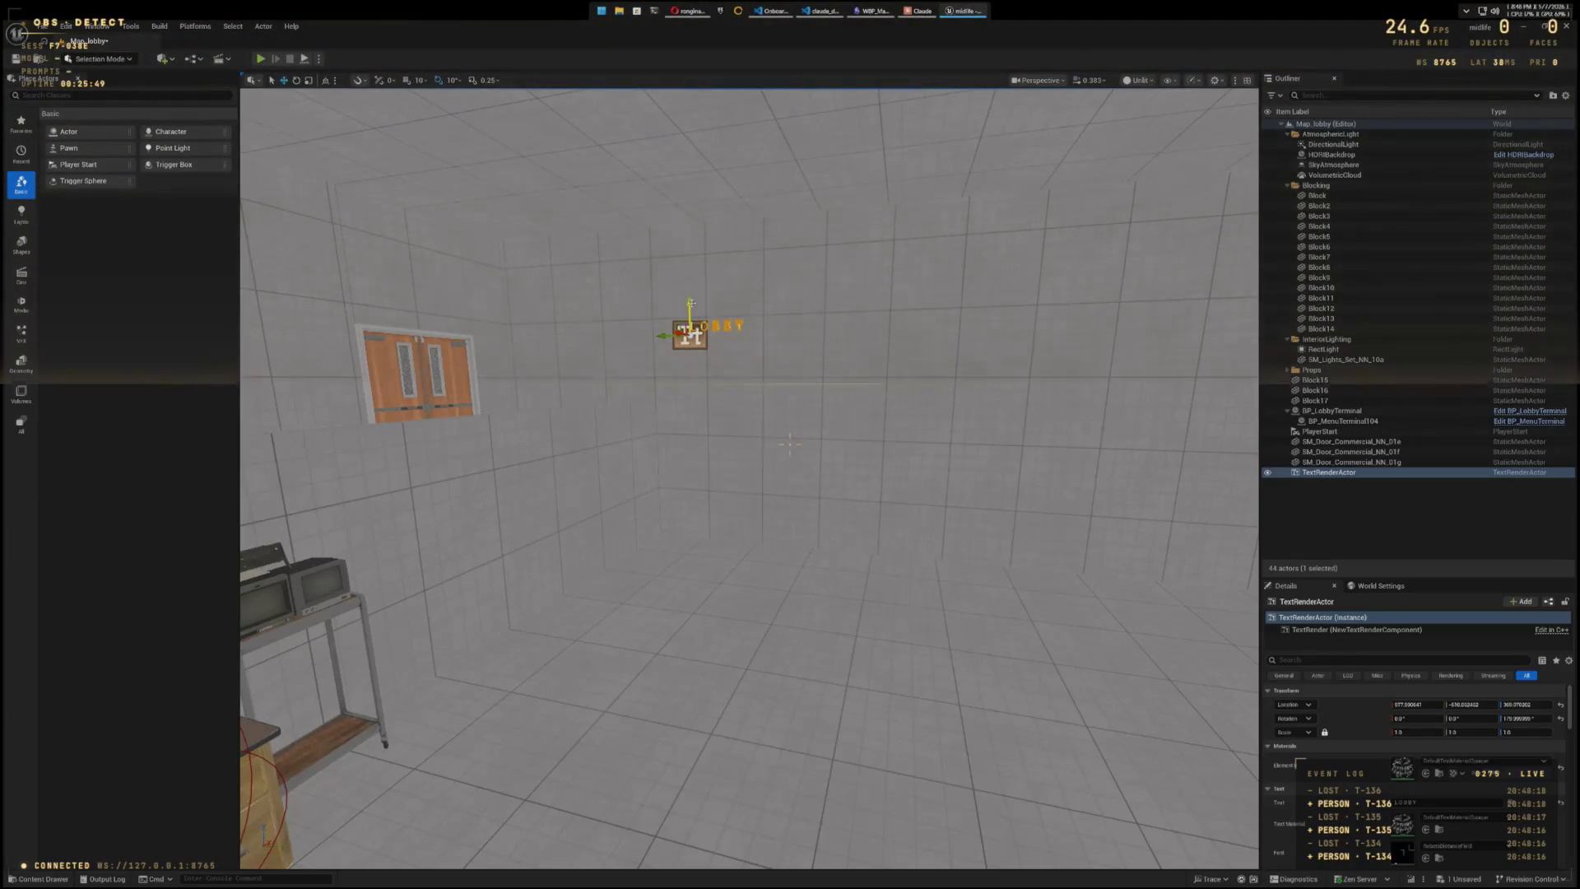
pyautogui.scroll(-10, 866, 563)
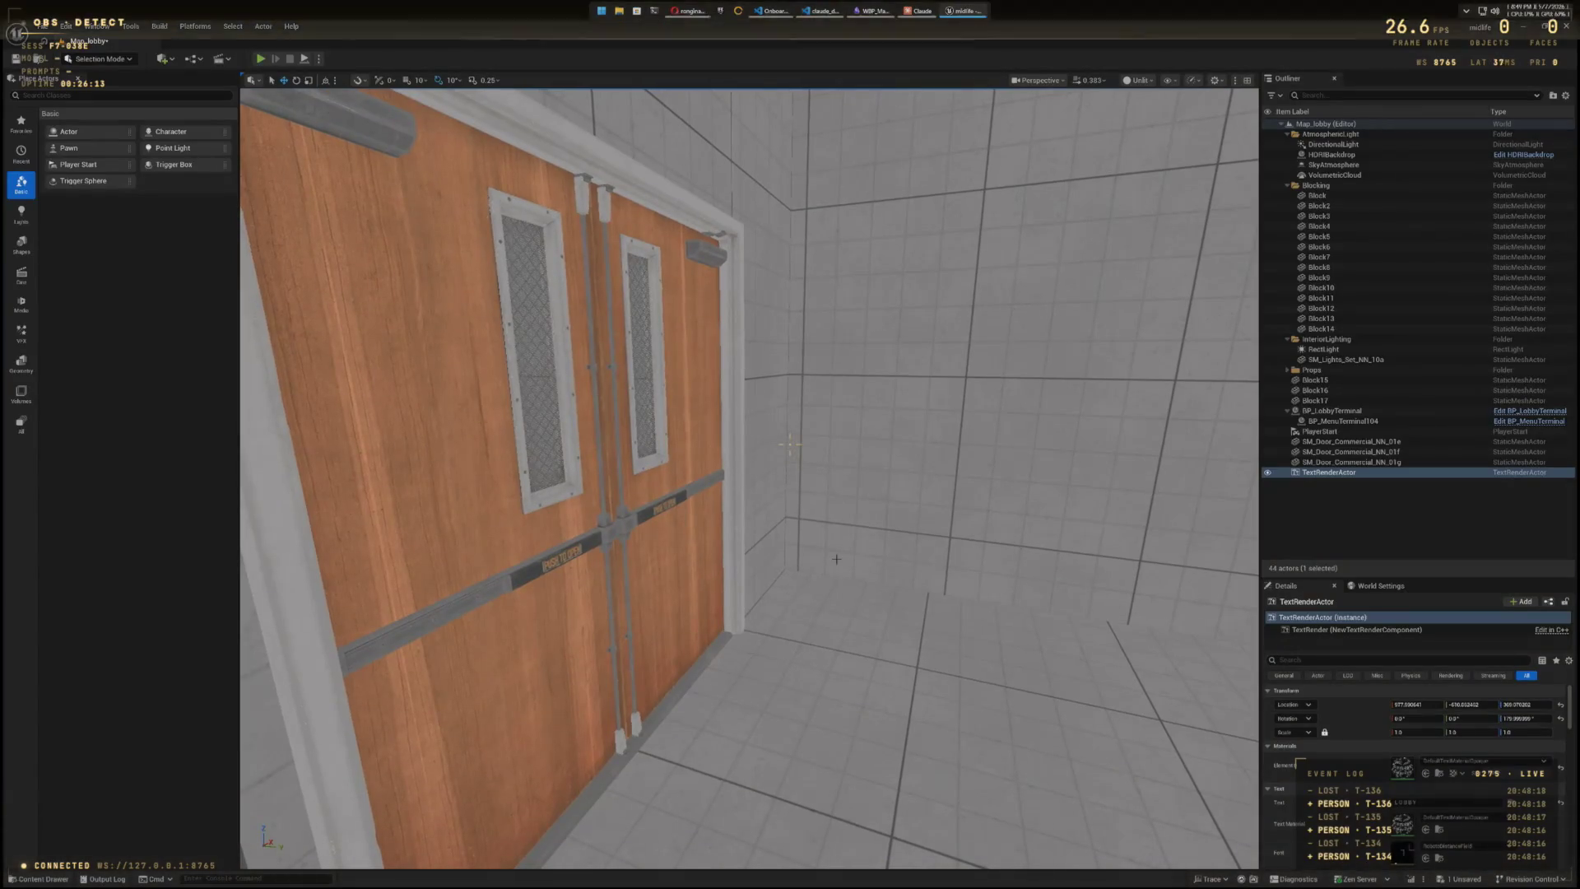
pyautogui.press('f')
pyautogui.moveTo(789, 444)
pyautogui.mouseDown()
pyautogui.moveTo(789, 576)
pyautogui.moveTo(789, 444)
pyautogui.mouseUp()
pyautogui.click(261, 59)
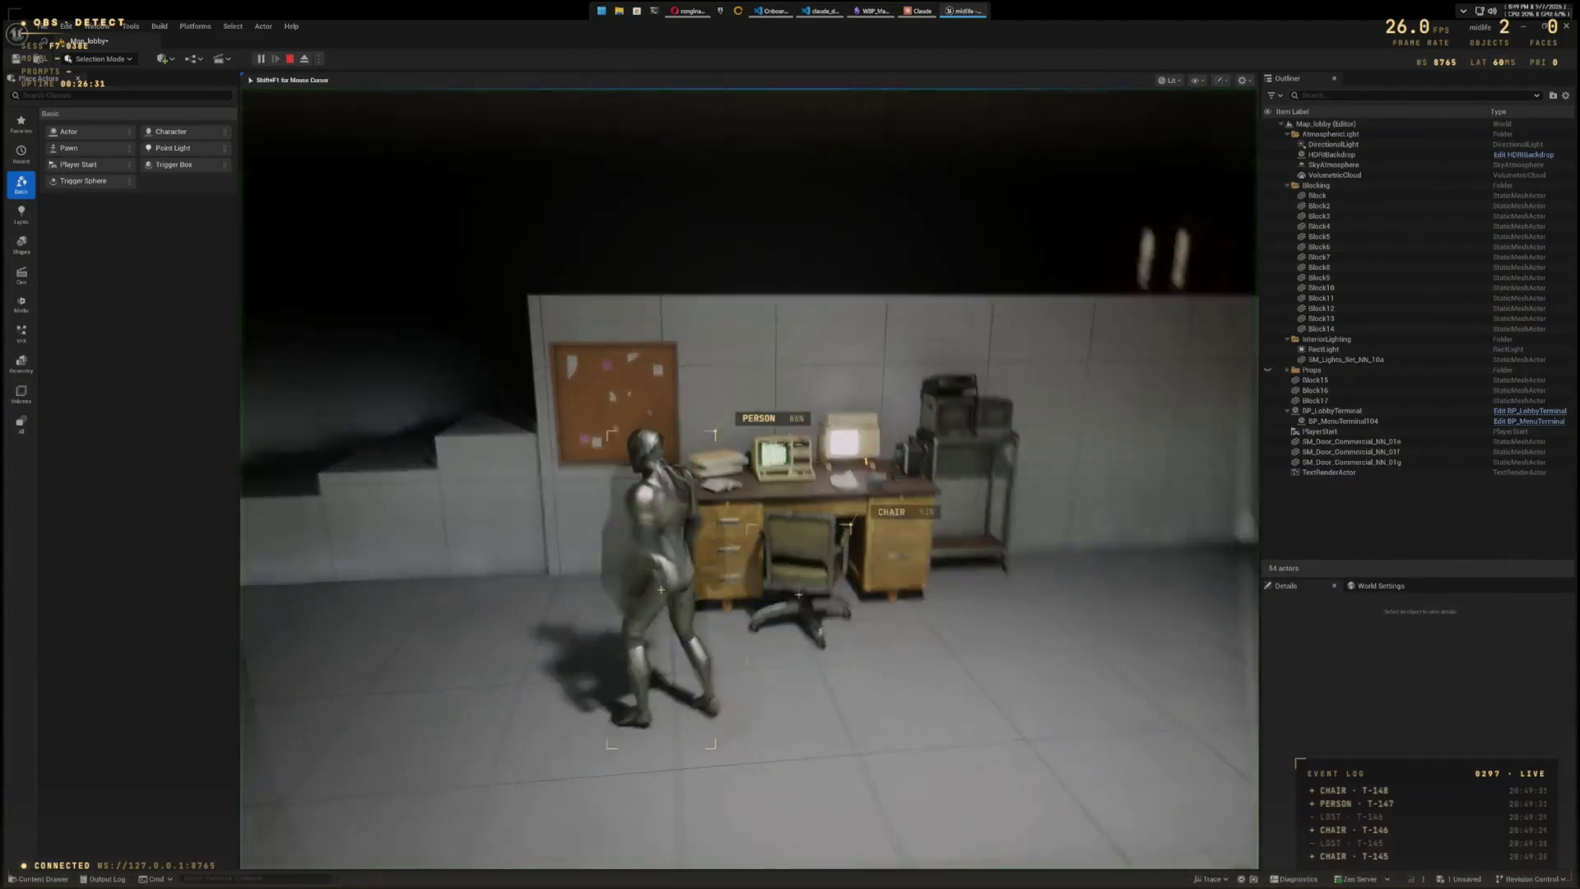
pyautogui.press('e')
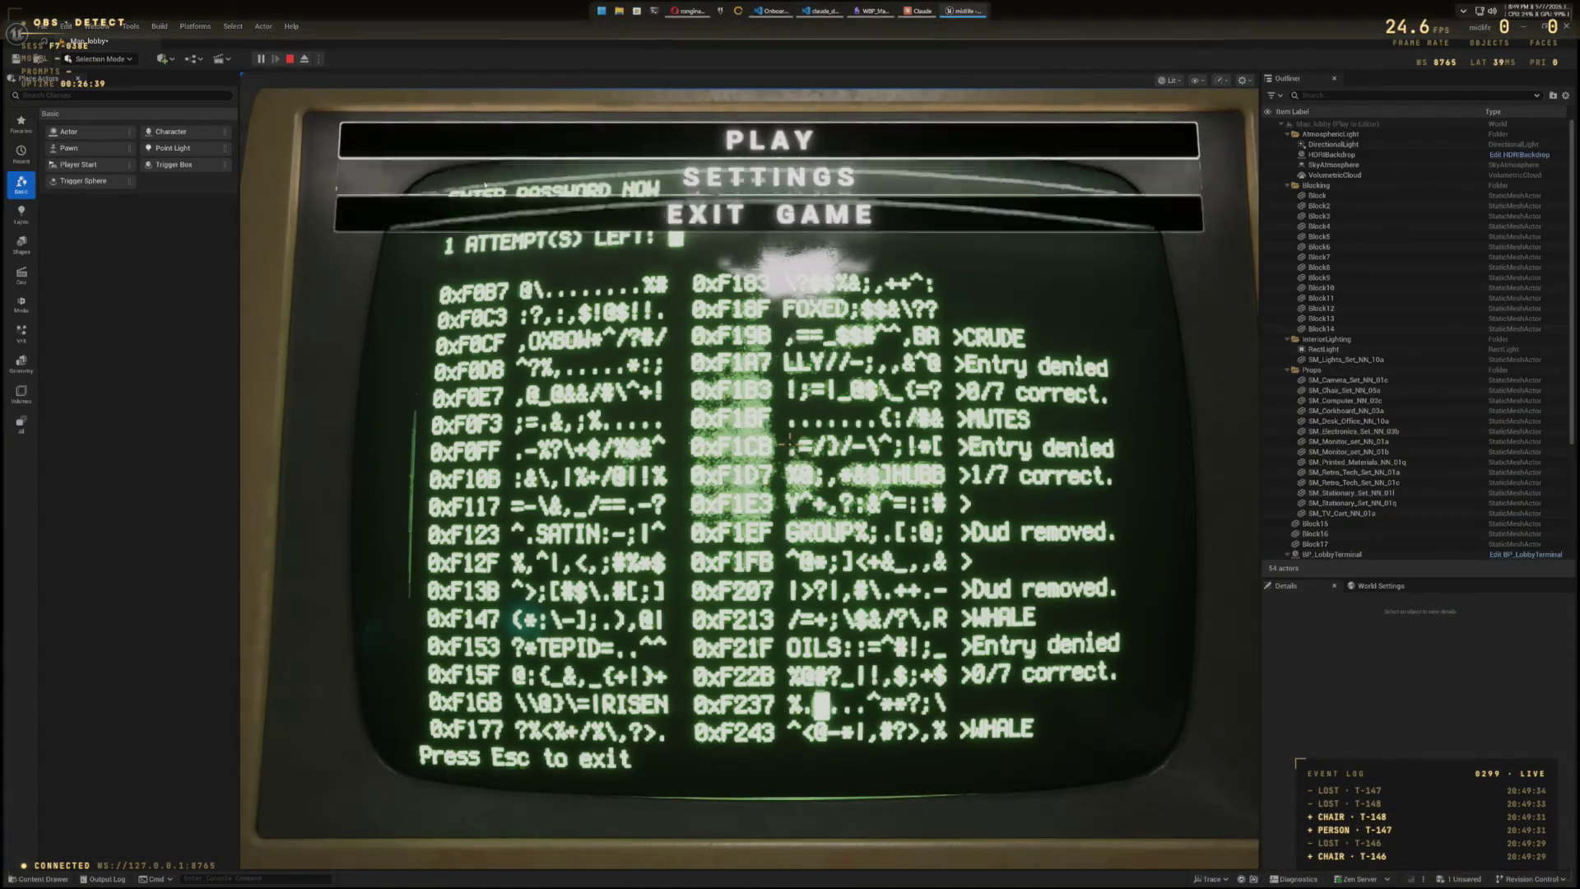
pyautogui.click(540, 146)
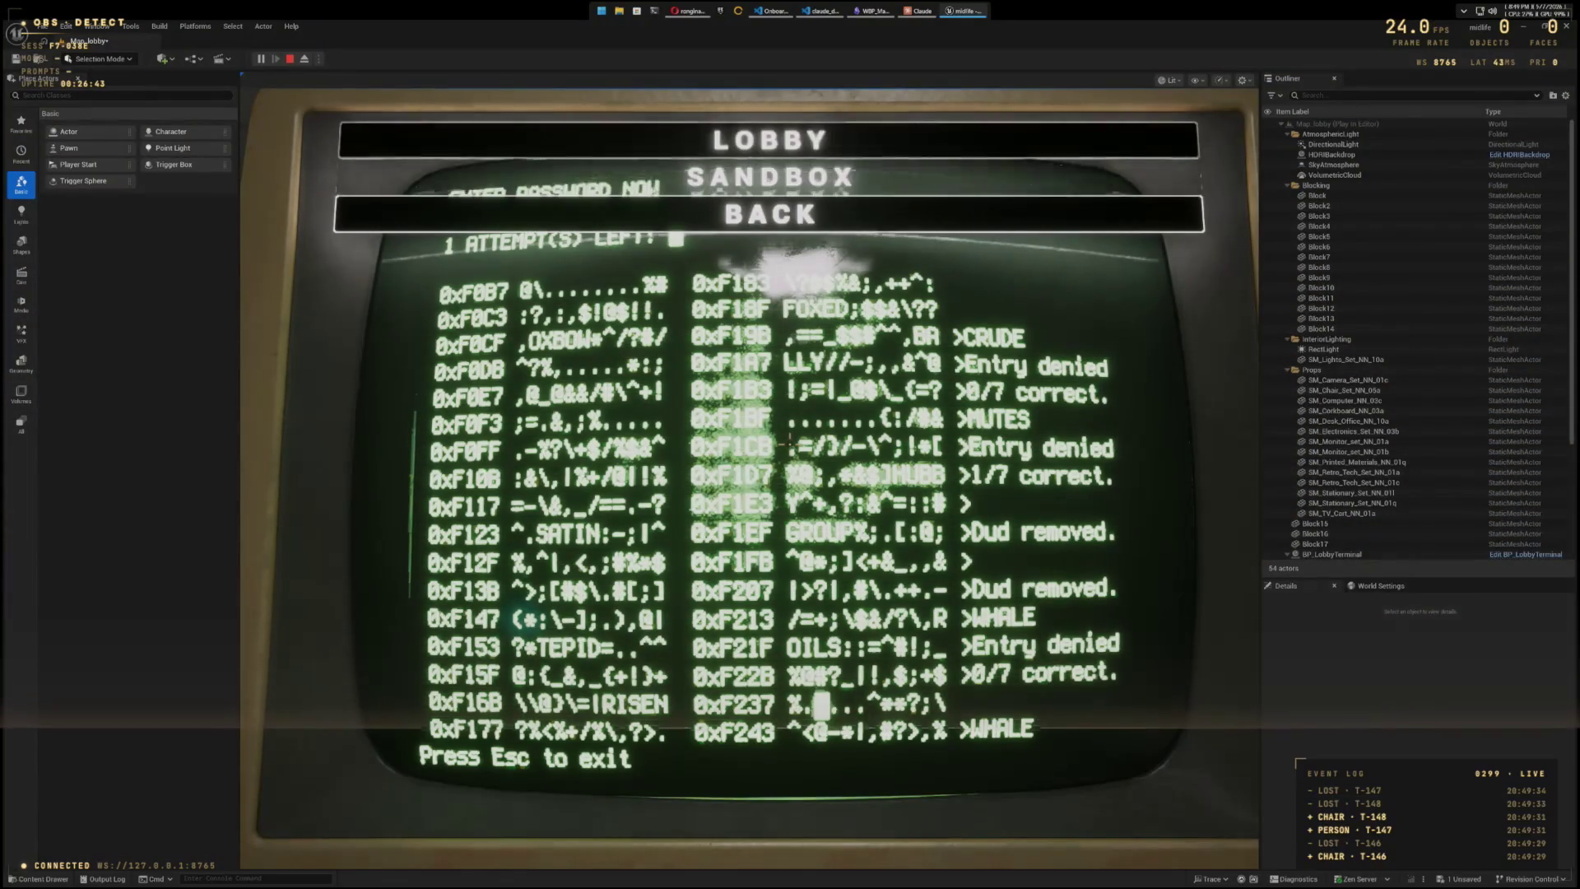
pyautogui.click(734, 216)
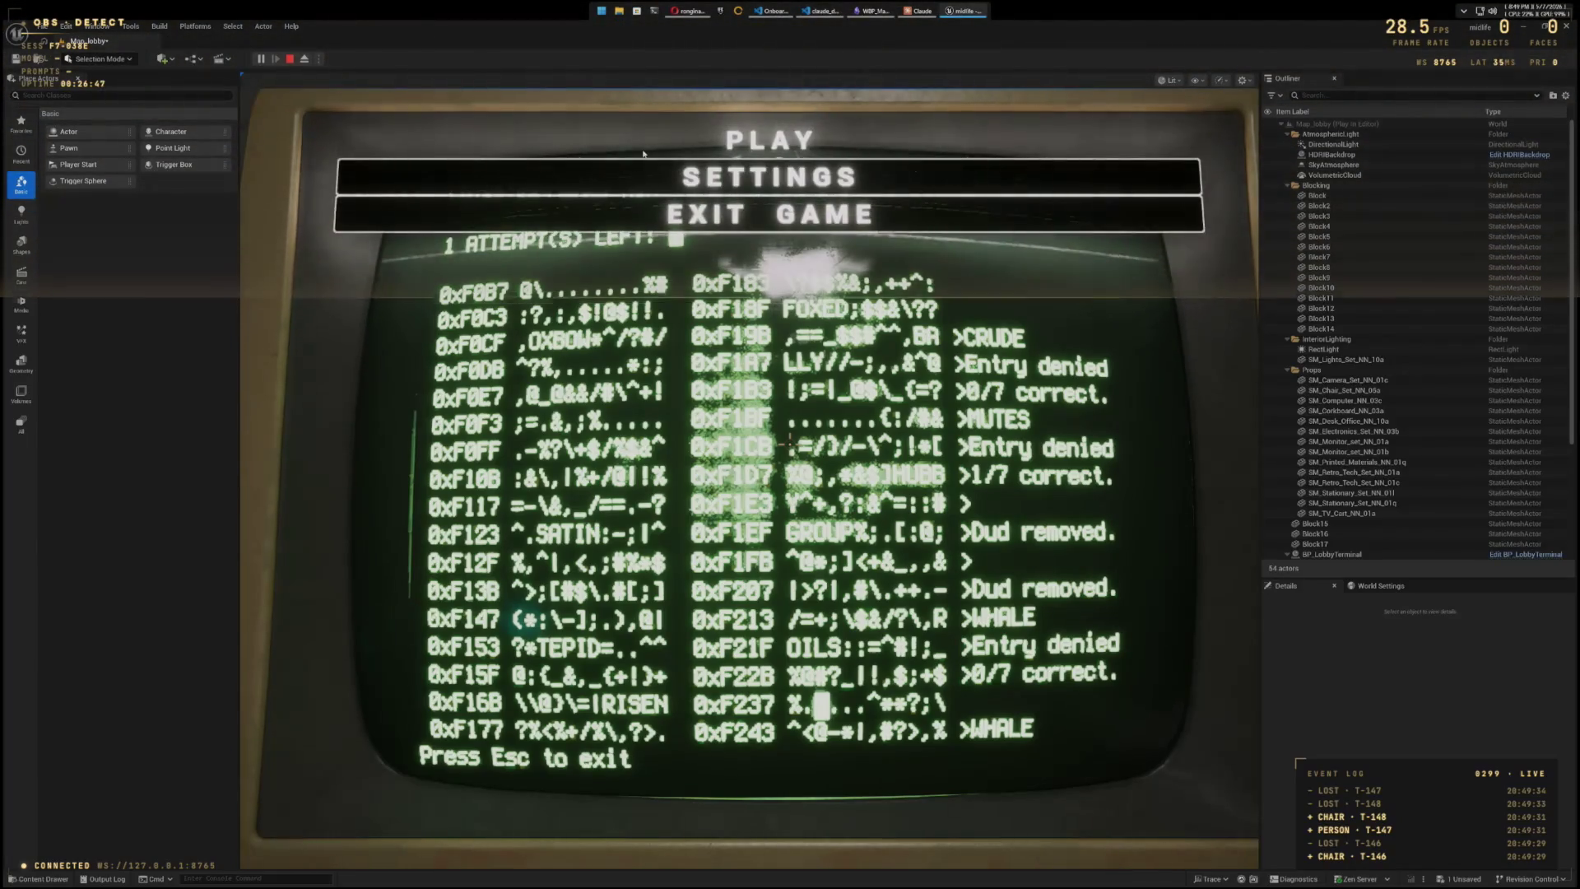
pyautogui.click(420, 172)
pyautogui.press('Escape')
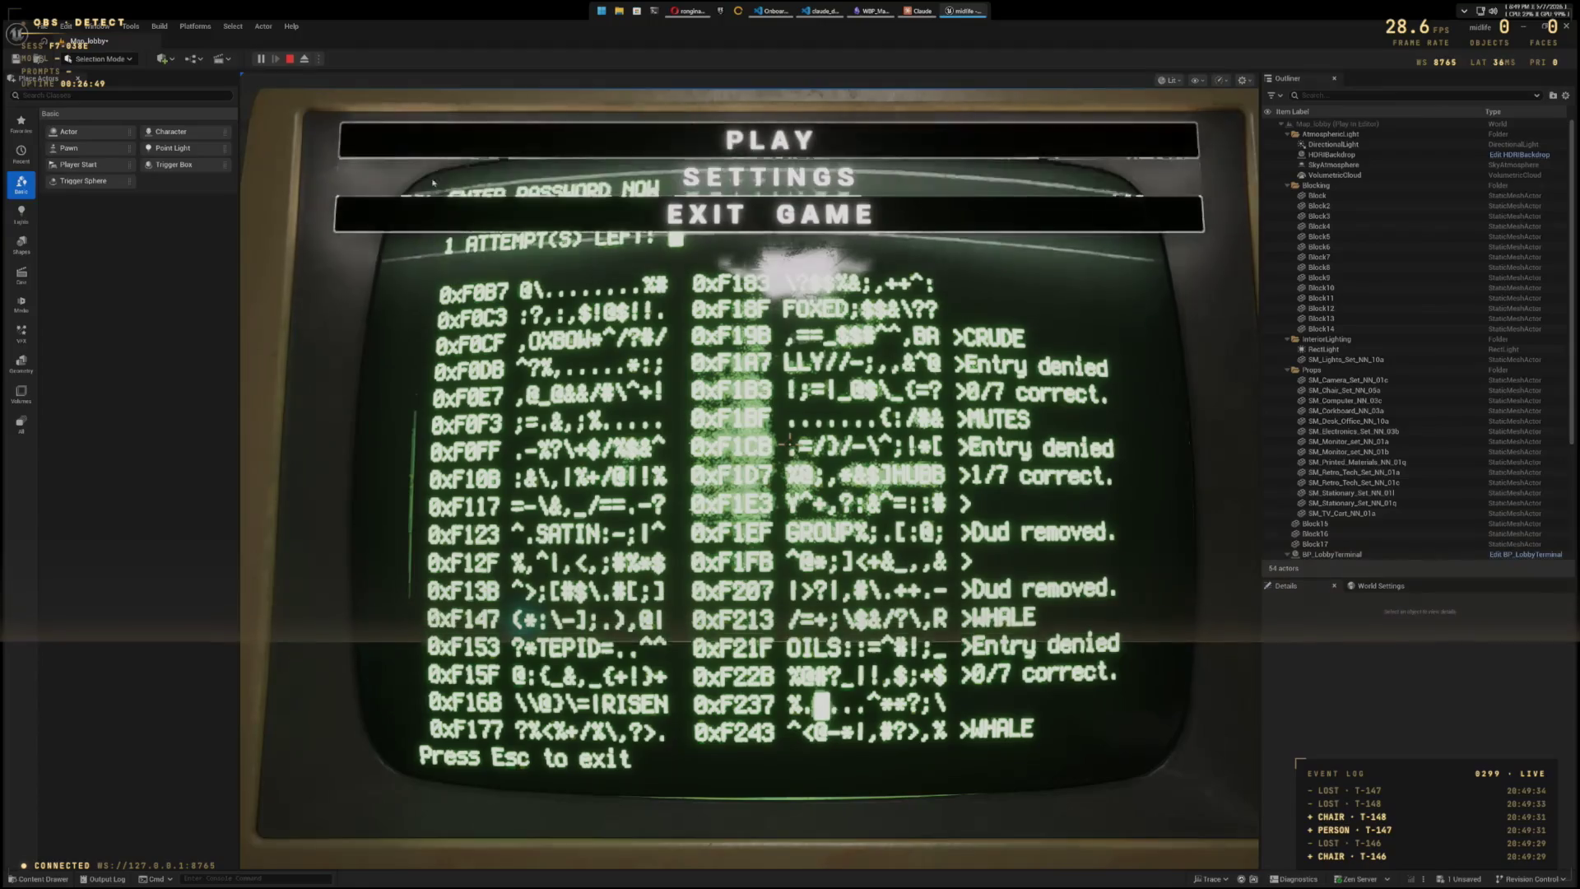
pyautogui.press('Escape')
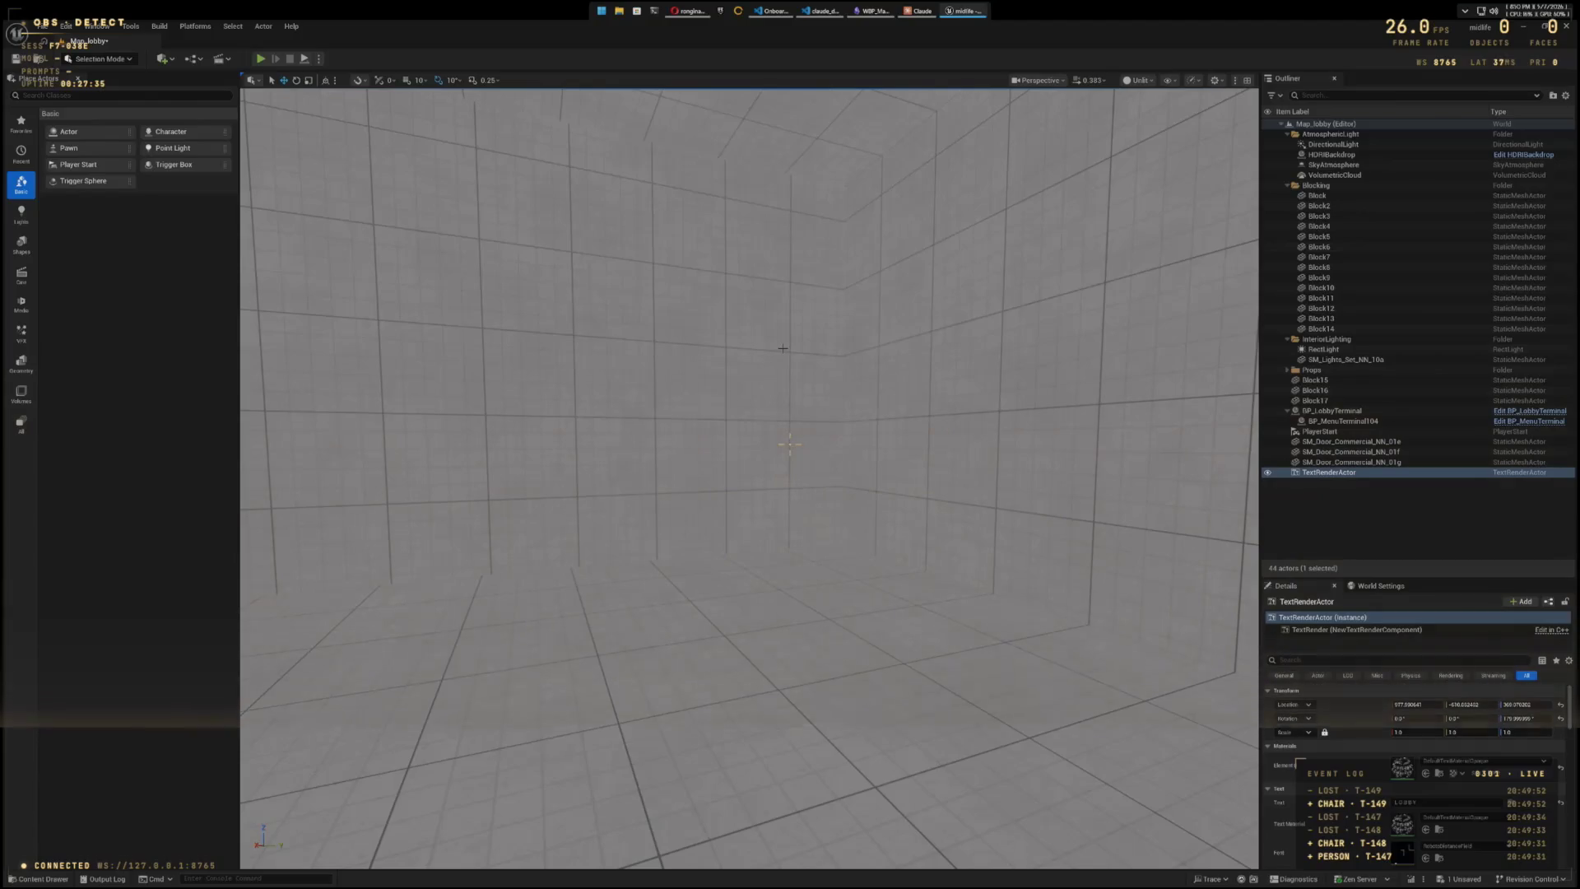
pyautogui.scroll(-8, 779, 461)
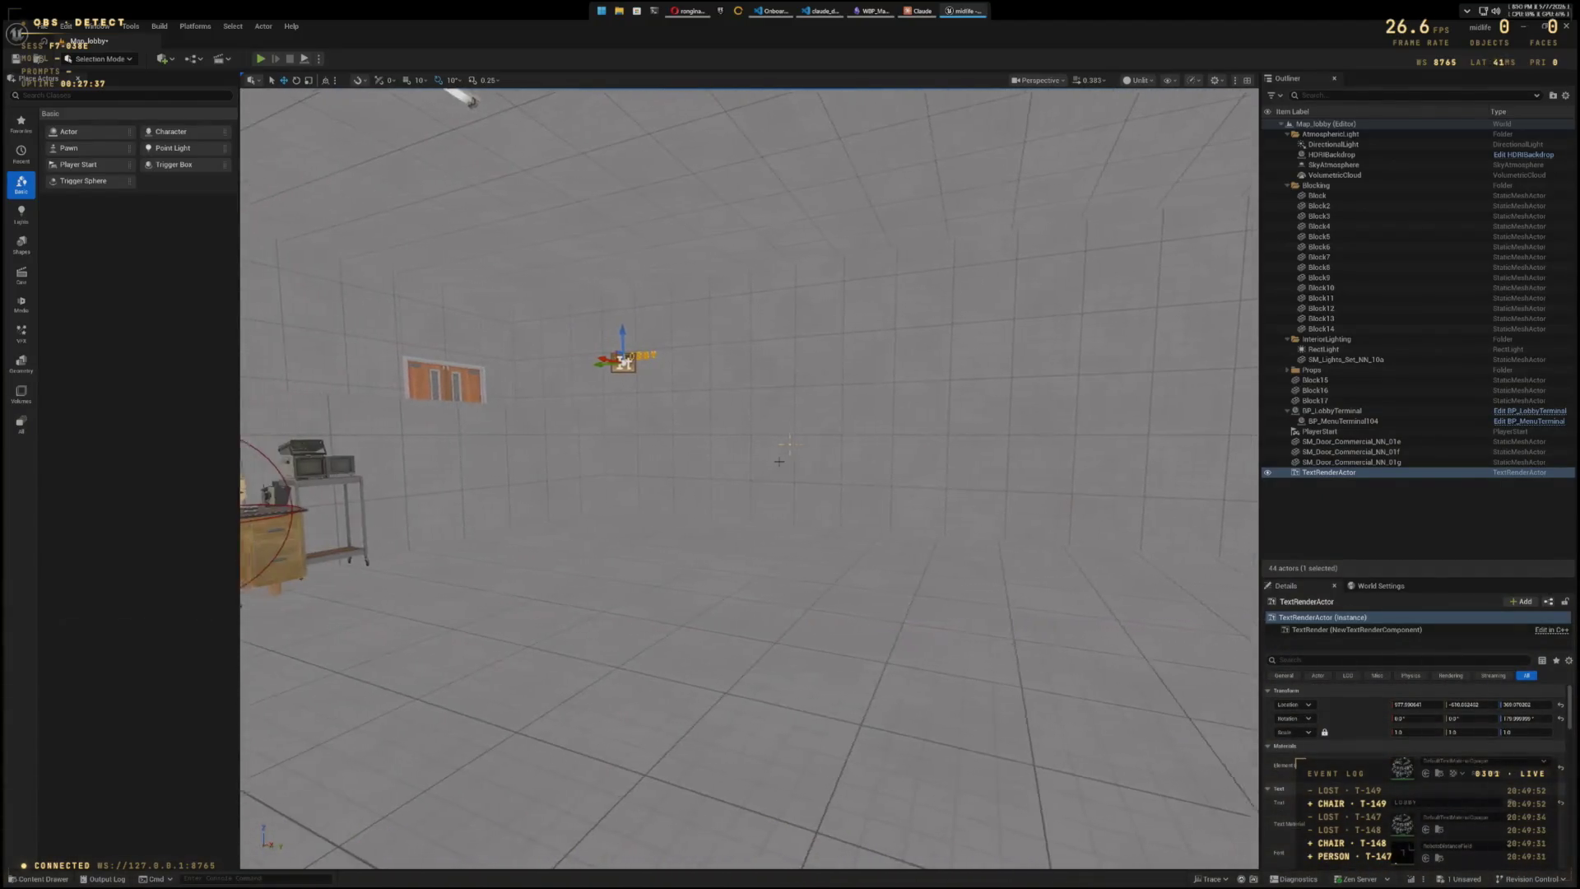
pyautogui.press('Left')
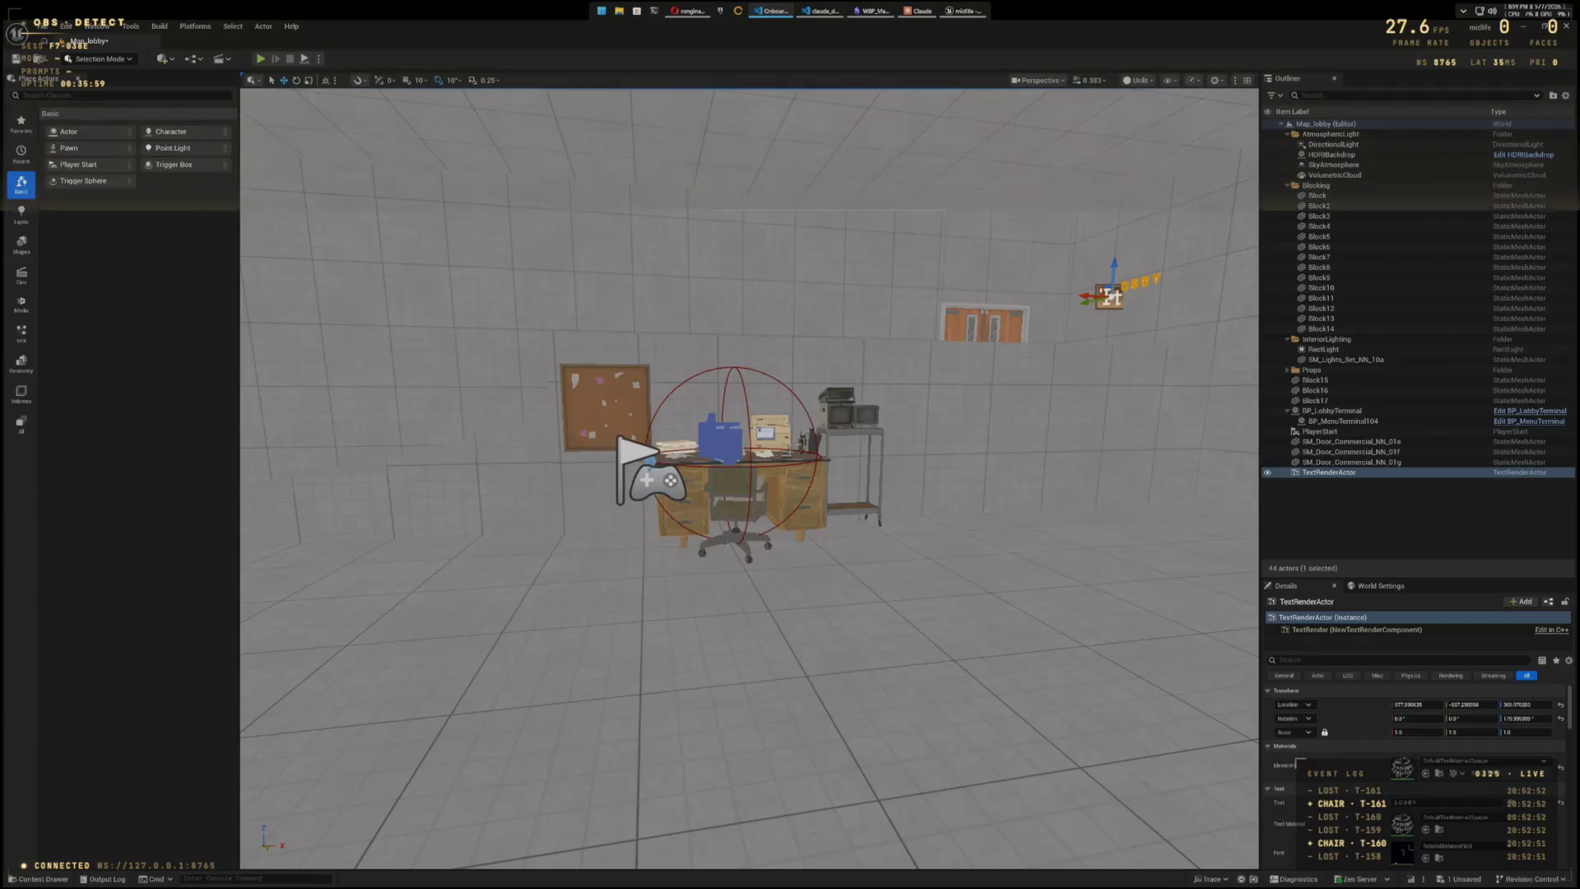
# - Fly the level camera from the desk toward the empty wall, then summon the Content Drawer
pyautogui.moveTo(749, 494)
pyautogui.mouseDown()
pyautogui.moveTo(716, 461)
pyautogui.moveTo(741, 444)
pyautogui.moveTo(790, 469)
pyautogui.moveTo(906, 469)
pyautogui.moveTo(1065, 556)
pyautogui.mouseUp()
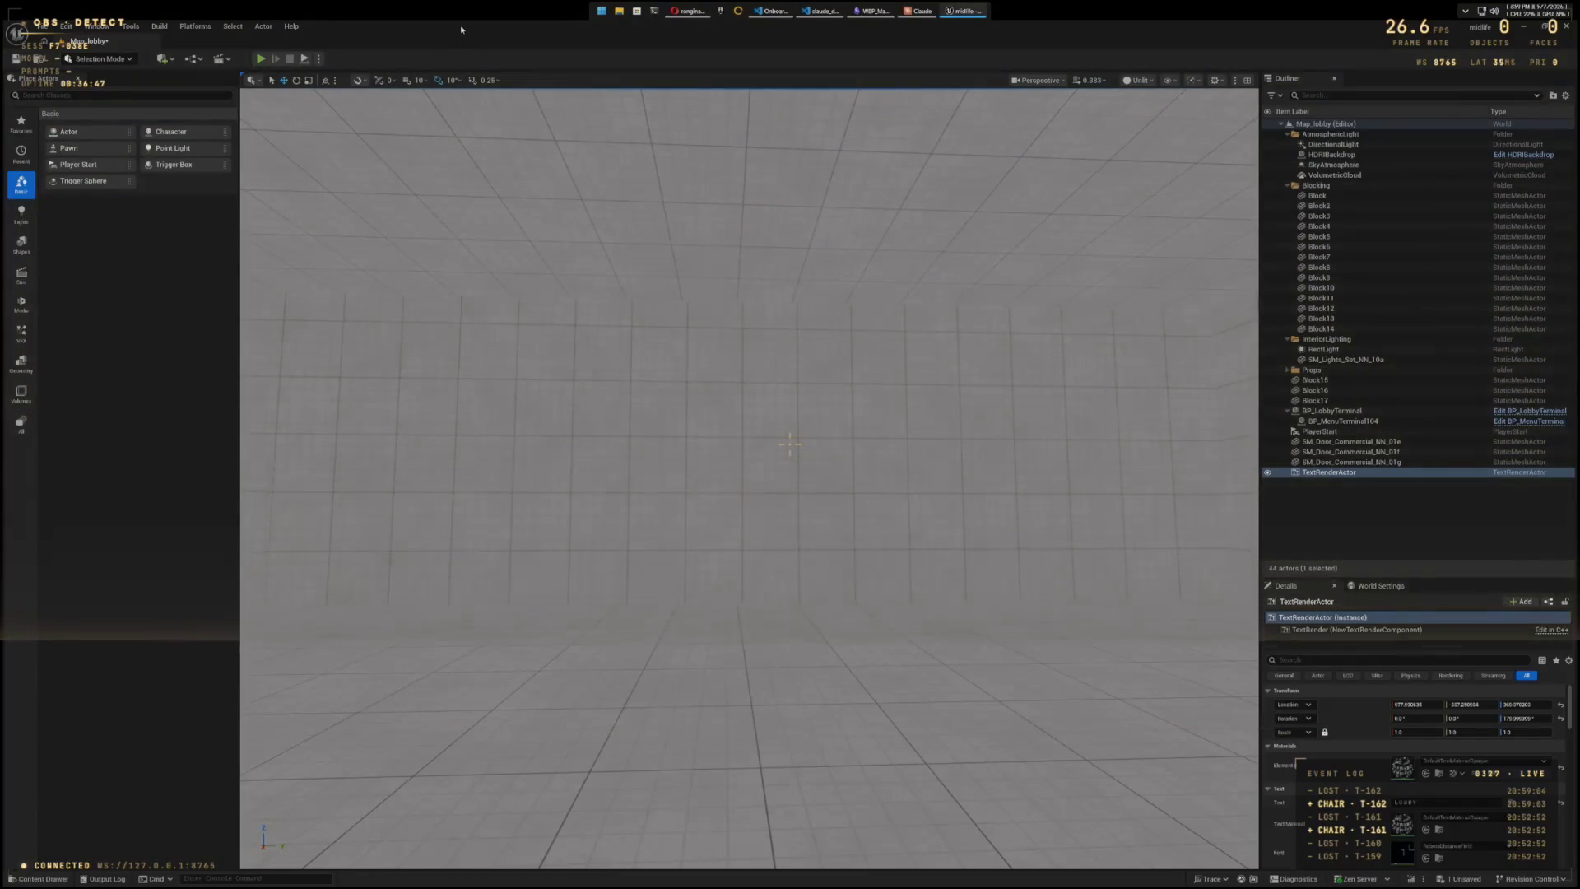
pyautogui.hotkey('ctrl', 'space')
# - Open the anim_Crouch_Bwd_Left animation and bring up the content browser over it
pyautogui.doubleClick(212, 671)
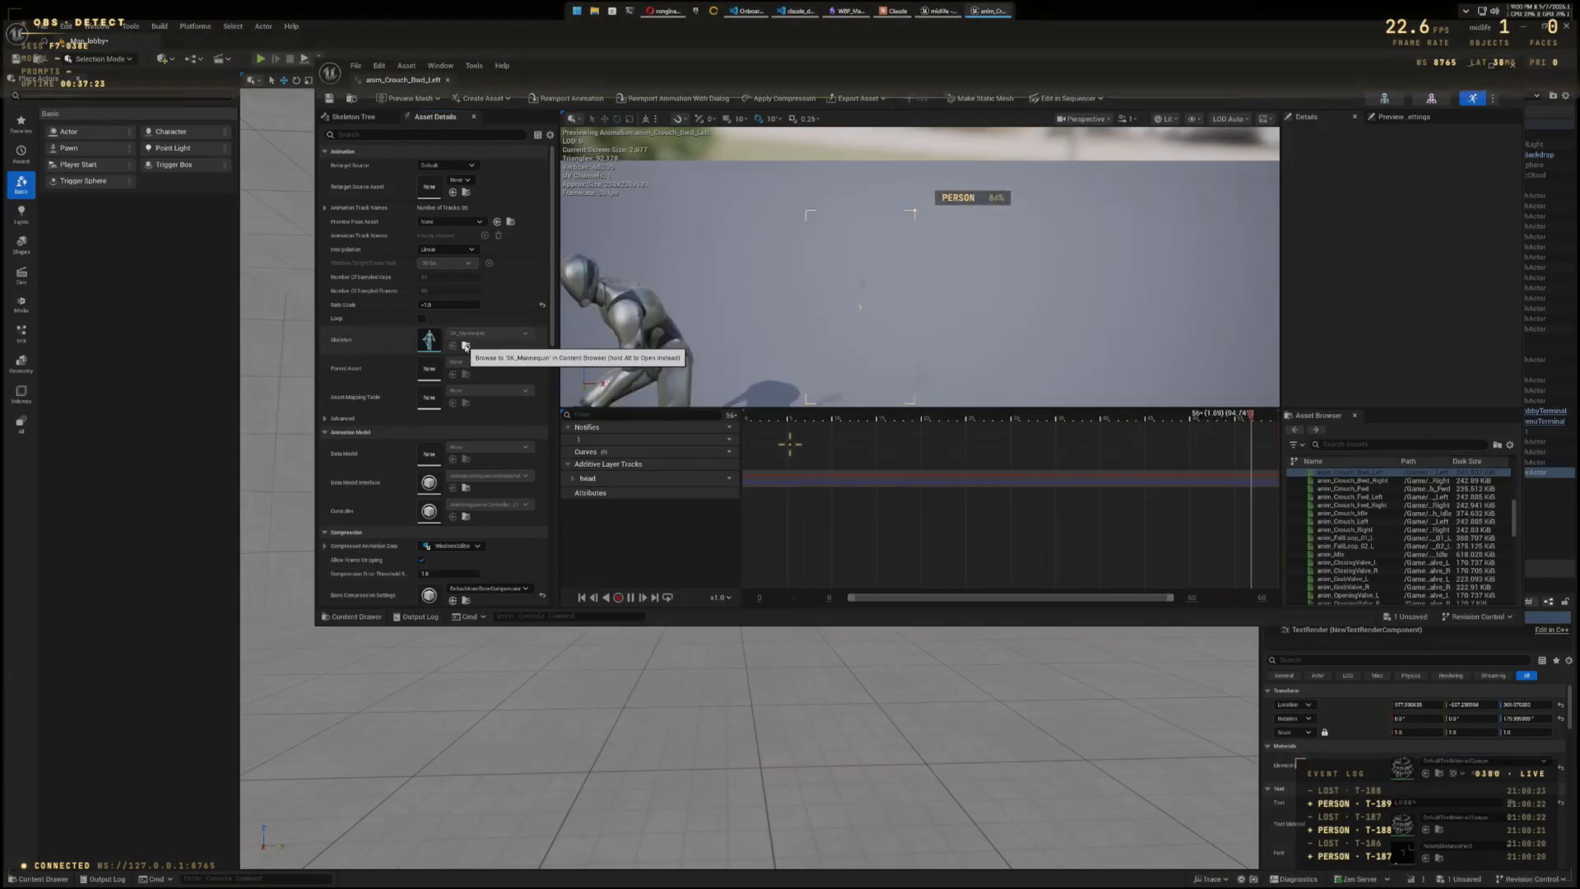
pyautogui.hotkey('ctrl', 'space')
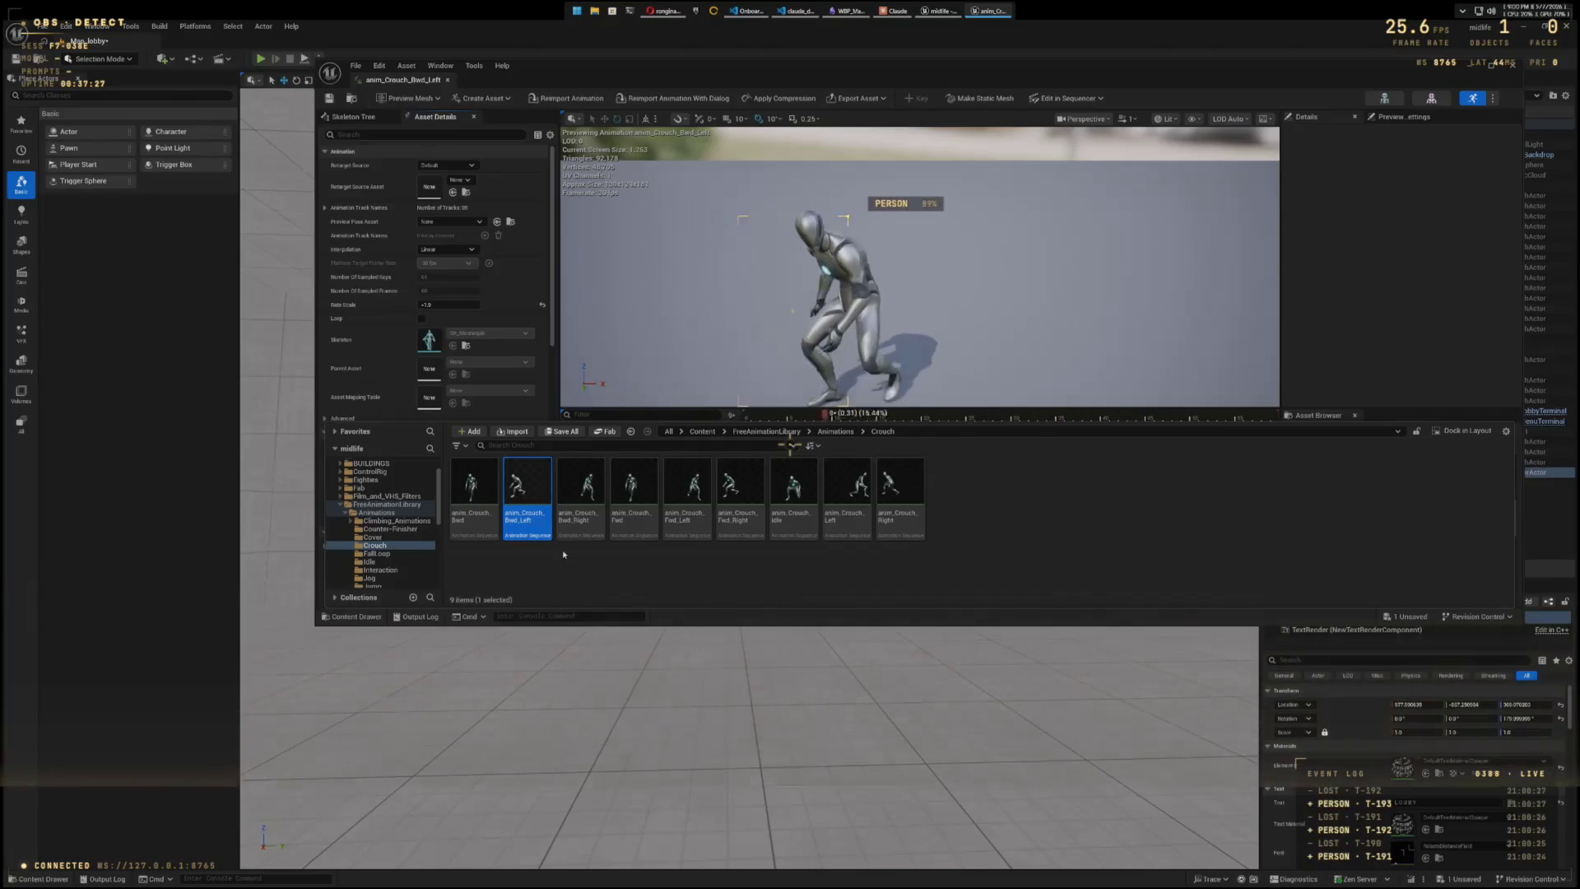
pyautogui.scroll(2, 379, 534)
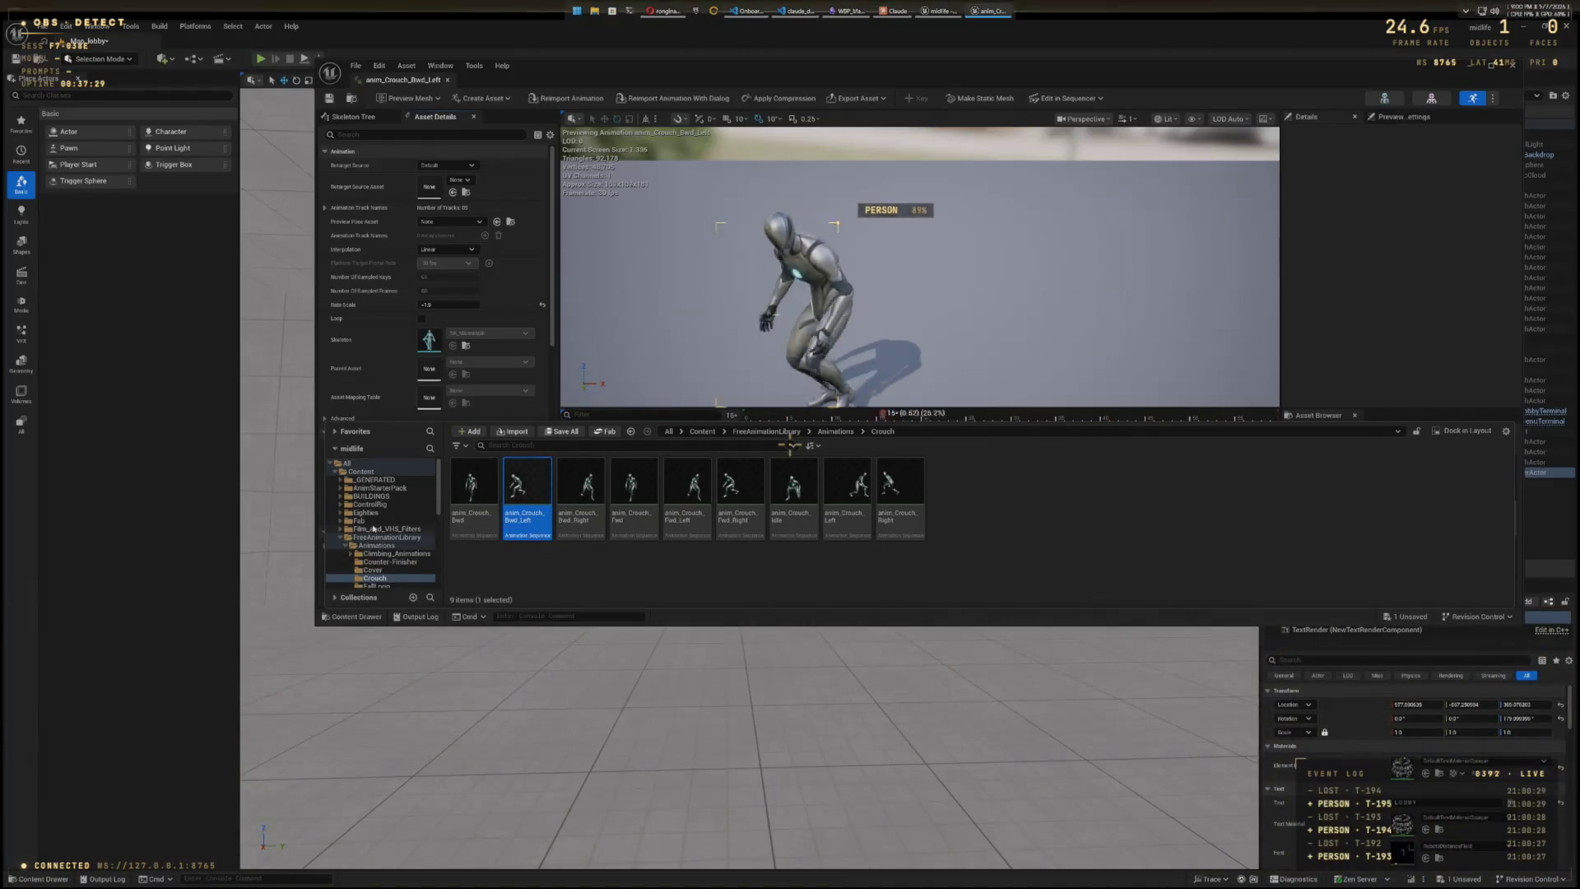
# - Expand ControlRig > Characters > Mannequins to the Meshes folder, then close the animation editor
pyautogui.click(341, 504)
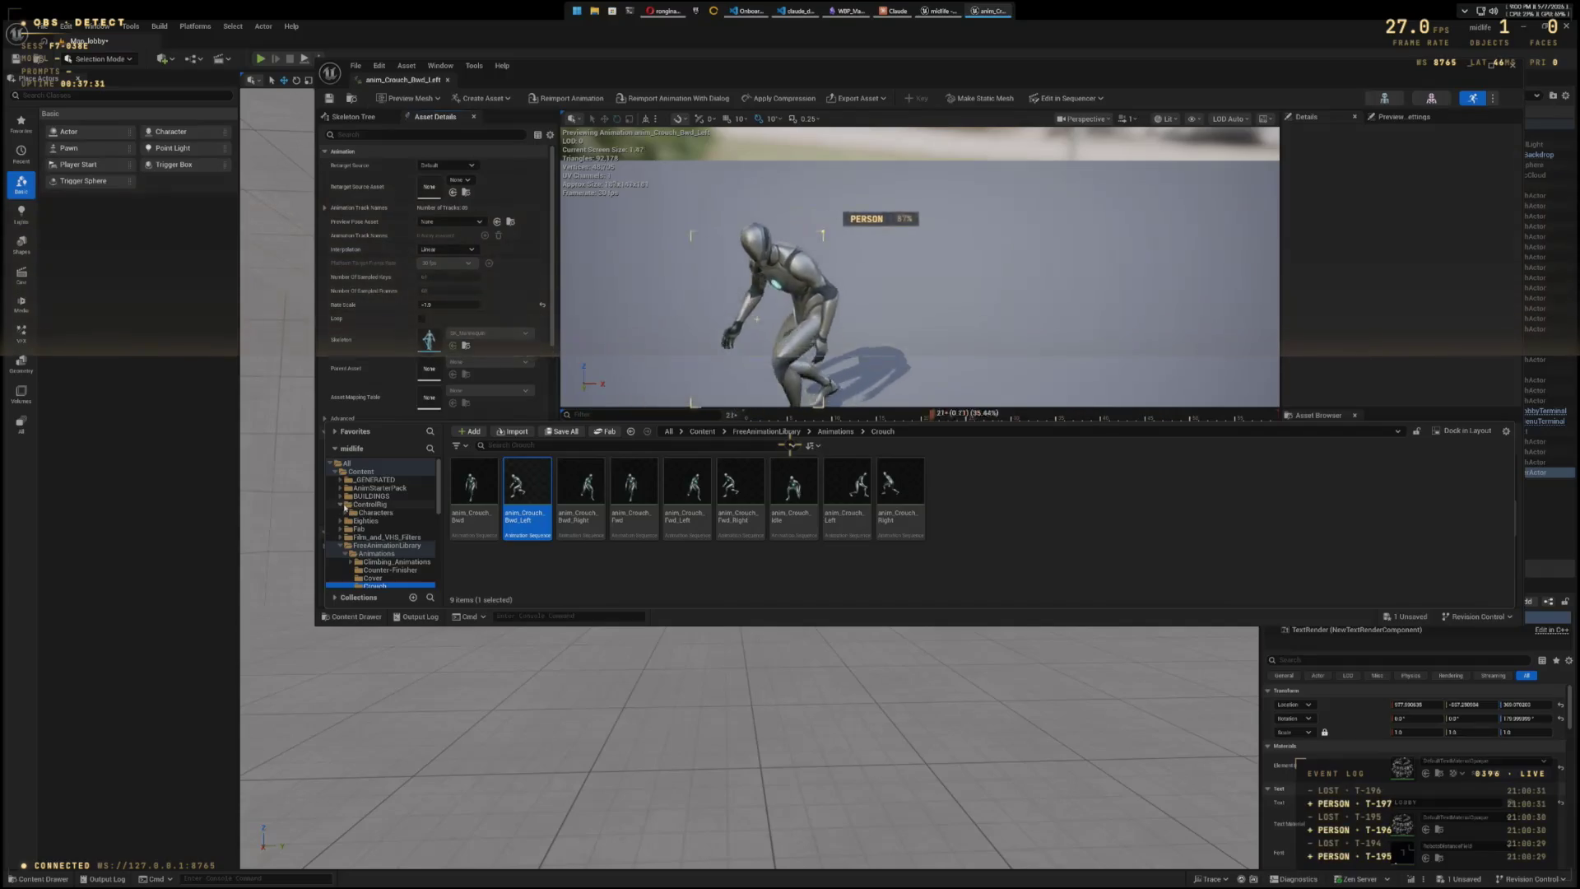
pyautogui.click(346, 512)
pyautogui.click(350, 521)
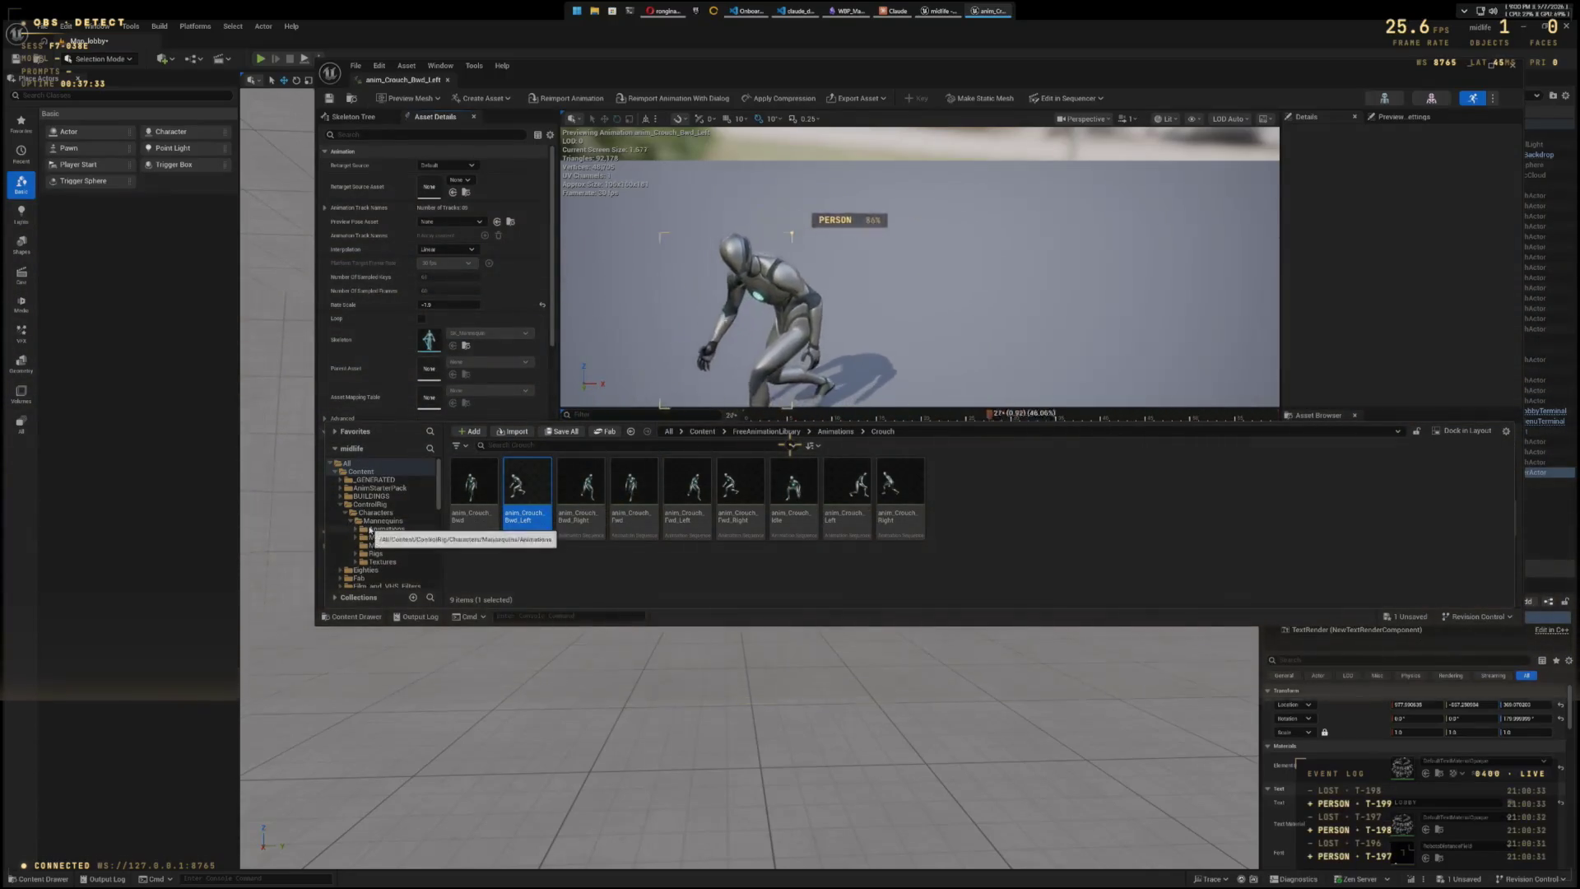
pyautogui.click(367, 544)
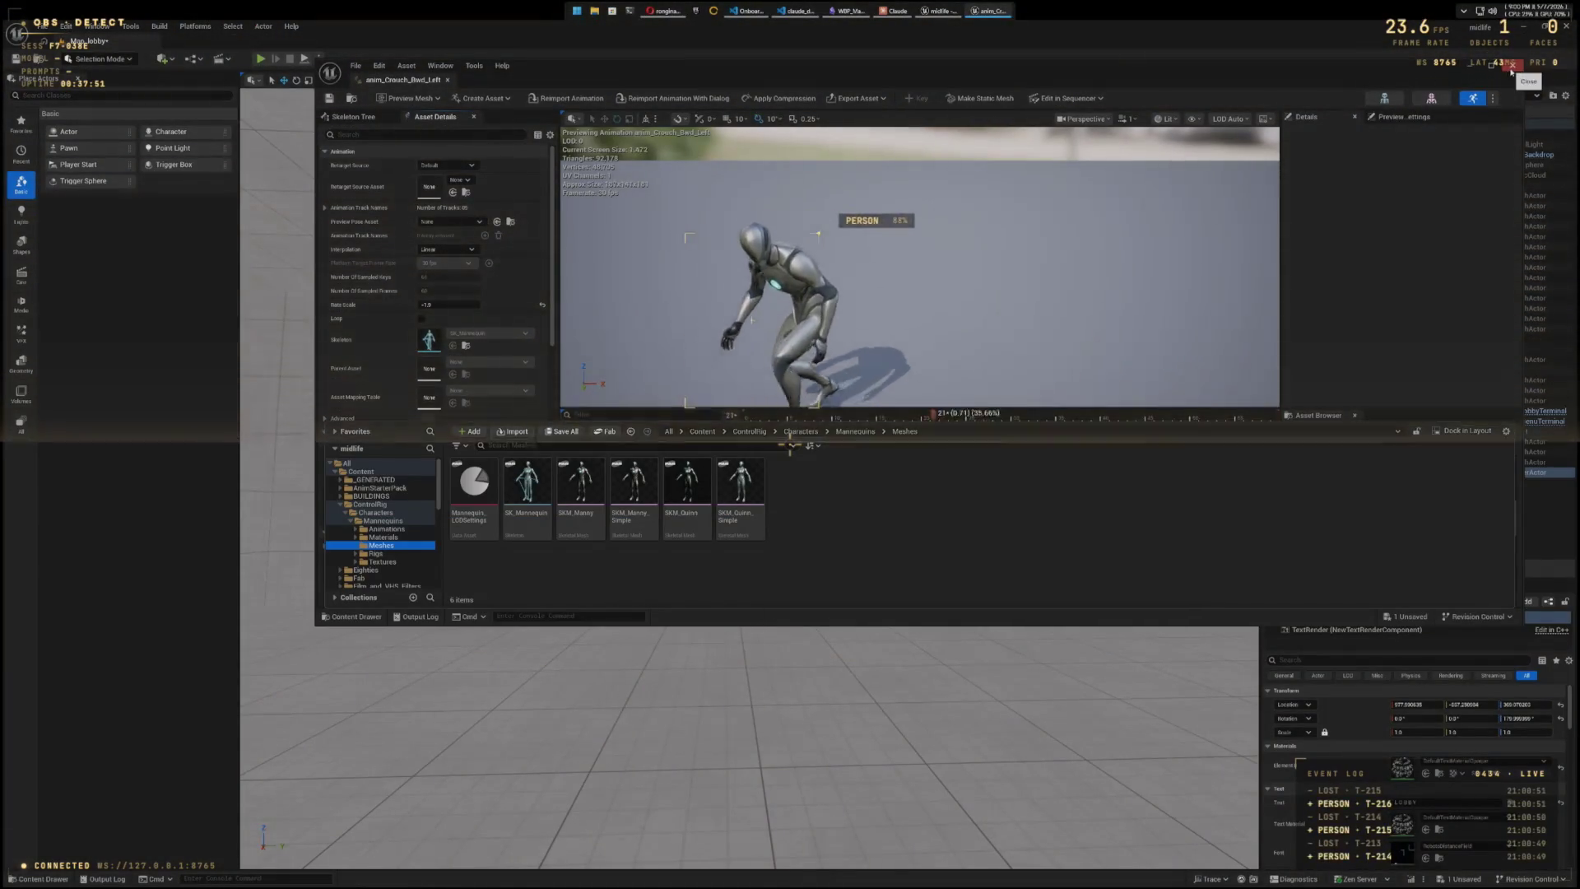
pyautogui.click(1461, 66)
# - Open SKM_Manny from the Content Drawer and switch to its Skeleton tools
pyautogui.hotkey('ctrl', 'space')
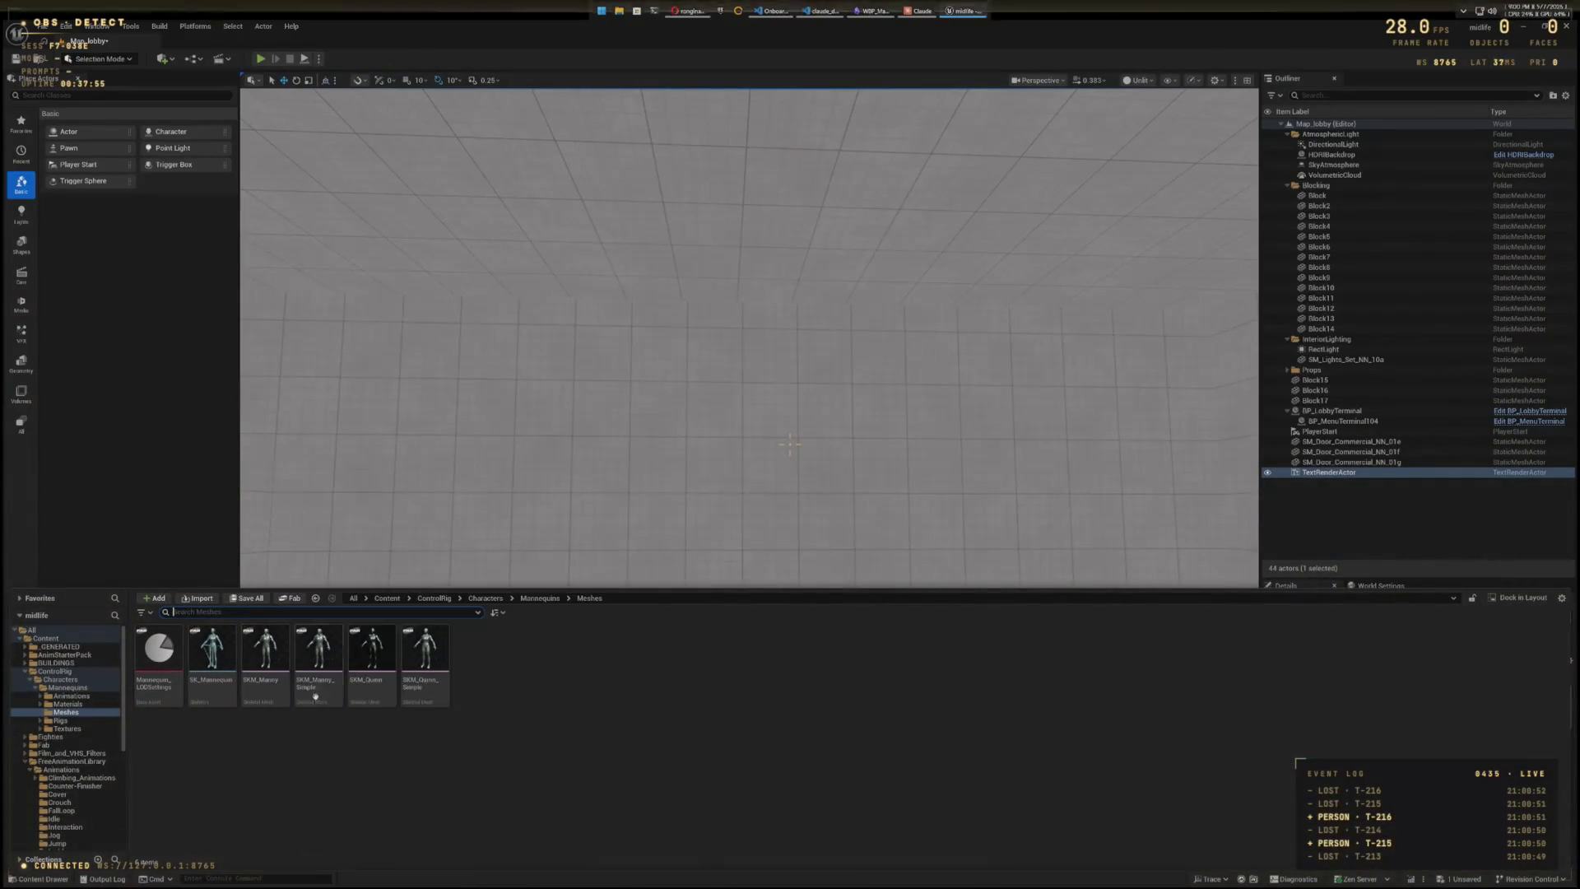
pyautogui.doubleClick(265, 650)
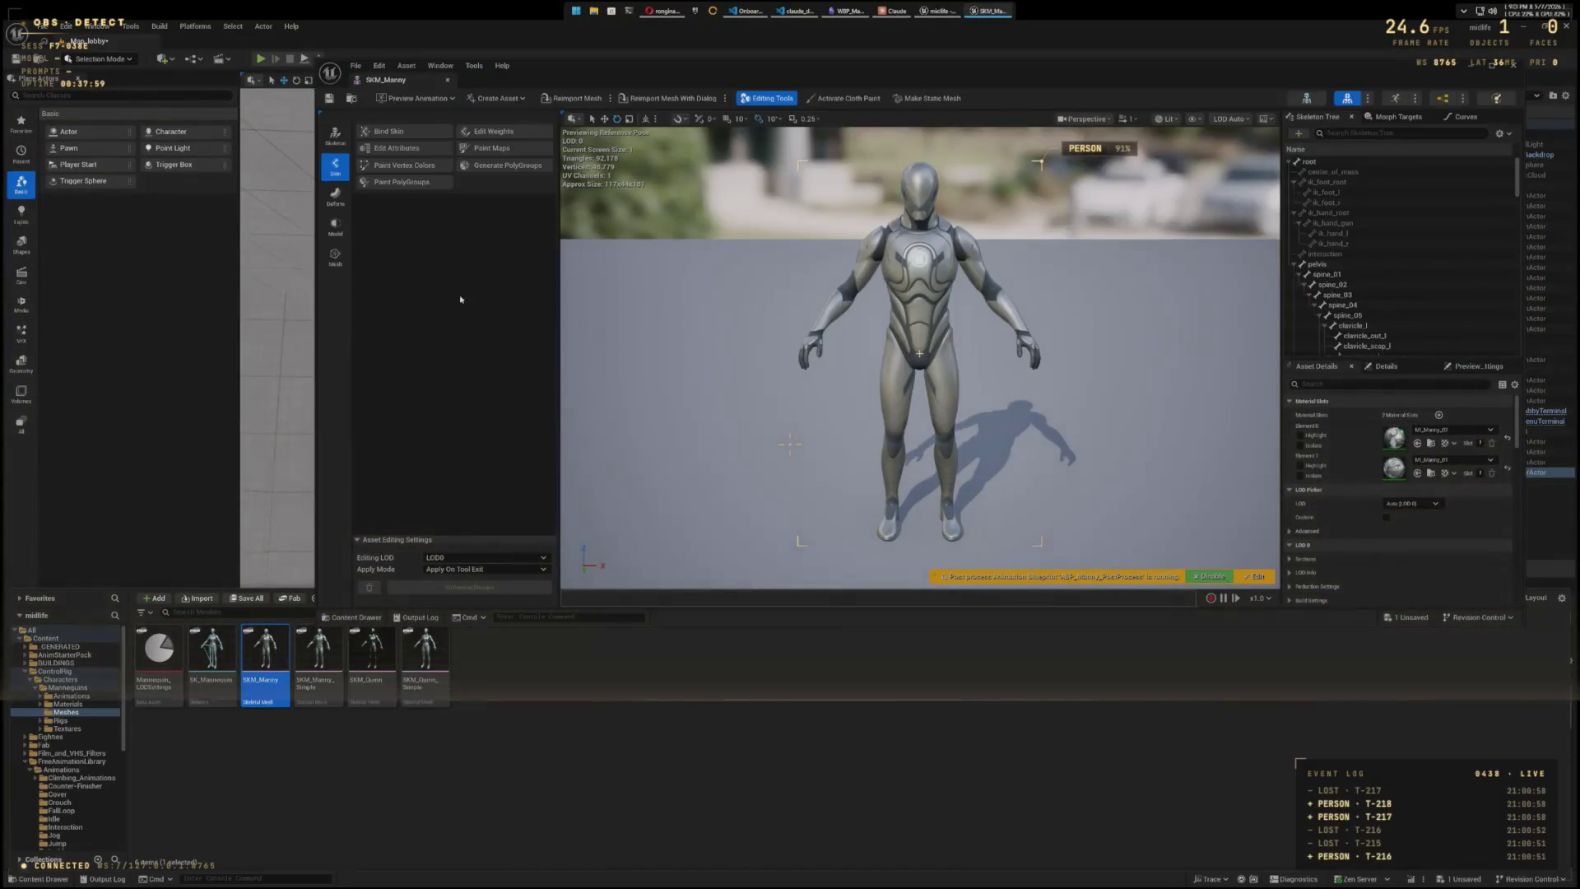
pyautogui.click(334, 139)
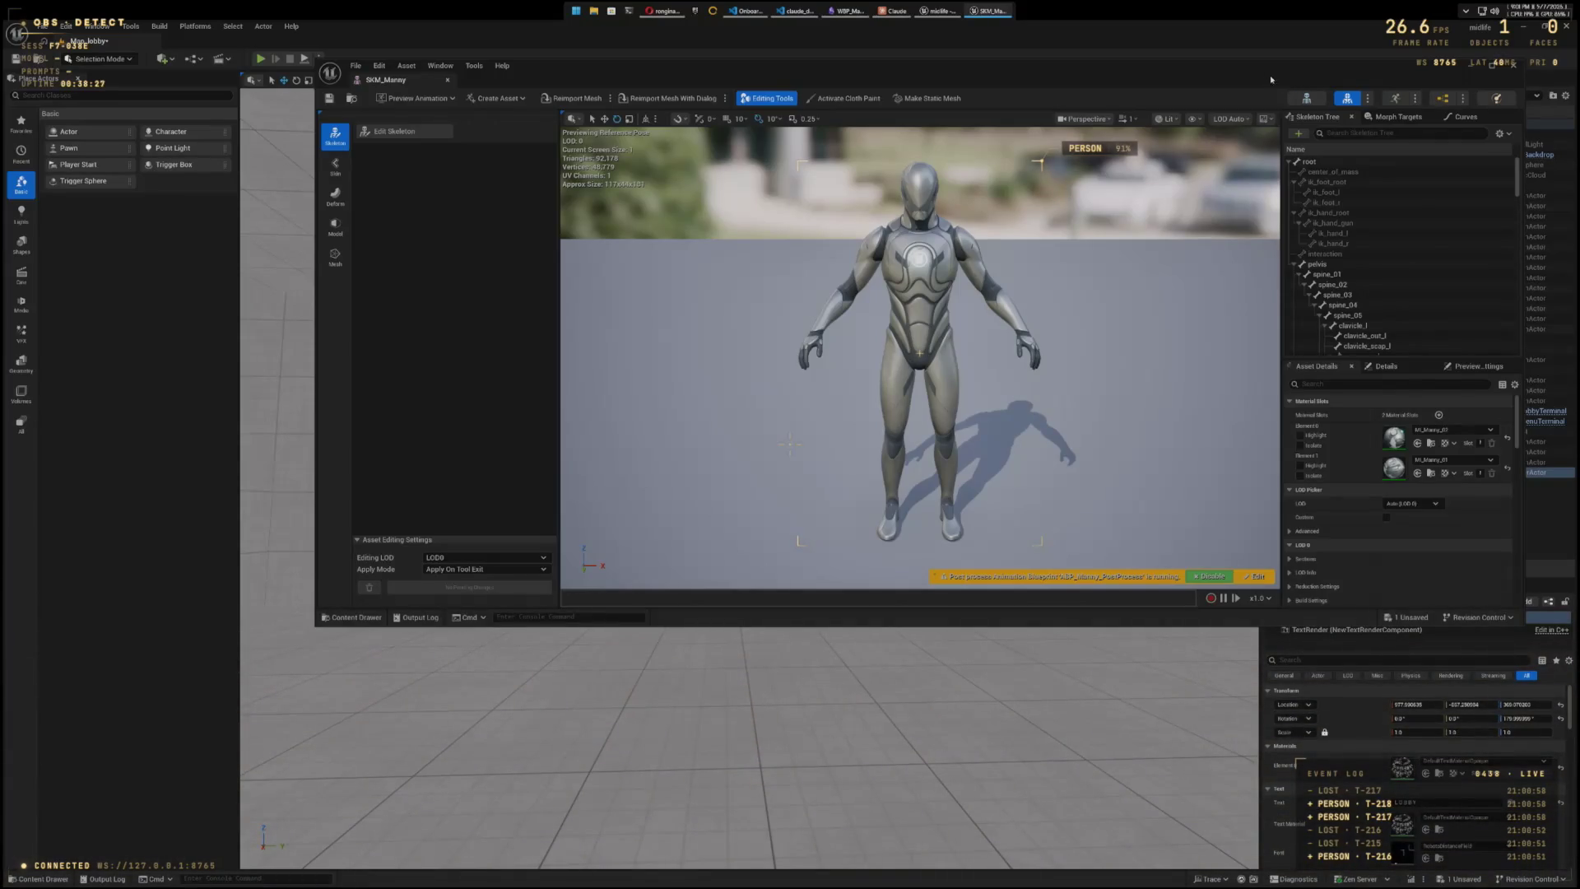
# - Close the SKM_Manny mesh editor window
pyautogui.click(1512, 65)
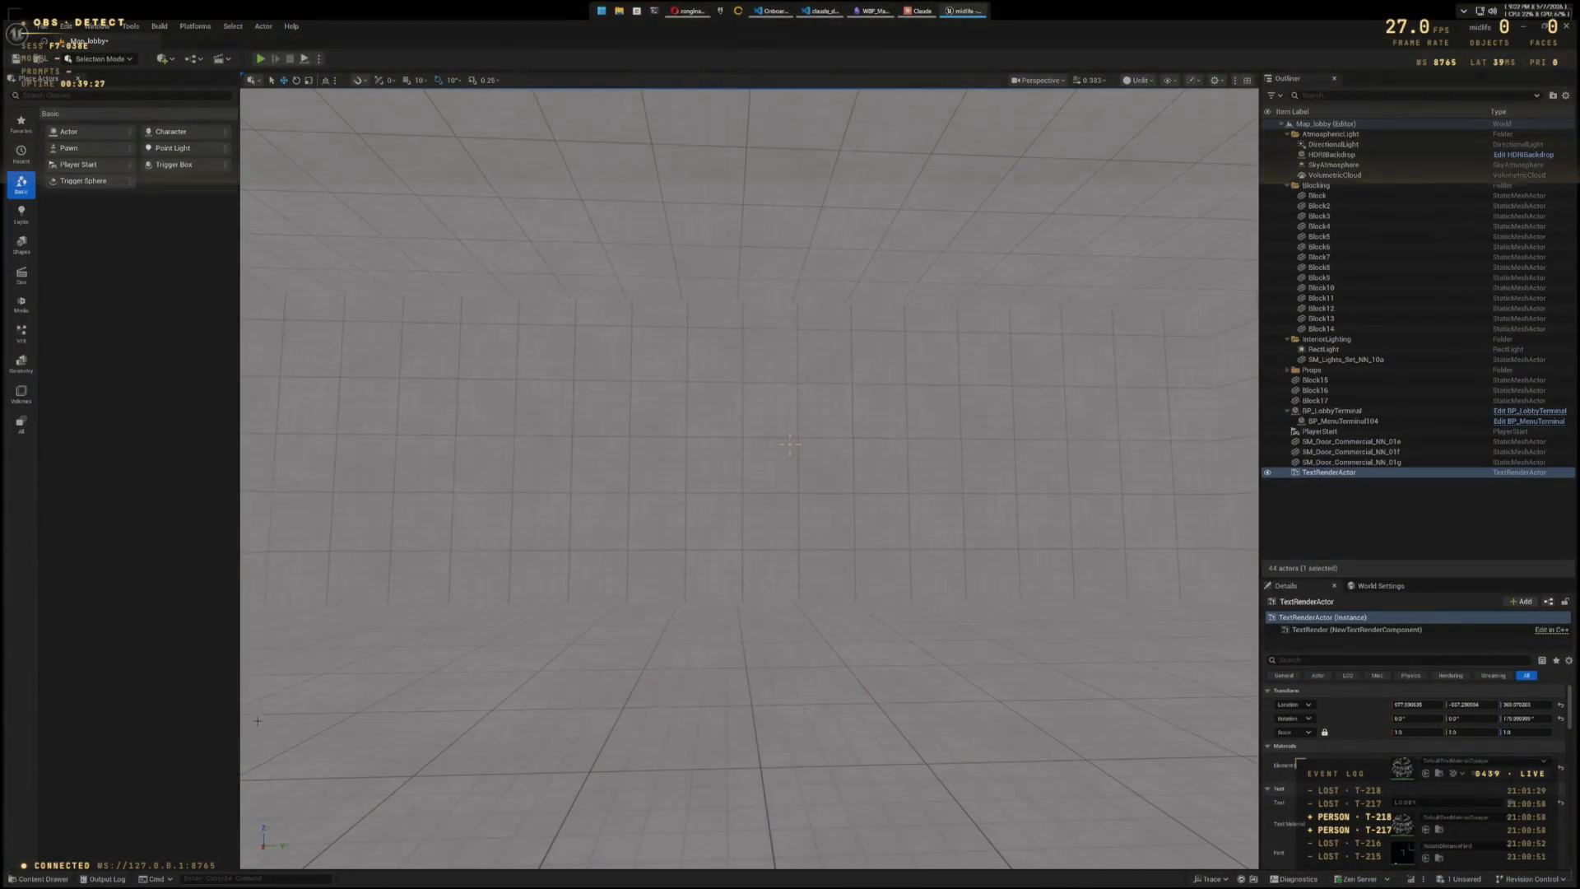
# - Create a new folder named 'Anons' in the Mannequins folder
pyautogui.hotkey('ctrl', 'space')
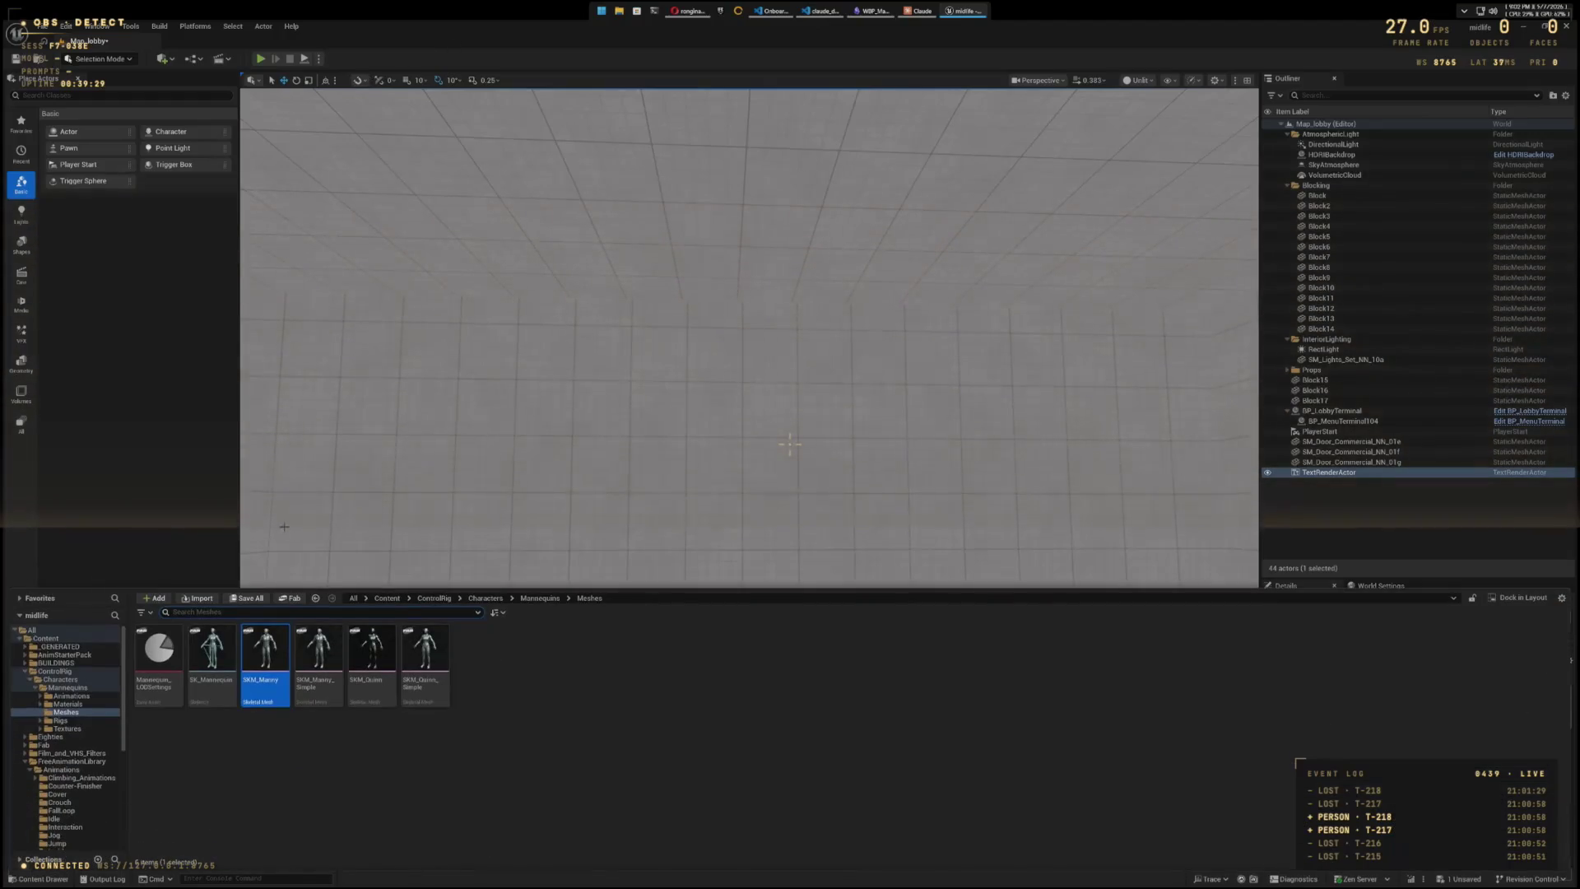
pyautogui.click(68, 688)
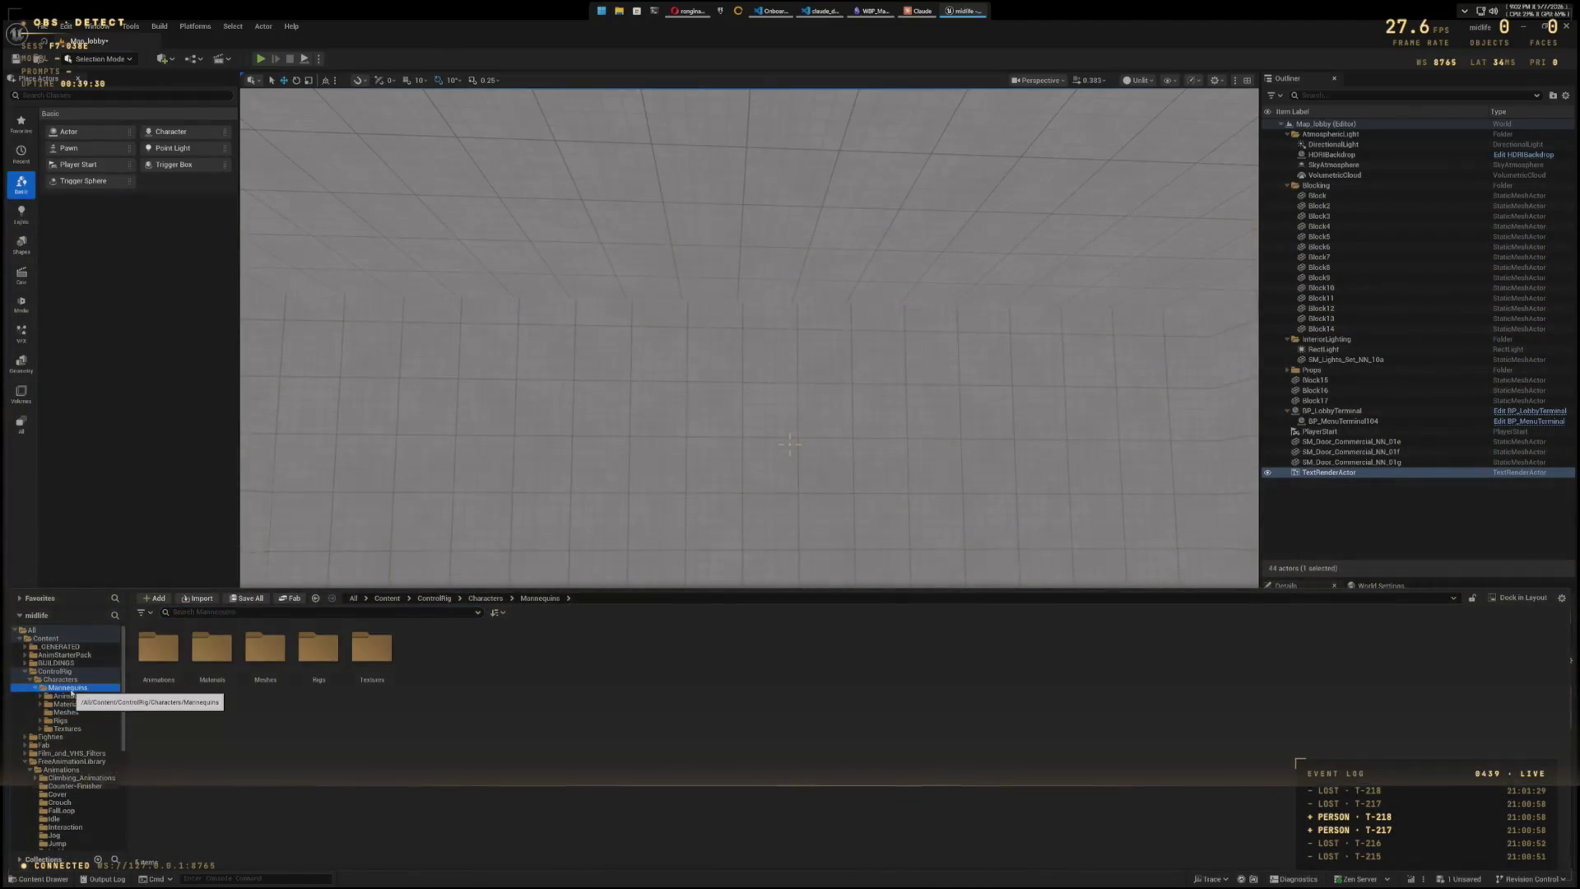
pyautogui.rightClick(504, 744)
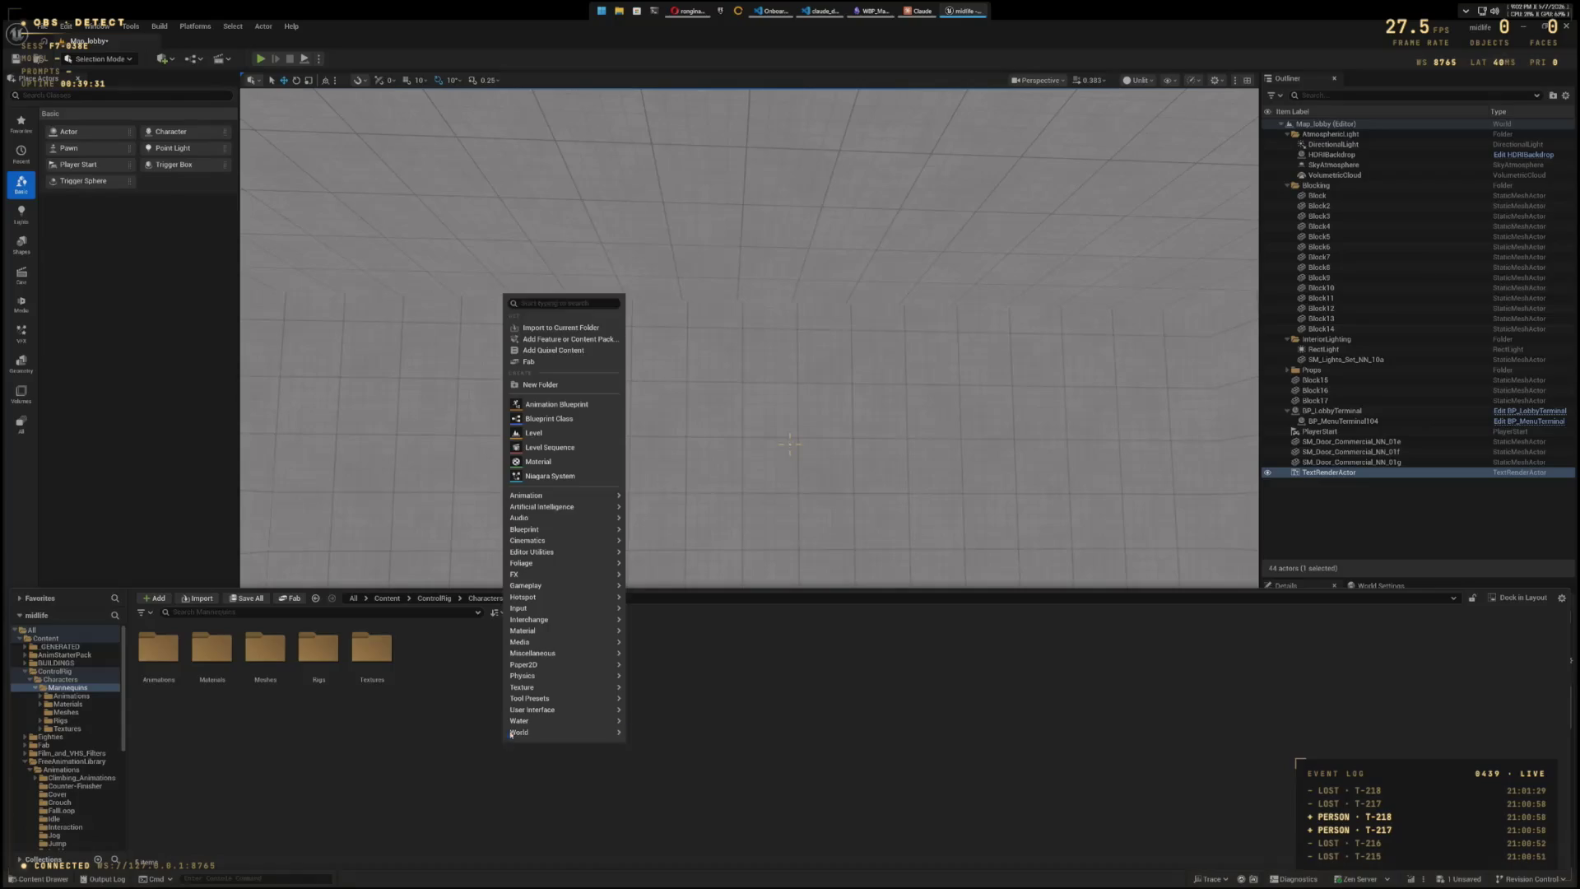
pyautogui.click(546, 384)
pyautogui.write('Animati')
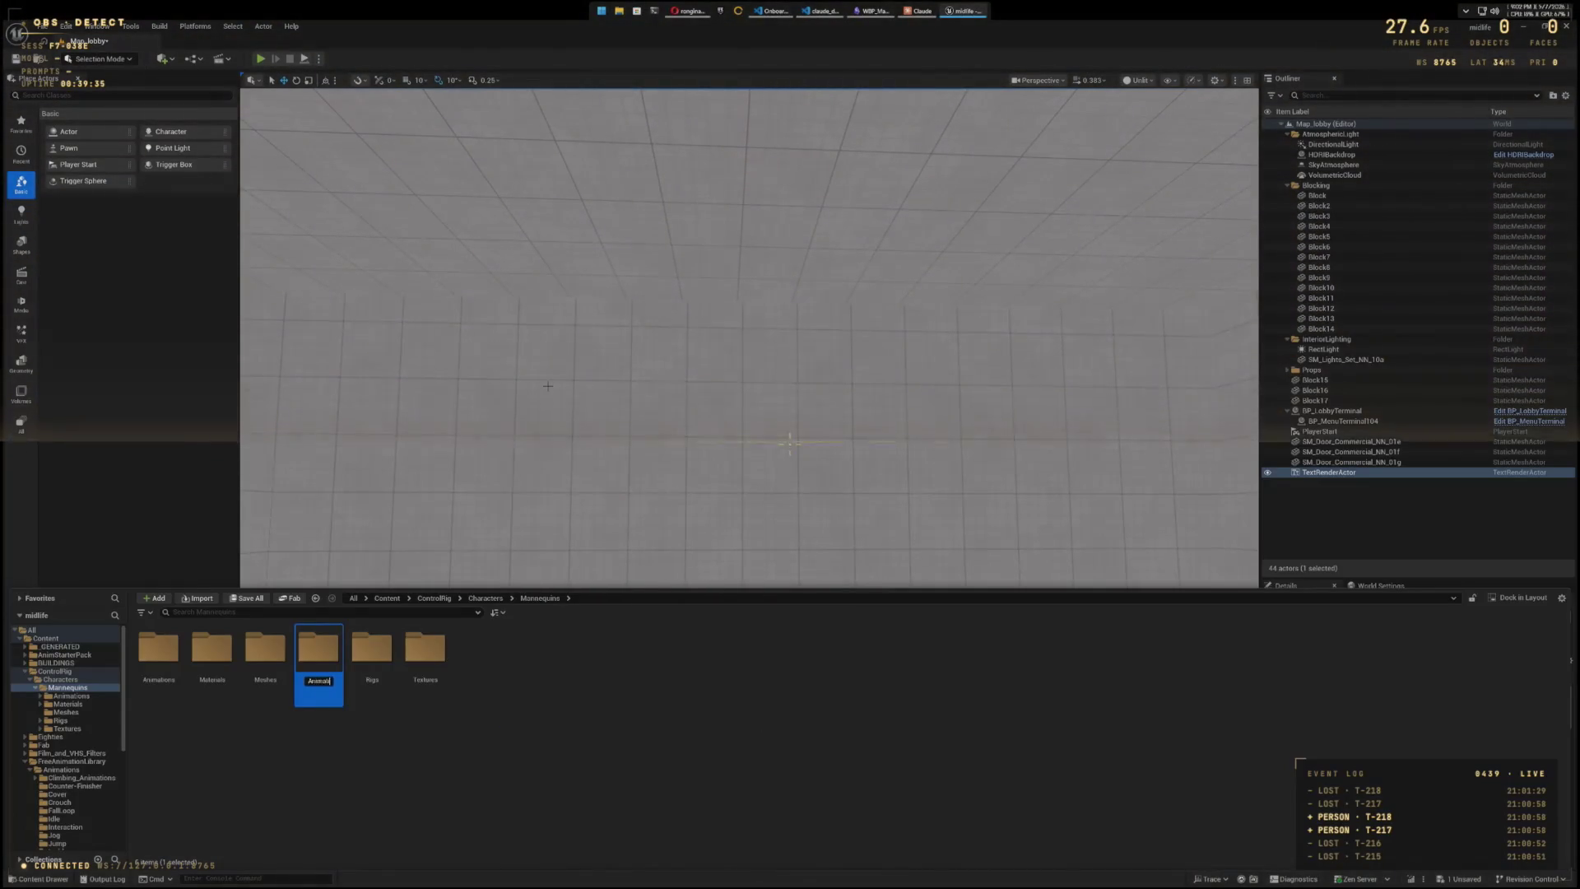
pyautogui.write('ons')
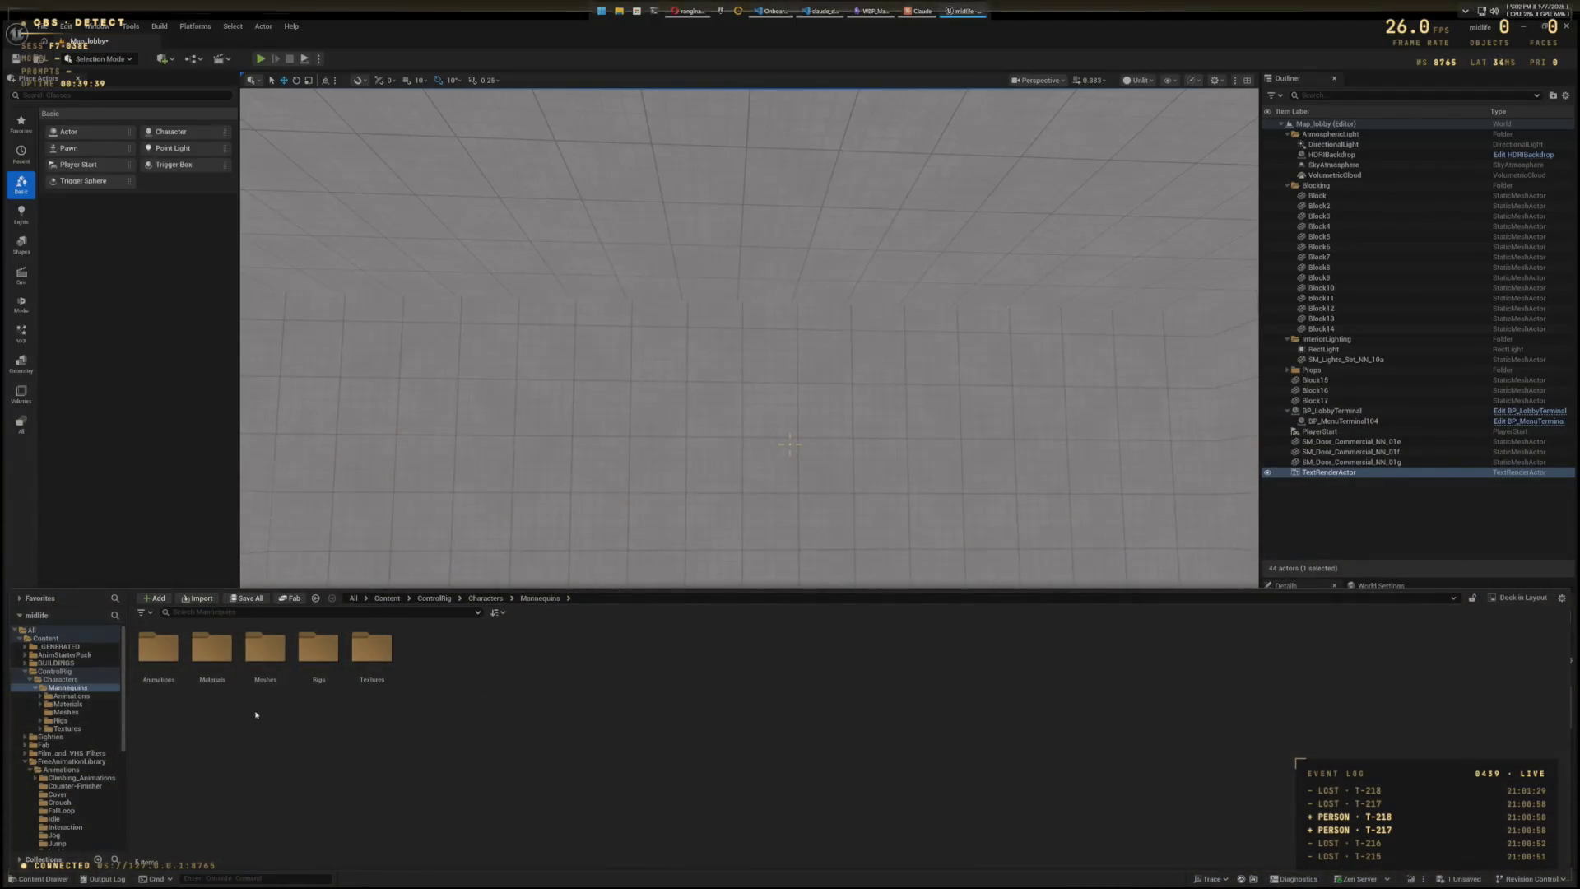
# - Collapse the other branches, create an Animations folder inside Midlife, and open it
pyautogui.click(25, 672)
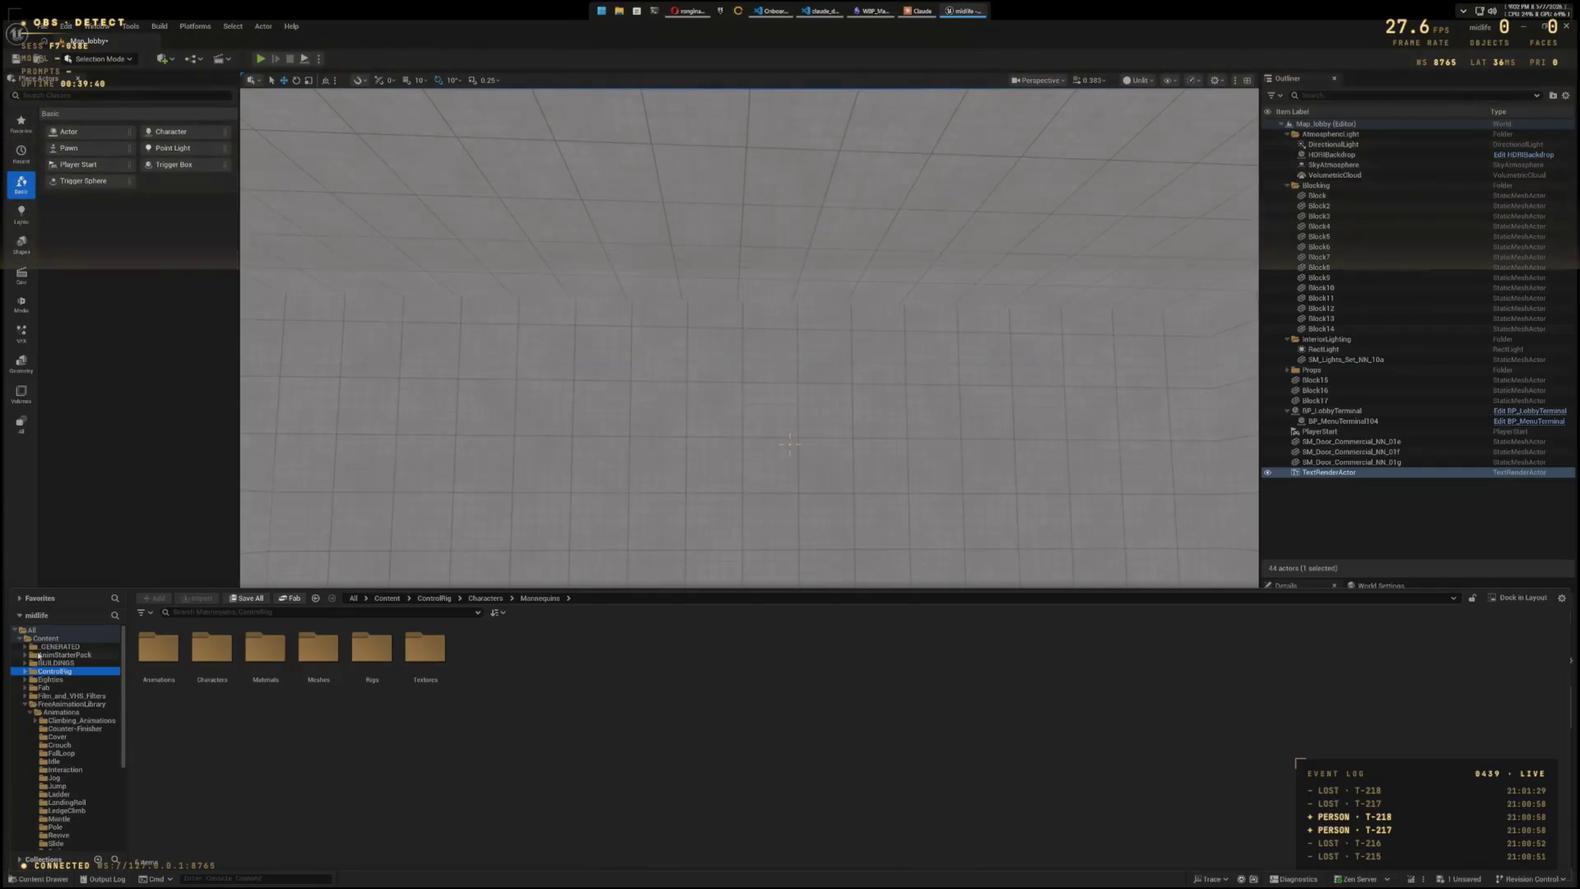
pyautogui.click(25, 705)
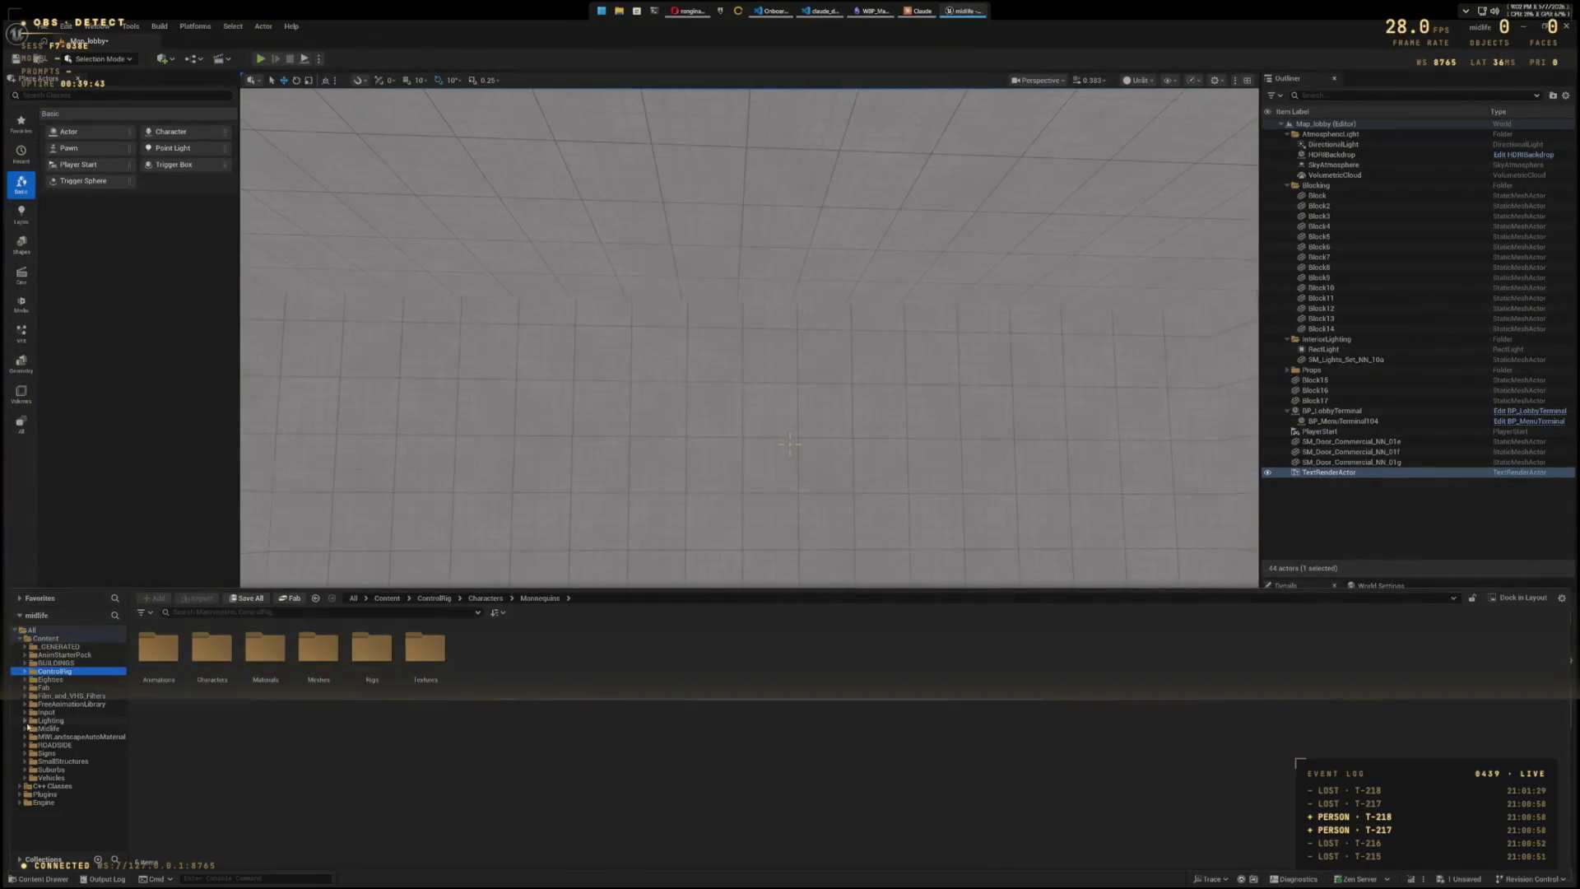
pyautogui.click(24, 729)
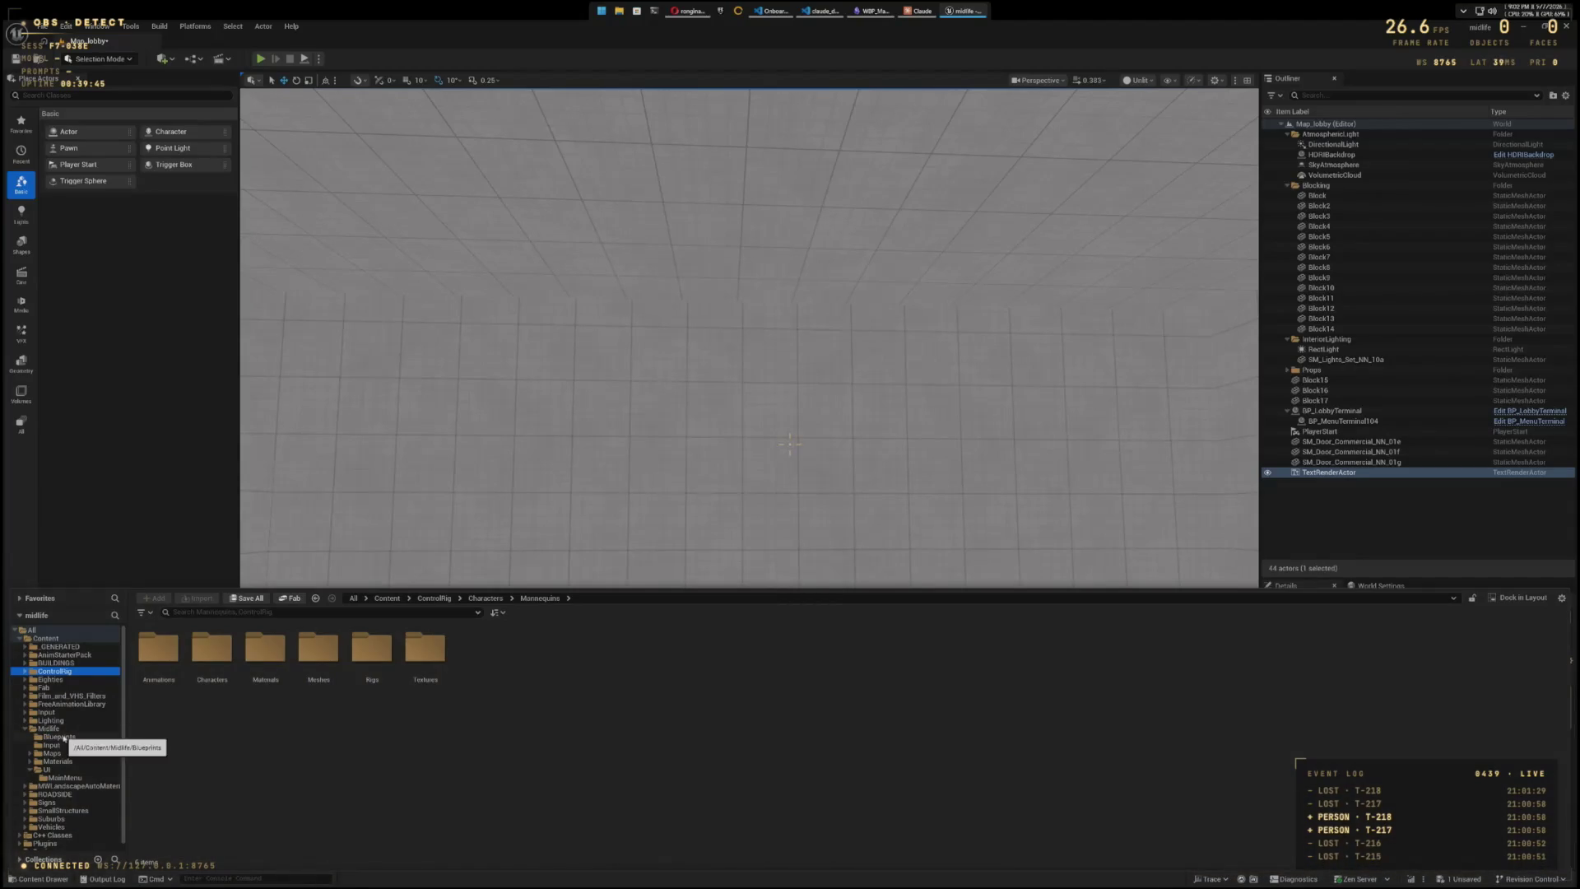
pyautogui.click(49, 729)
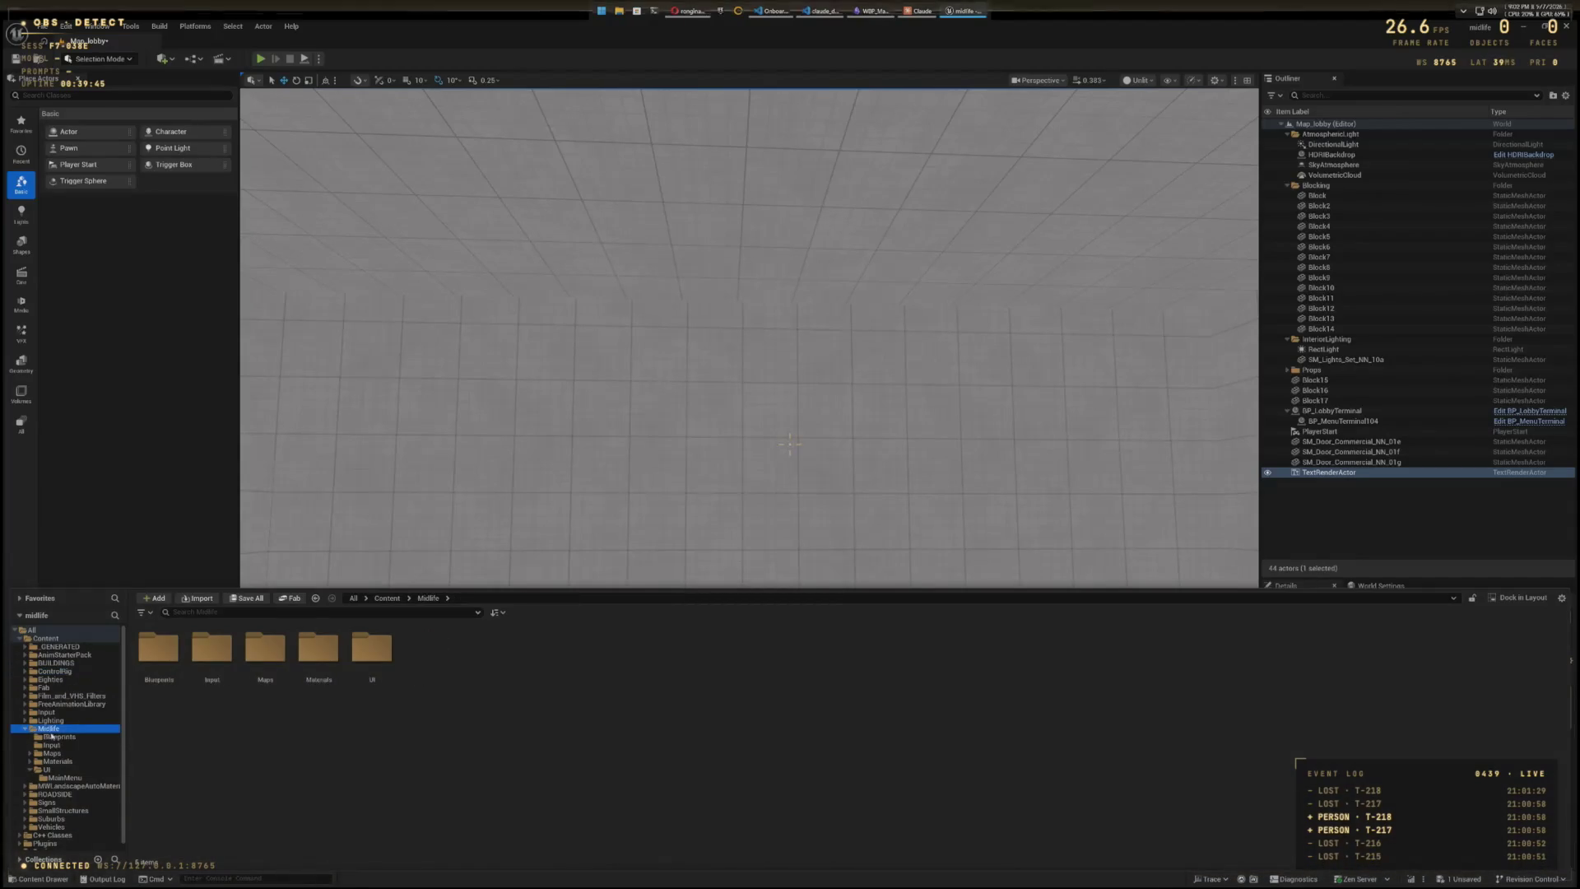
pyautogui.rightClick(418, 749)
pyautogui.click(459, 388)
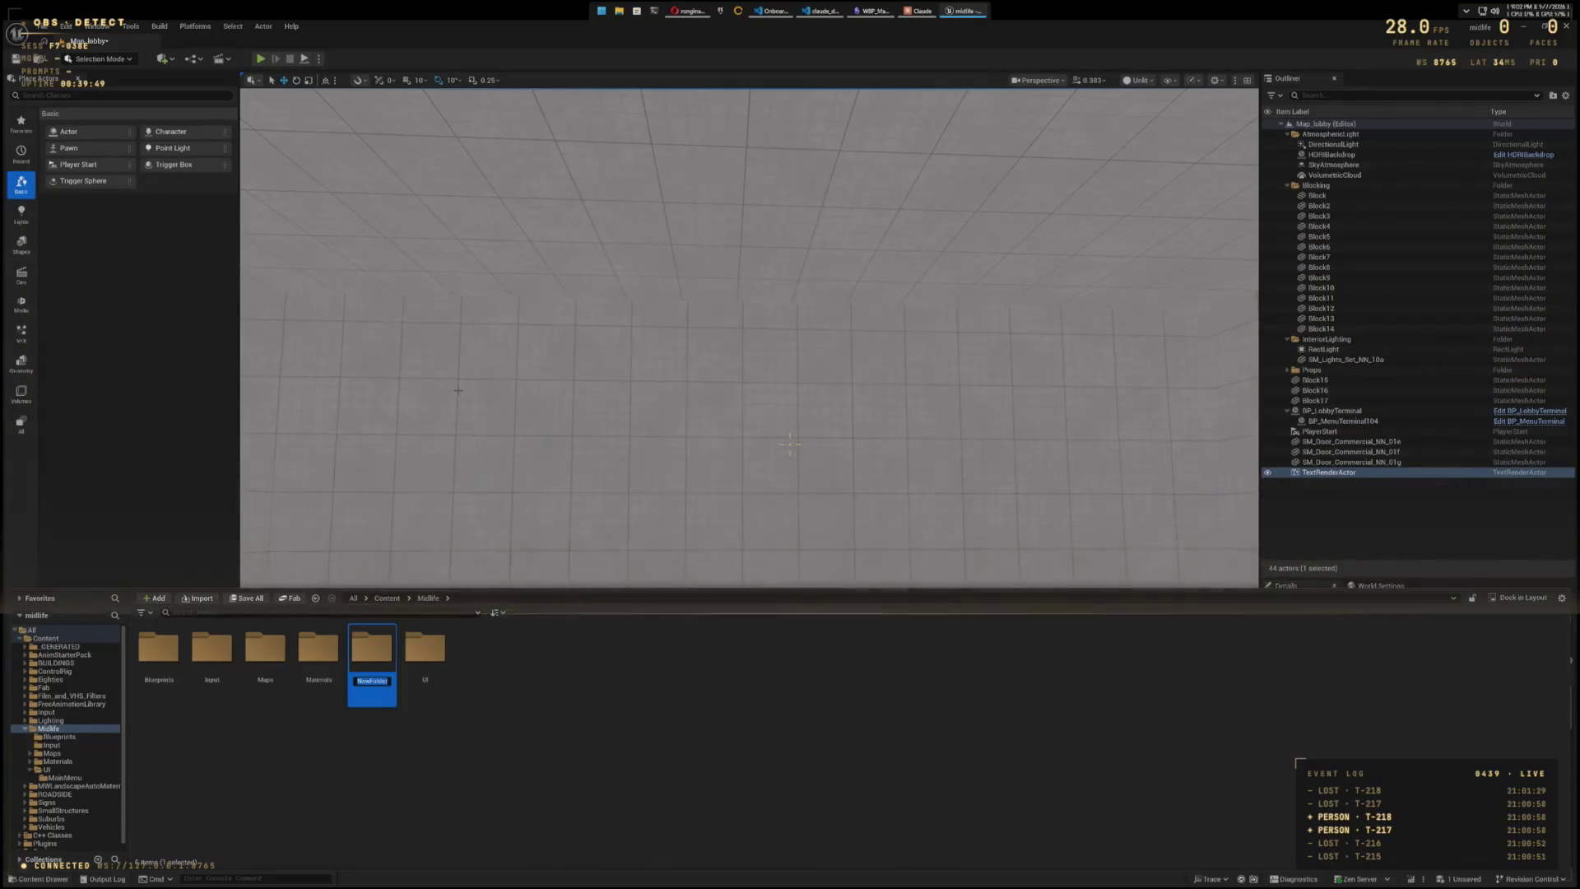
pyautogui.write('Animations')
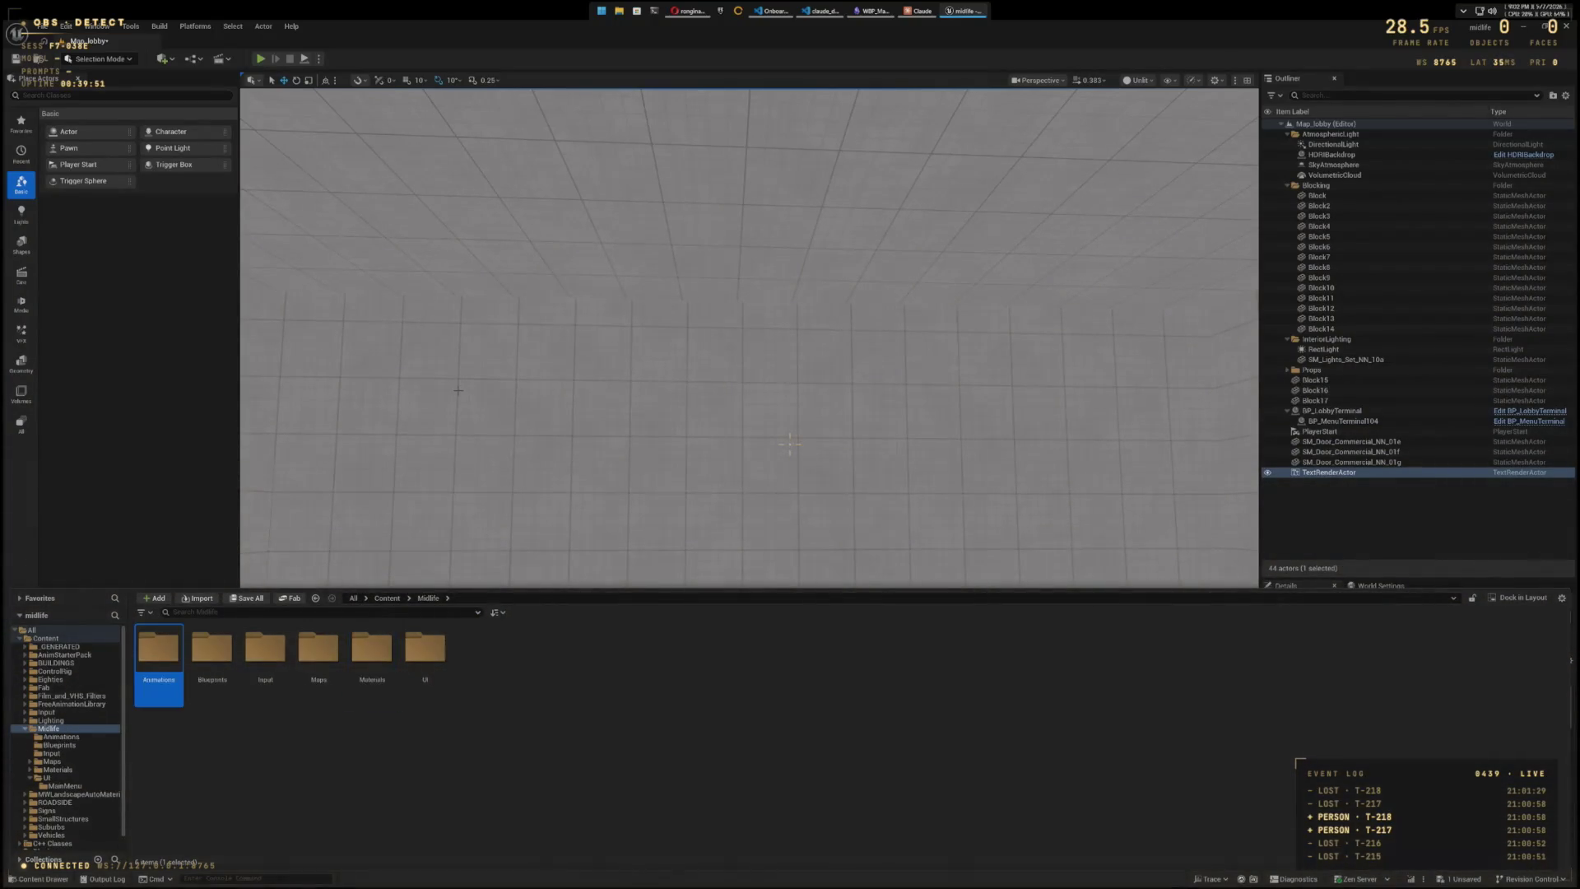
pyautogui.doubleClick(156, 659)
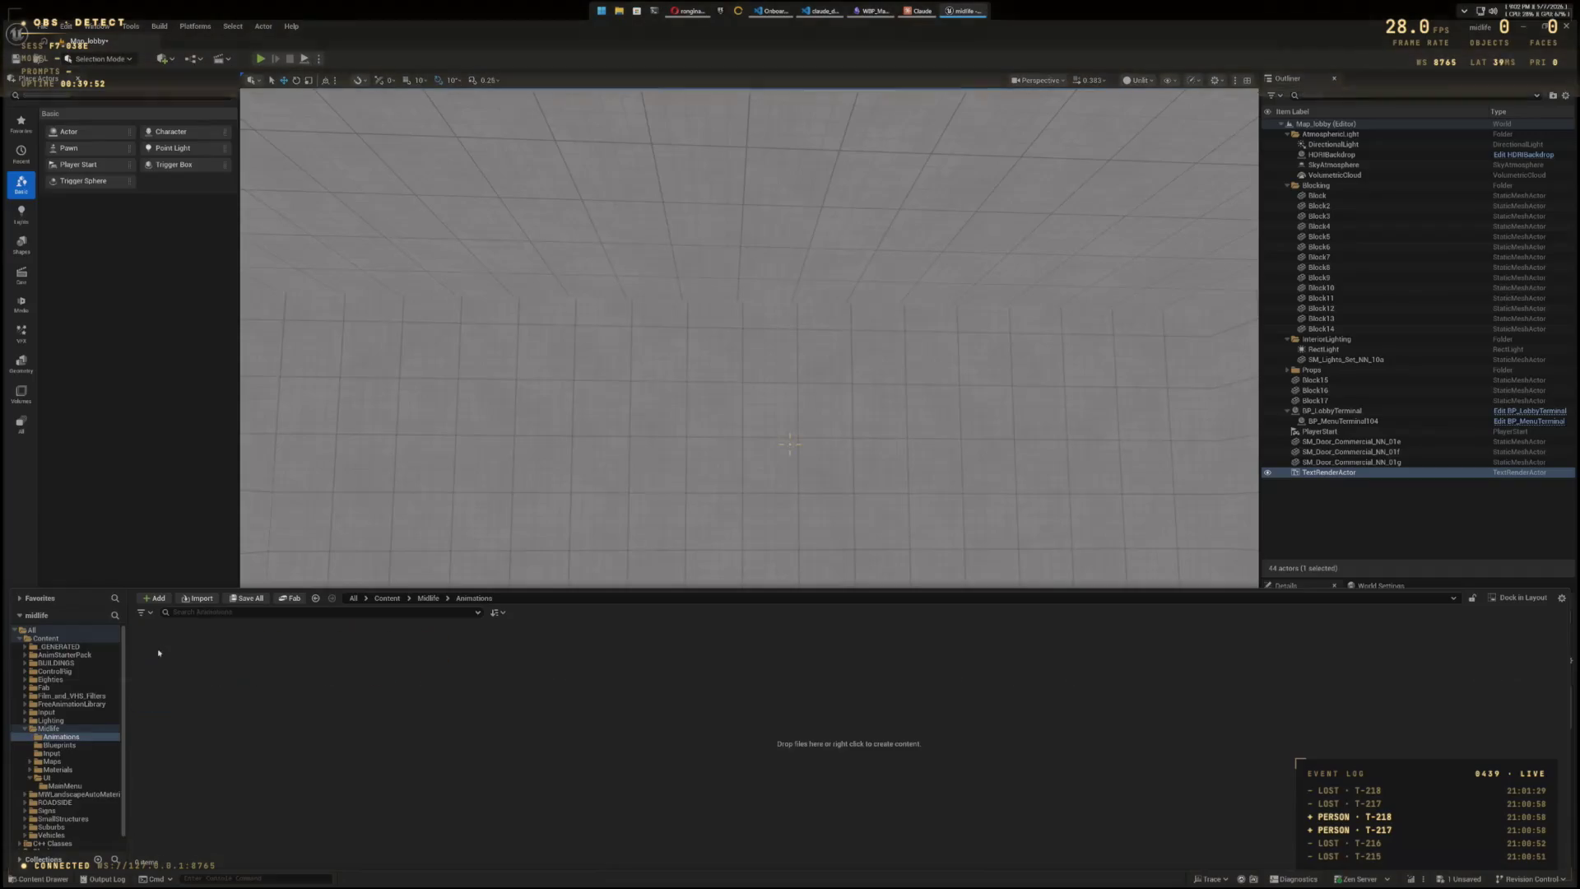
# - Create a Blend Space from the Animation menu using the SK_Mannequin skeleton
pyautogui.rightClick(244, 667)
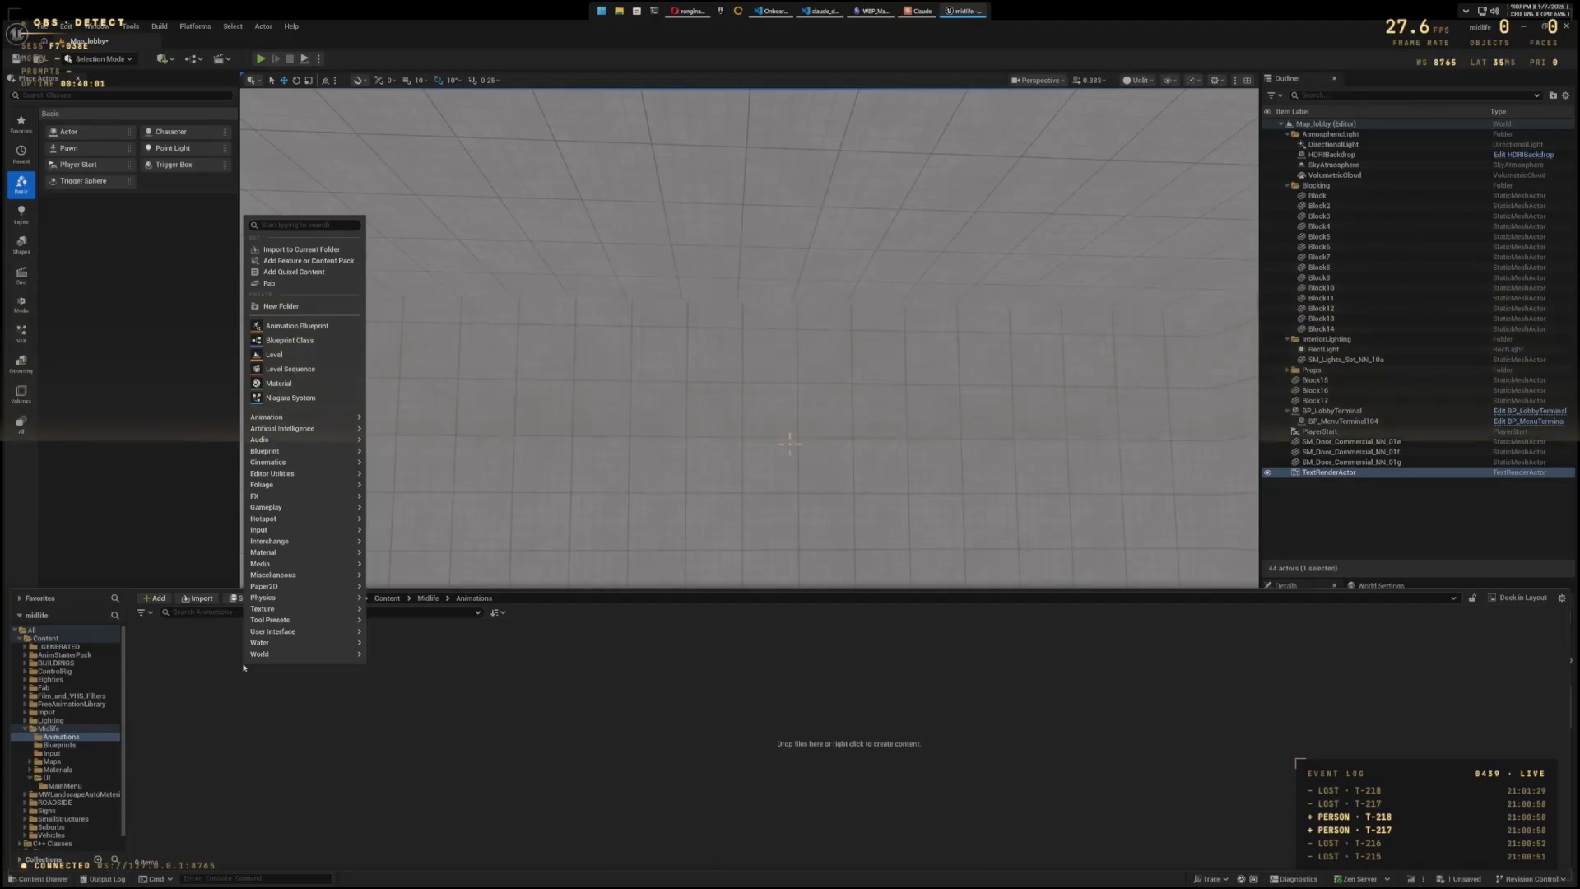
pyautogui.moveTo(332, 420)
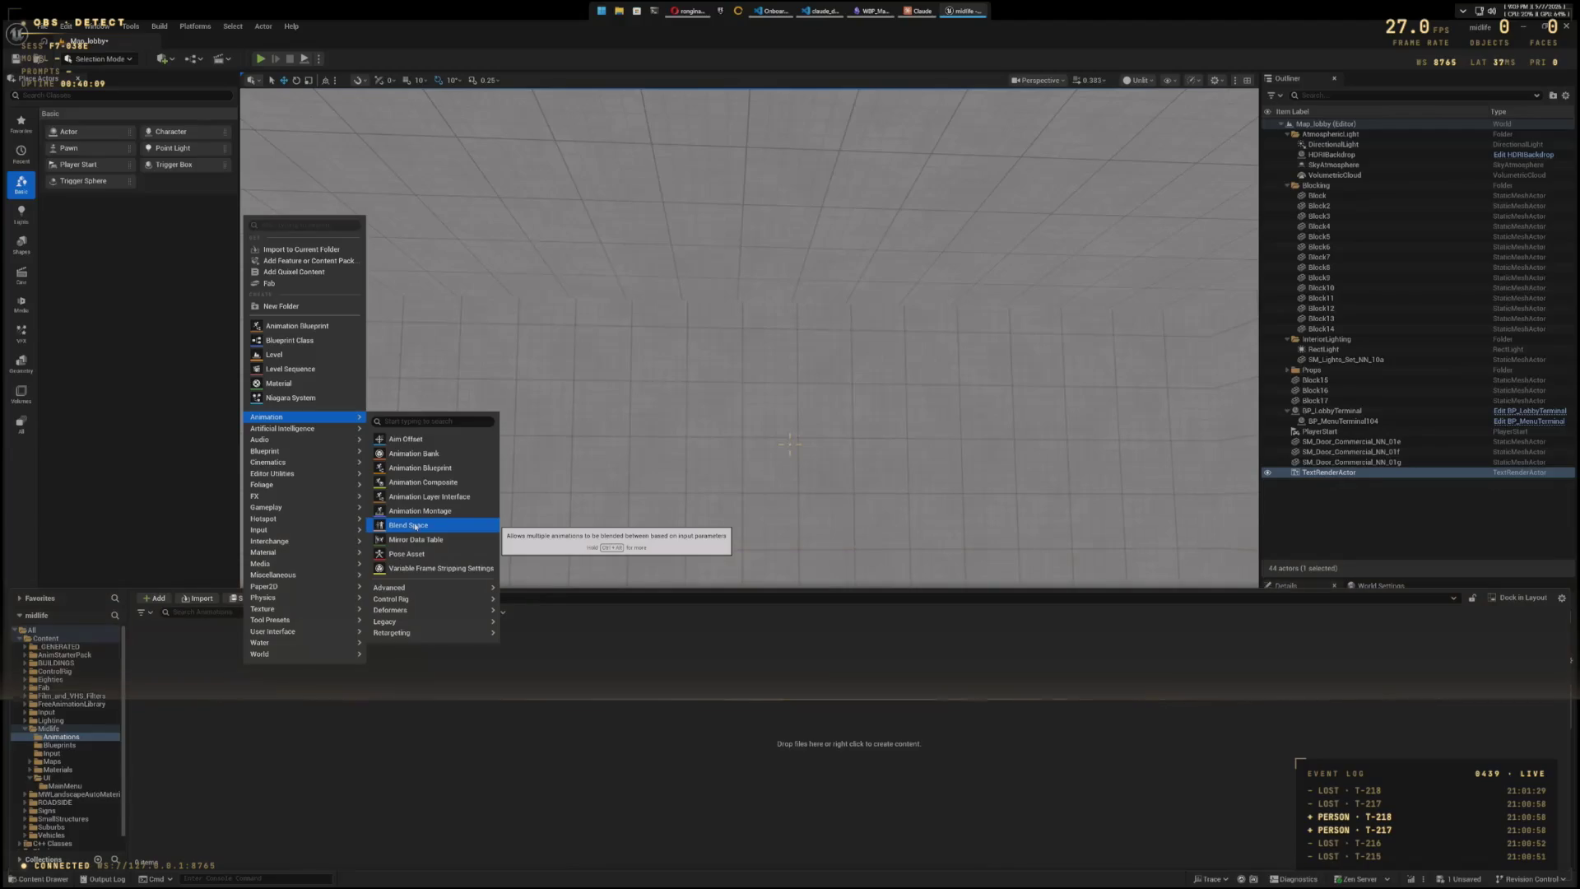
pyautogui.click(415, 526)
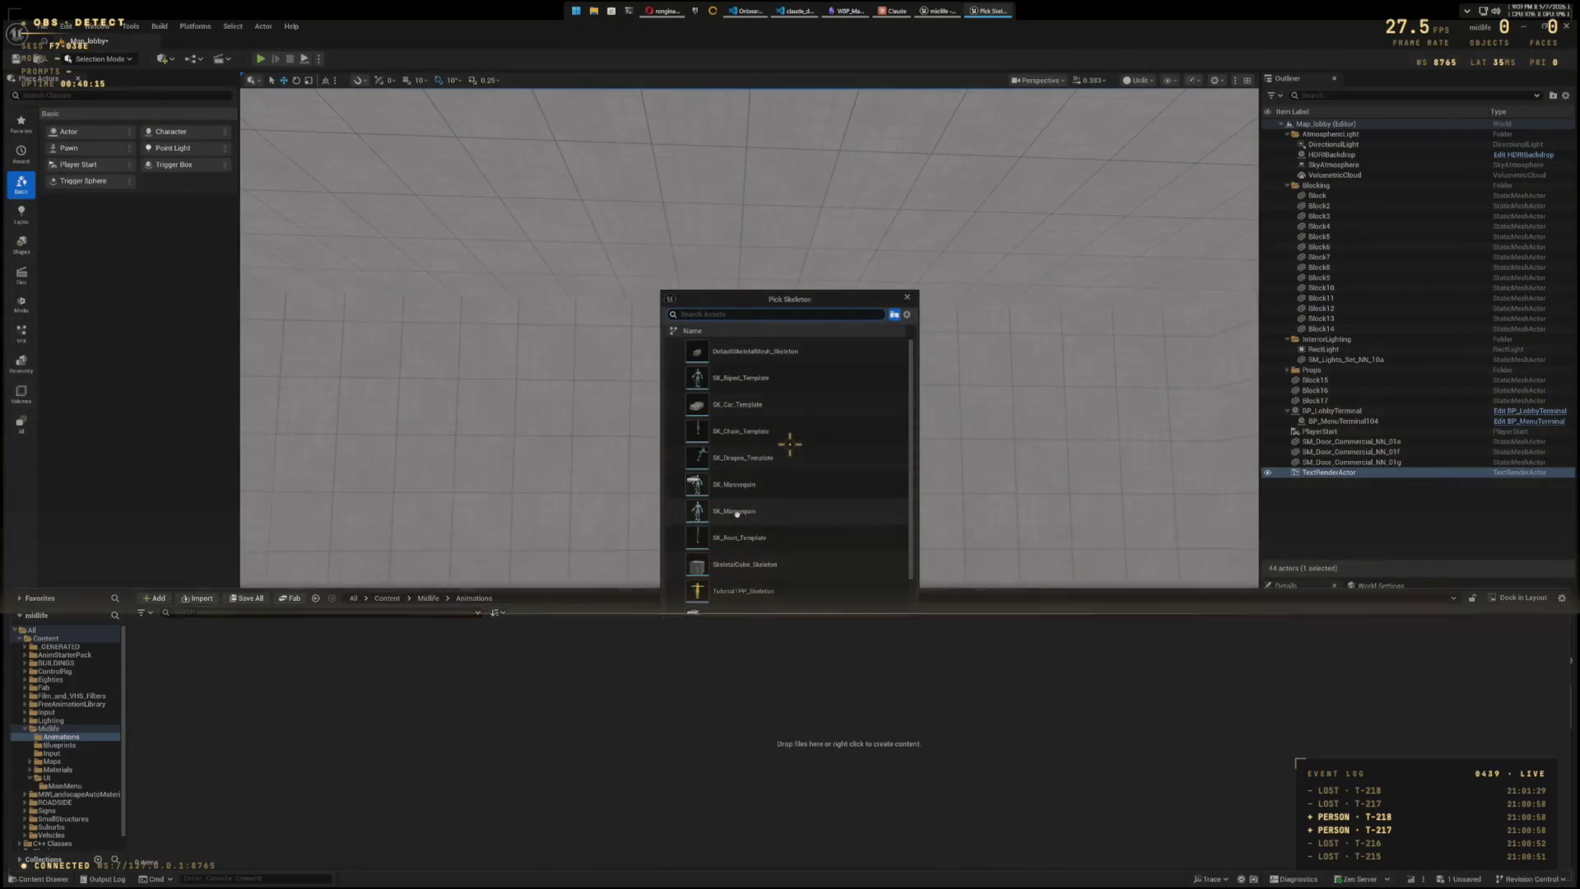
pyautogui.moveTo(736, 513)
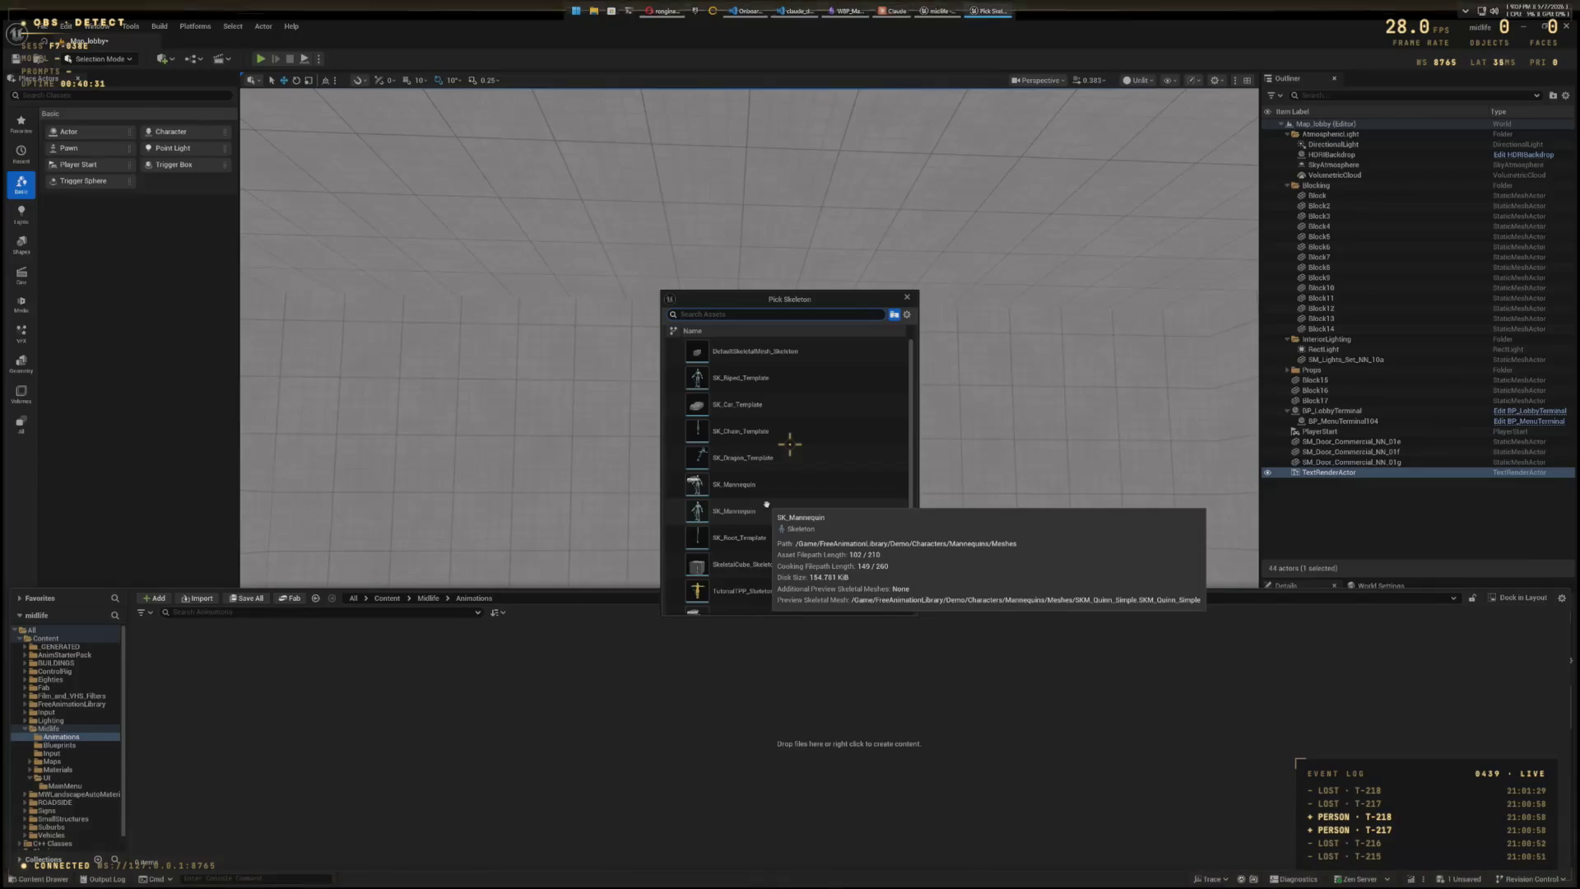
pyautogui.click(766, 507)
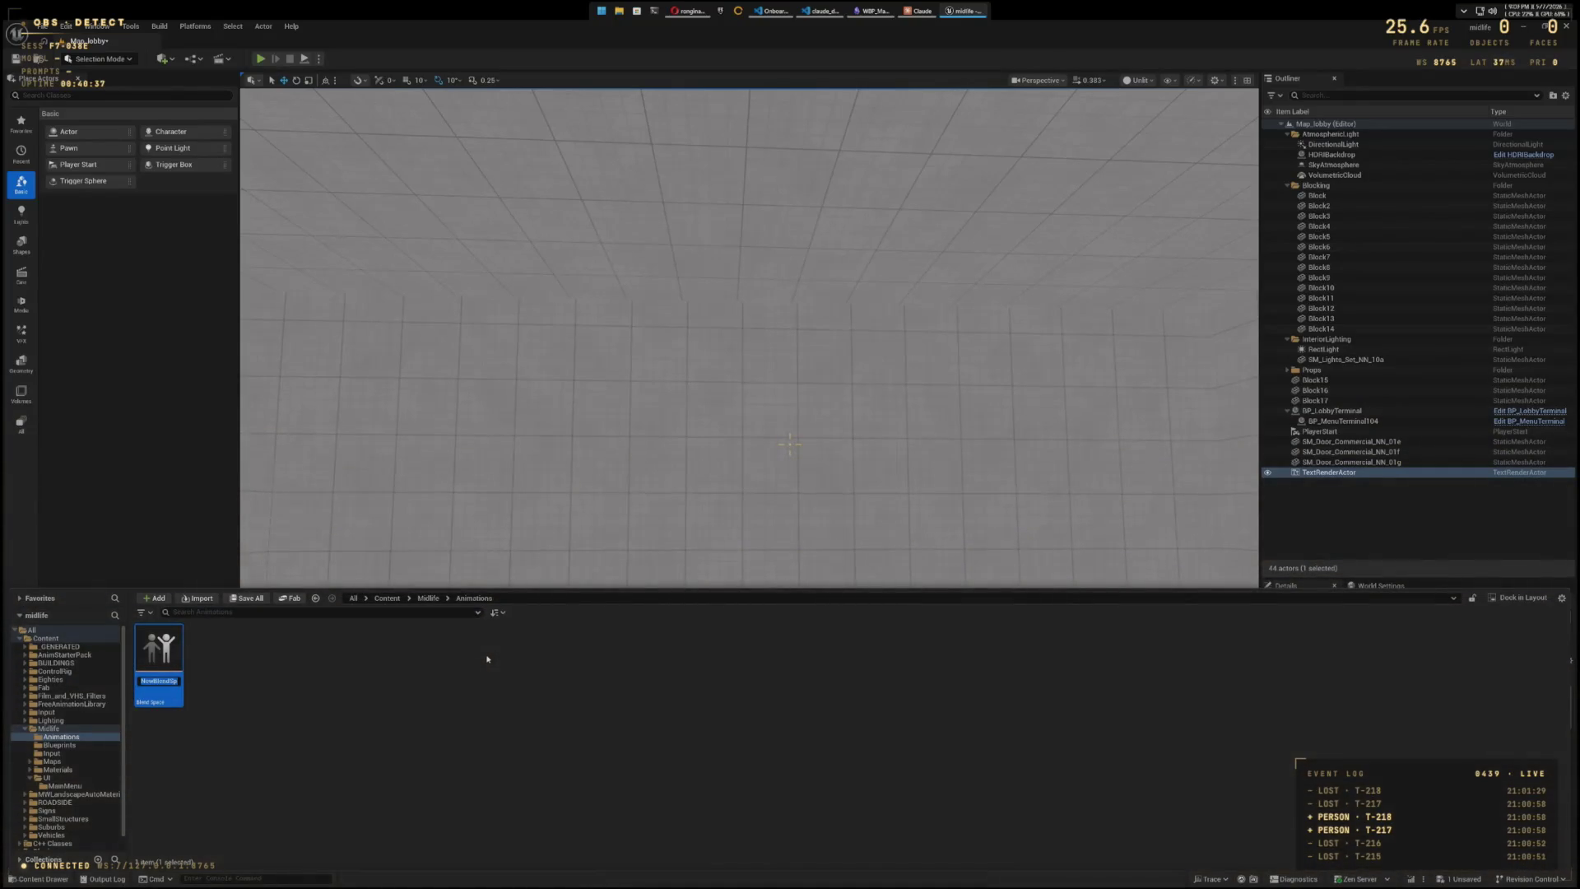
# - Type '_Locomotion' as part of the new blend space's name
pyautogui.write('BS_Standin')
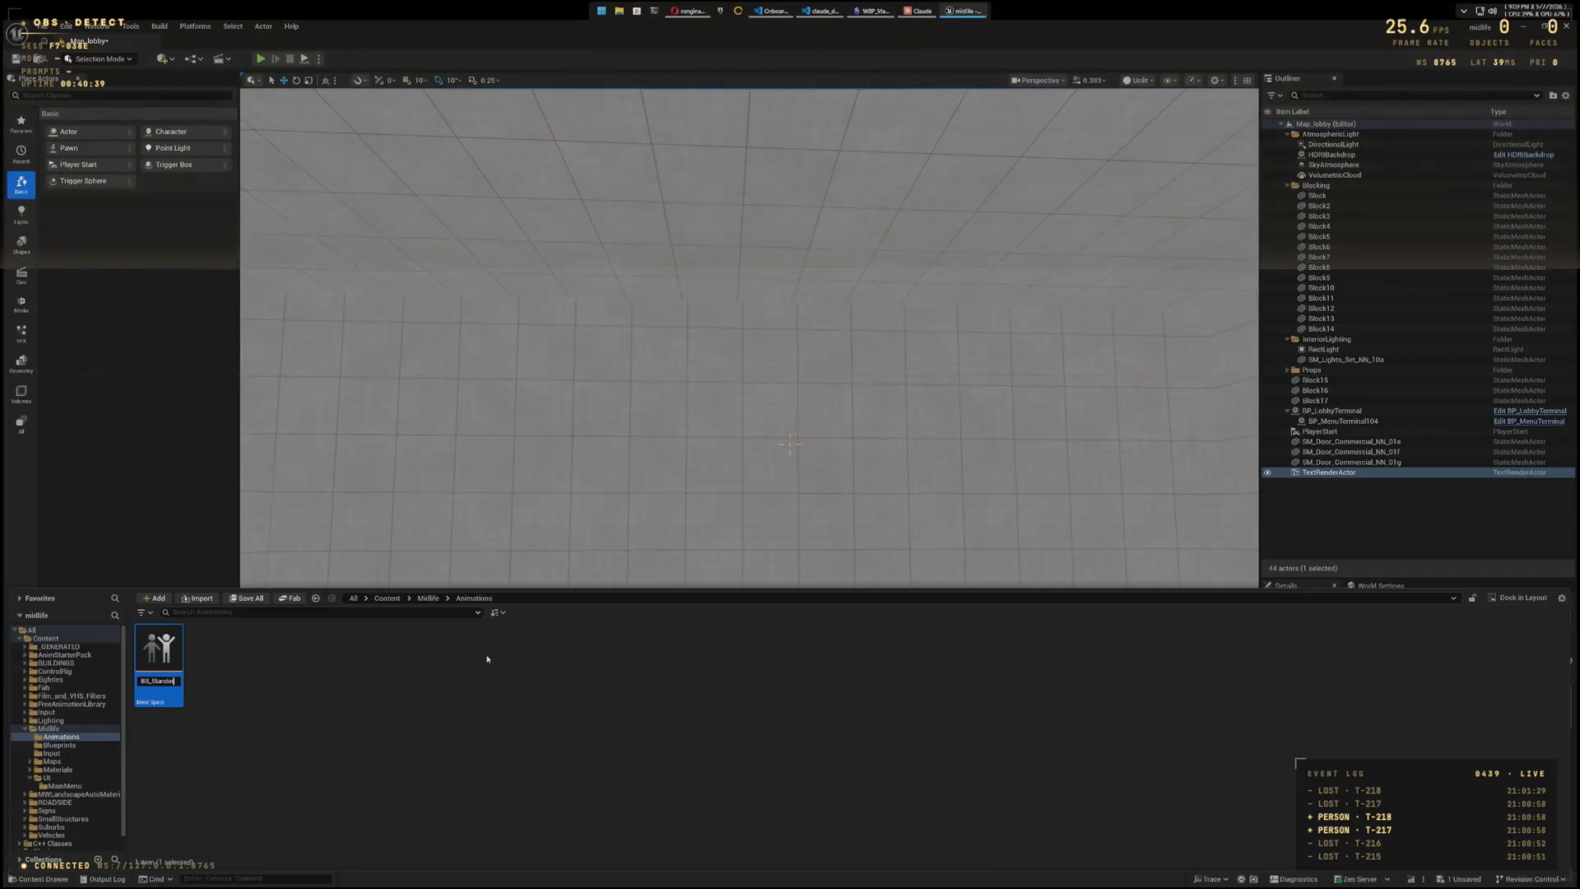
pyautogui.write('Locomotion')
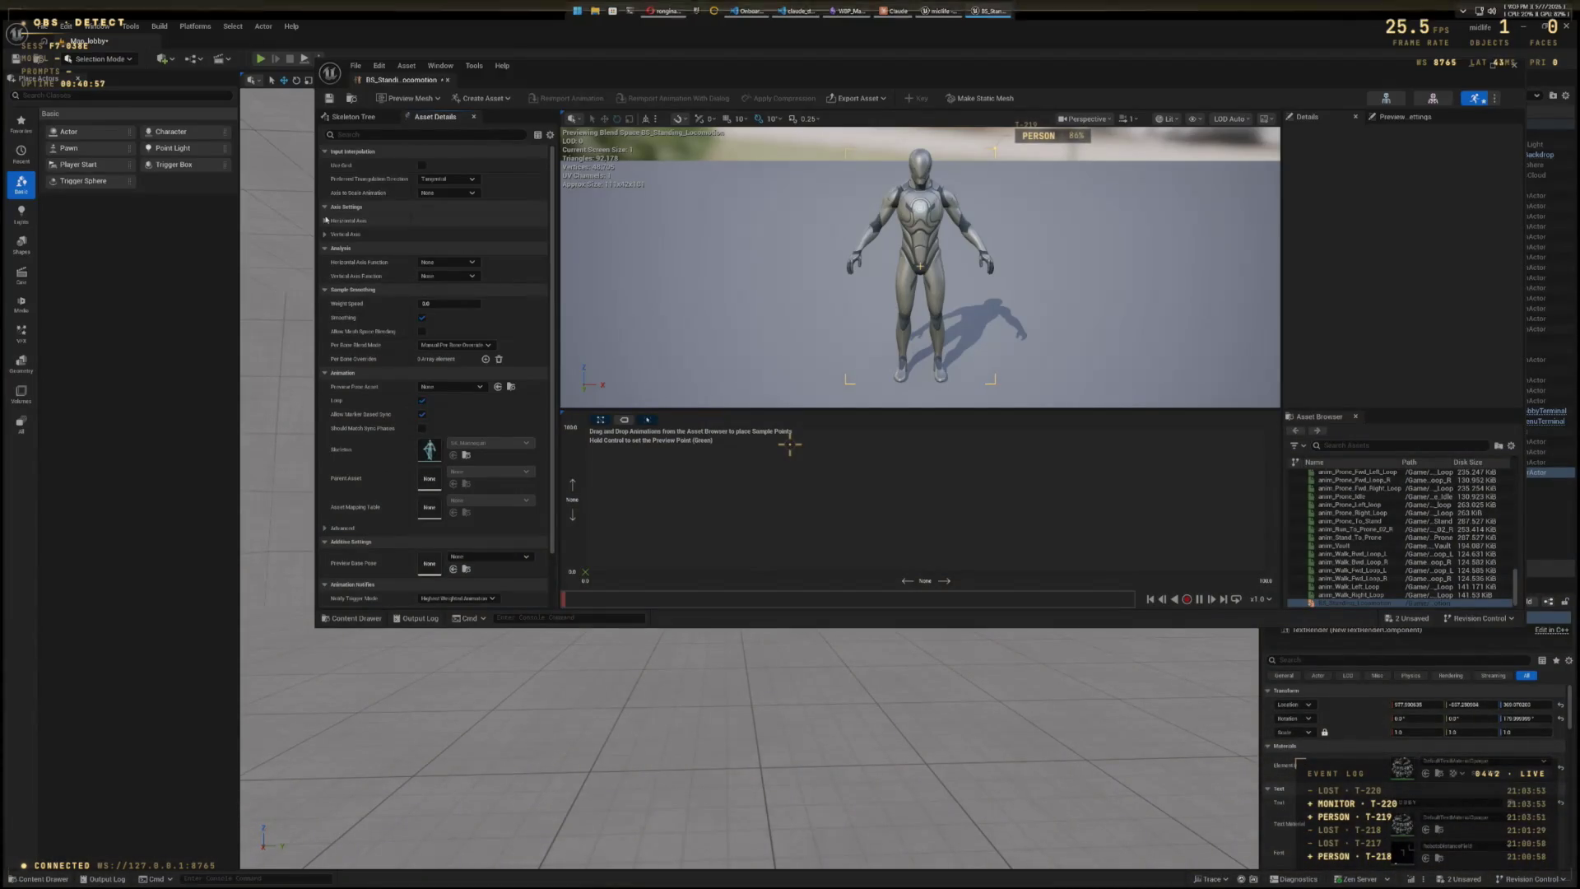
# - Name the horizontal axis Speed with maximum 600 and 10 grid divisions, then show the content assets
pyautogui.click(326, 221)
pyautogui.click(448, 234)
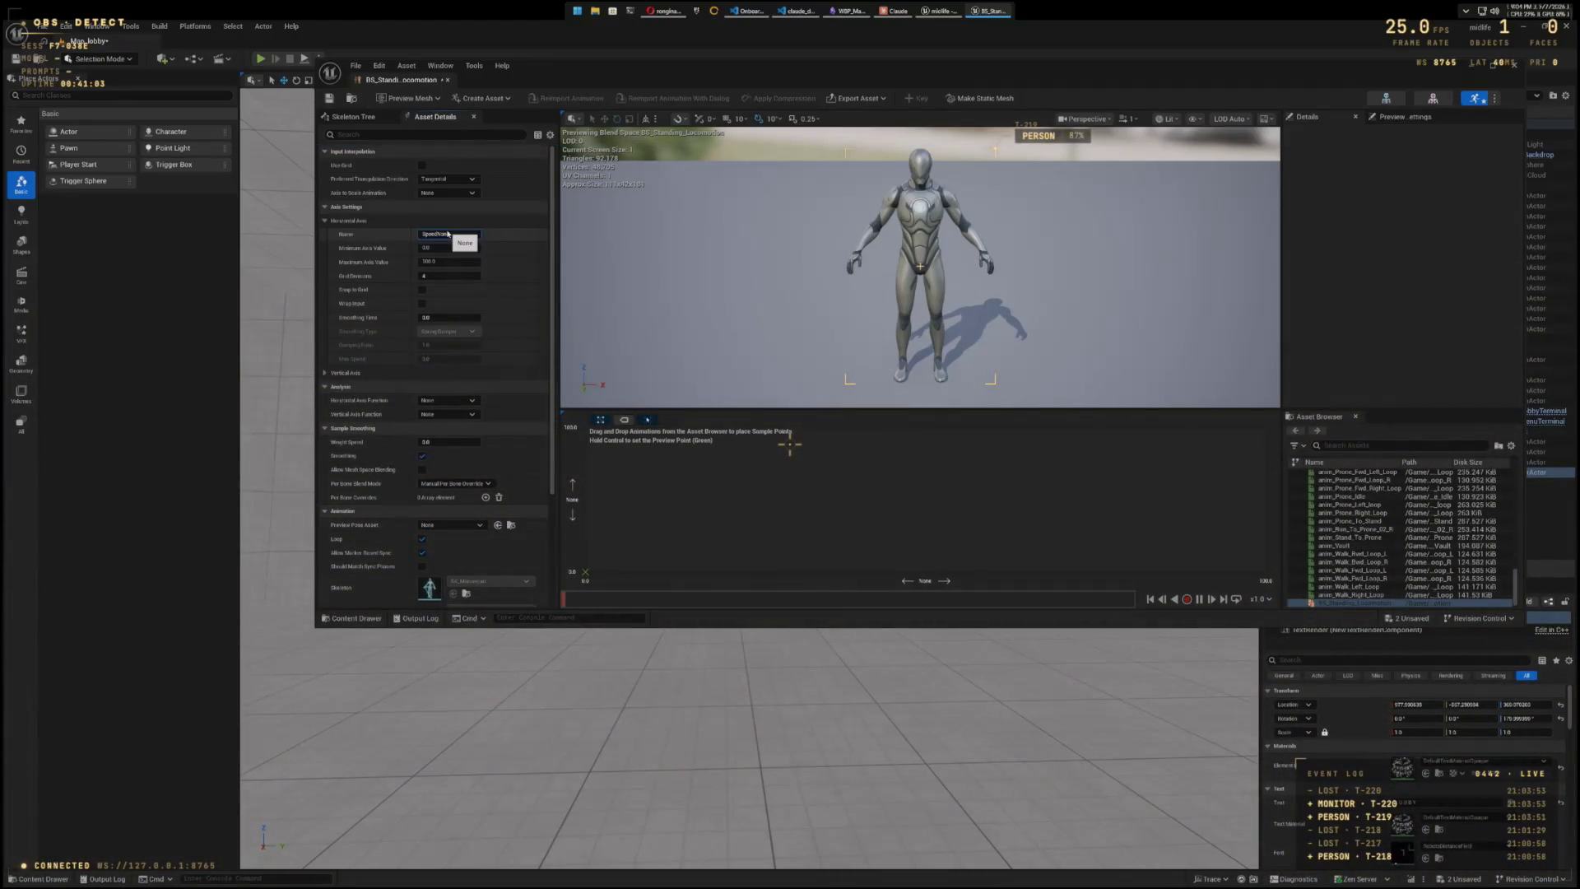
pyautogui.press('BackSpace')
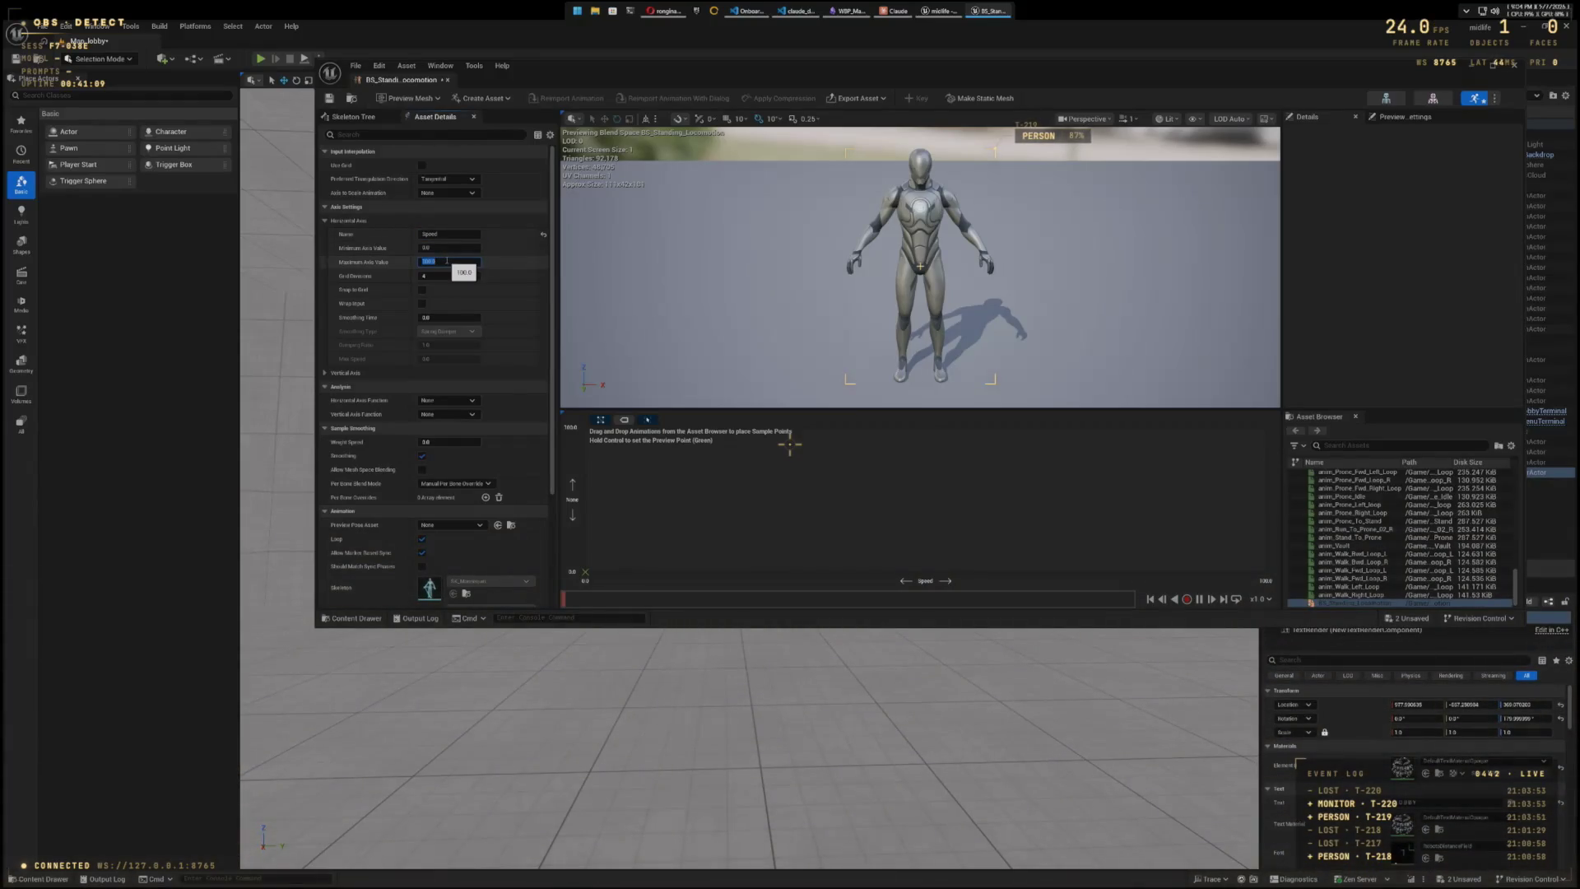
pyautogui.press('Return')
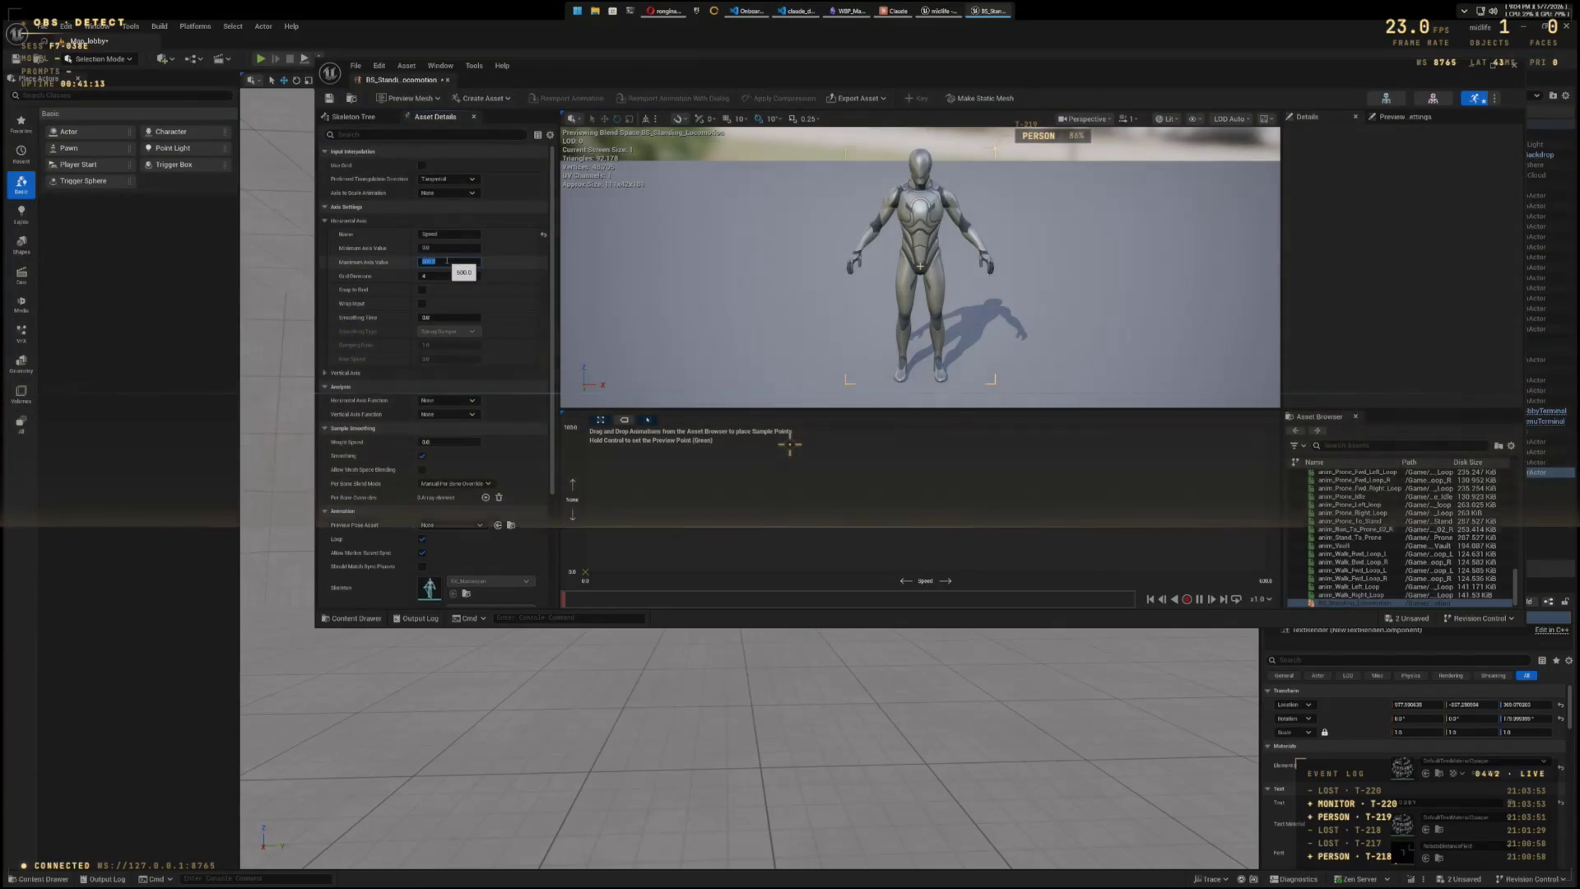
pyautogui.write('10')
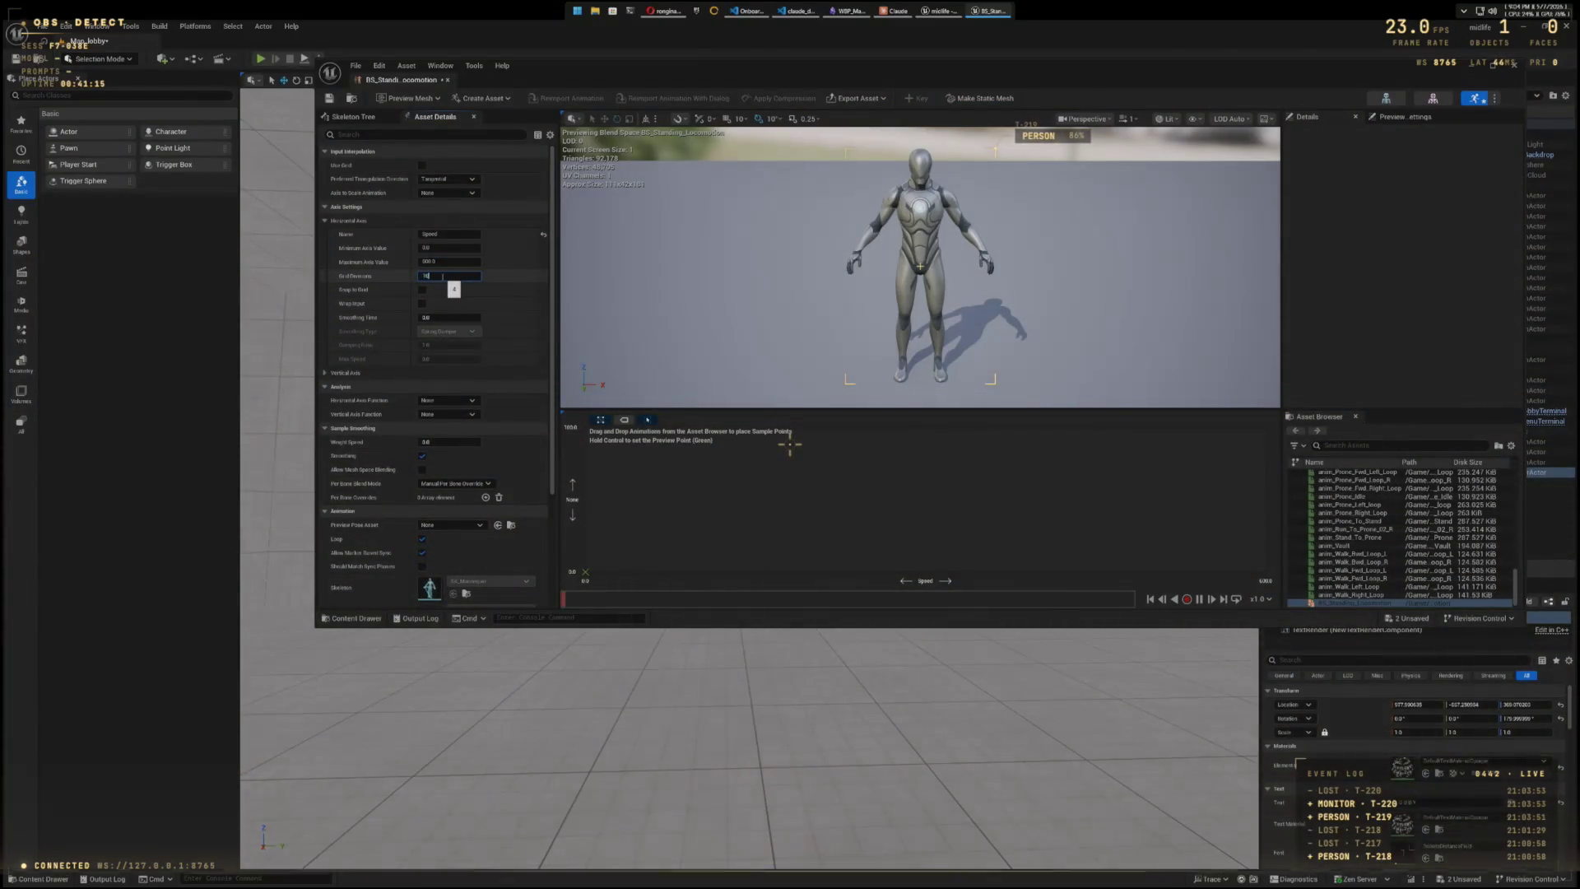
pyautogui.press('Return')
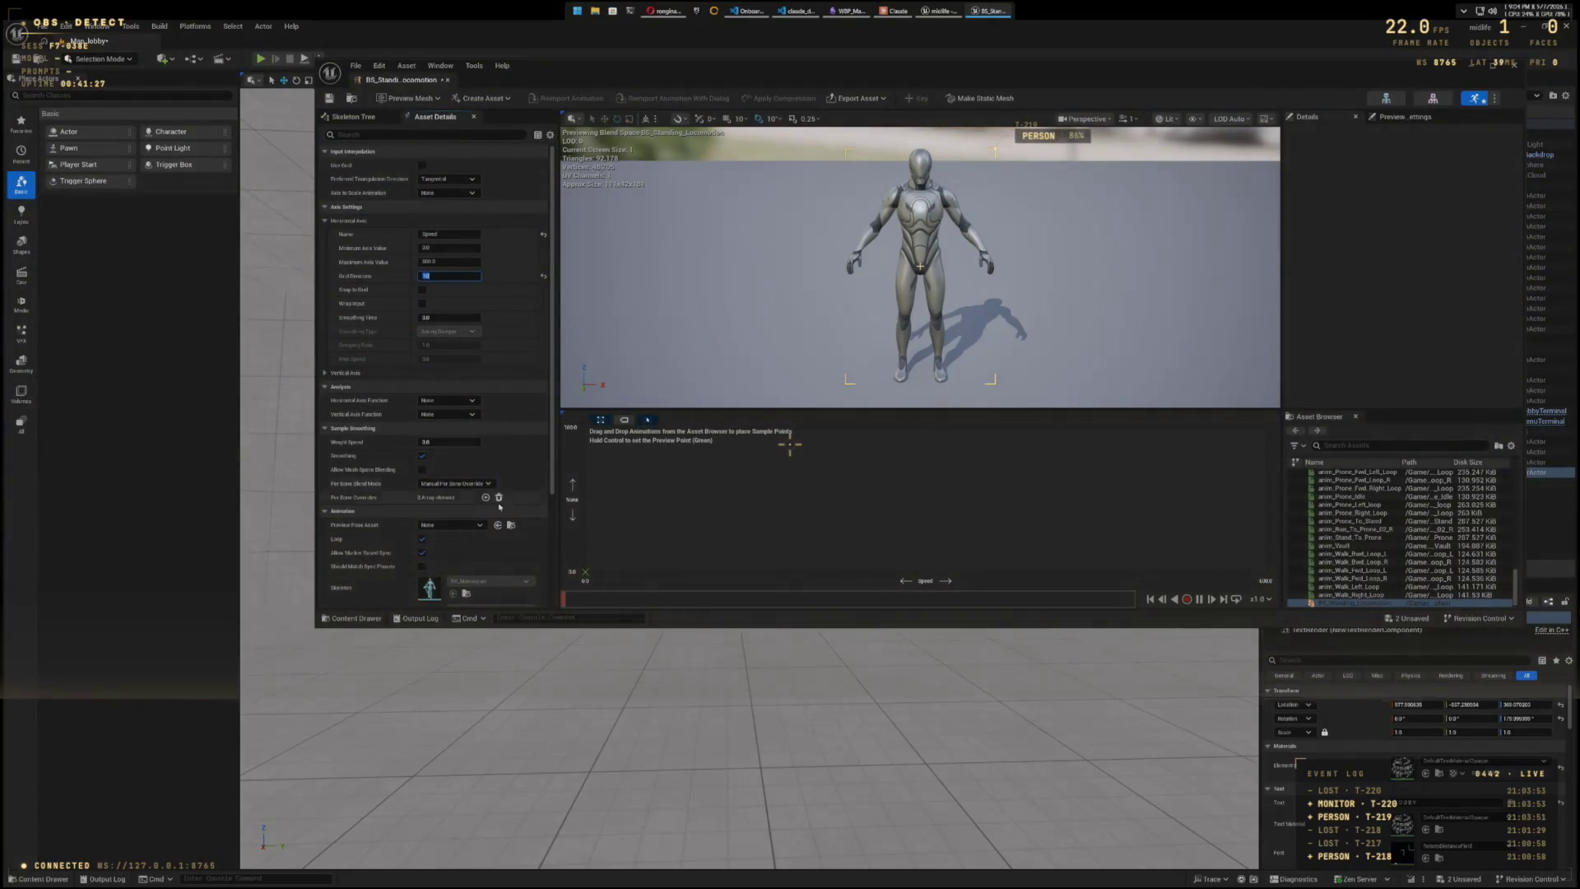
pyautogui.click(353, 619)
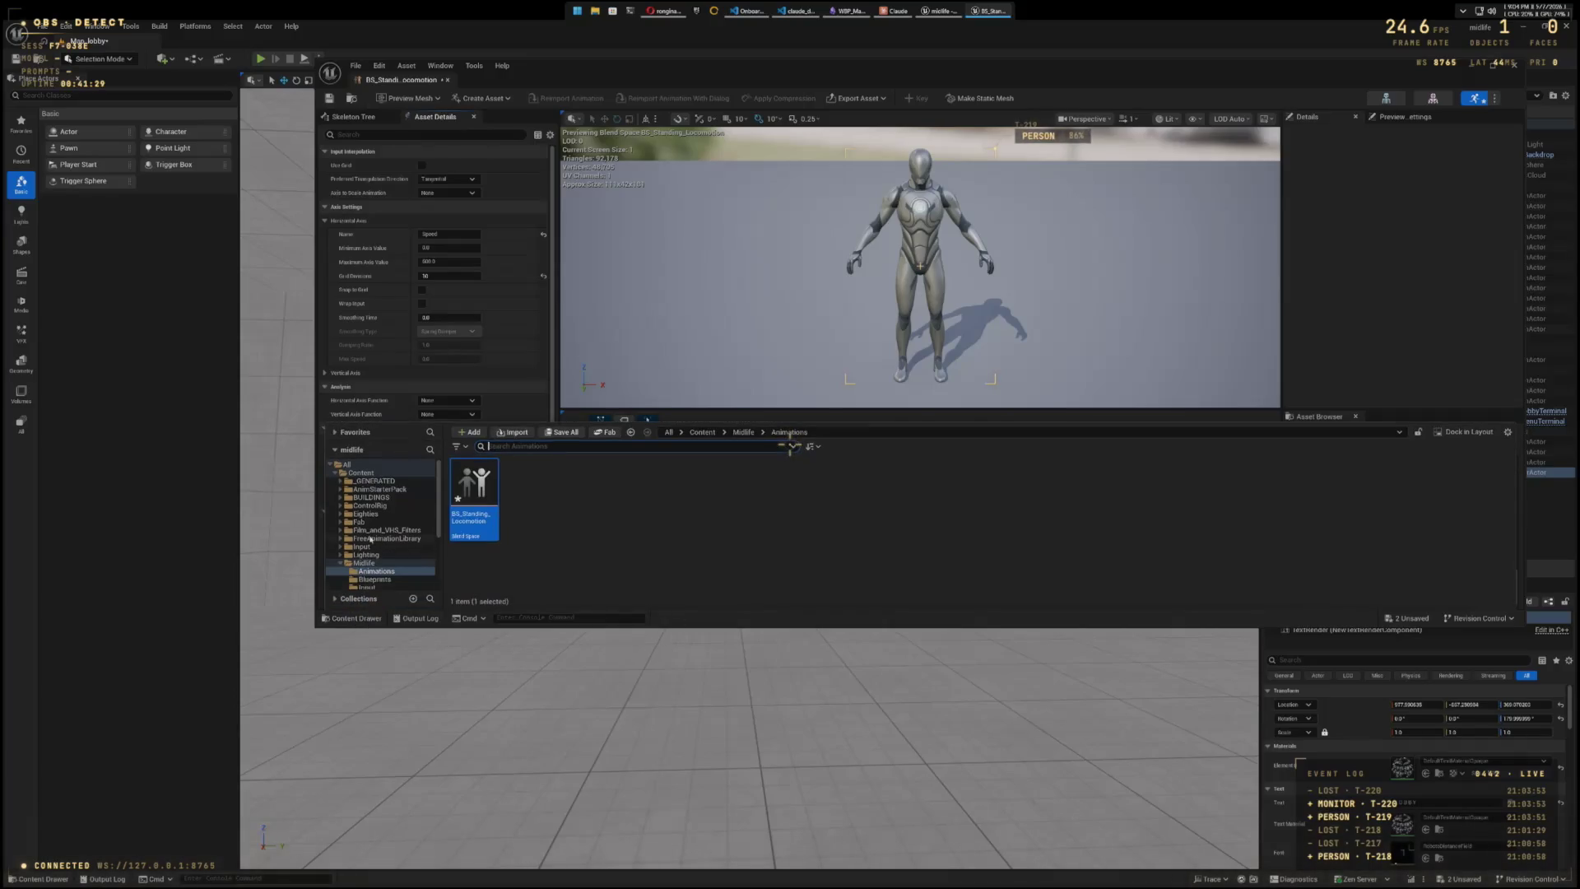
# - Search for 'idle' and browse to FreeAnimationLibrary's Animations > Idle folder
pyautogui.click(341, 490)
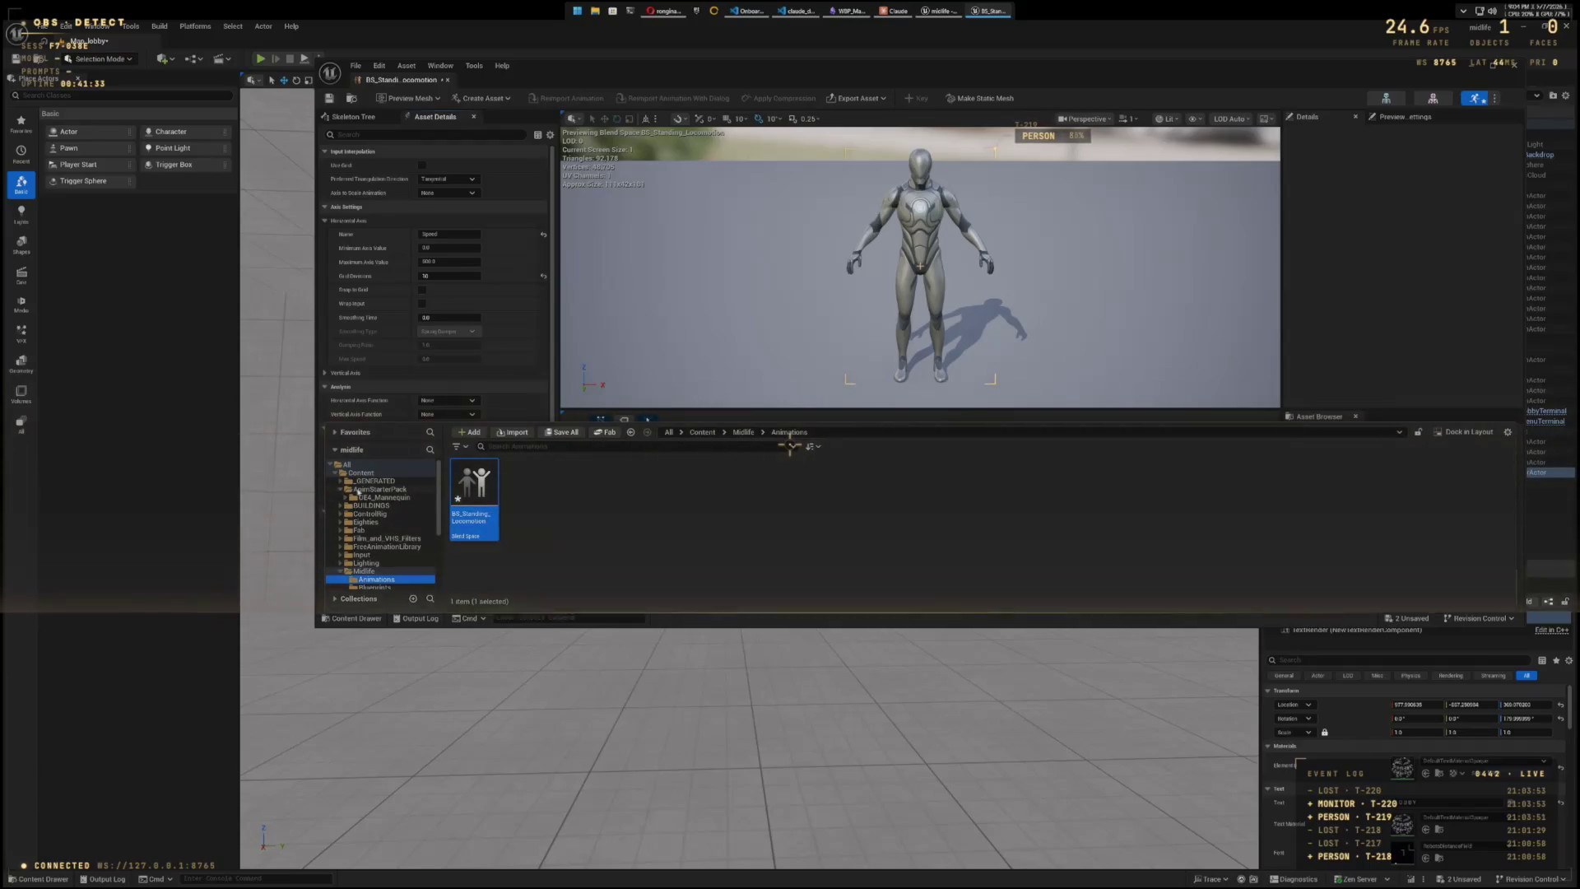
pyautogui.click(359, 489)
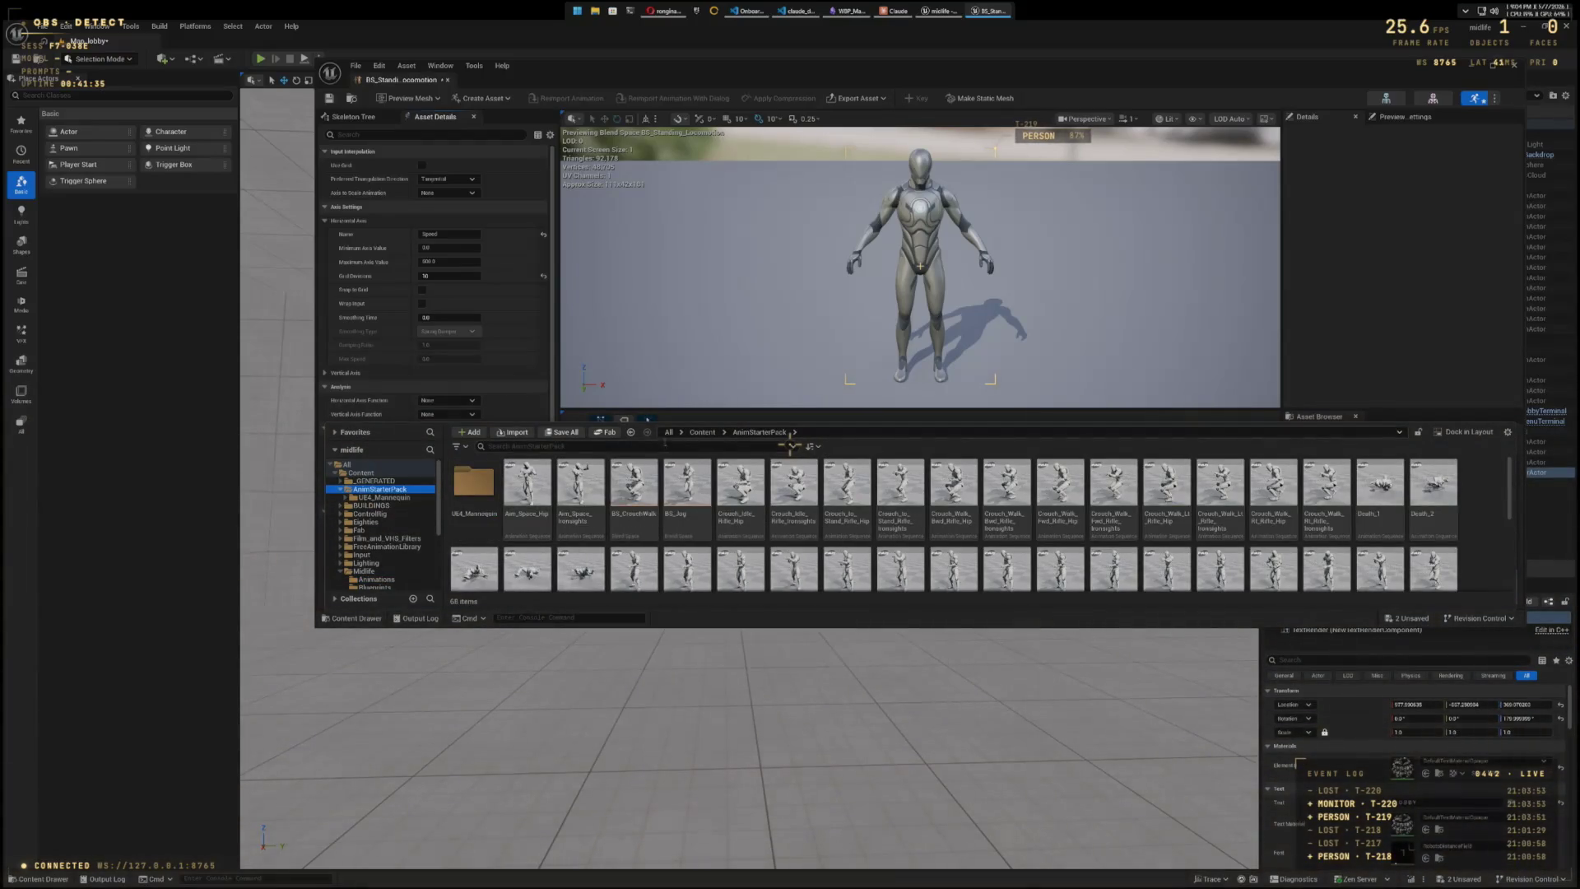
pyautogui.write('idle')
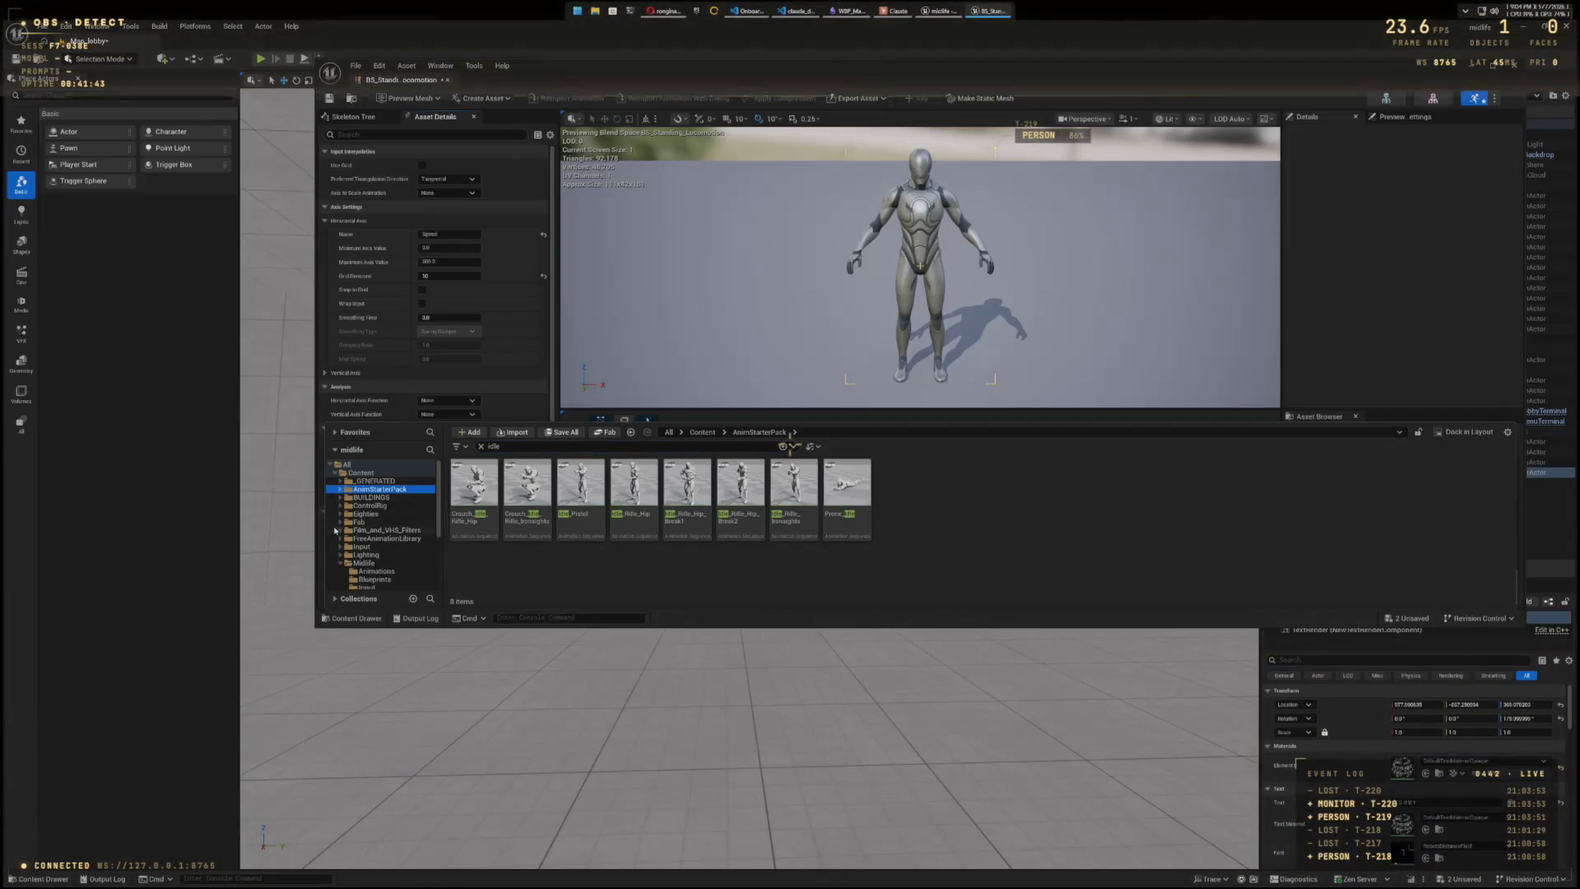
pyautogui.click(354, 548)
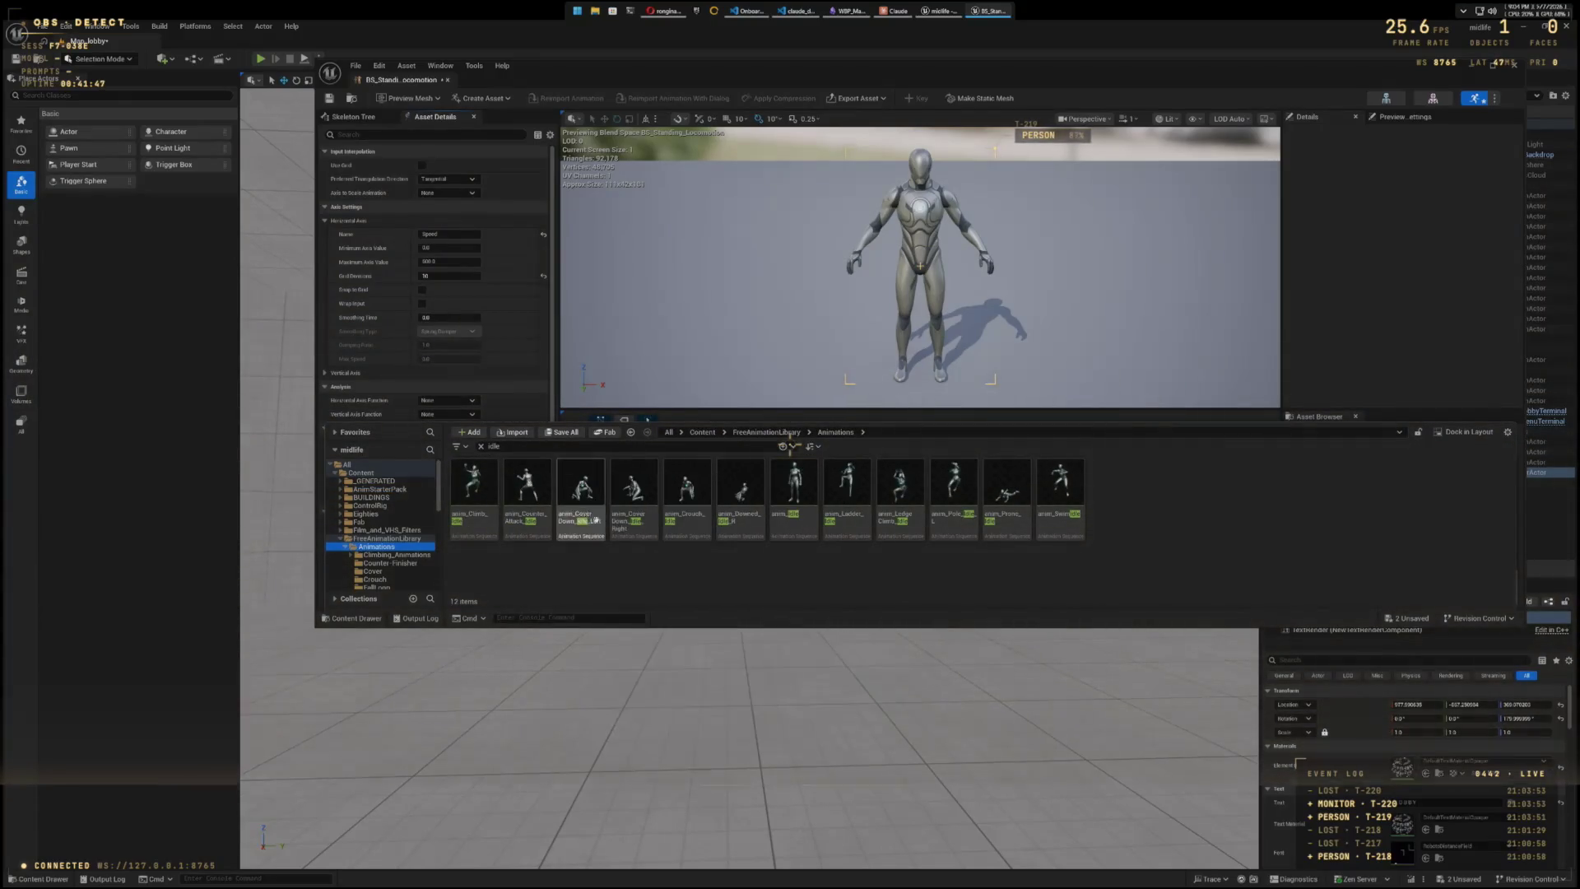
pyautogui.moveTo(602, 529)
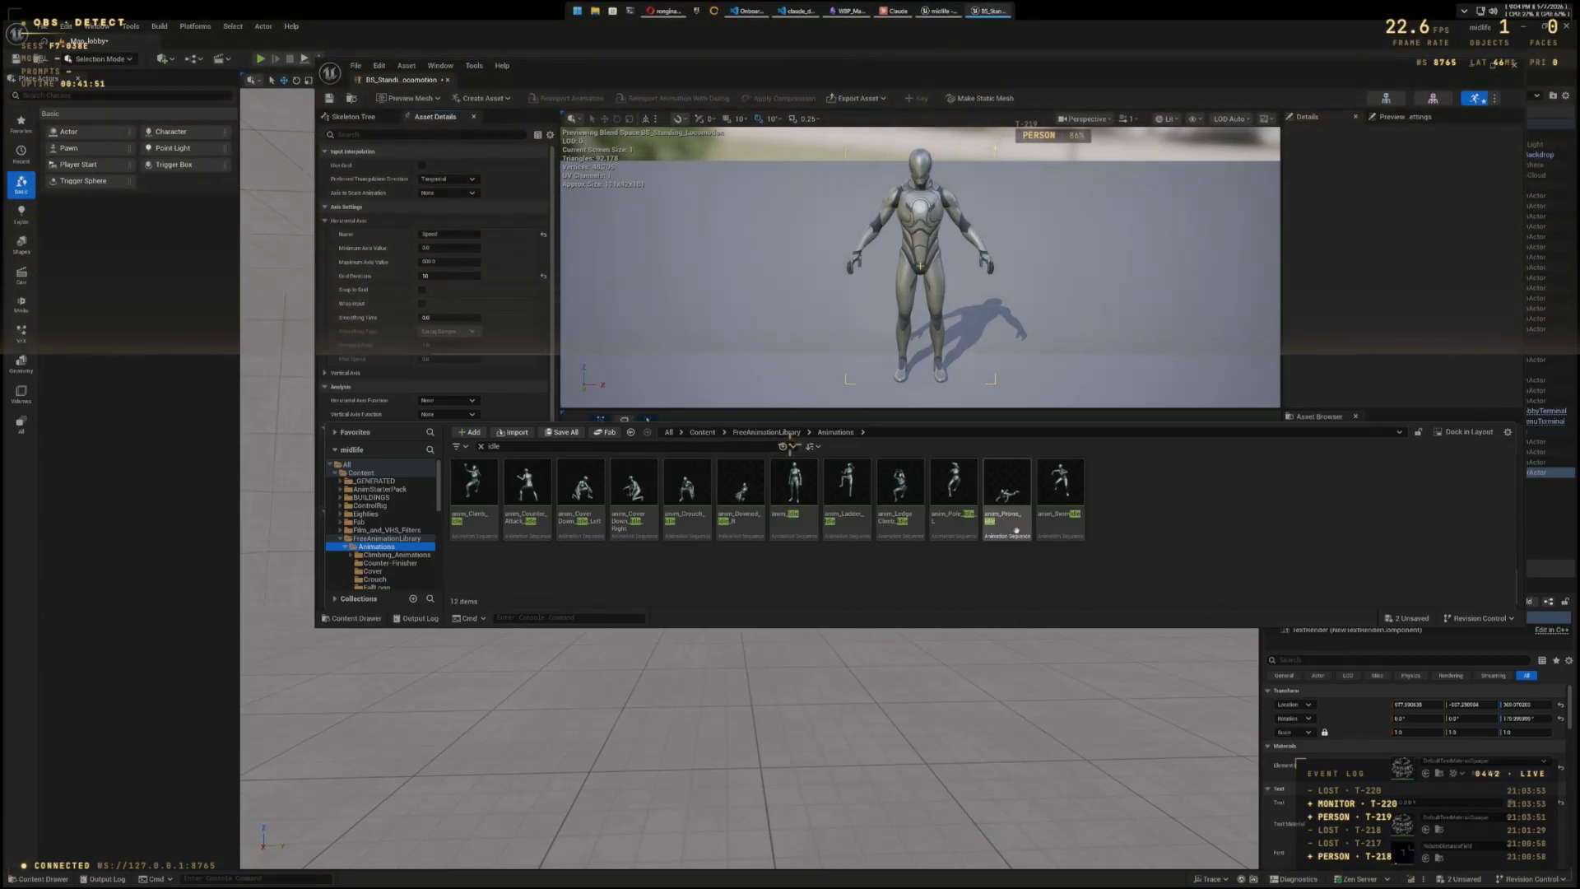
pyautogui.scroll(-1, 380, 558)
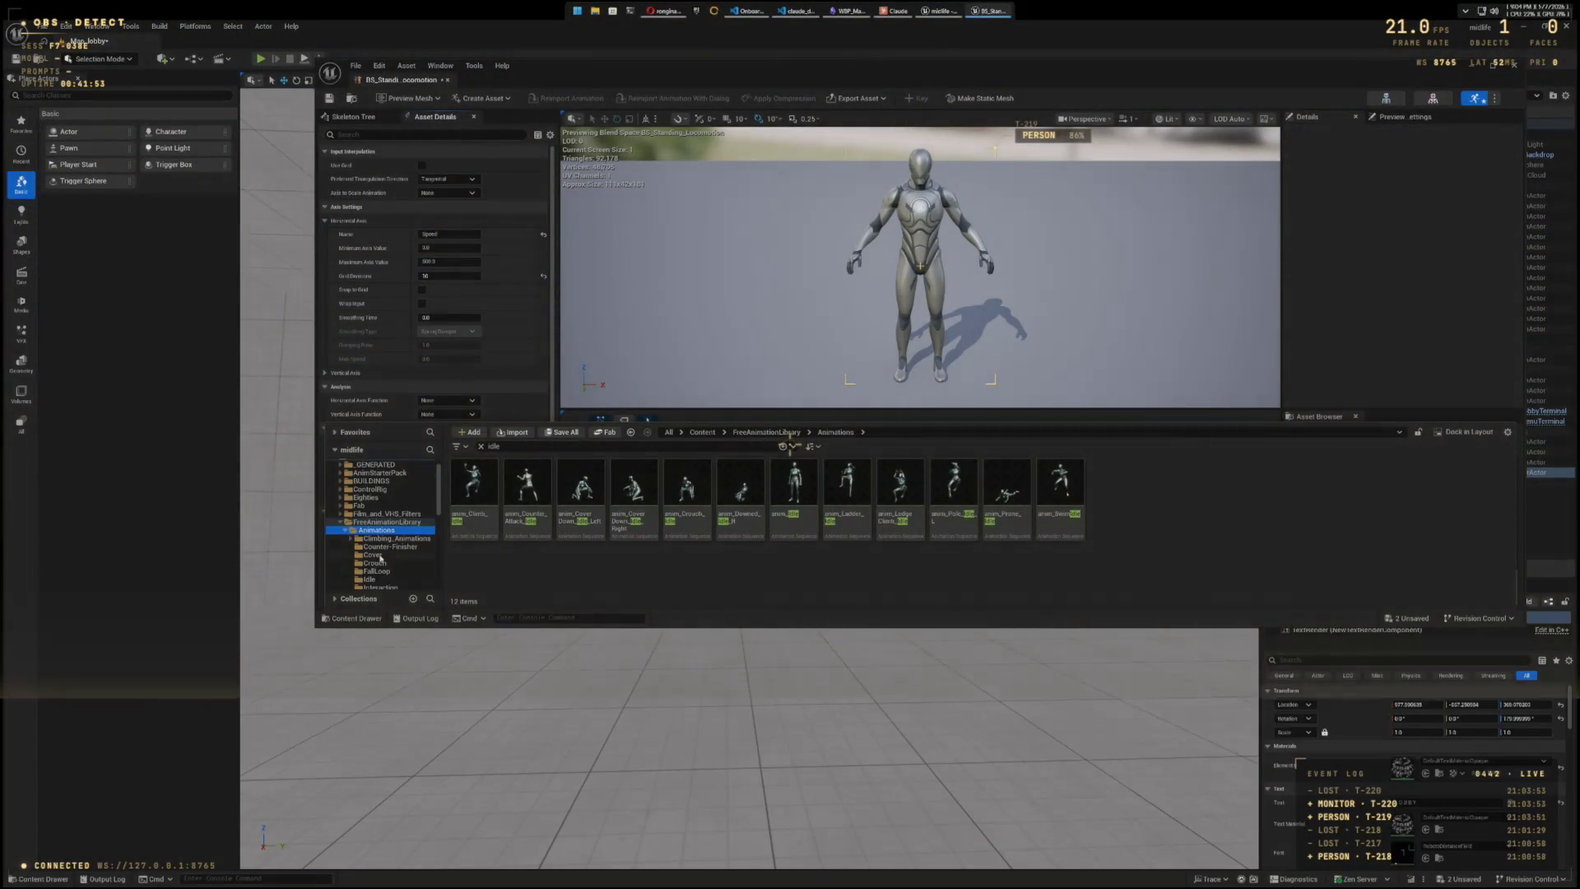
pyautogui.scroll(-1, 380, 558)
pyautogui.click(367, 562)
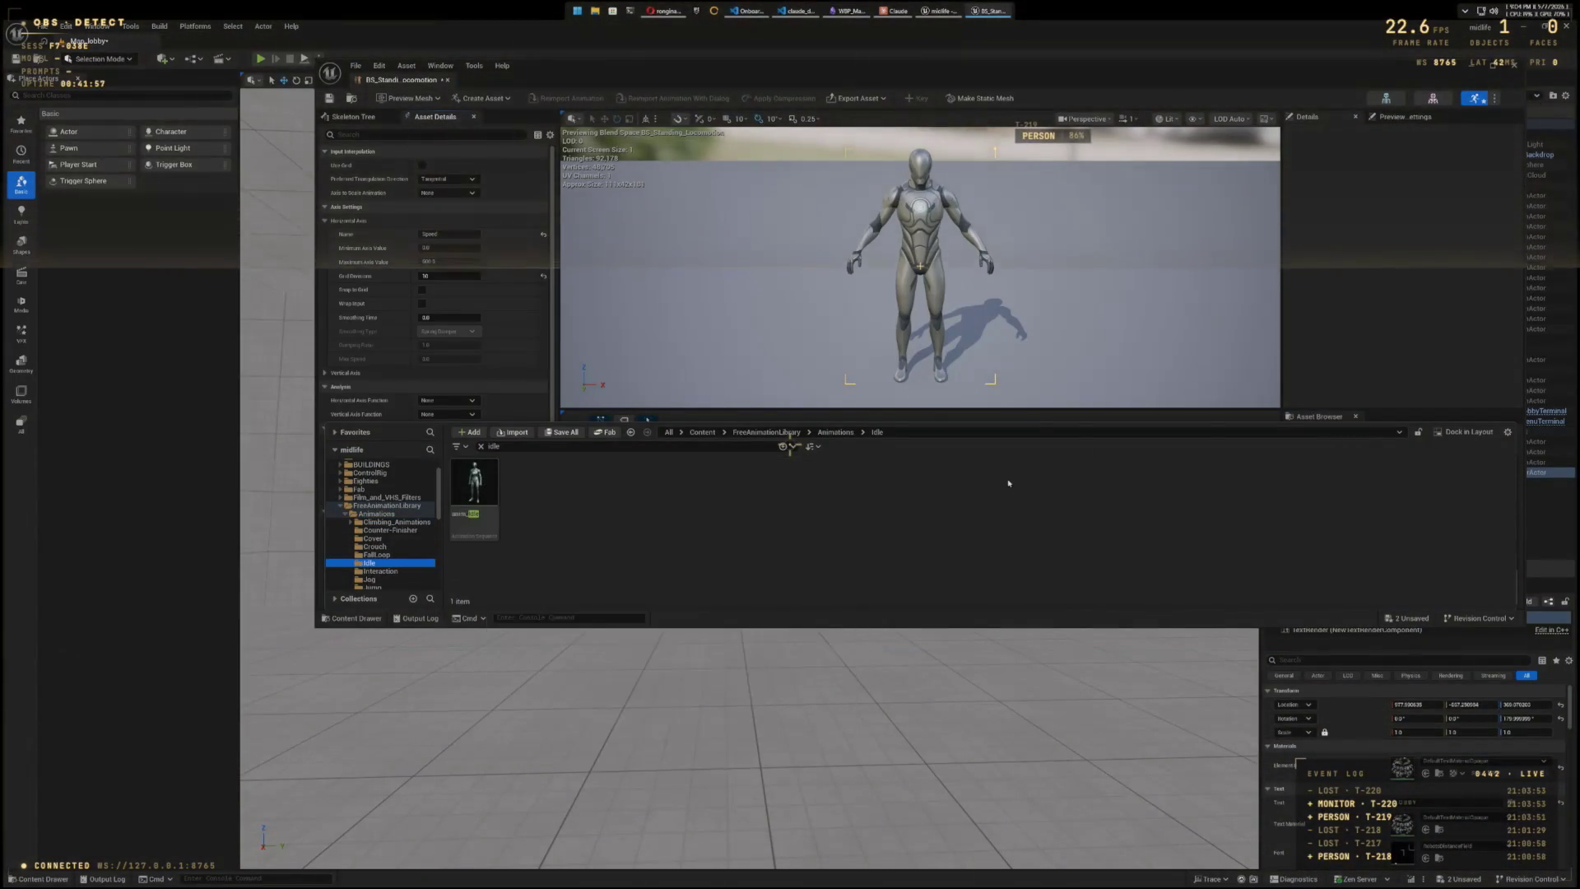
# - Enlarge the blend space editor and graph, and add anim_Idle as a blend sample
pyautogui.moveTo(998, 628); pyautogui.dragTo(997, 813)
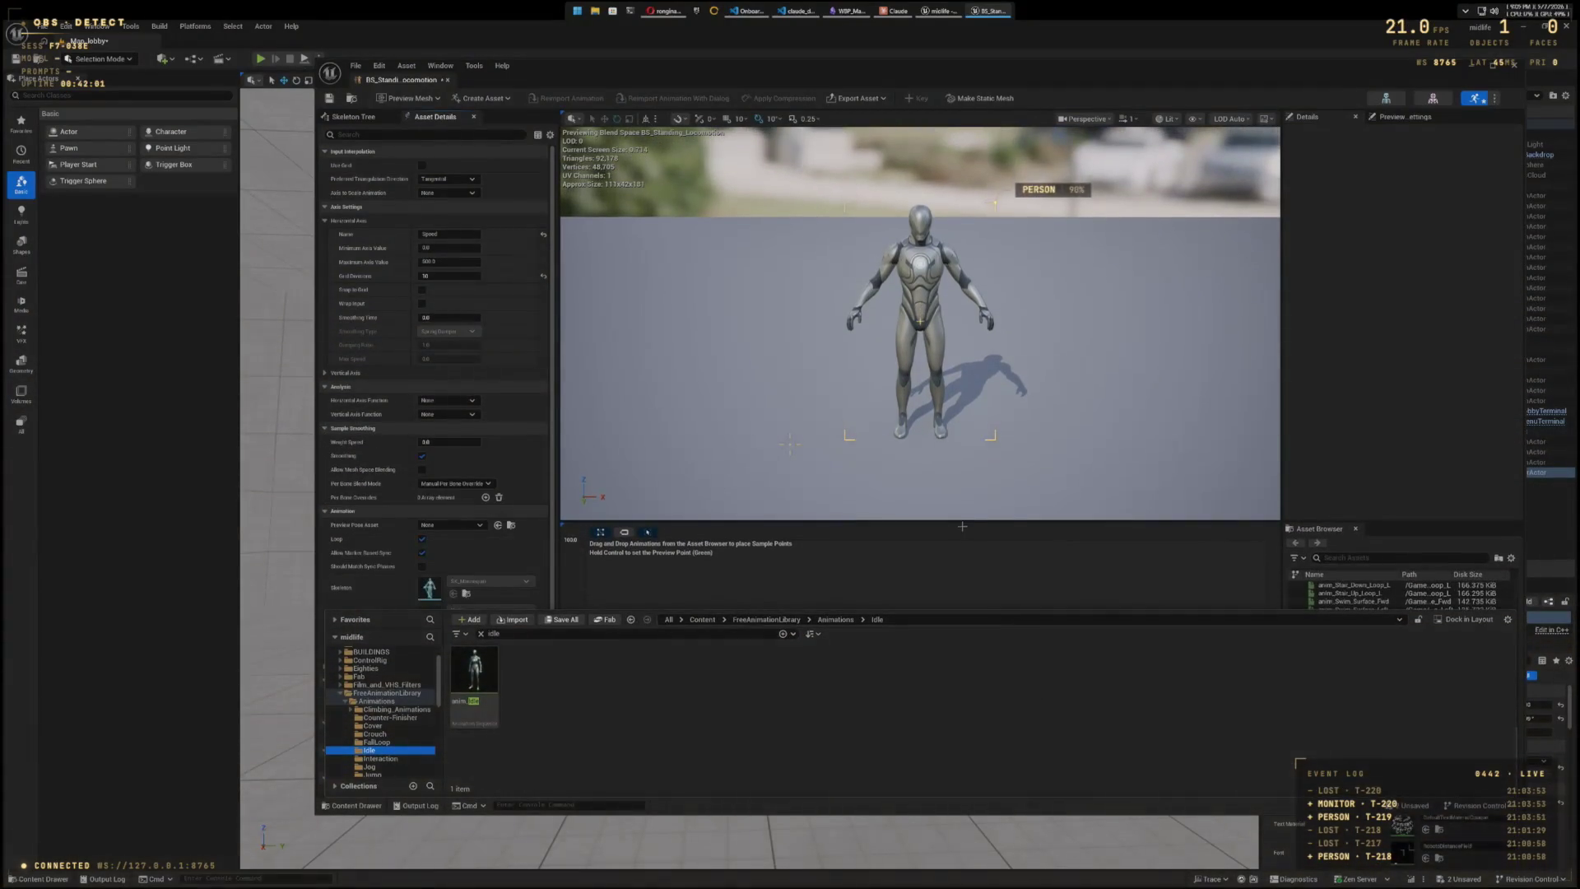
pyautogui.moveTo(959, 522); pyautogui.dragTo(952, 415)
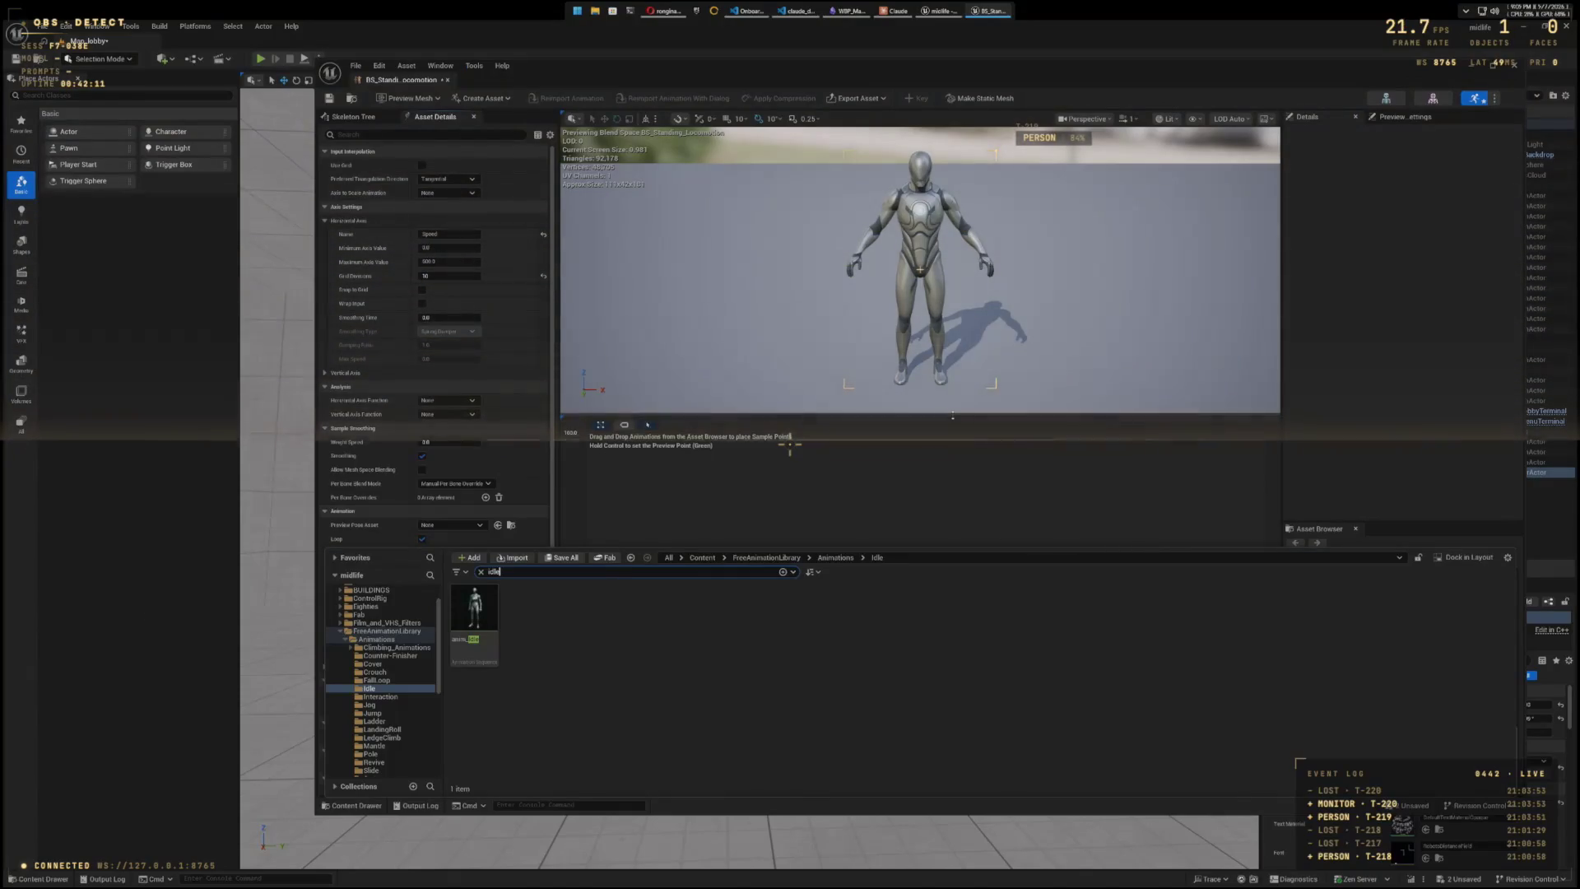
pyautogui.moveTo(468, 613)
pyautogui.mouseDown()
pyautogui.moveTo(617, 526)
pyautogui.moveTo(623, 499)
pyautogui.mouseUp()
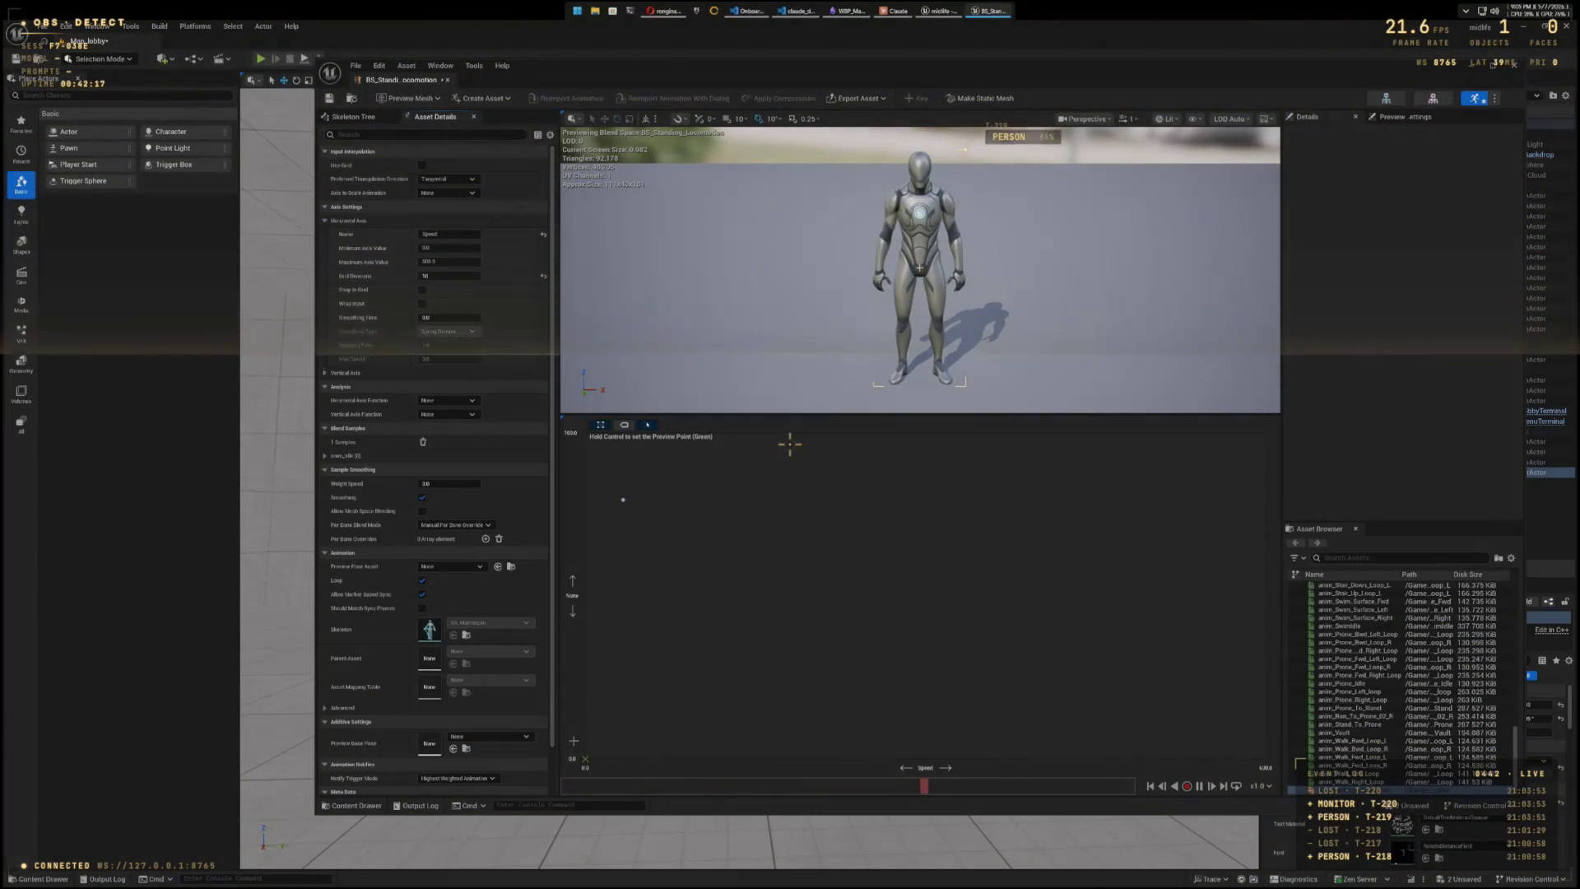
# - Bring the content assets back and go to the Walk animations folder
pyautogui.hotkey('ctrl', 'space')
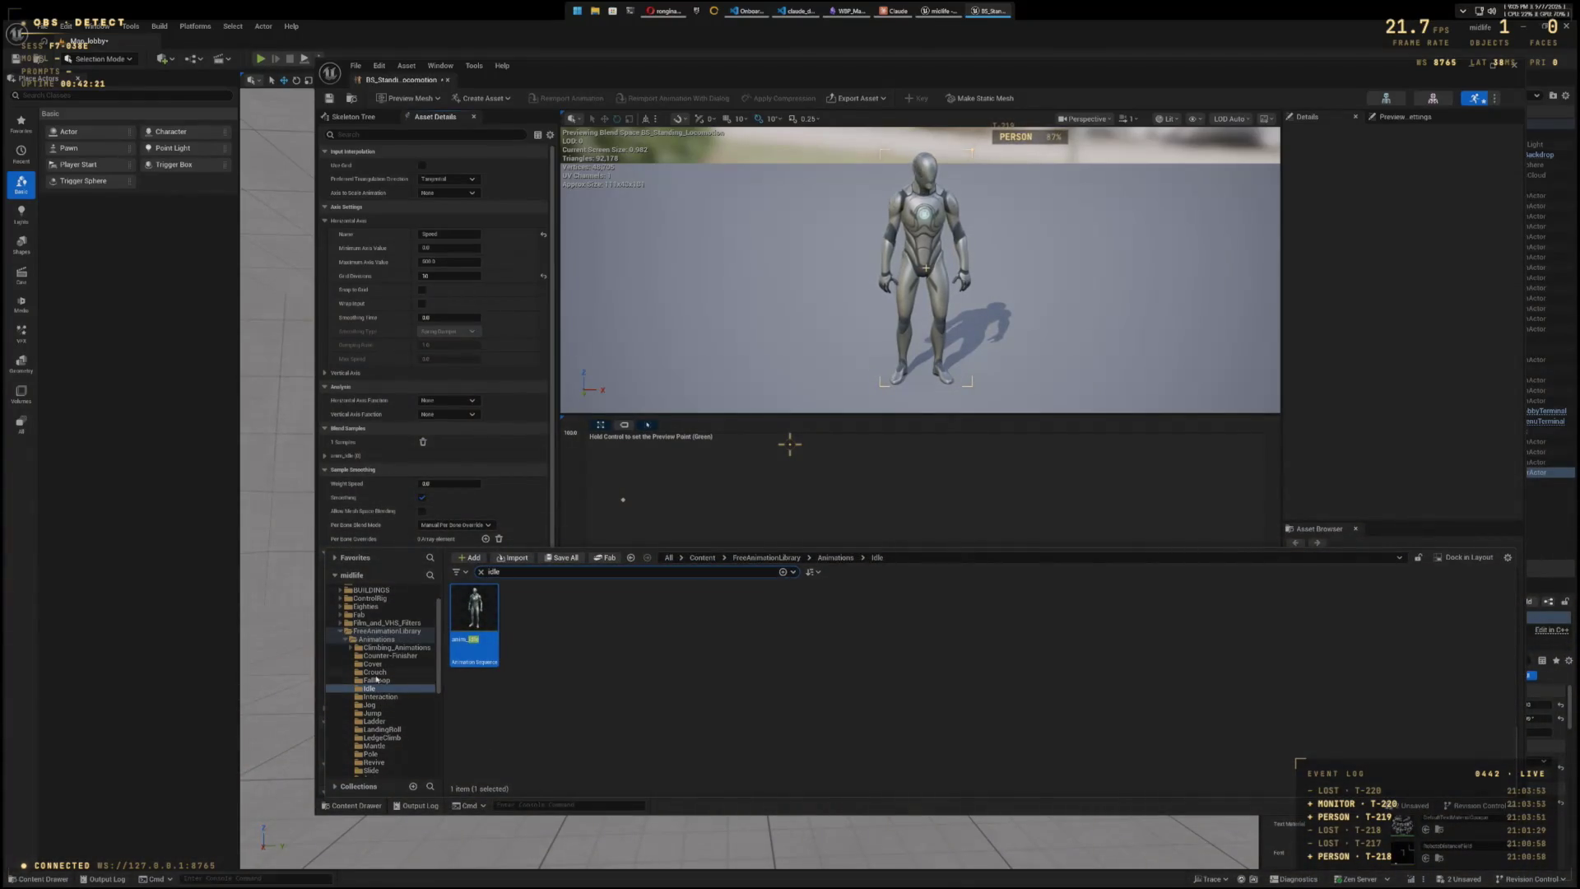
pyautogui.scroll(-3, 368, 727)
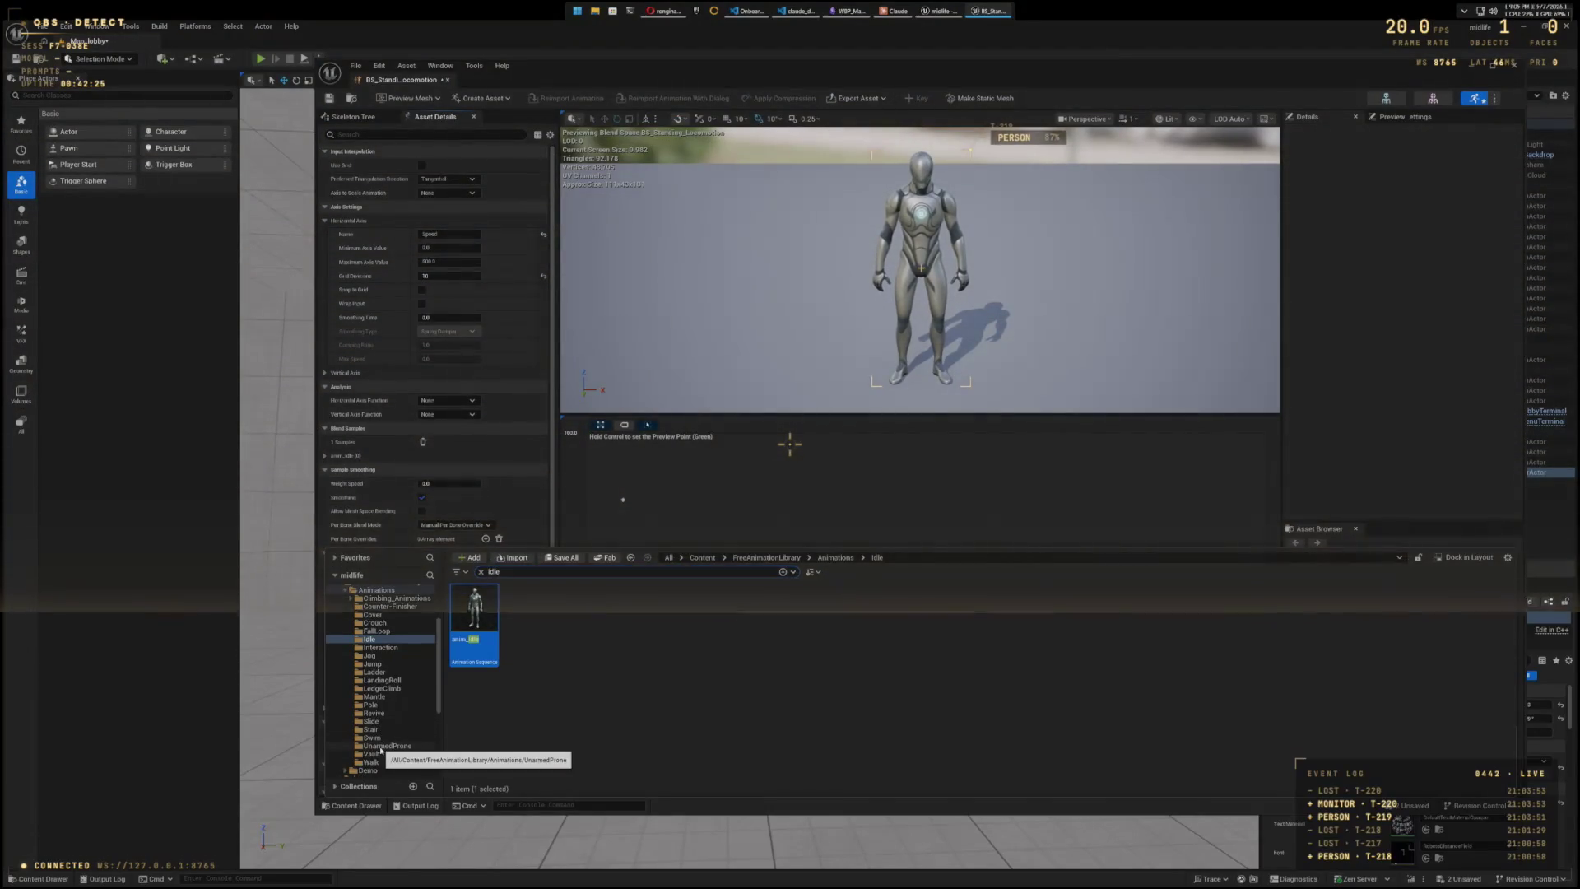
pyautogui.click(371, 762)
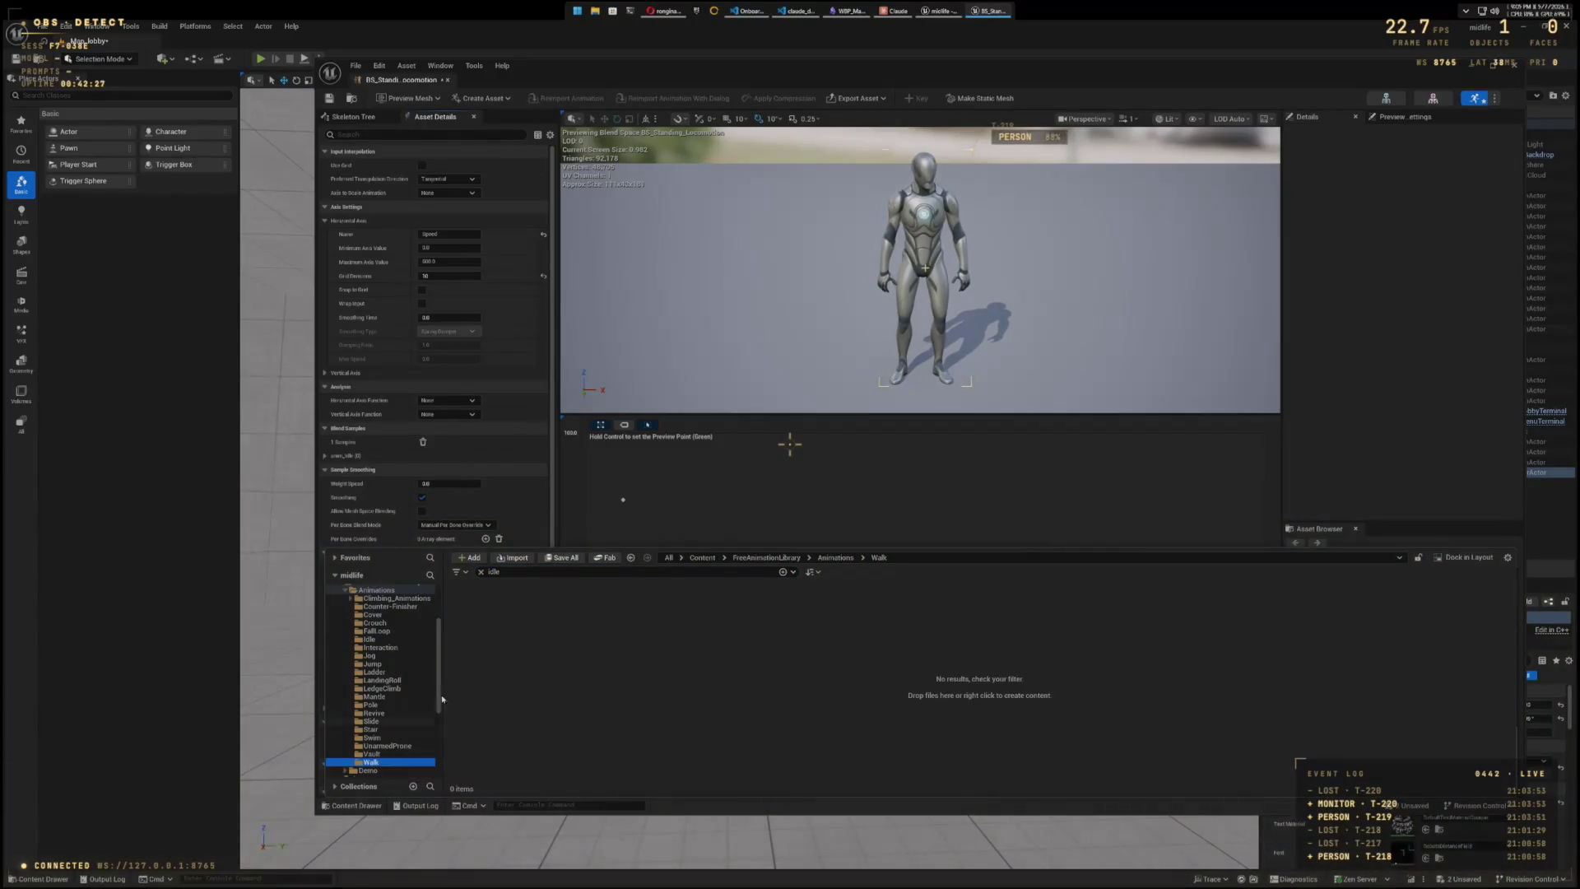
# - Clear the idle filter, add anim_Walk_Fwd_Loop_R as a sample, and drop it onto the Speed axis
pyautogui.click(481, 571)
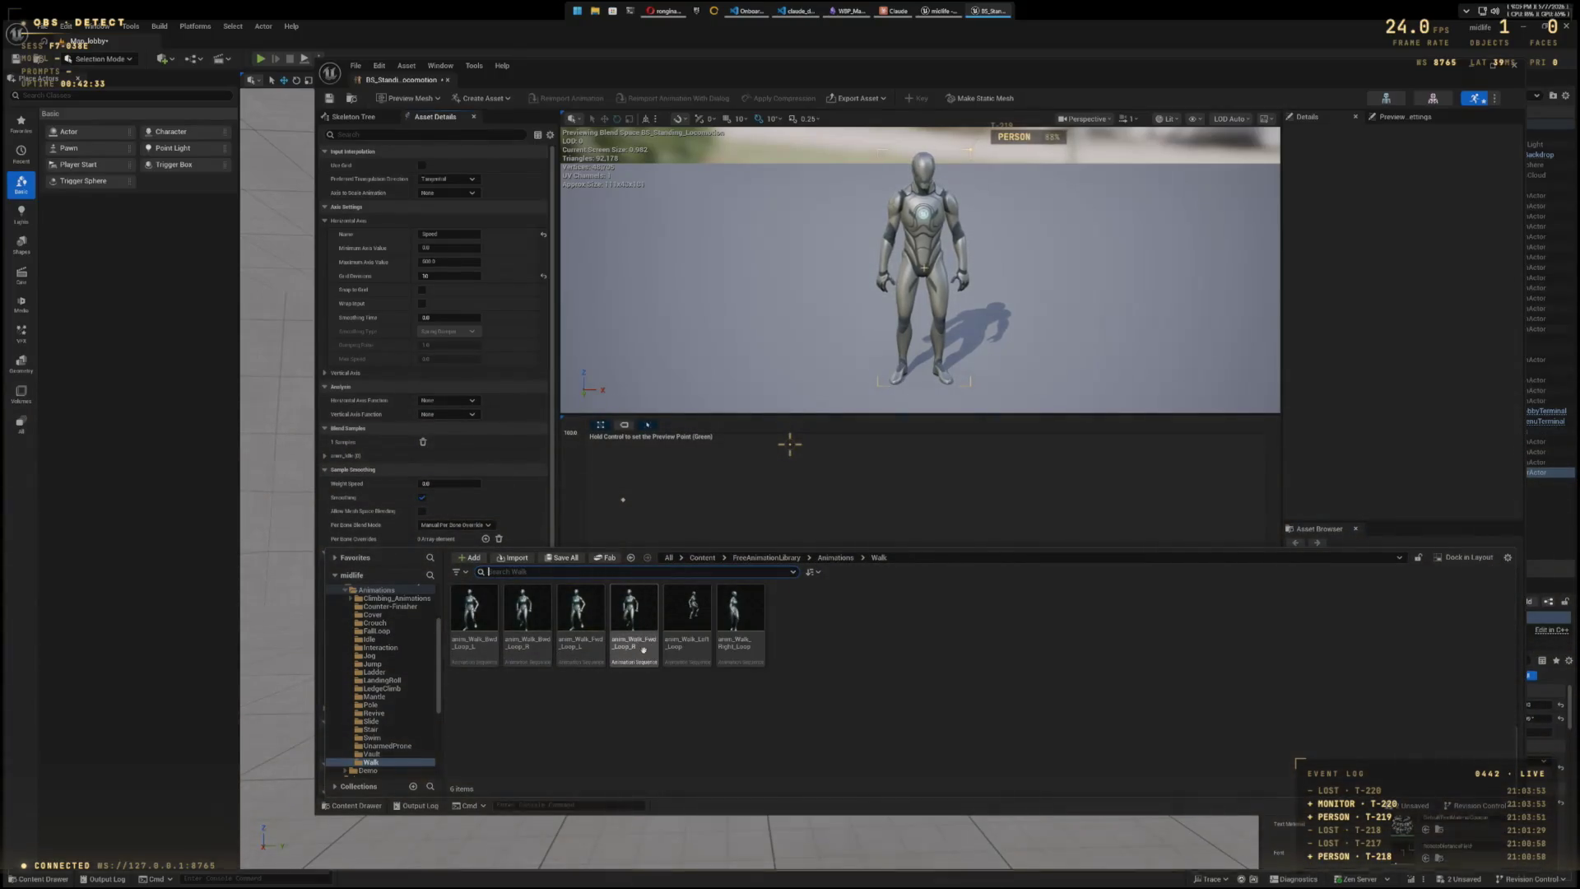
pyautogui.moveTo(639, 619); pyautogui.dragTo(762, 519)
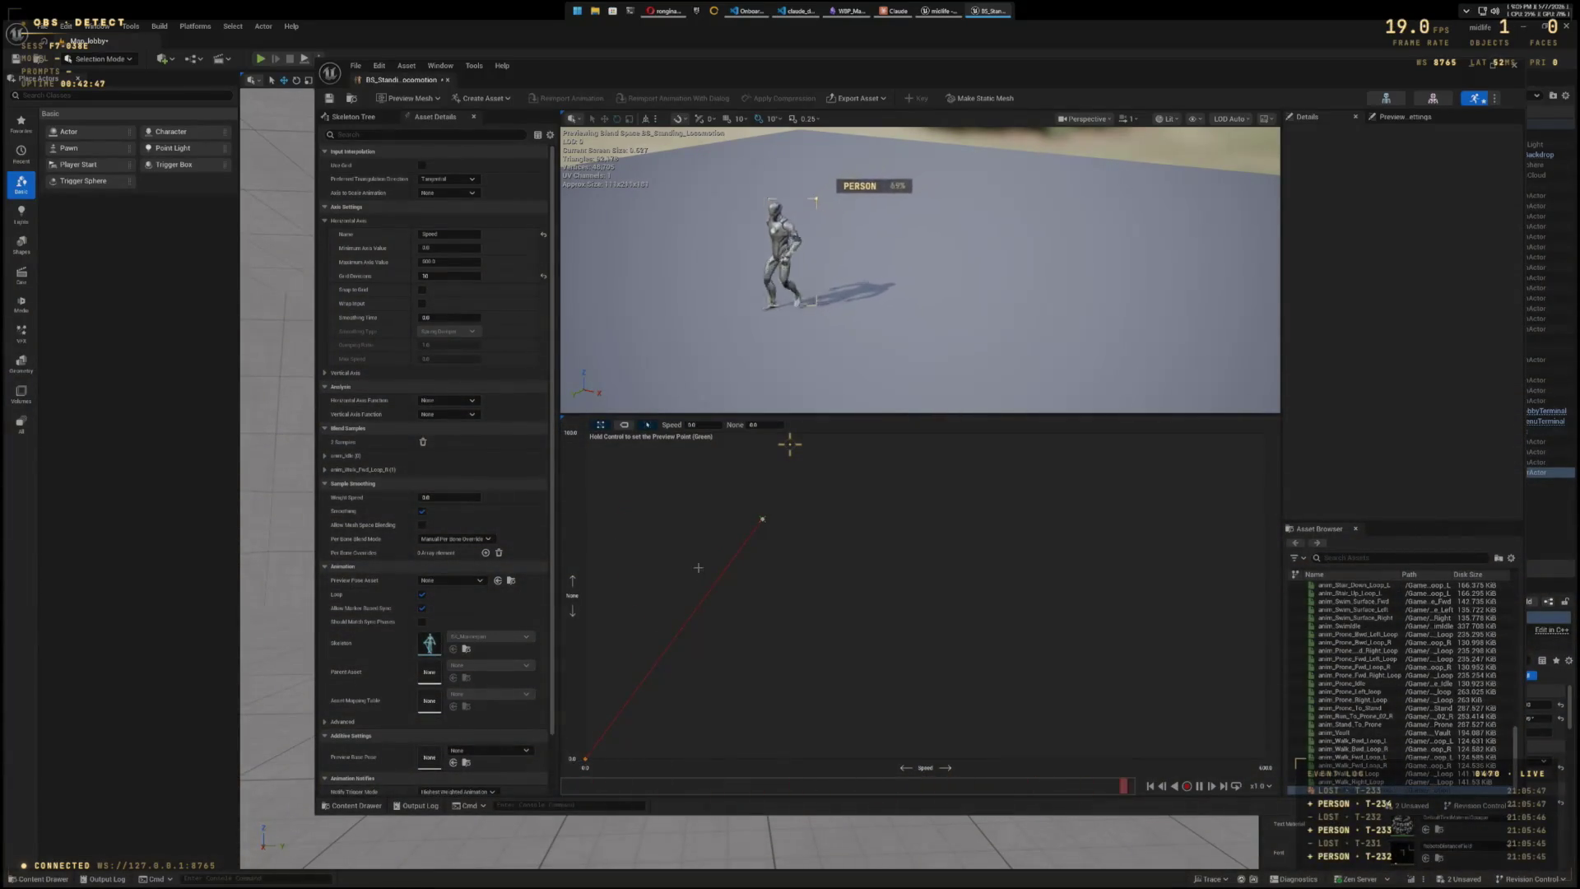
pyautogui.moveTo(762, 529)
pyautogui.mouseDown()
pyautogui.moveTo(706, 778)
pyautogui.moveTo(953, 769)
pyautogui.moveTo(926, 767)
pyautogui.mouseUp()
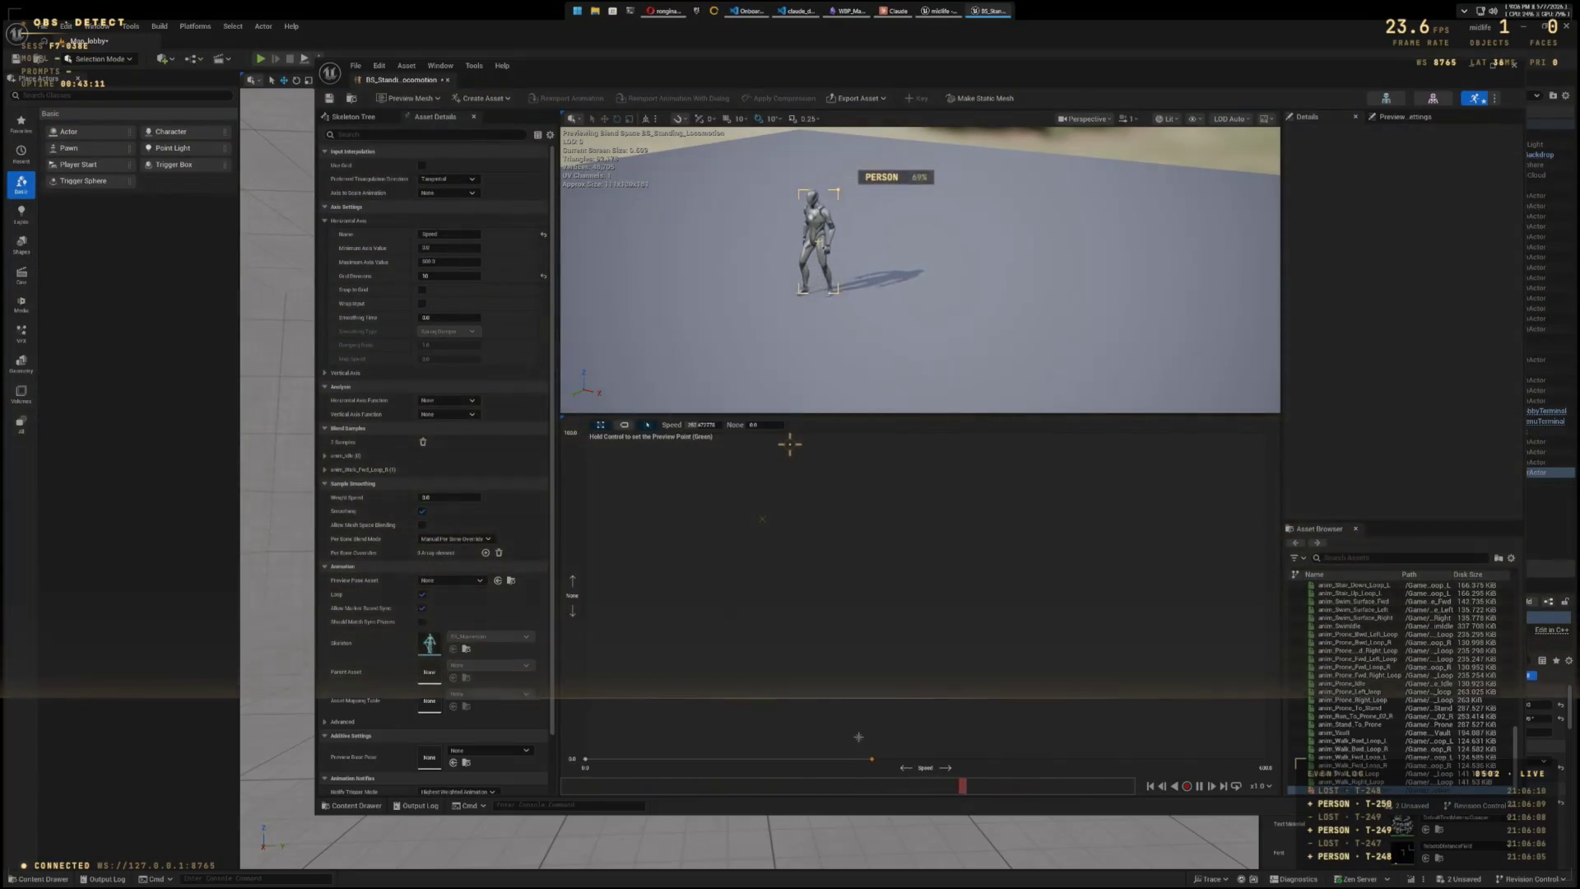
pyautogui.hotkey('ctrl', 'space')
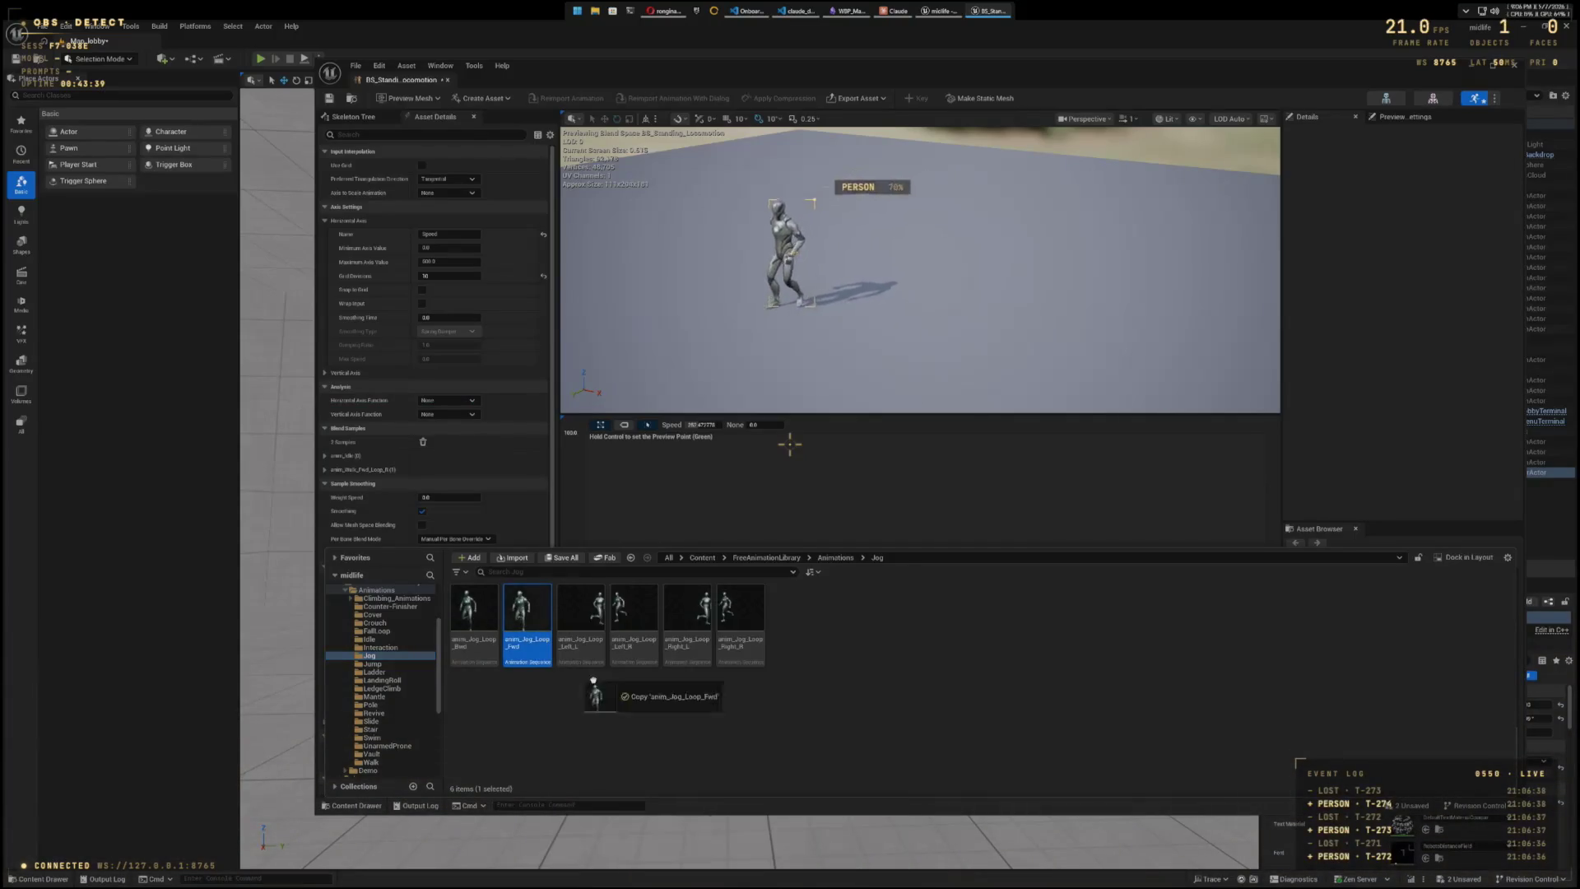
# - Add anim_Jog_Loop_Fwd as a sample, delete the walk sample, and reopen the content assets
pyautogui.moveTo(531, 628)
pyautogui.mouseDown()
pyautogui.moveTo(999, 510)
pyautogui.moveTo(1217, 639)
pyautogui.moveTo(1264, 641)
pyautogui.mouseUp()
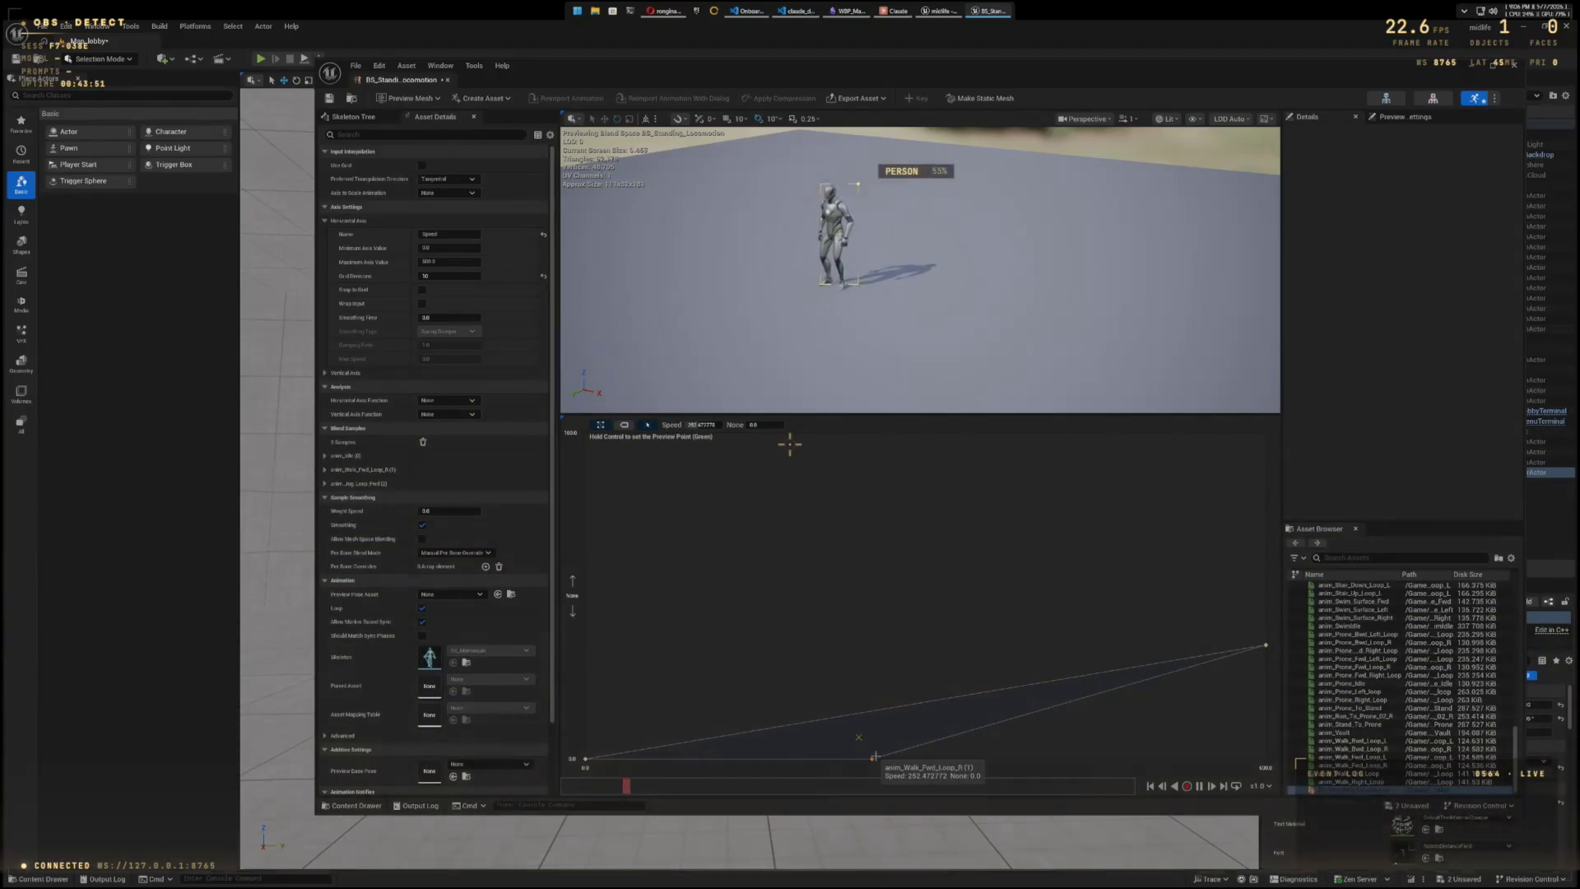
pyautogui.press('Delete')
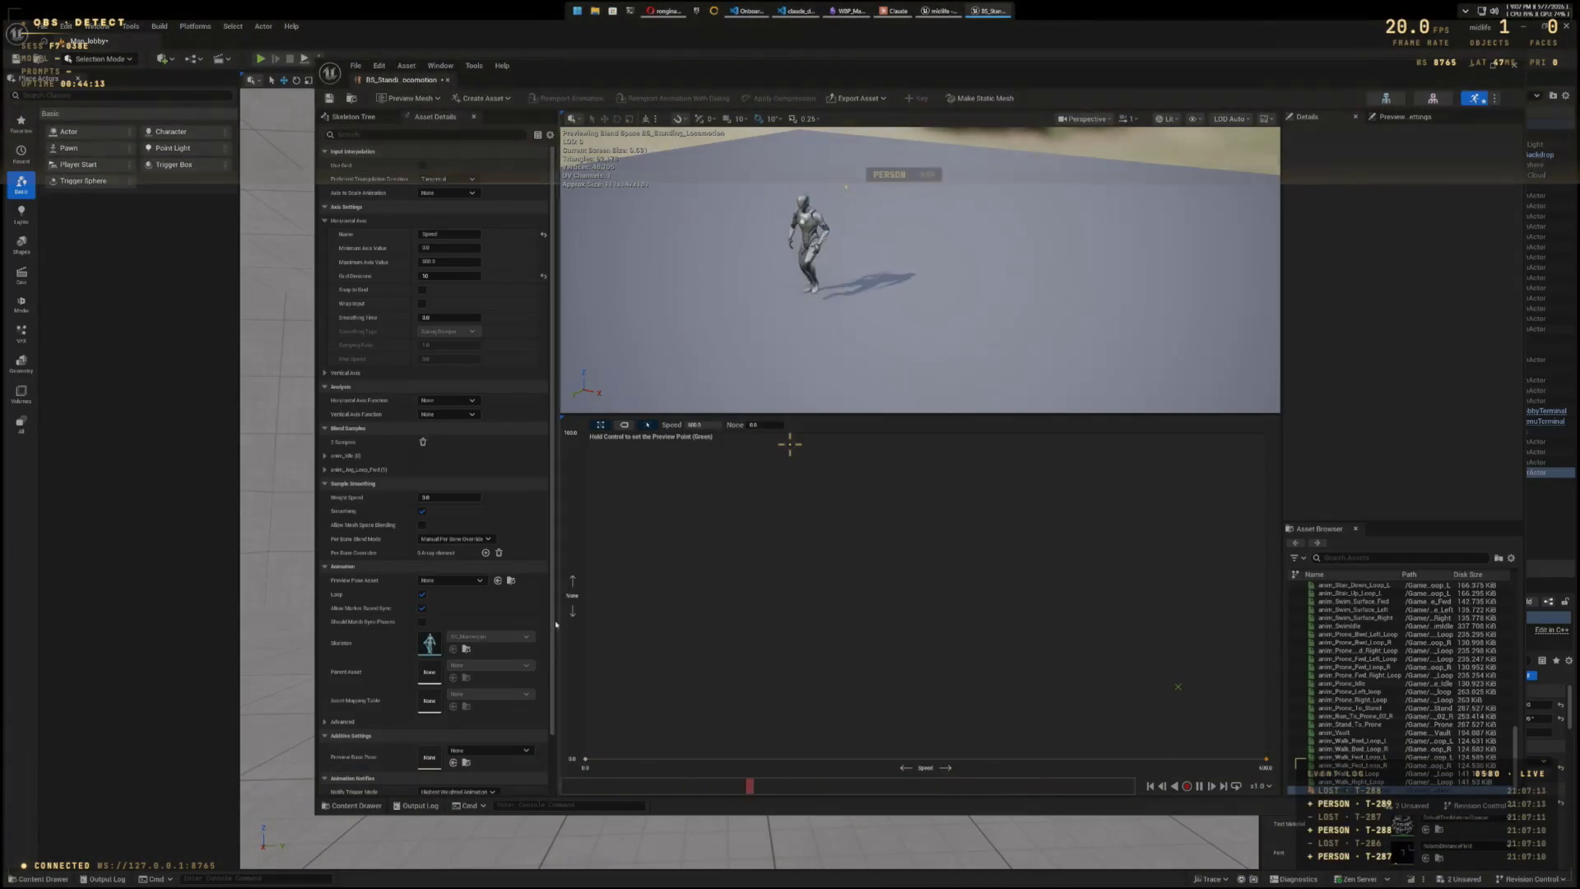
pyautogui.click(356, 805)
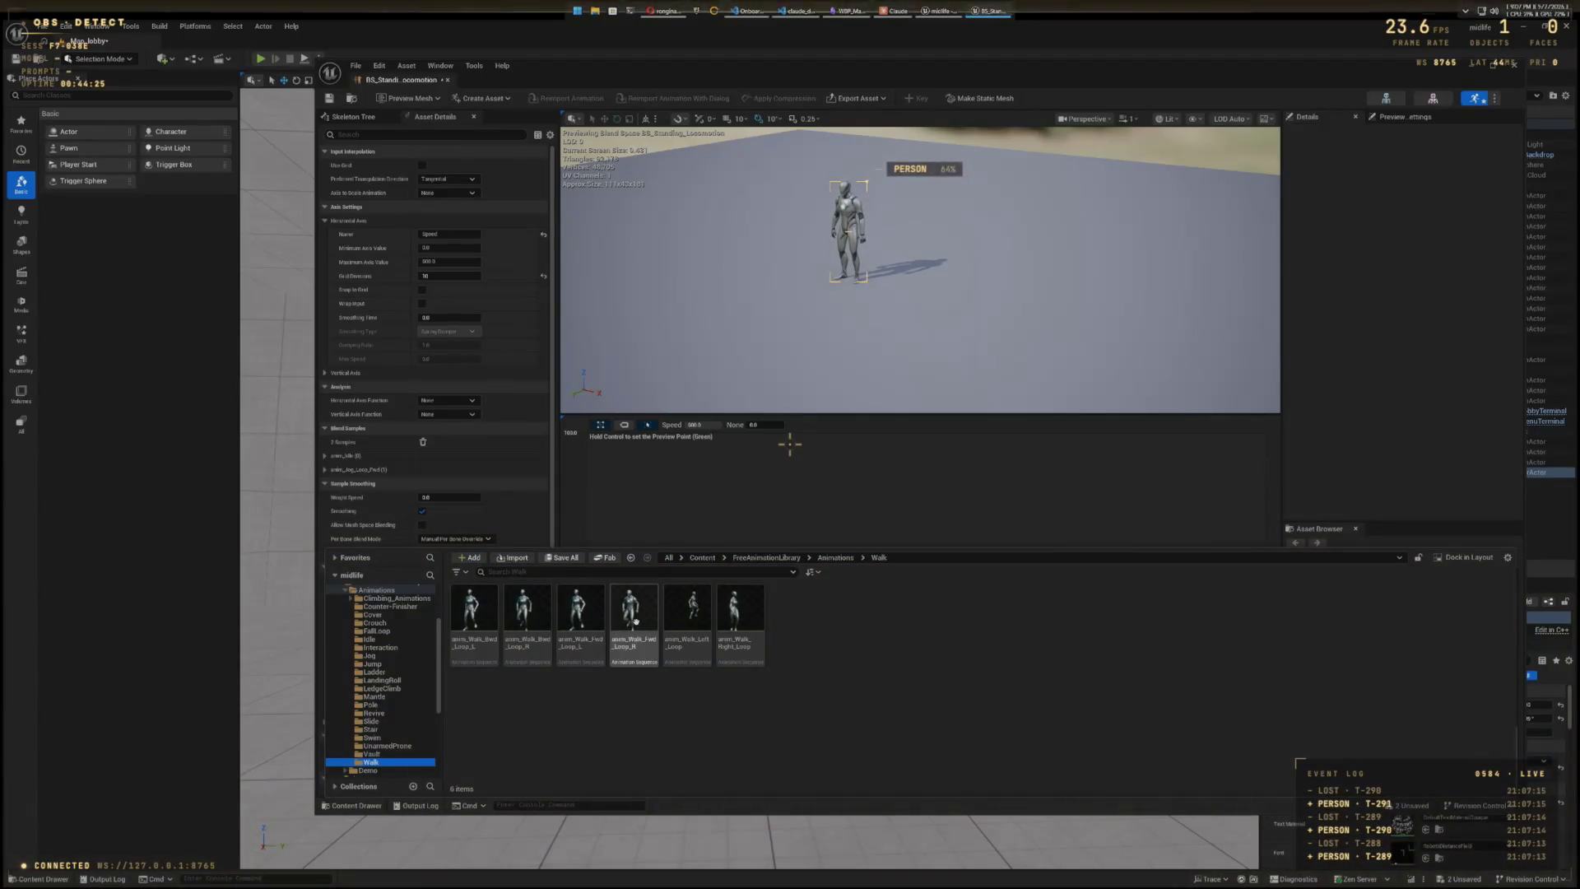
# - Re-add the walk forward sample, move the bottom-left sample up, and tilt the preview to show the background
pyautogui.moveTo(636, 621)
pyautogui.mouseDown()
pyautogui.moveTo(778, 670)
pyautogui.moveTo(874, 543)
pyautogui.moveTo(898, 753)
pyautogui.mouseUp()
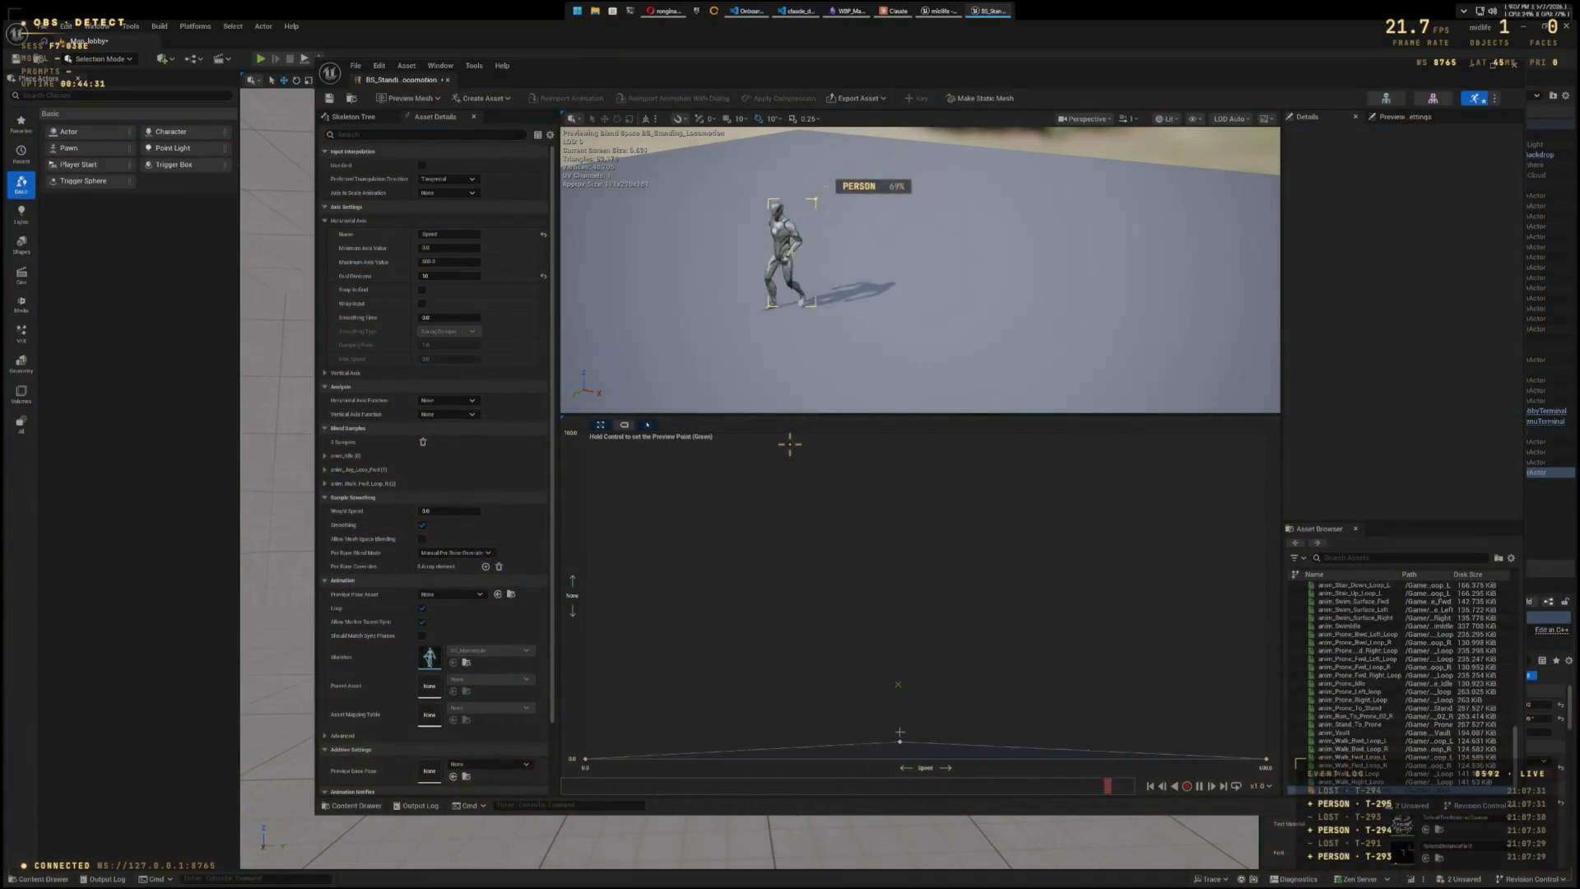
pyautogui.click(896, 603)
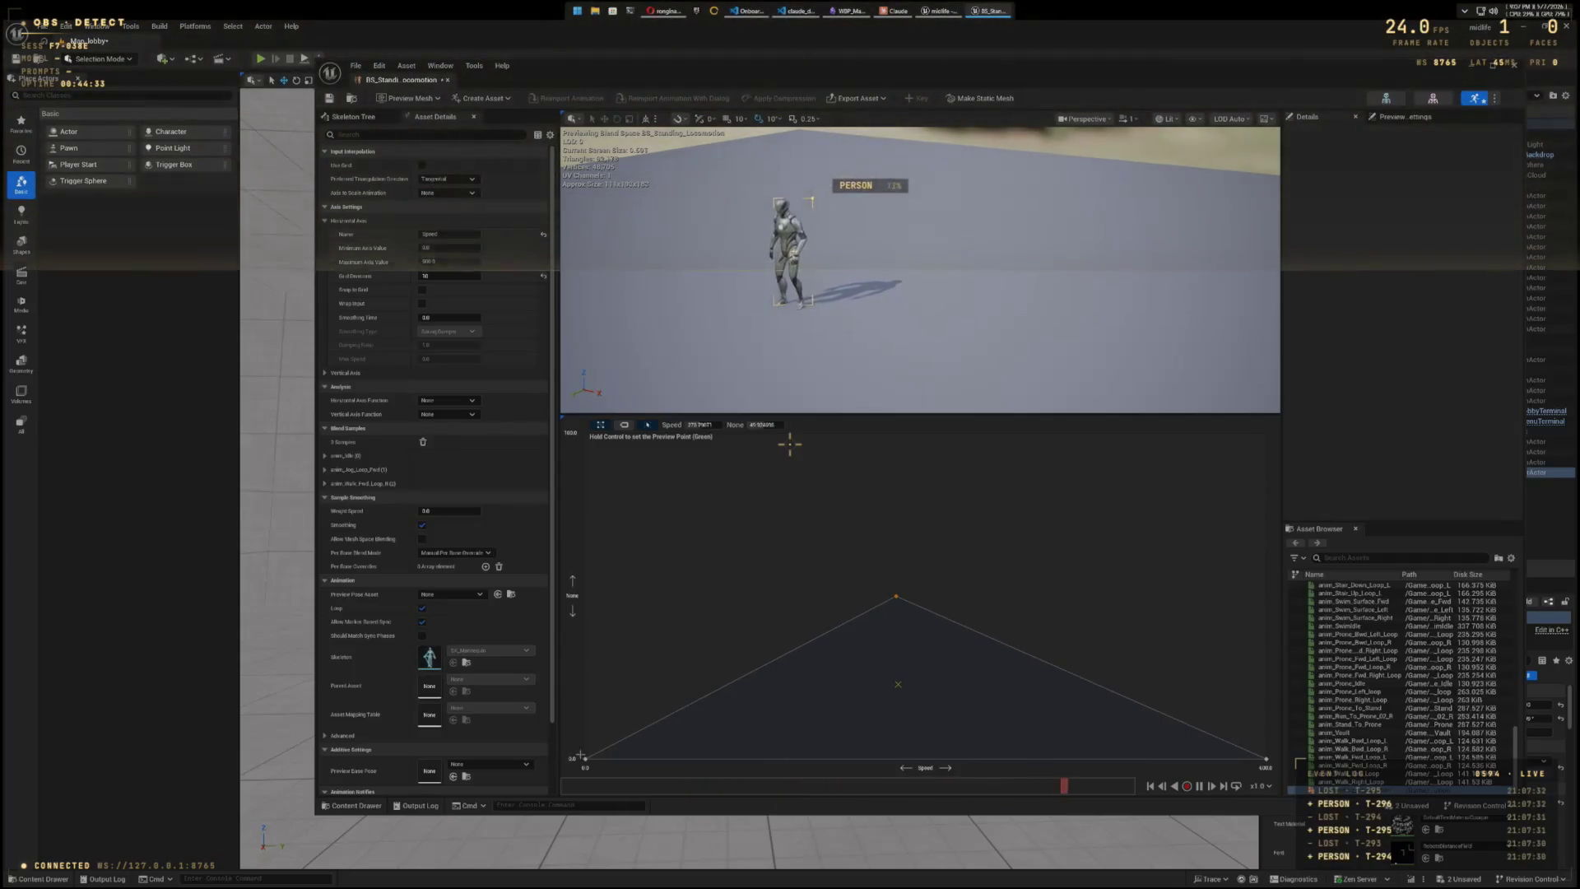
pyautogui.moveTo(584, 756); pyautogui.dragTo(587, 594)
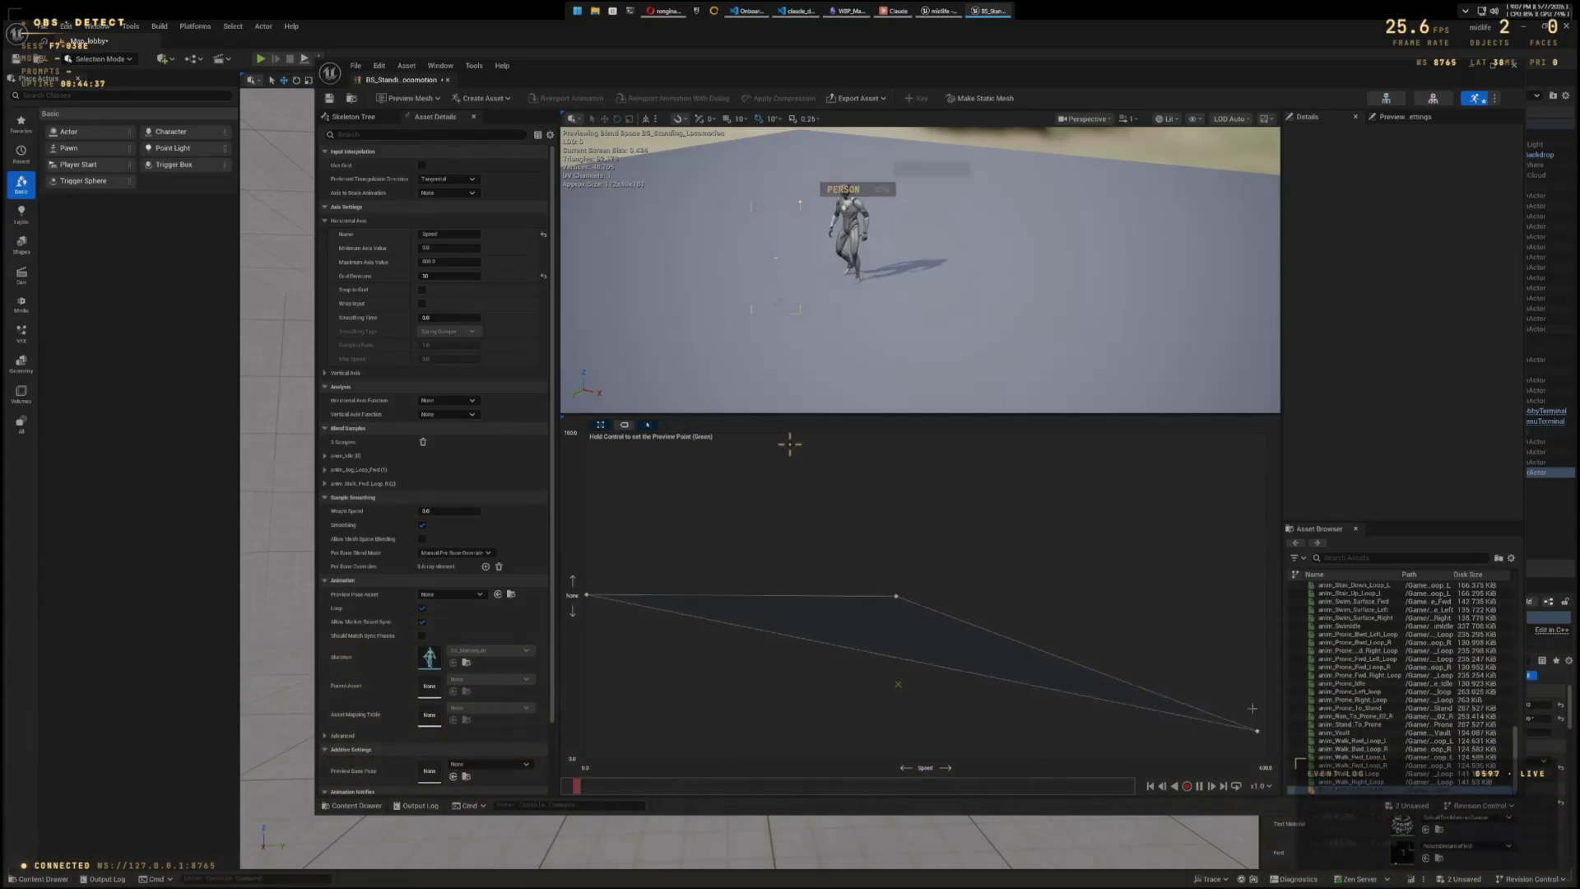
pyautogui.click(1261, 596)
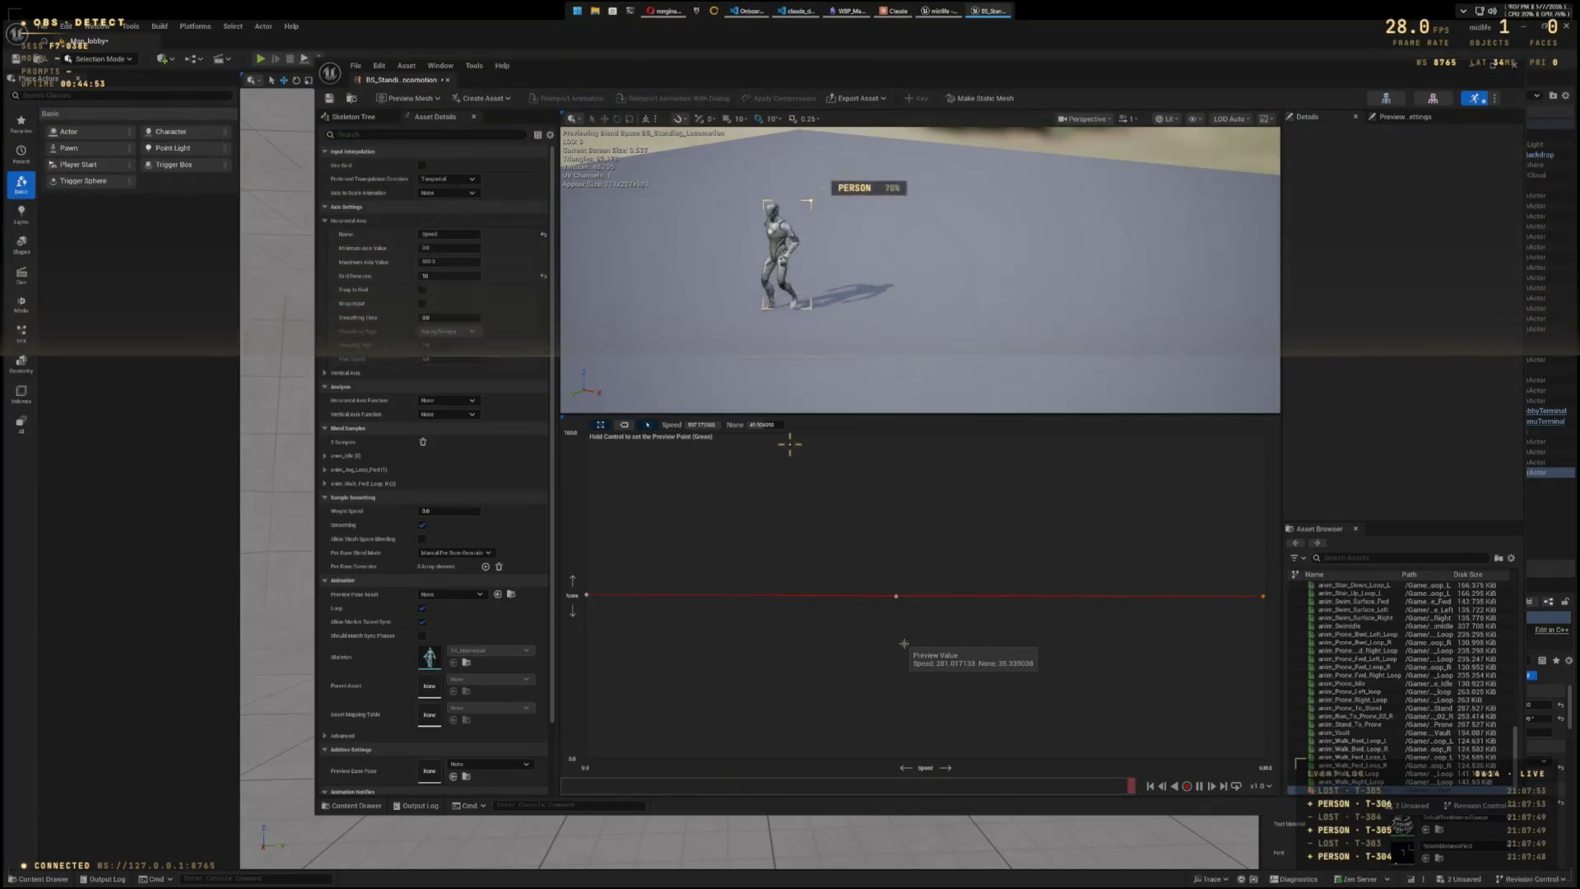
pyautogui.moveTo(851, 299)
pyautogui.mouseDown()
pyautogui.moveTo(812, 369)
pyautogui.moveTo(804, 278)
pyautogui.moveTo(847, 271)
pyautogui.mouseUp()
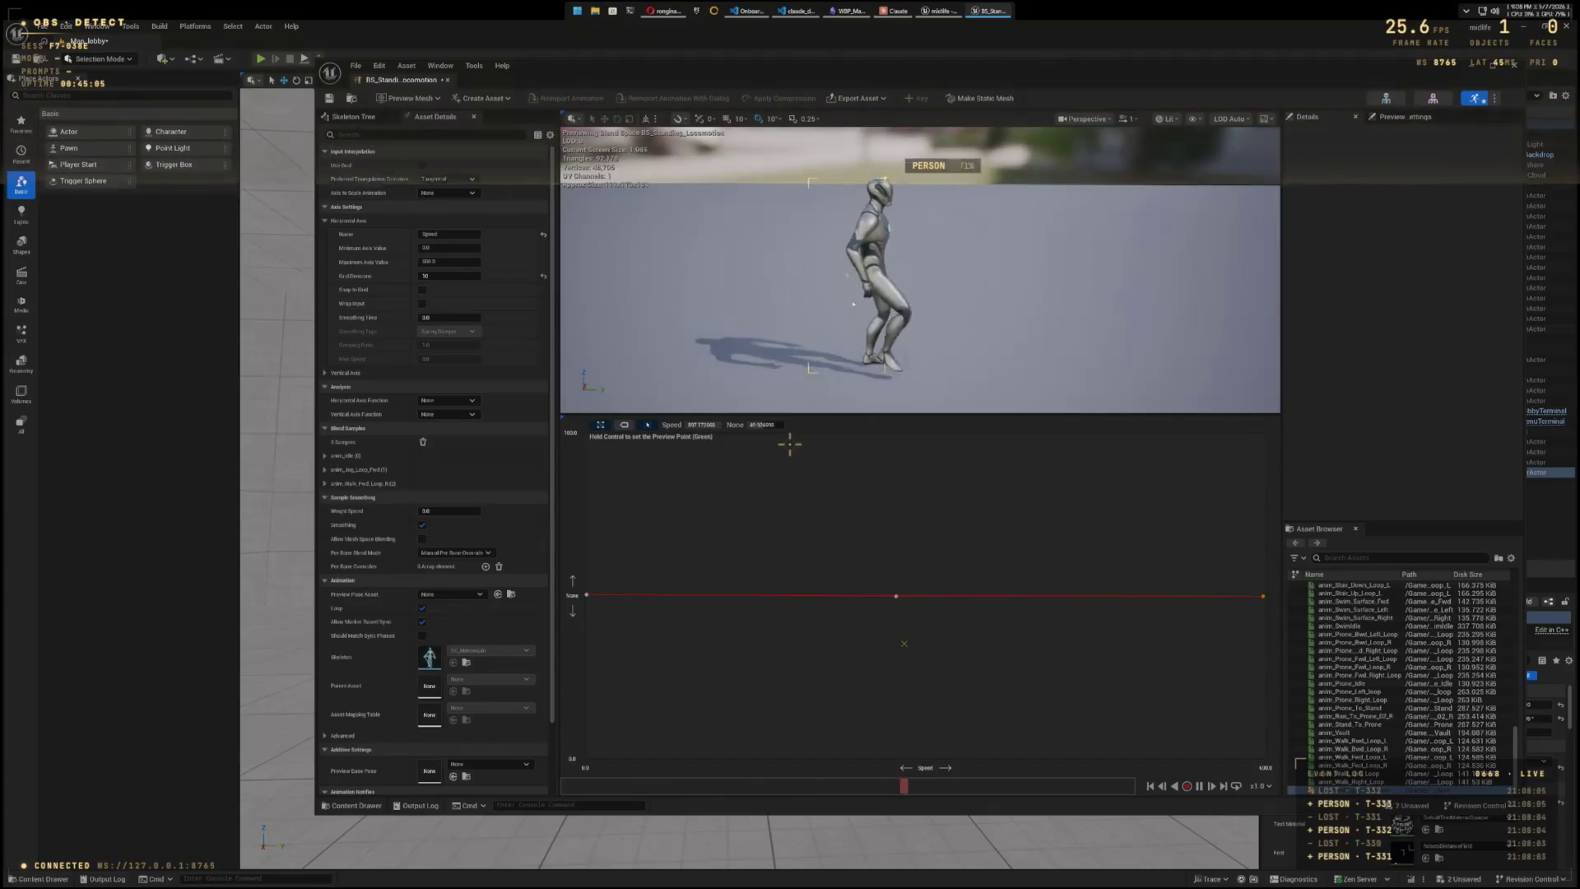
# - Browse to the Manny animations folder, then delete the walk sample from the blend space grid
pyautogui.click(367, 806)
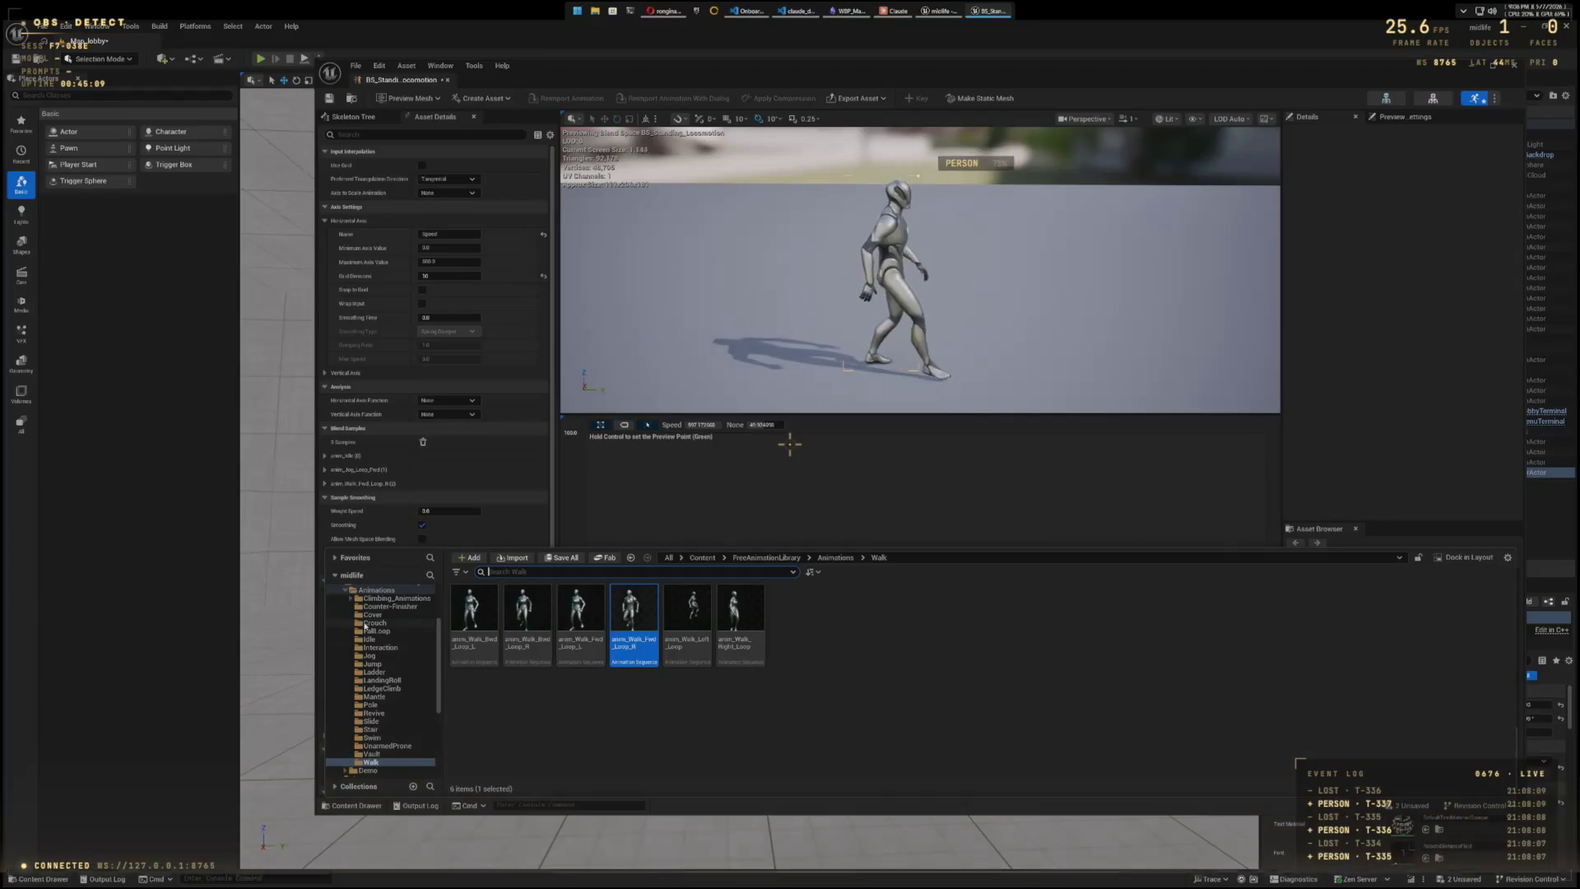
pyautogui.click(389, 591)
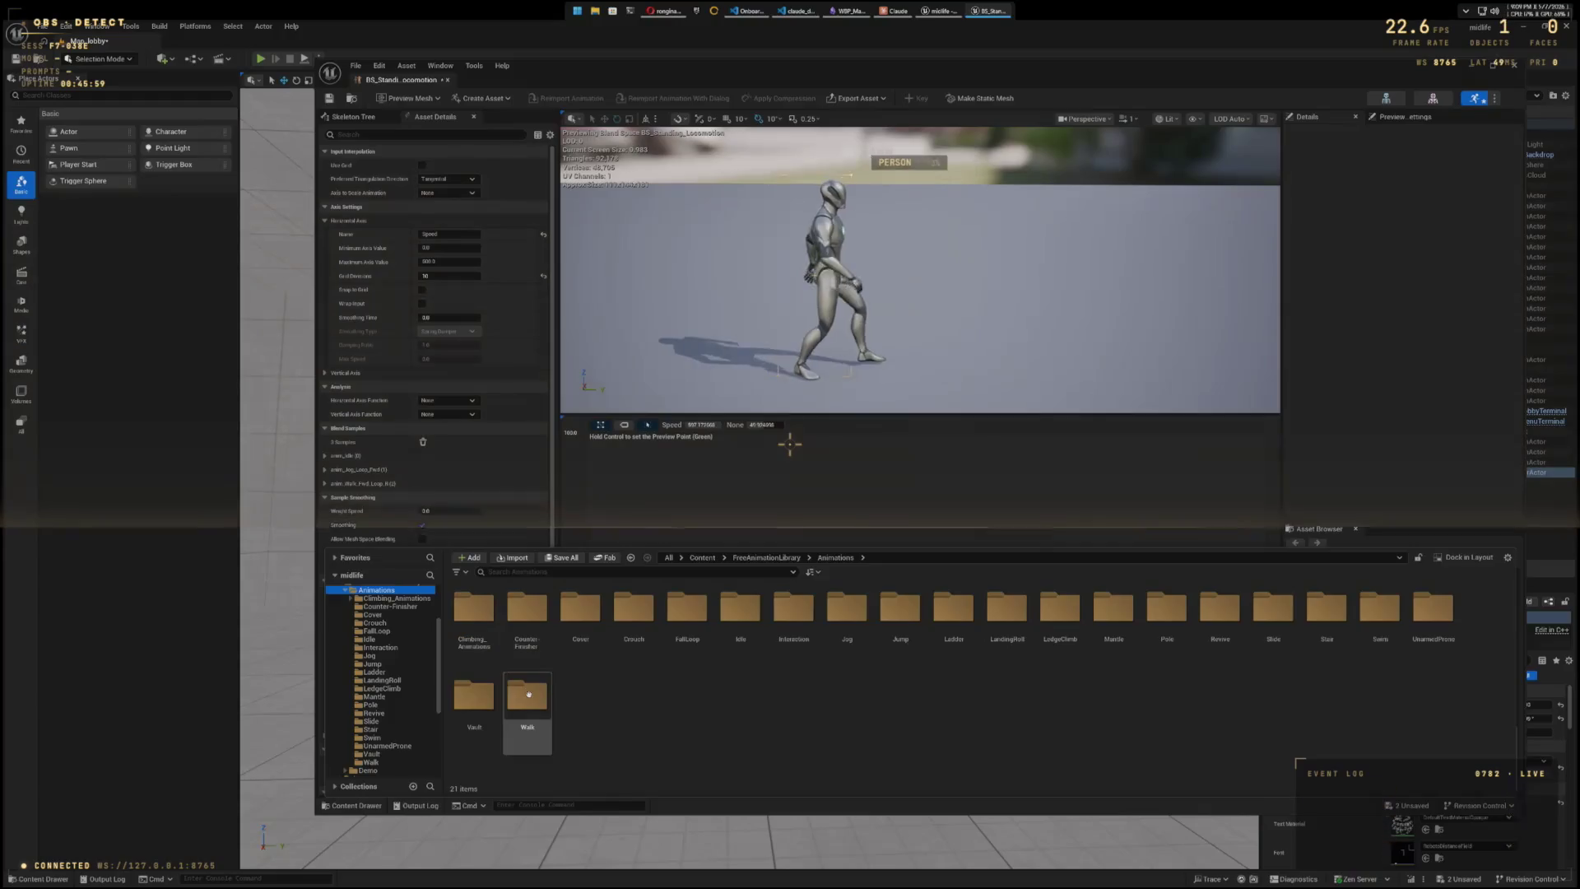
pyautogui.scroll(3, 368, 676)
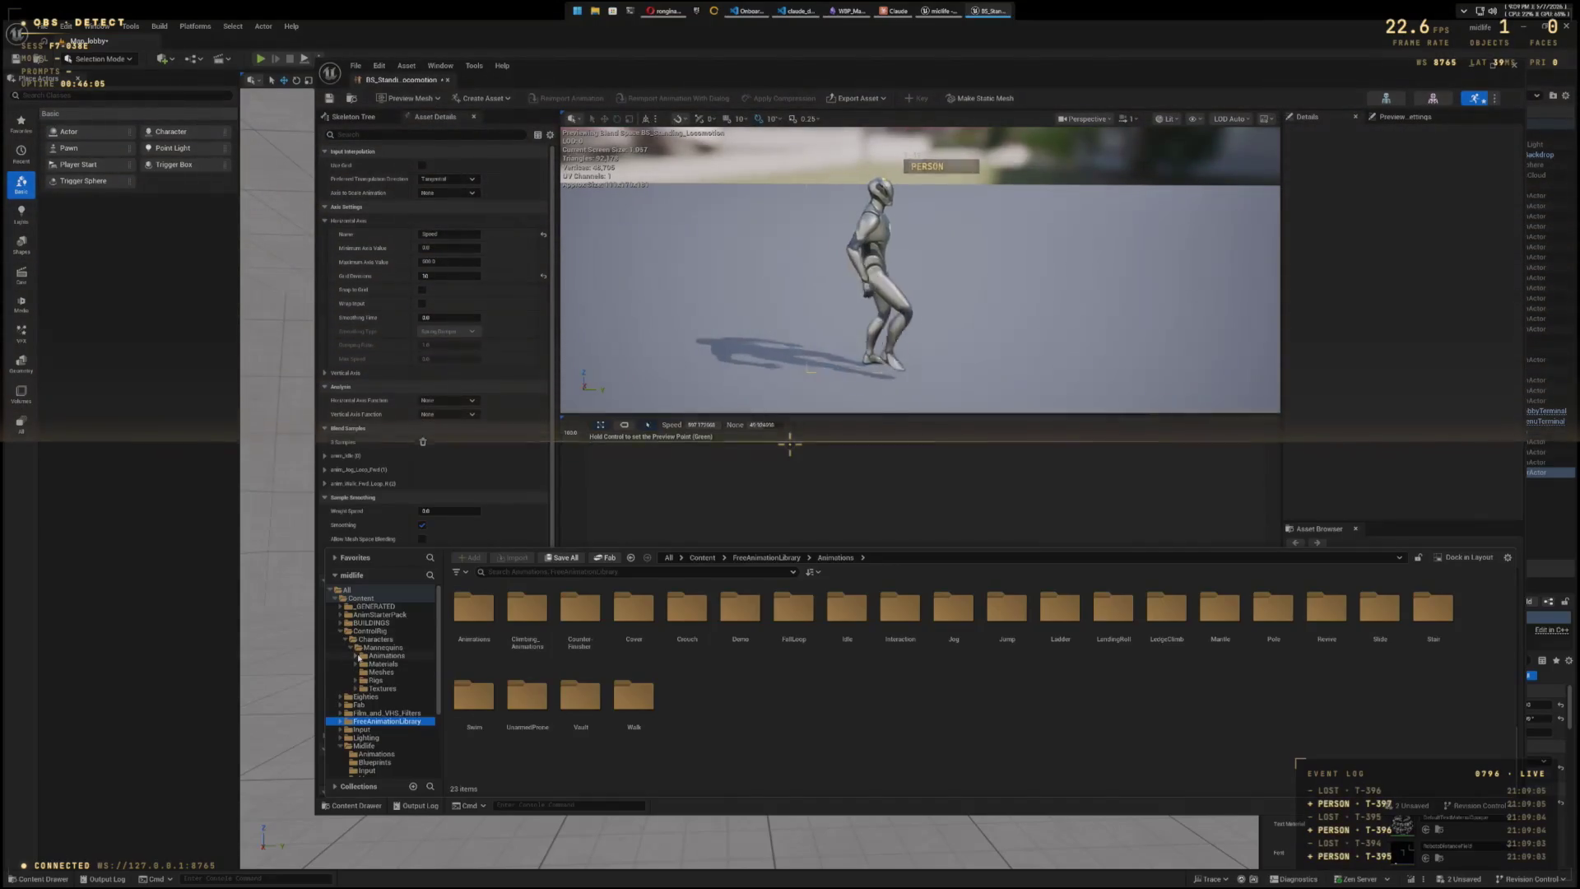
pyautogui.click(356, 655)
pyautogui.click(384, 663)
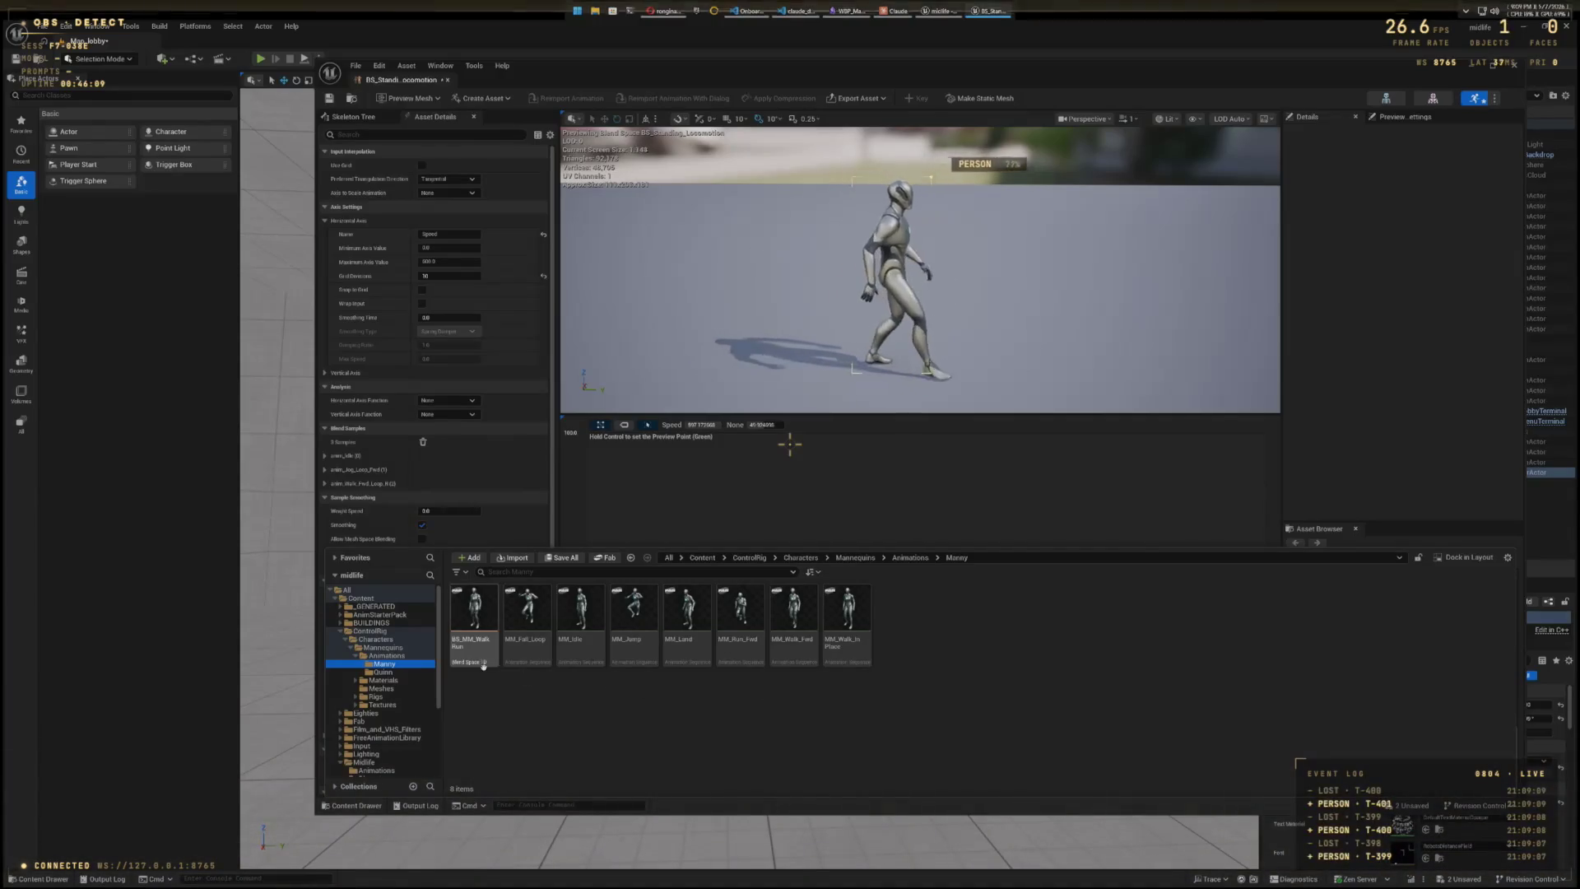
pyautogui.moveTo(483, 666)
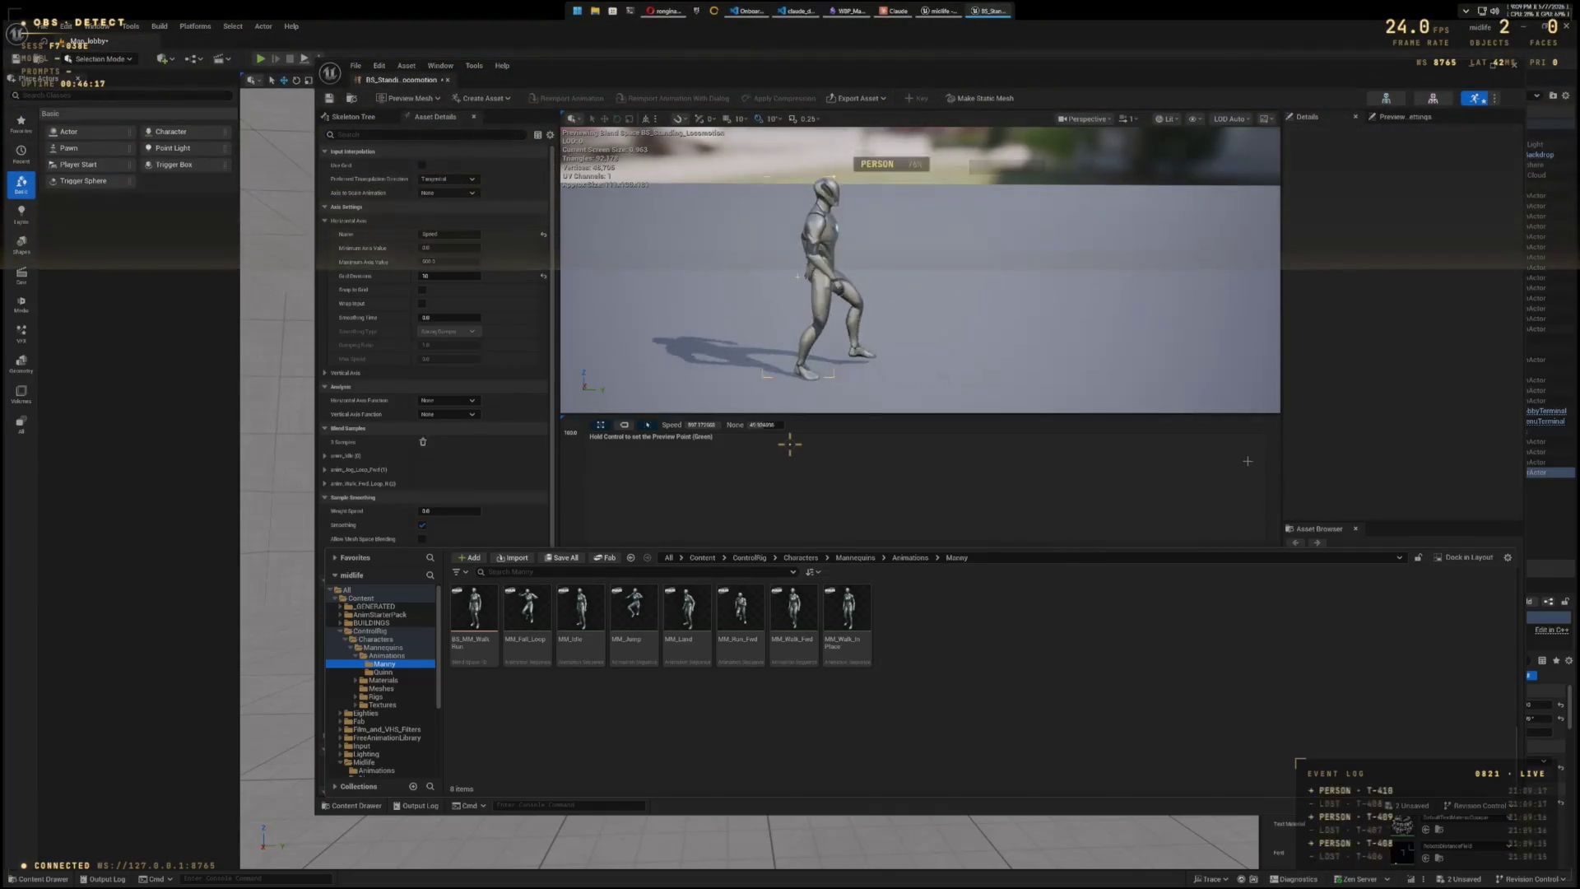
pyautogui.click(1277, 546)
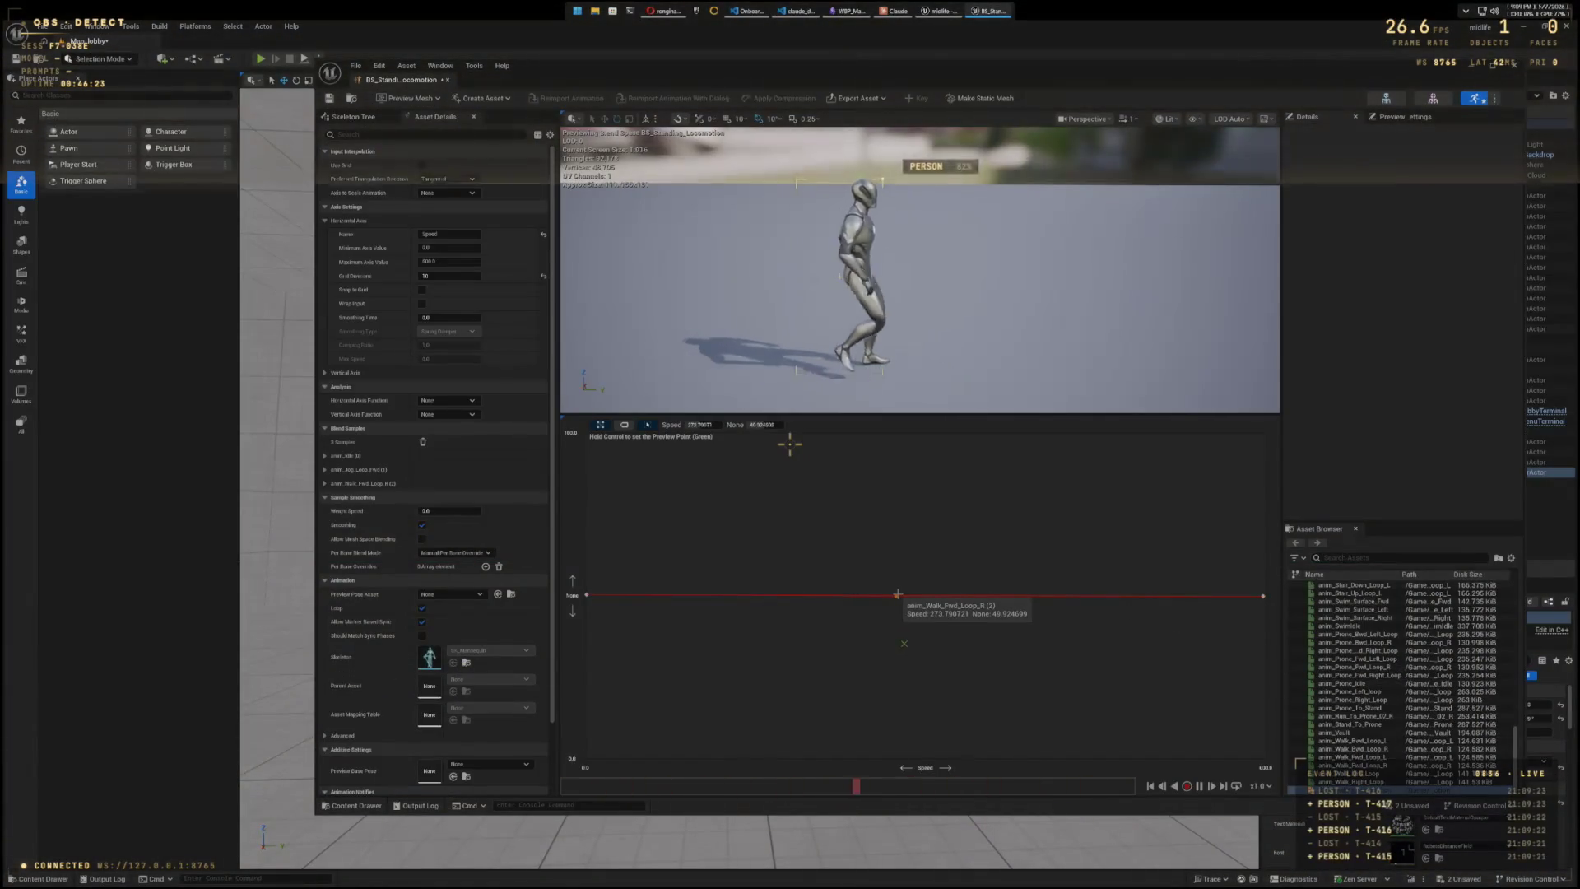
pyautogui.press('Delete')
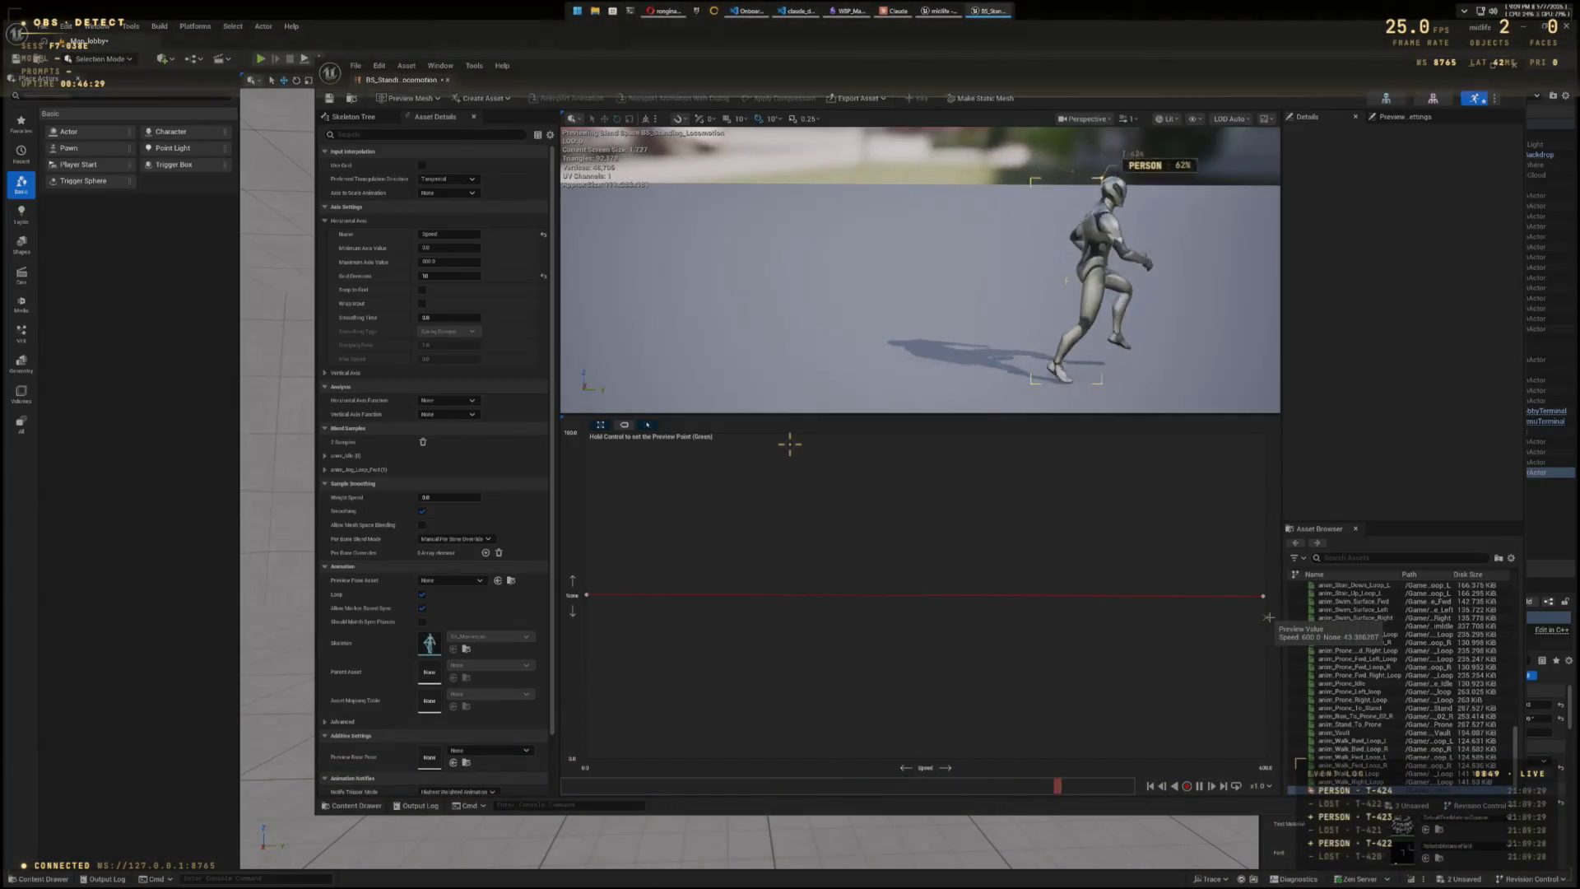
# - Try MM_Walk_Fwd and MM_Walk_InPlace as samples, previewing the blend at idle and walking speeds
pyautogui.click(355, 805)
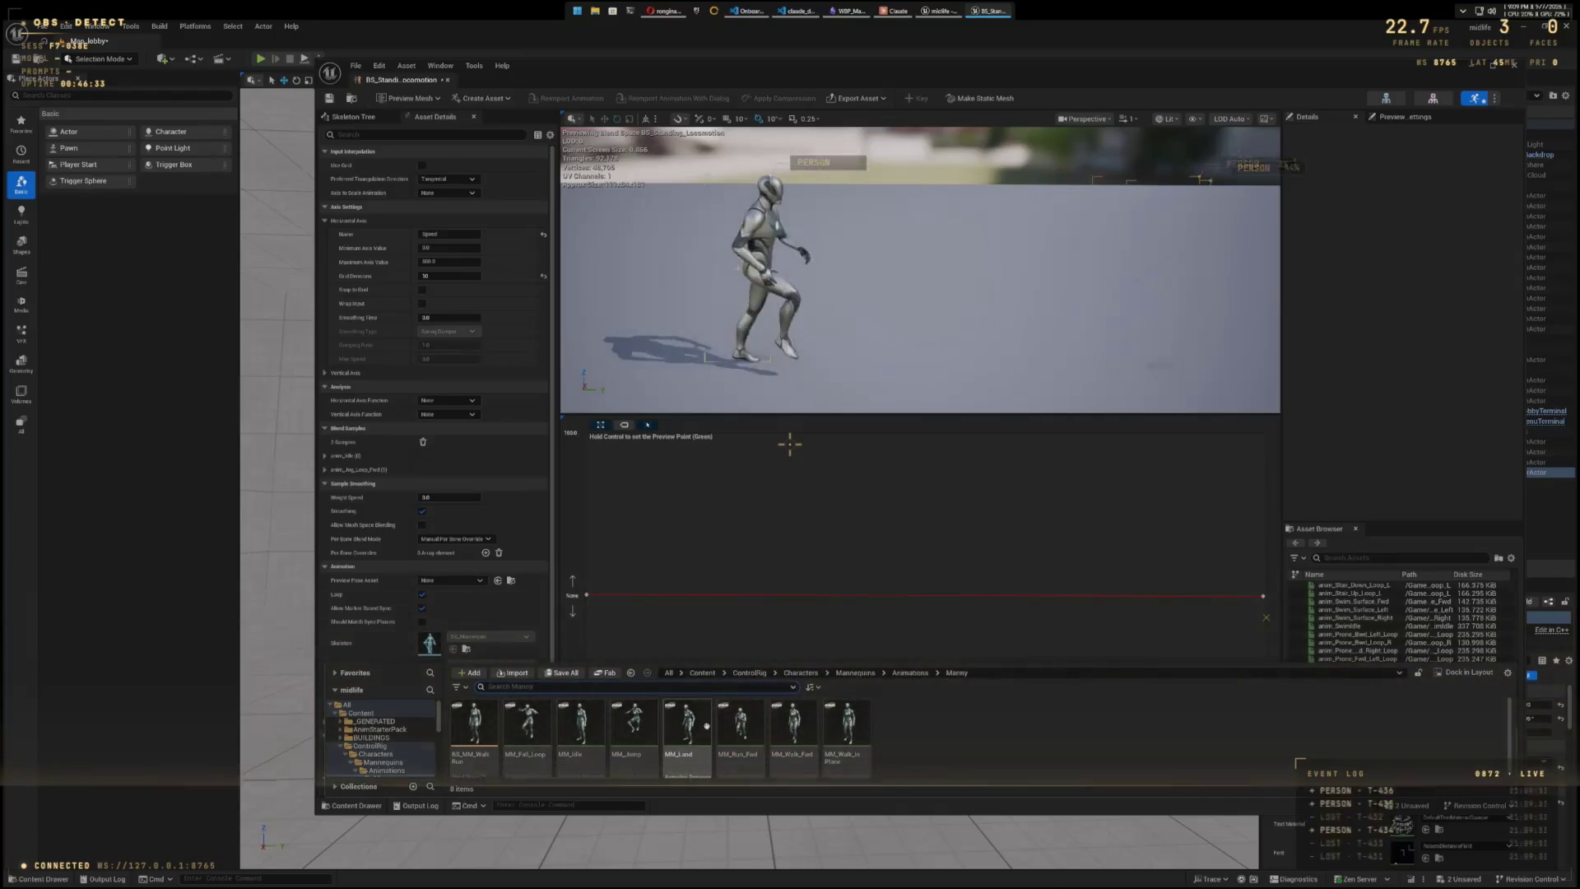
pyautogui.moveTo(487, 742)
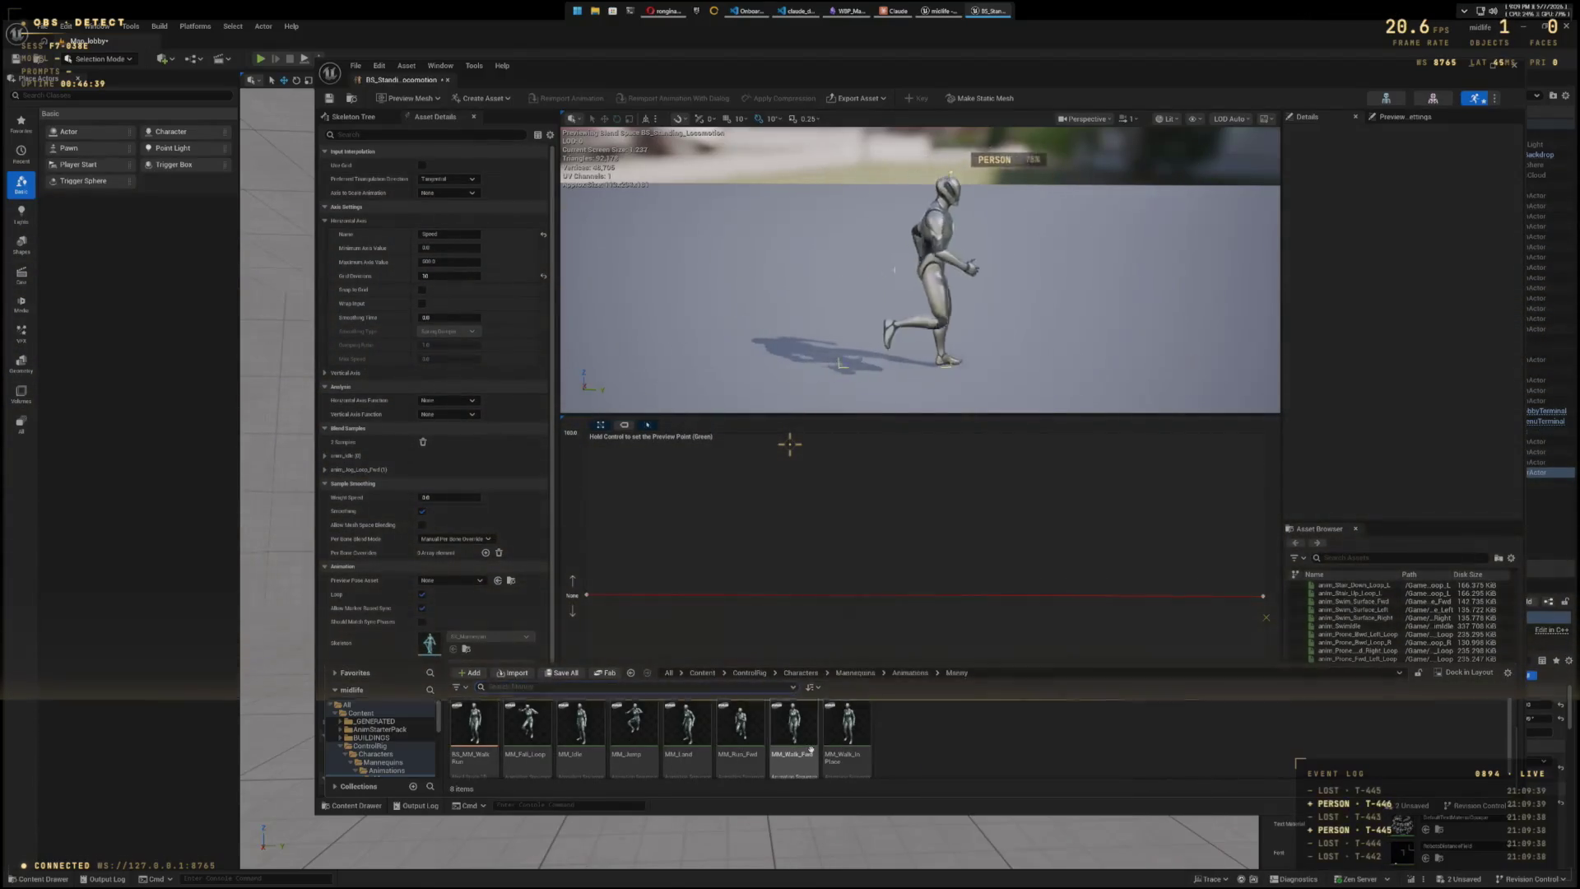
pyautogui.moveTo(812, 749)
pyautogui.mouseDown()
pyautogui.moveTo(856, 732)
pyautogui.moveTo(910, 605)
pyautogui.mouseUp()
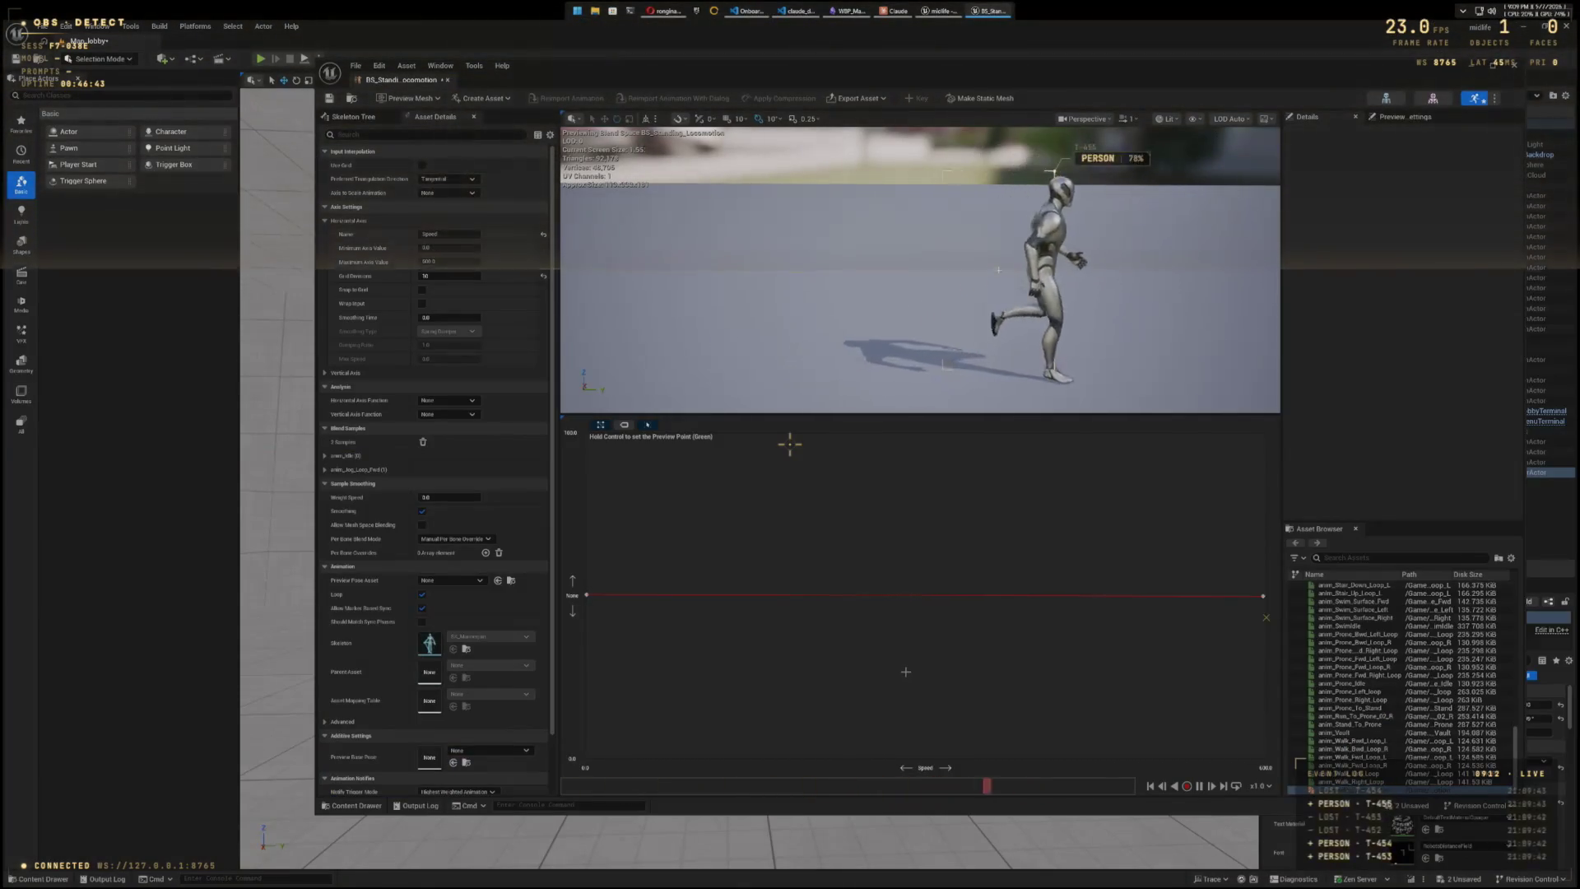
pyautogui.hotkey('ctrl', 'space')
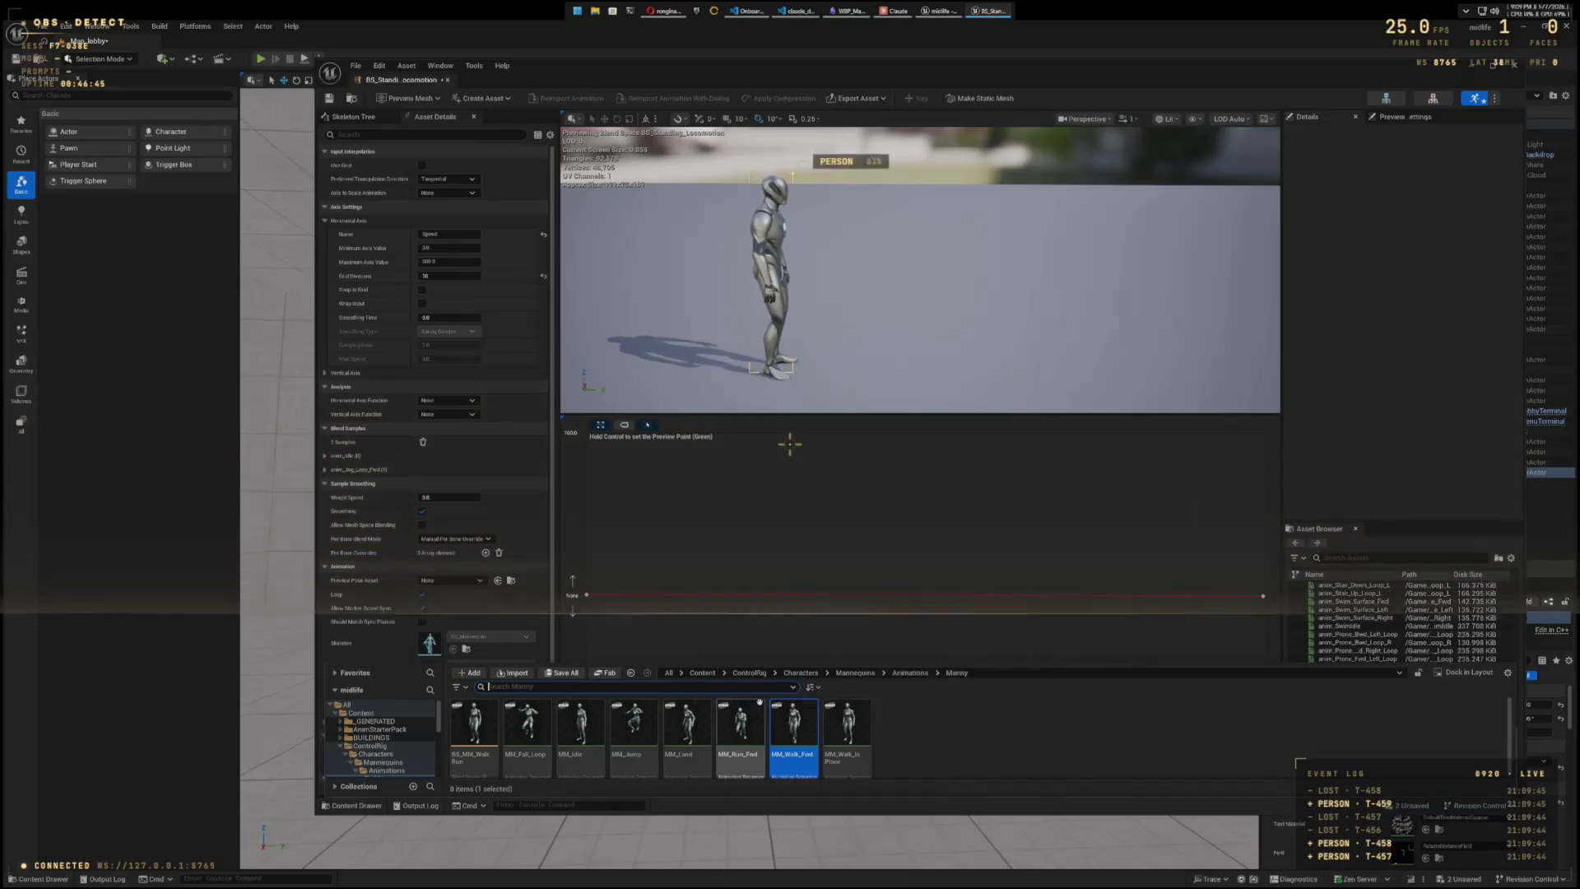
pyautogui.moveTo(859, 743)
pyautogui.mouseDown()
pyautogui.moveTo(916, 607)
pyautogui.moveTo(942, 613)
pyautogui.moveTo(823, 607)
pyautogui.moveTo(967, 602)
pyautogui.moveTo(712, 626)
pyautogui.moveTo(1111, 625)
pyautogui.mouseUp()
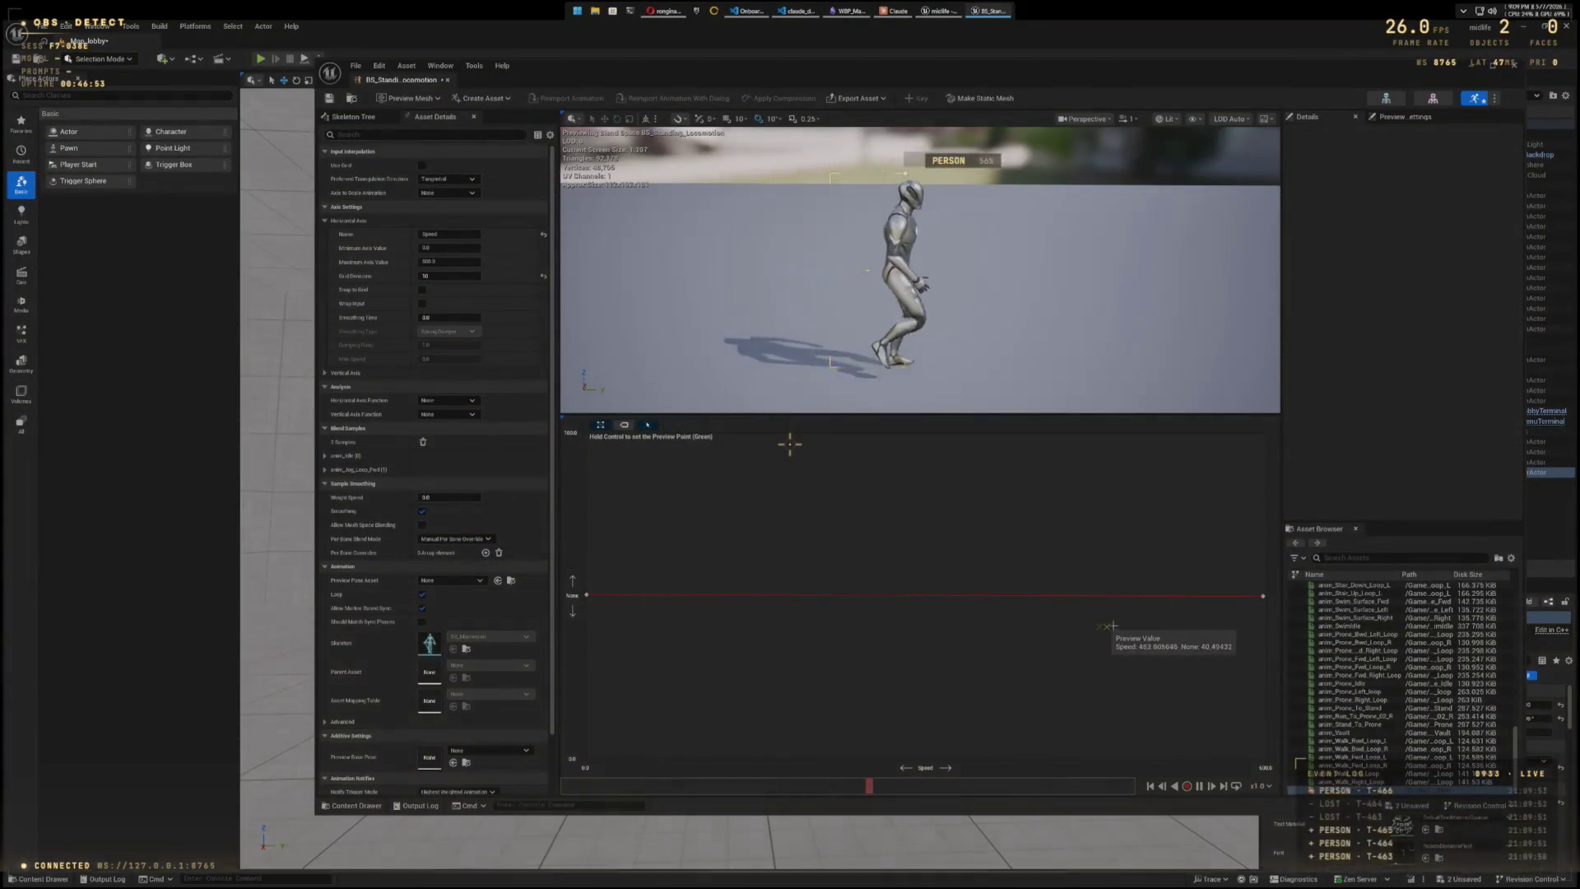
pyautogui.moveTo(924, 639); pyautogui.dragTo(608, 606)
pyautogui.moveTo(788, 609); pyautogui.dragTo(832, 603)
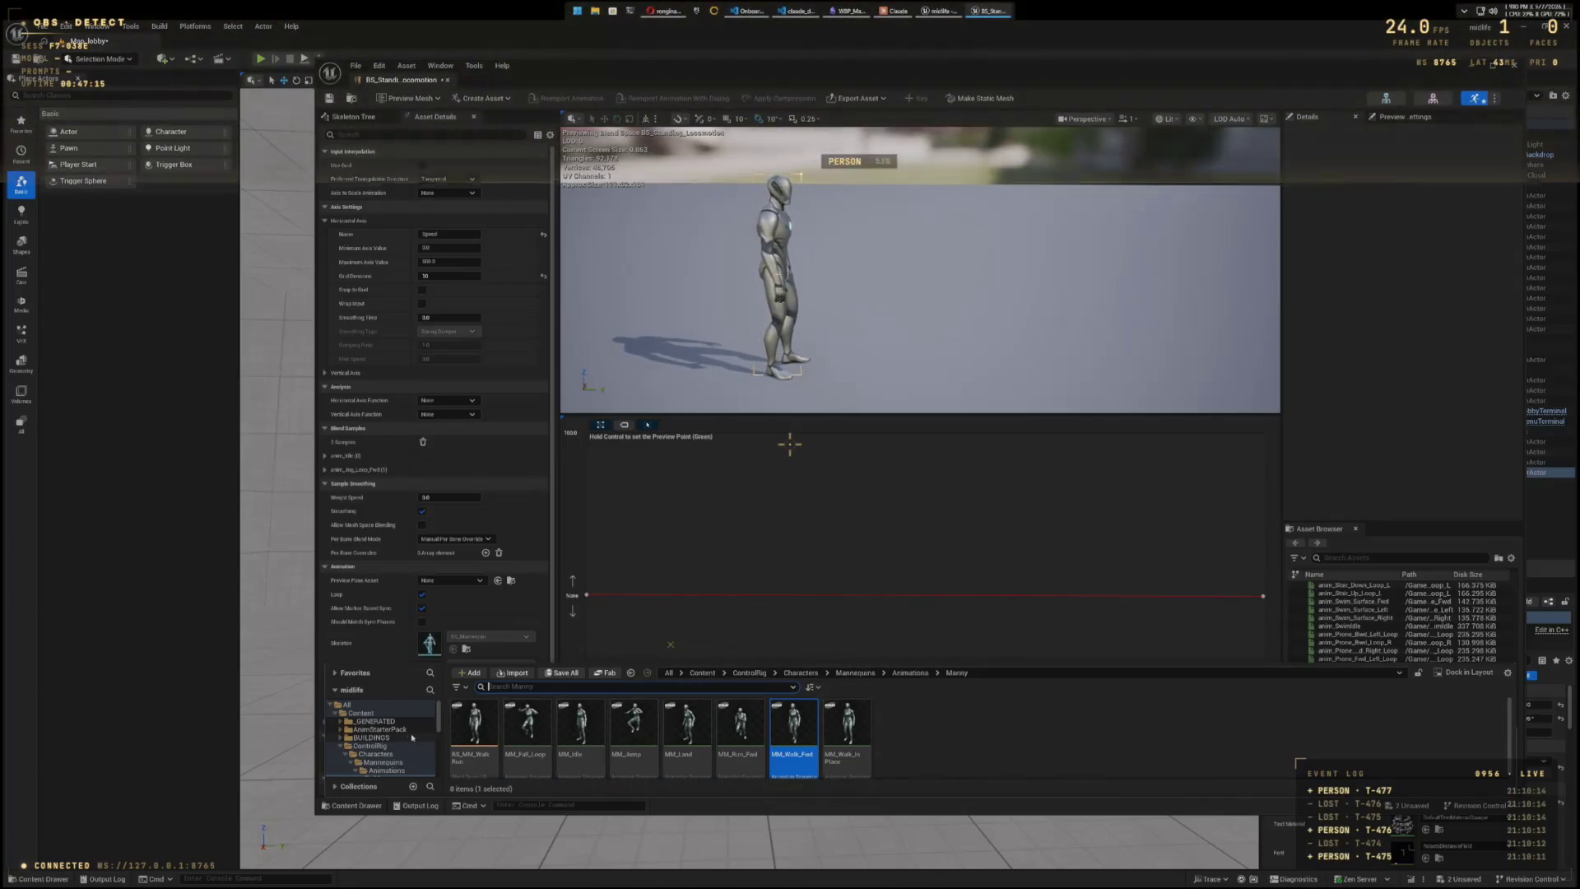
# - Browse through FreeAnimationLibrary to its Walk animations folder
pyautogui.keyDown('ctrl'); pyautogui.click(337, 745); pyautogui.keyUp('ctrl')
pyautogui.scroll(-3, 339, 744)
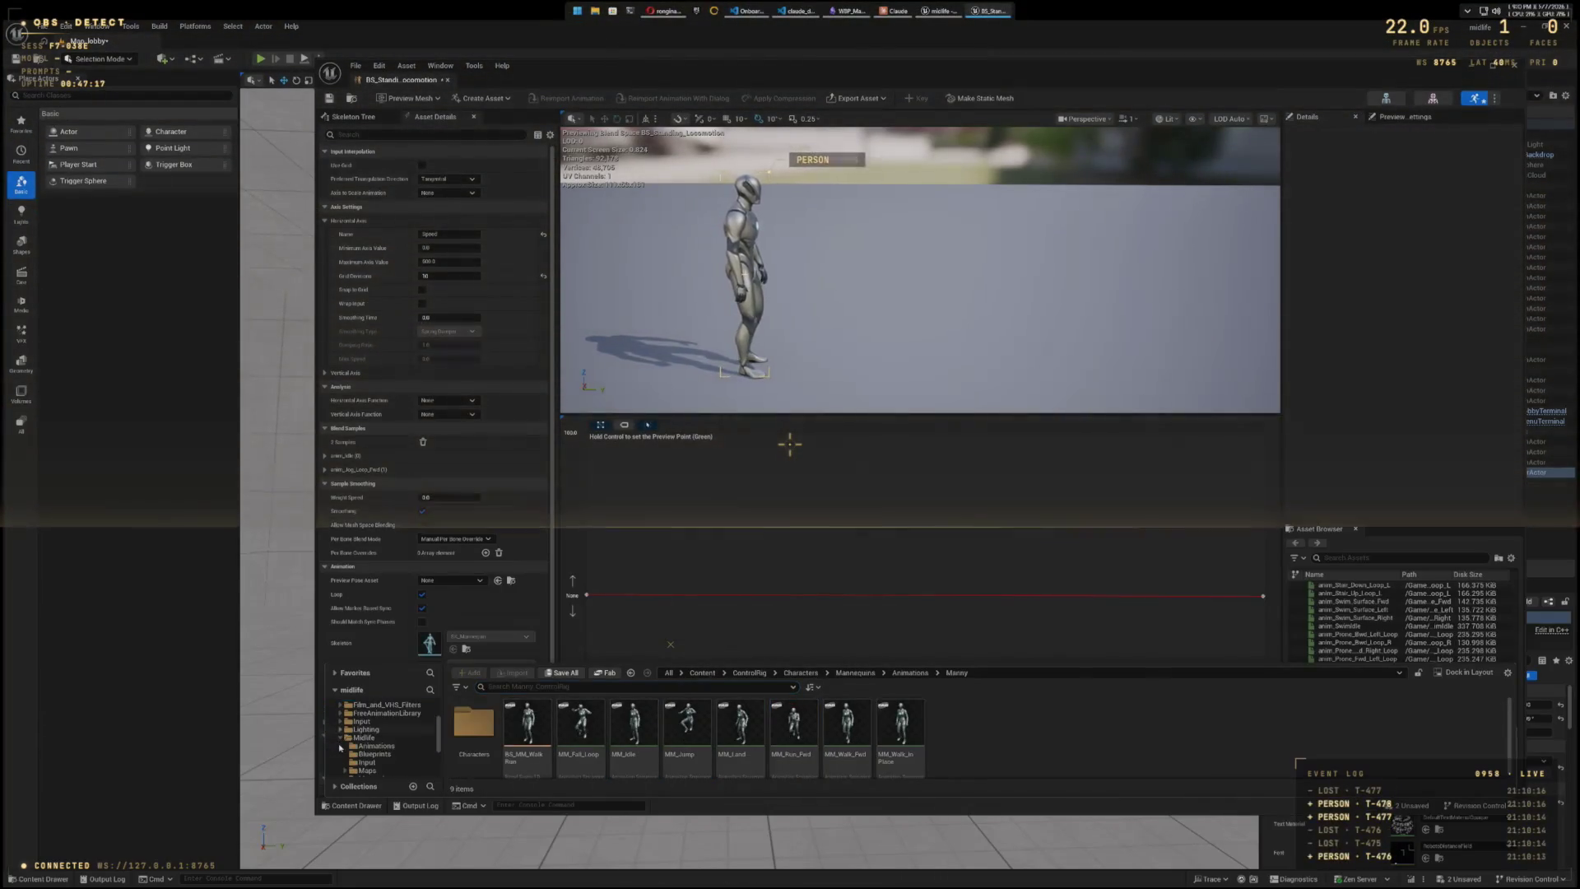
pyautogui.click(339, 712)
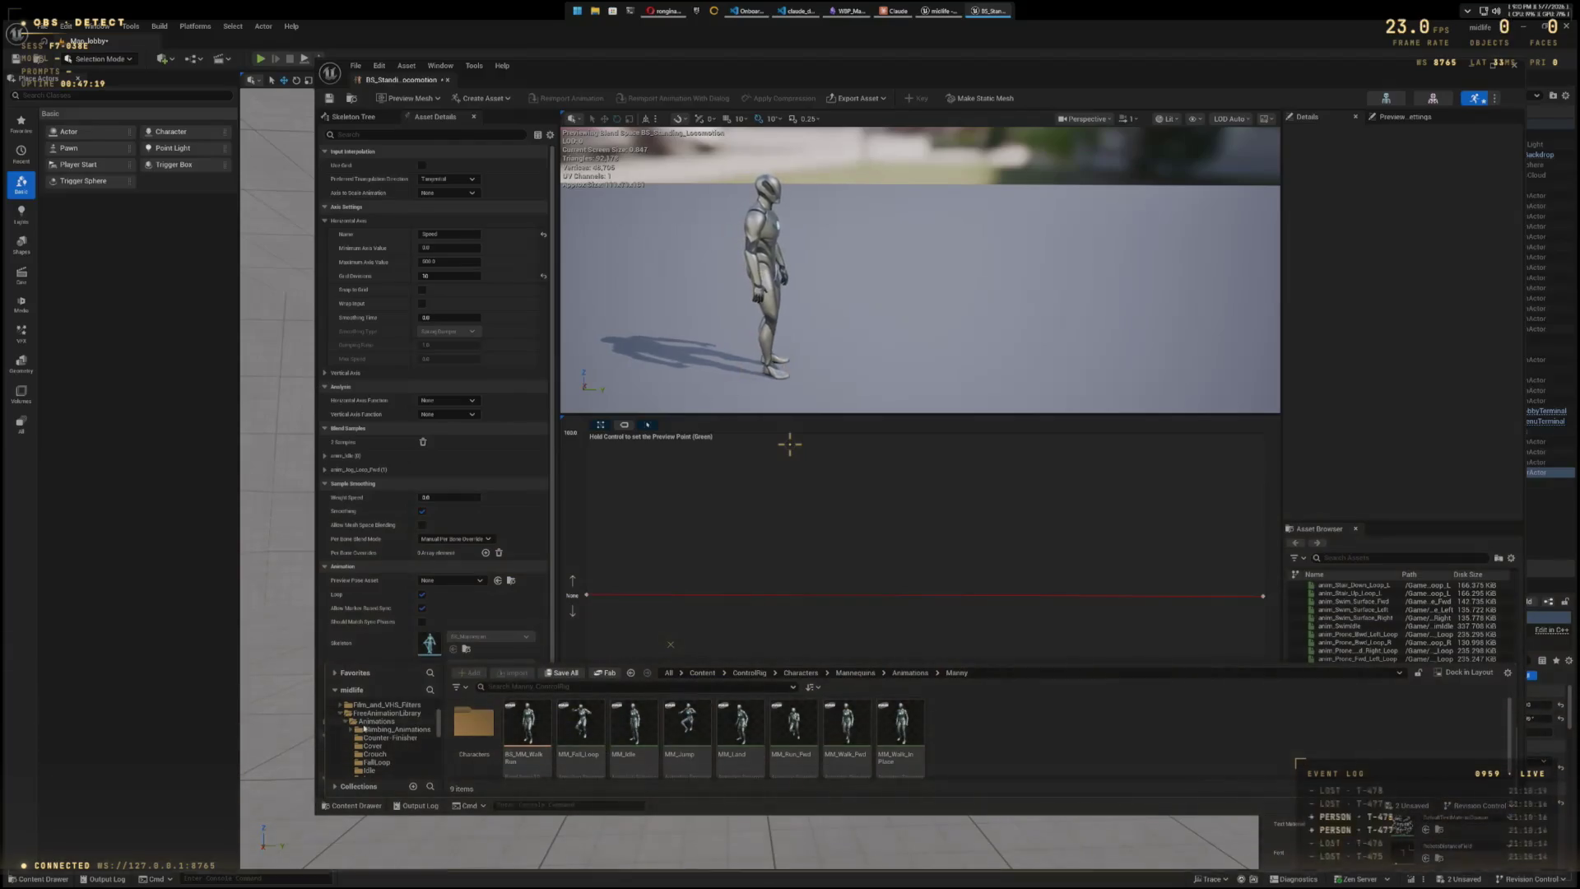
pyautogui.scroll(-2, 360, 731)
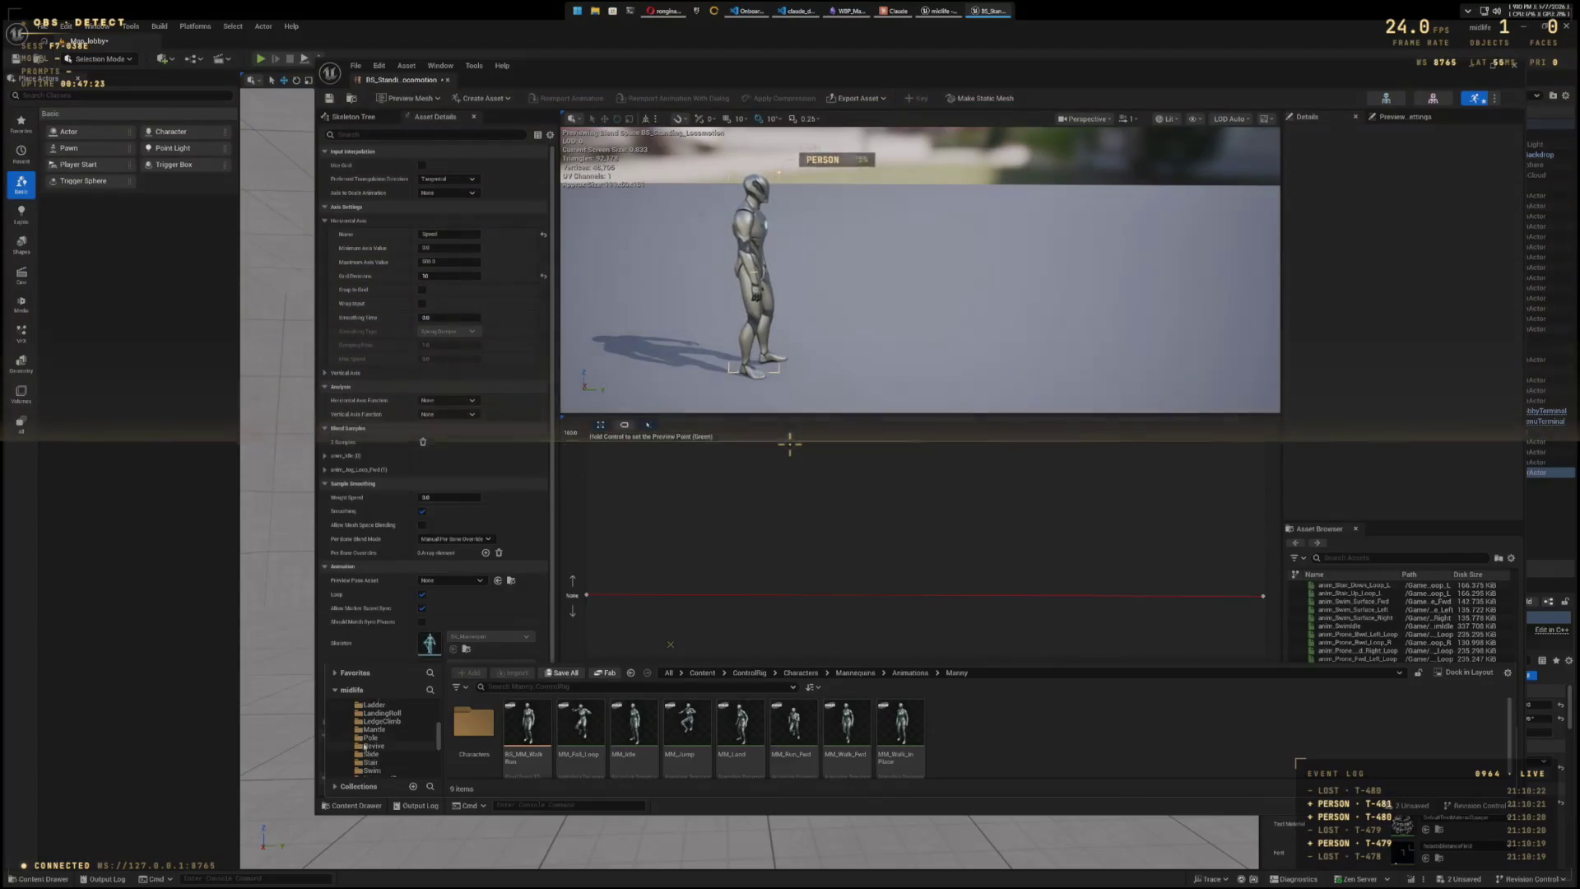
pyautogui.scroll(-2, 360, 739)
pyautogui.click(369, 745)
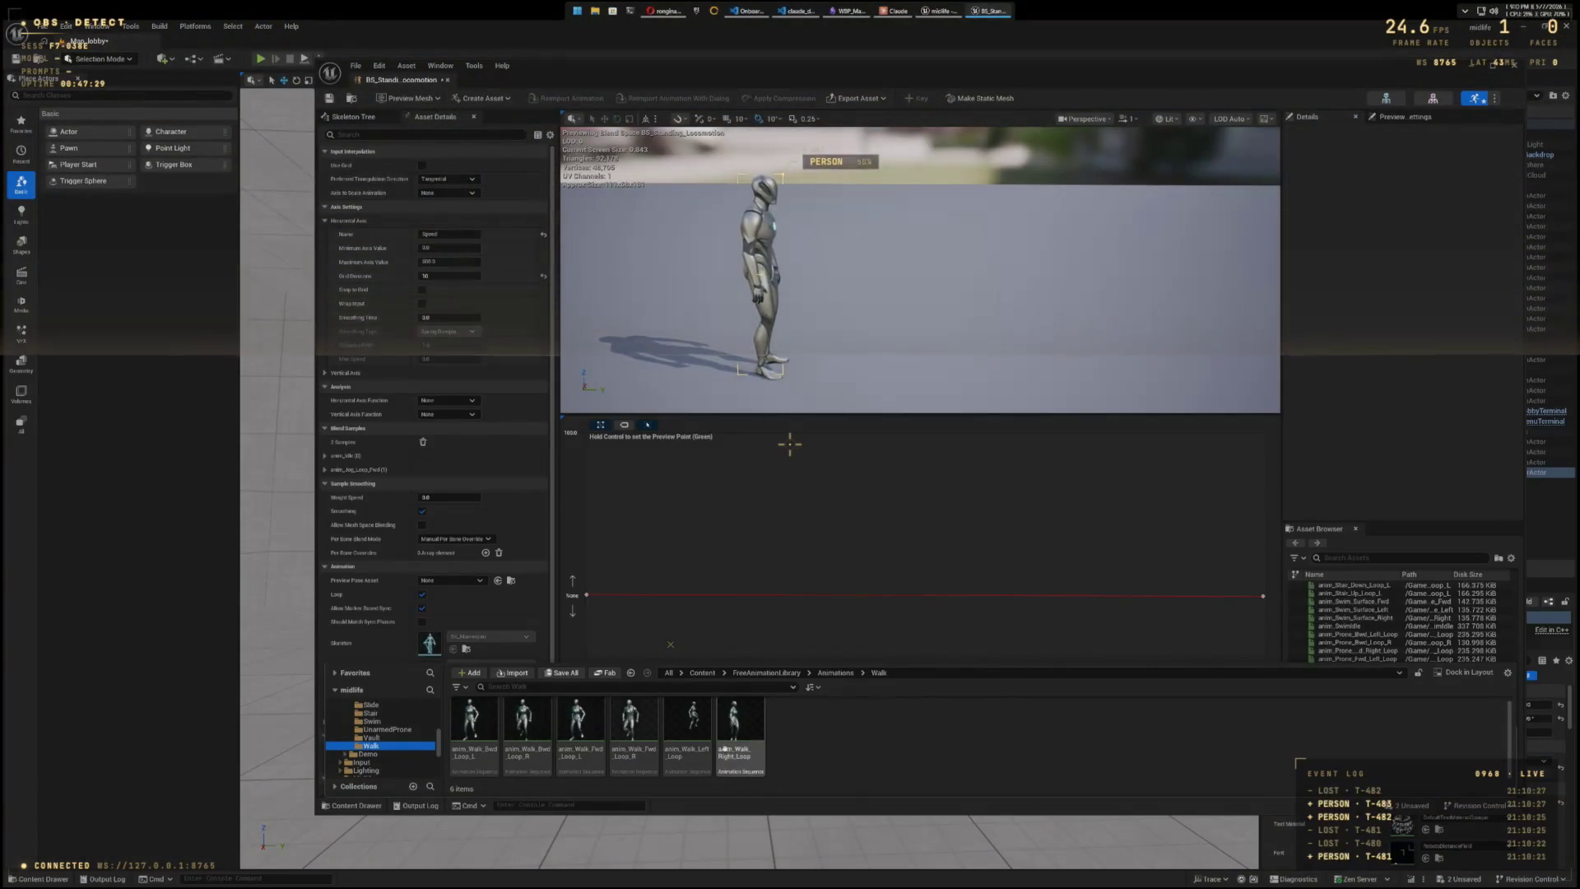
# - Add anim_Walk_Fwd_Loop_R as a blend sample and set the preview near zero speed
pyautogui.moveTo(722, 748)
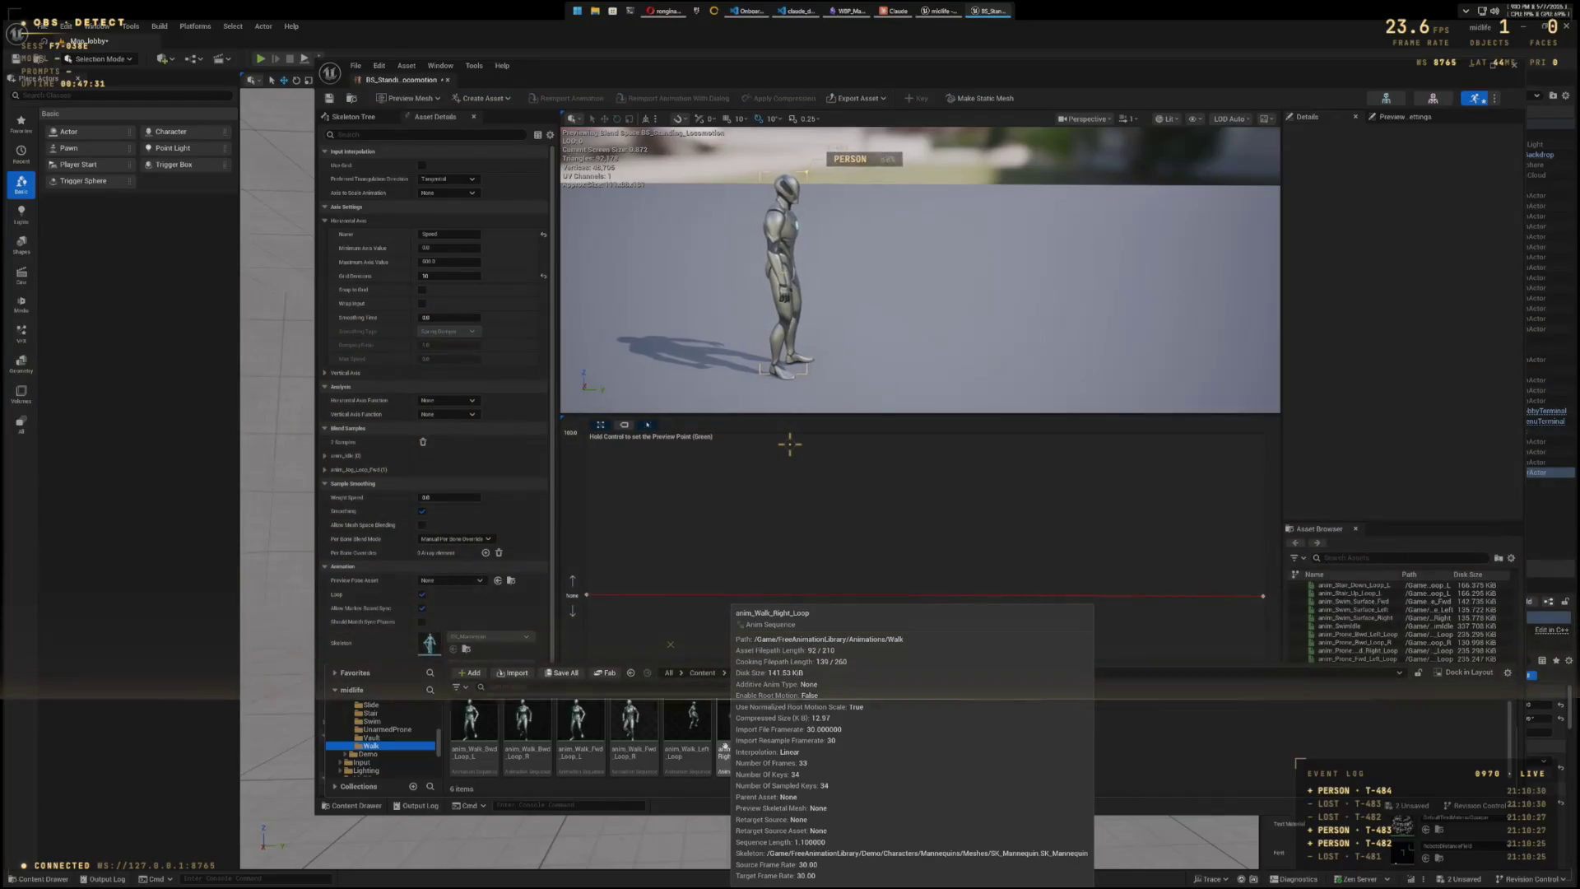
pyautogui.click(728, 732)
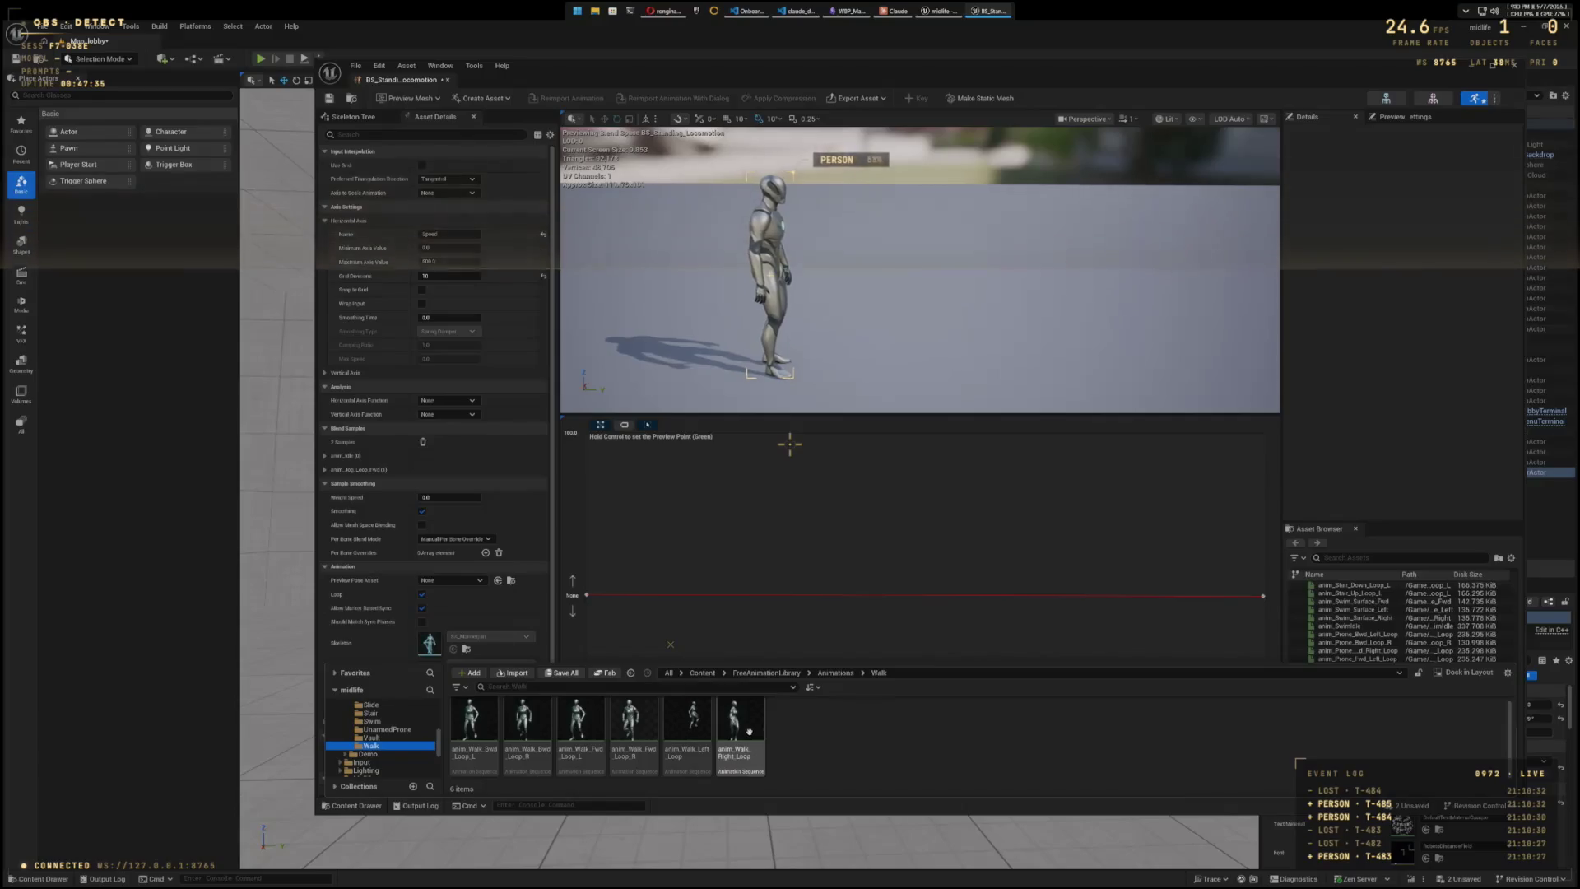
pyautogui.moveTo(743, 730)
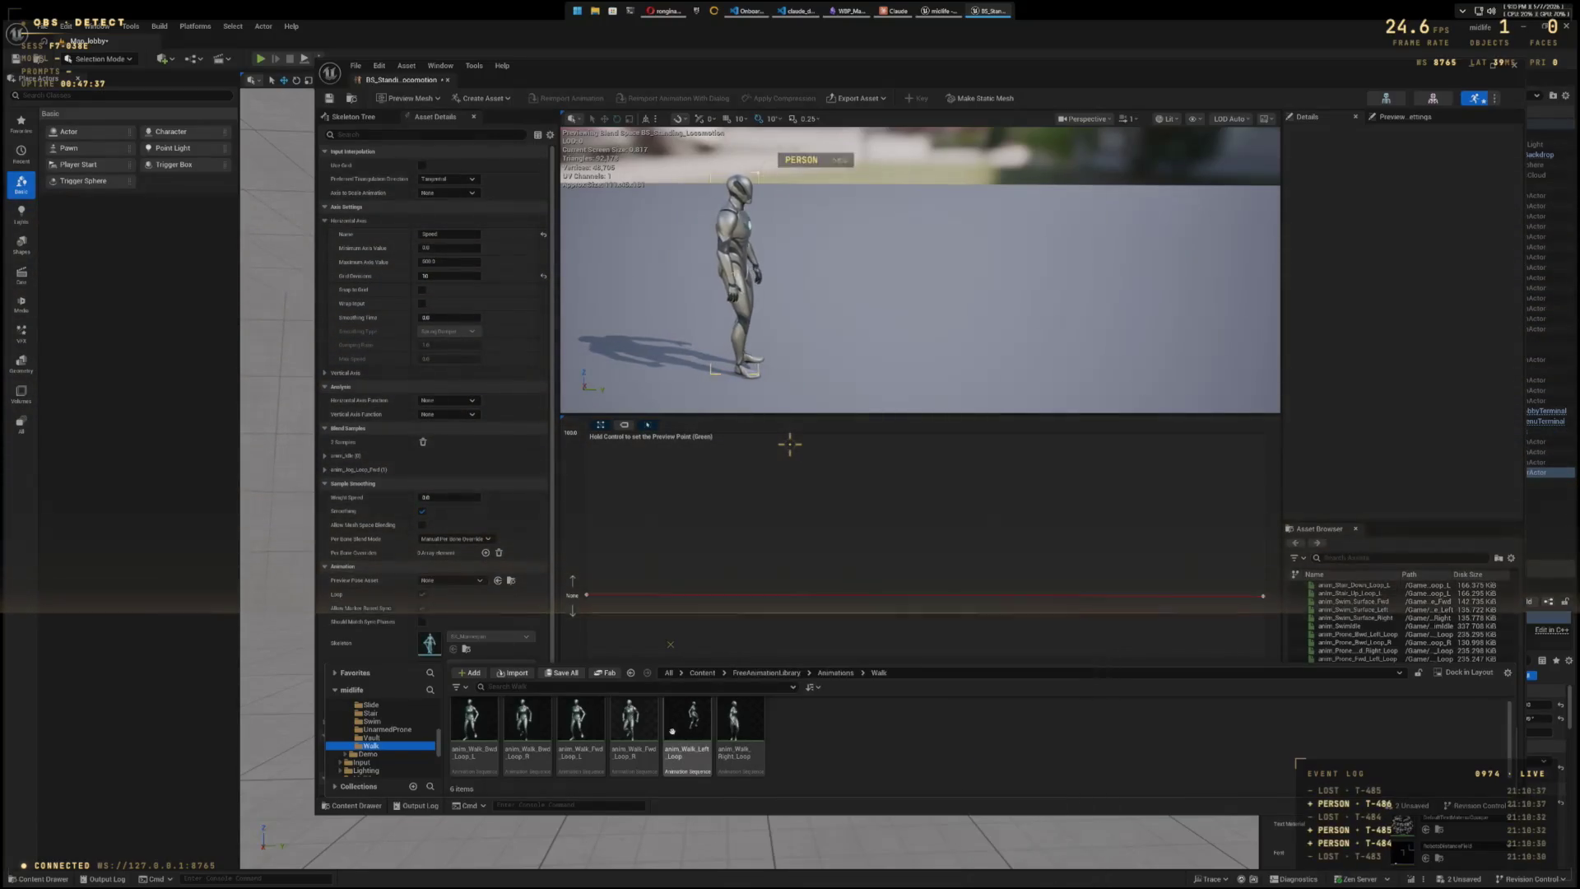
pyautogui.moveTo(642, 728)
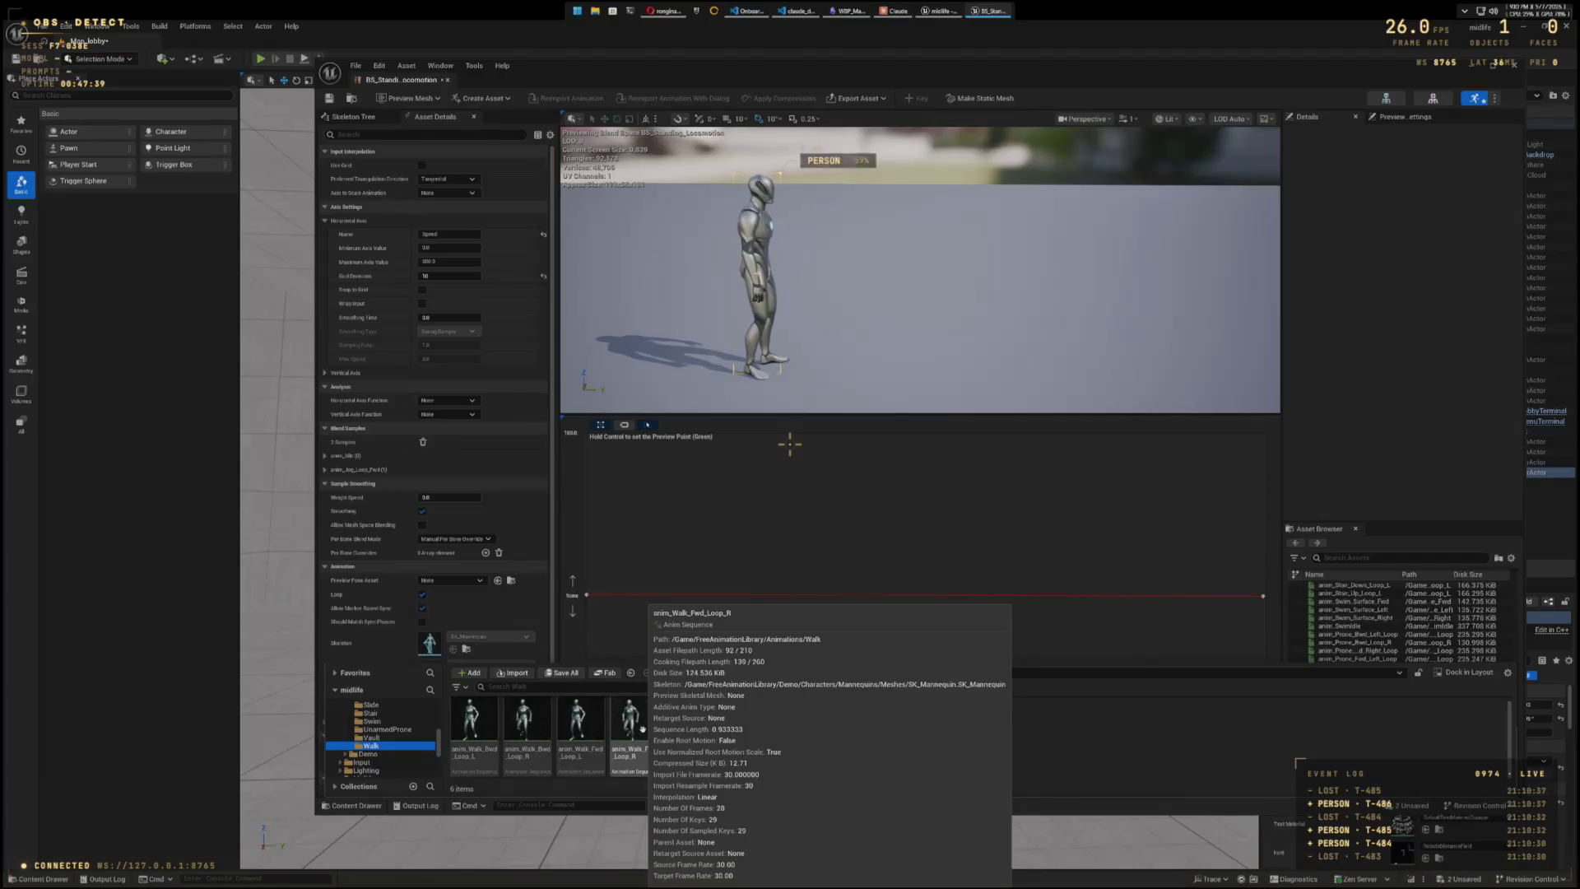
pyautogui.moveTo(642, 729)
pyautogui.mouseDown()
pyautogui.moveTo(905, 650)
pyautogui.moveTo(905, 595)
pyautogui.mouseUp()
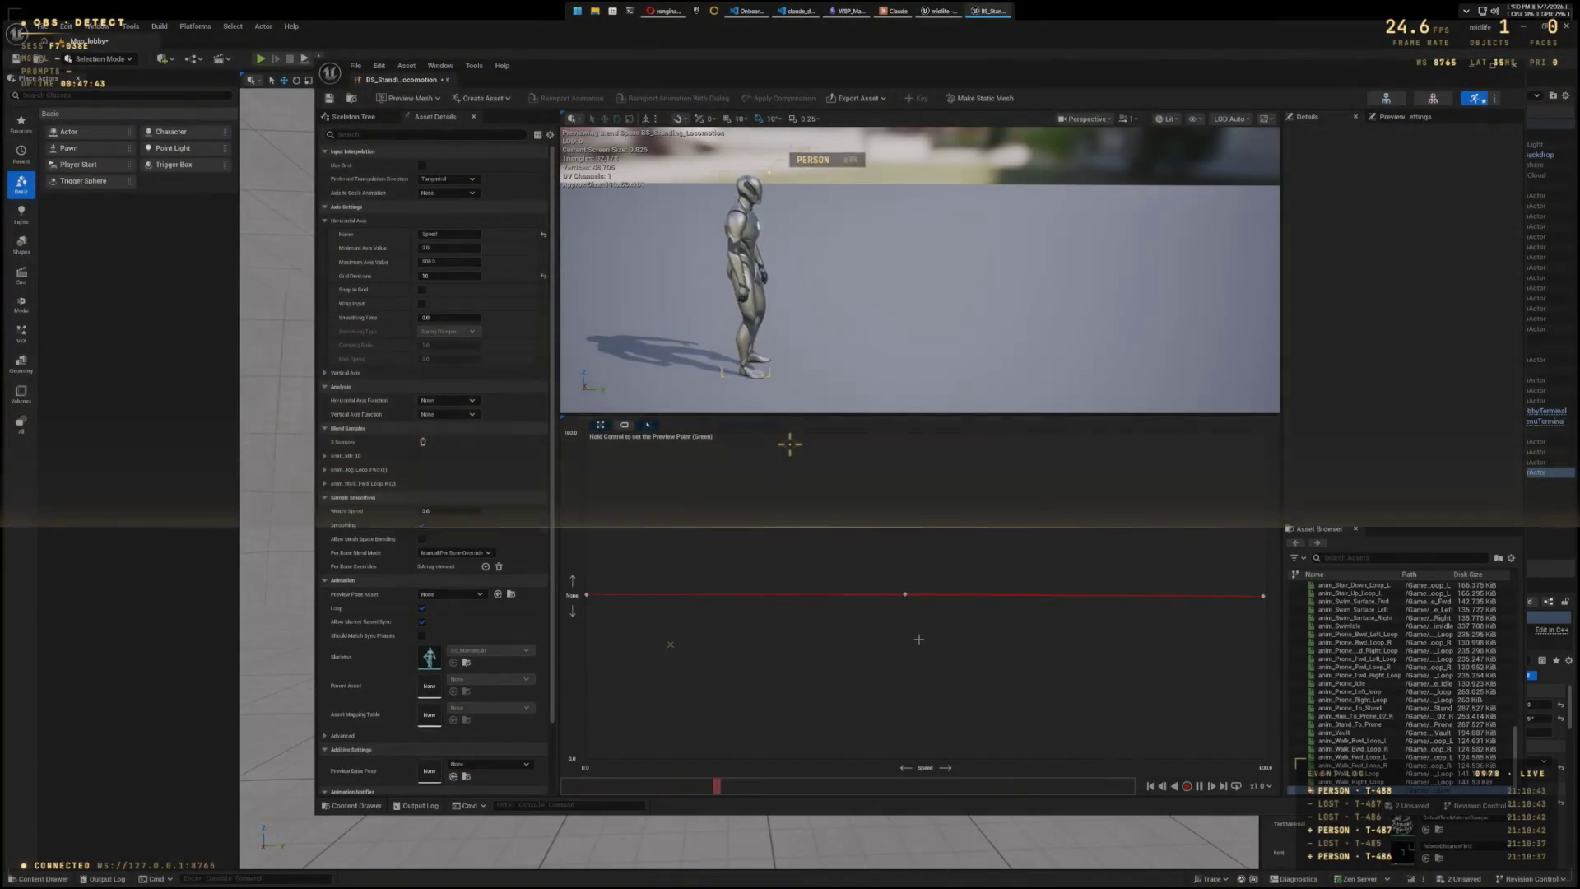
pyautogui.press('ctrl')
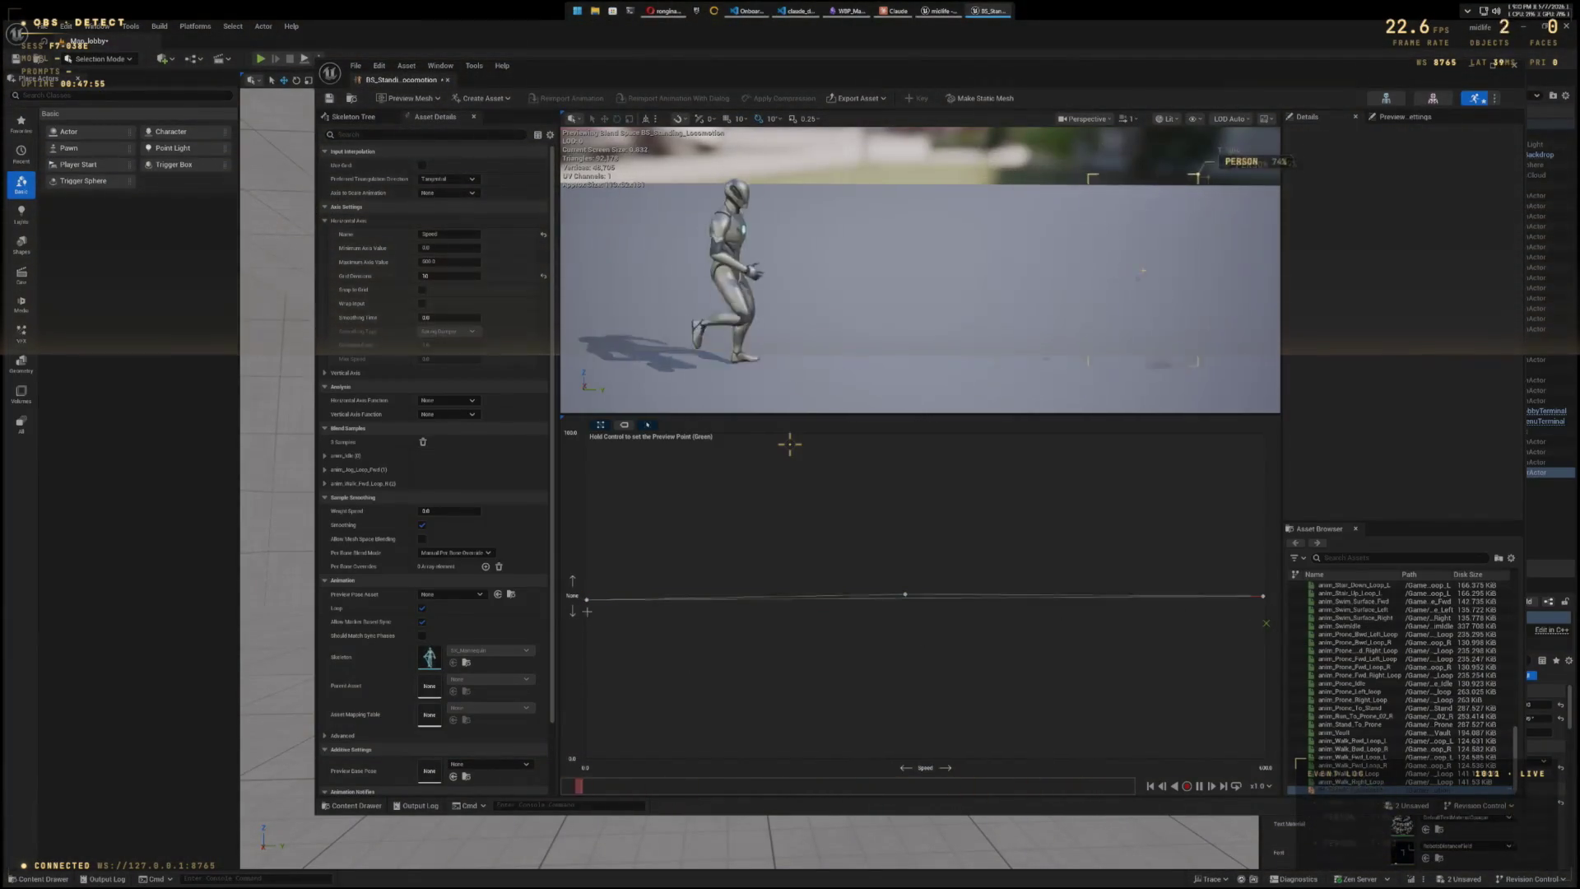
# - Line up the samples: left at Speed 0, walk sample lowered, right sample at Speed 500
pyautogui.moveTo(585, 594); pyautogui.dragTo(585, 757)
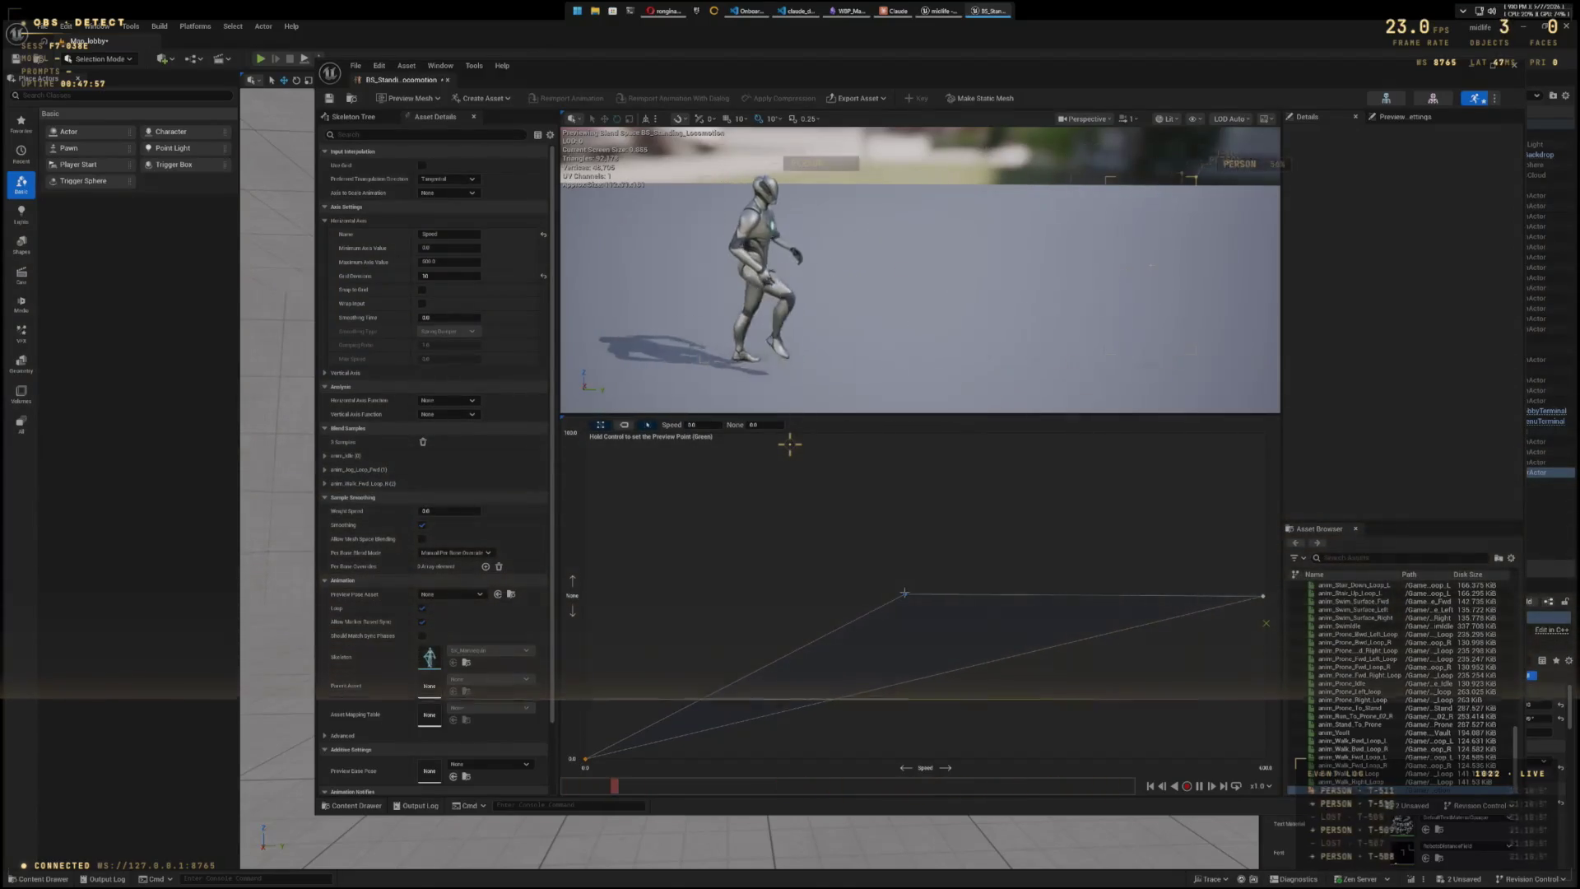
pyautogui.moveTo(905, 593); pyautogui.dragTo(896, 654)
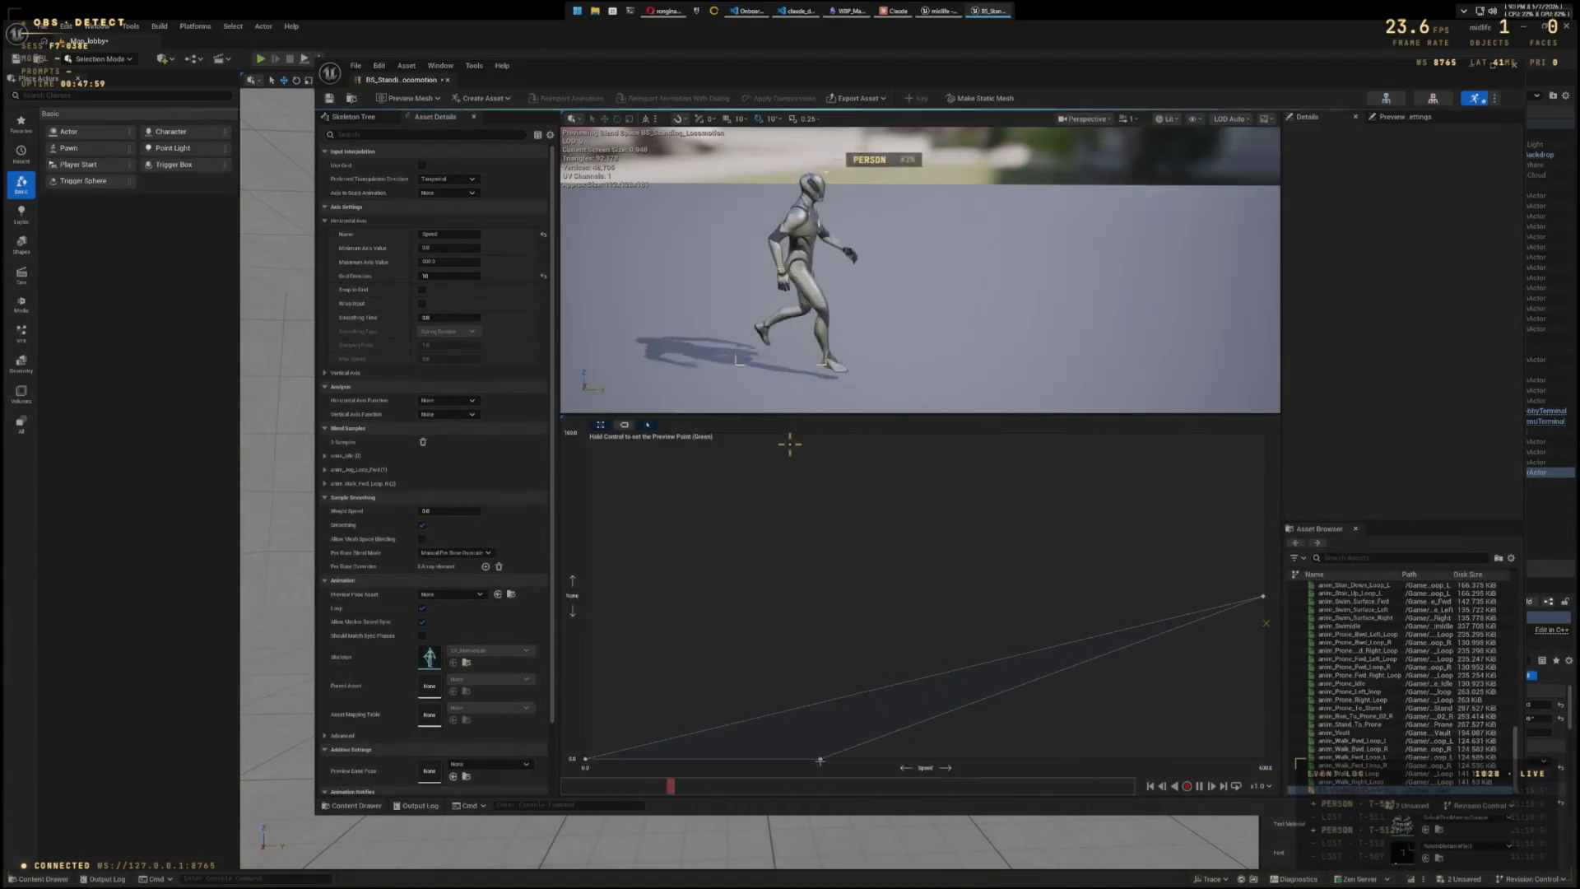
pyautogui.click(833, 758)
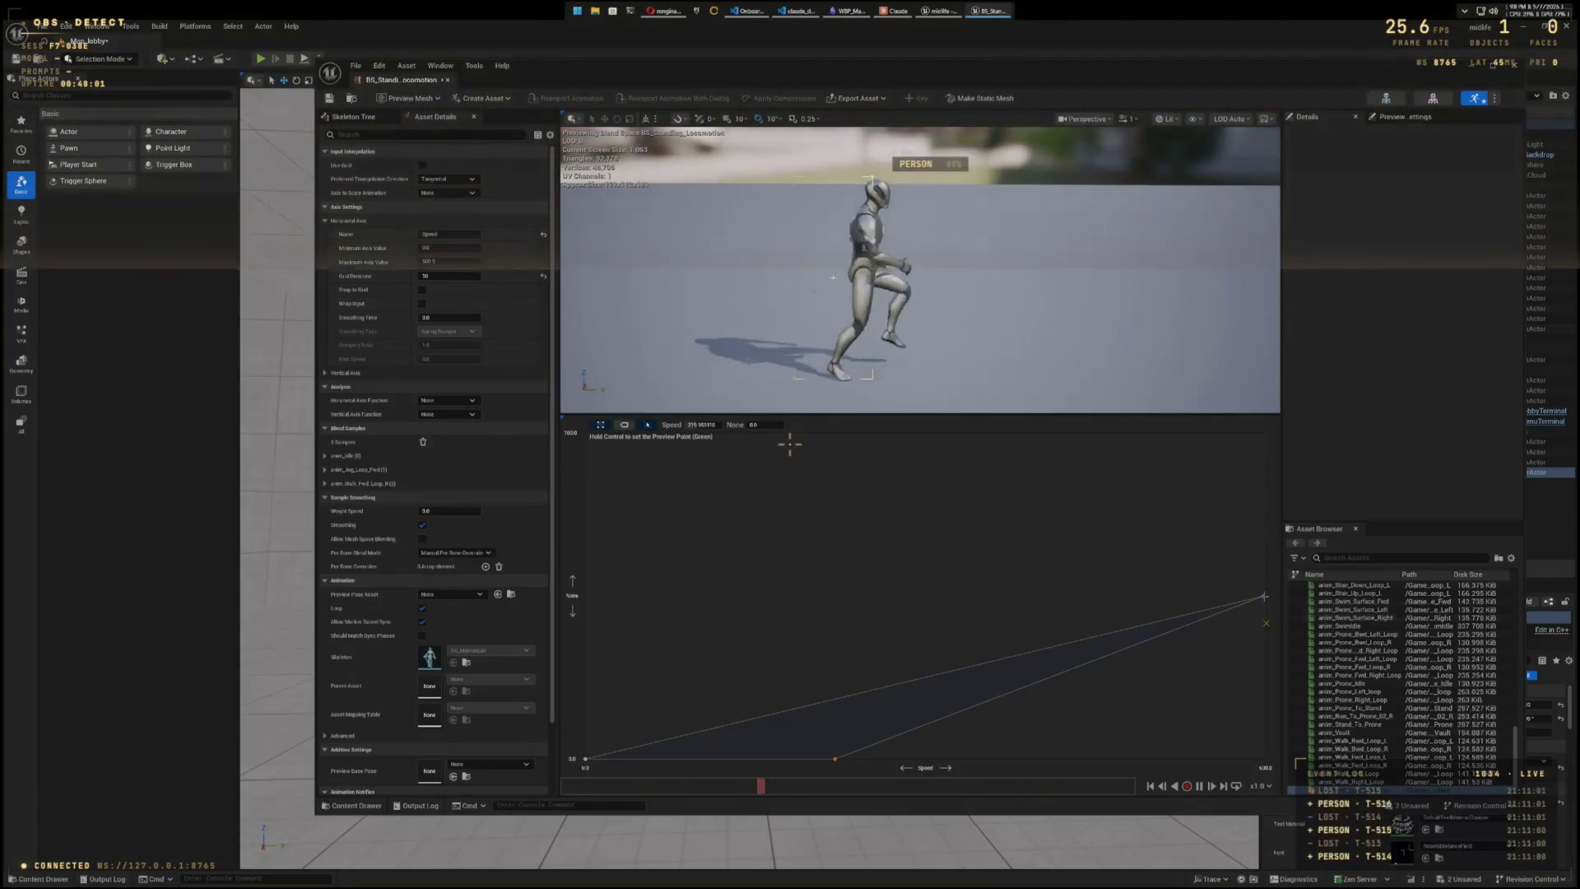
pyautogui.moveTo(1264, 595); pyautogui.dragTo(1266, 759)
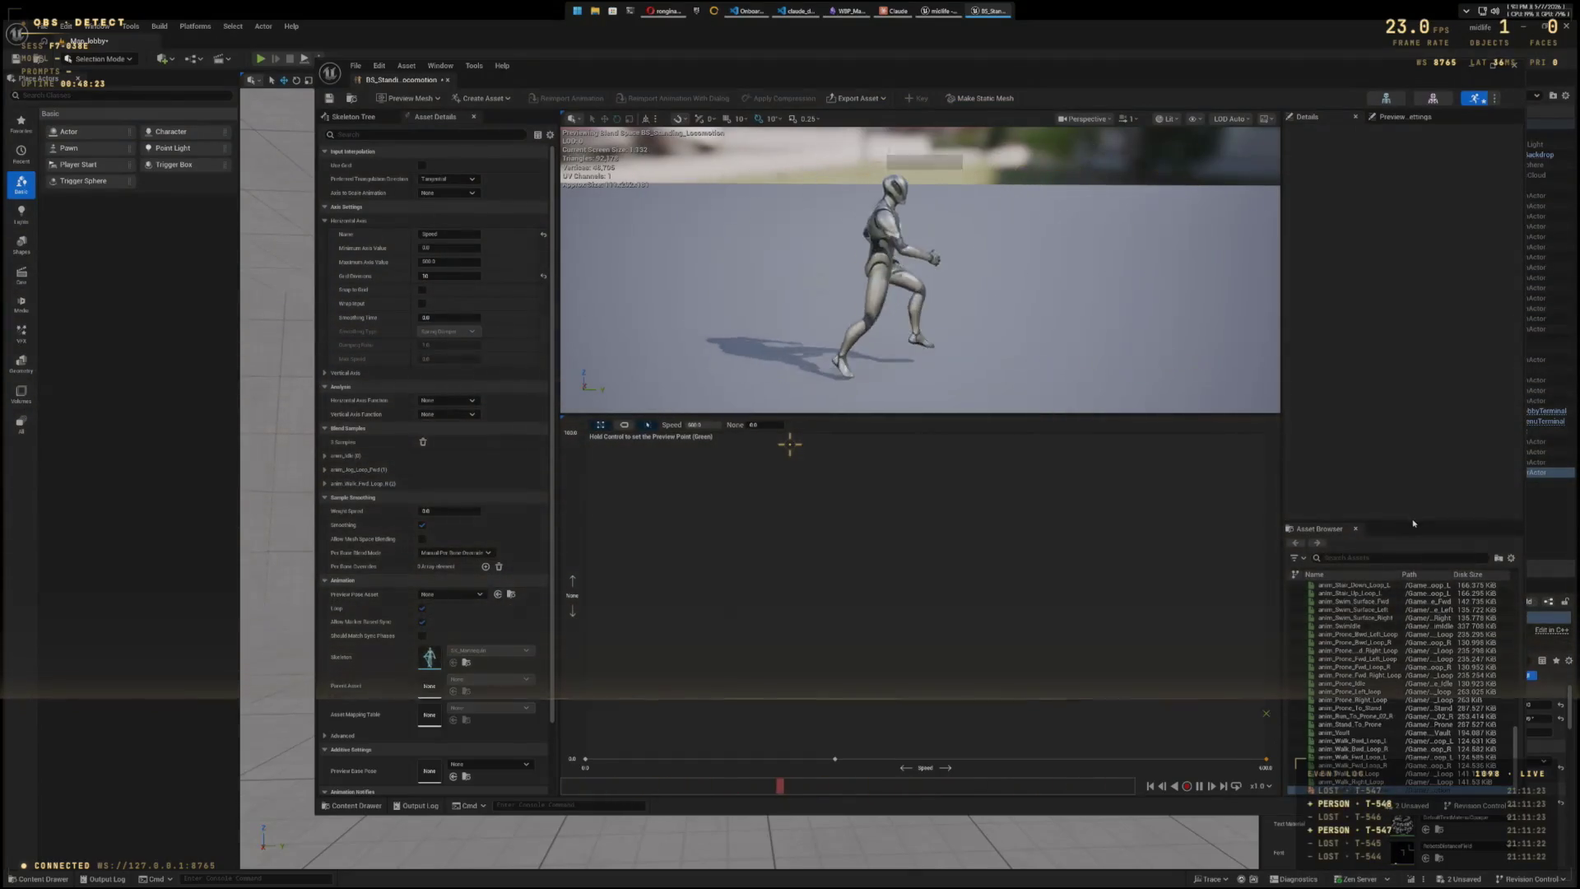
# - Enlarge and scroll the animation list, then close the BS_Standing_Locomotion editor
pyautogui.moveTo(1413, 520); pyautogui.dragTo(1416, 409)
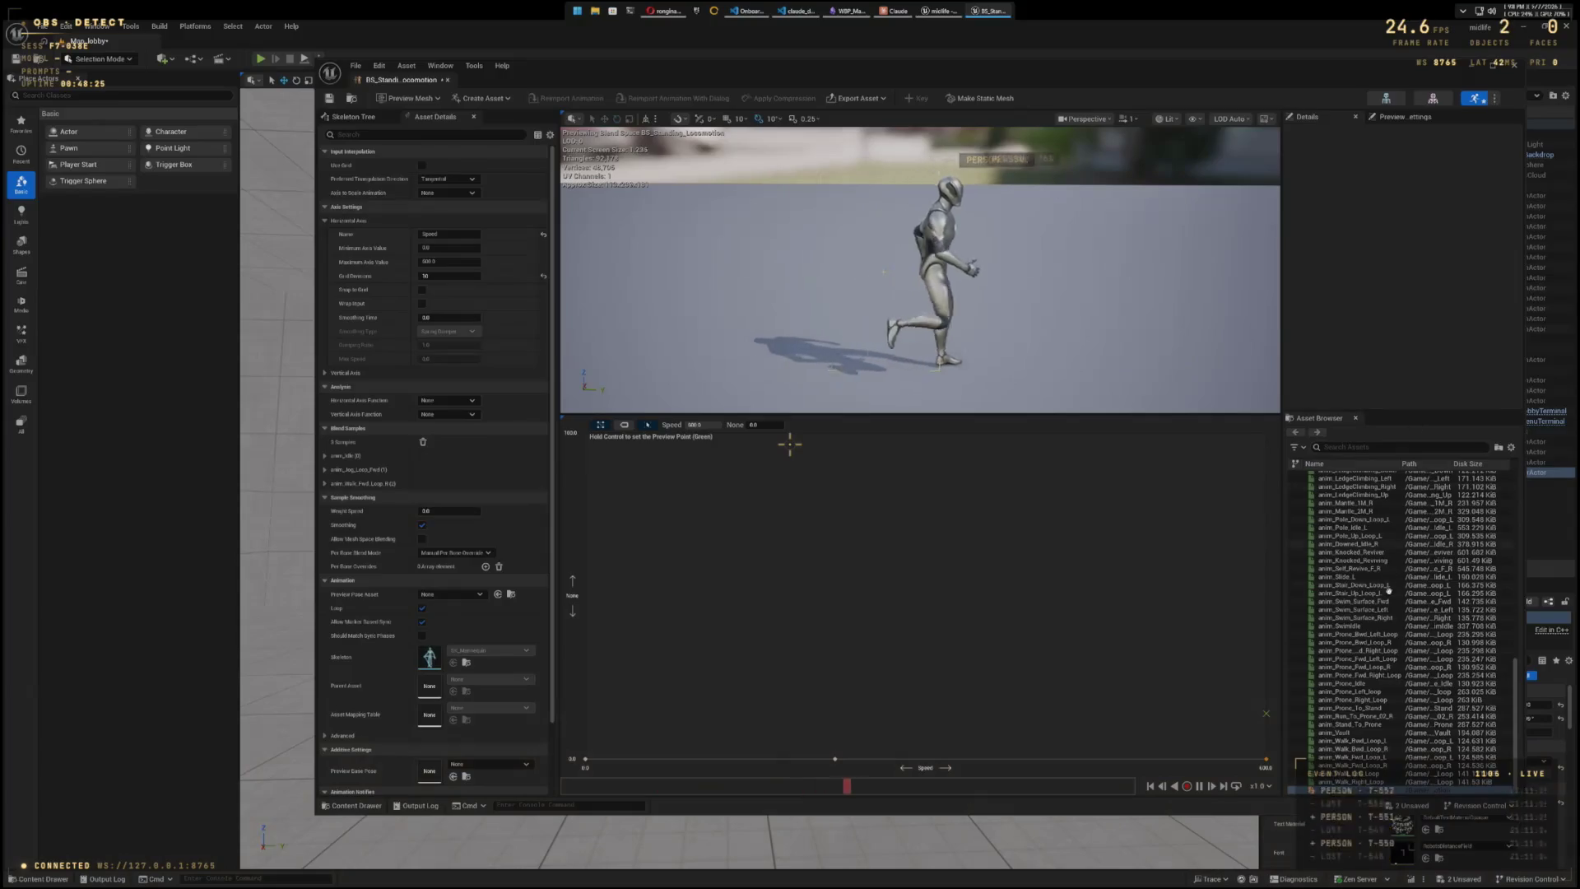
pyautogui.scroll(10, 1383, 699)
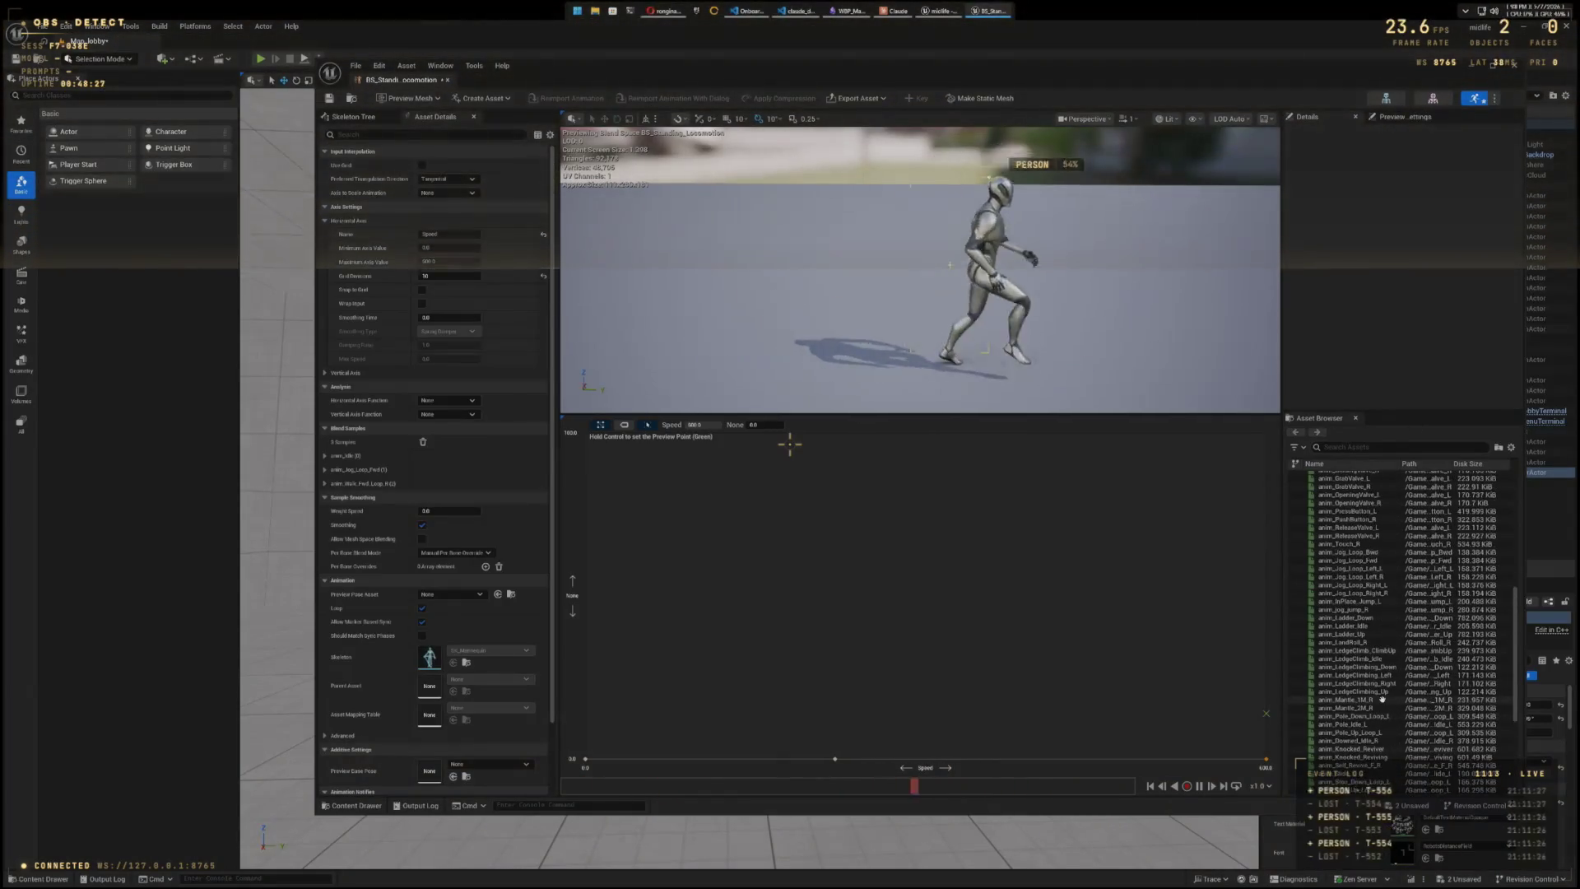
pyautogui.scroll(4, 1383, 700)
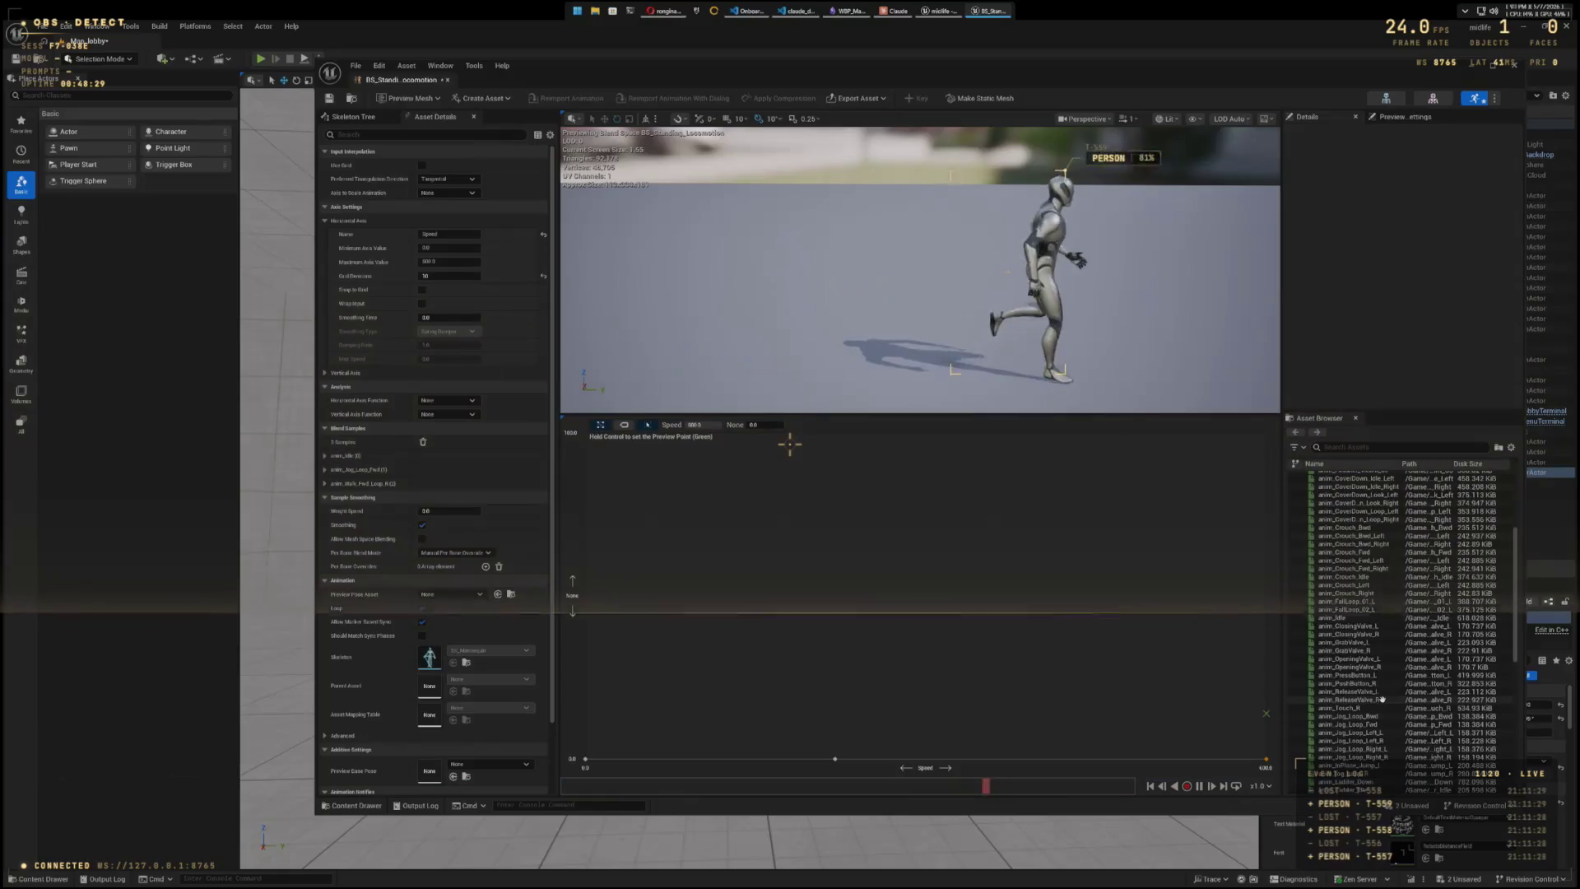
pyautogui.scroll(-3, 1382, 698)
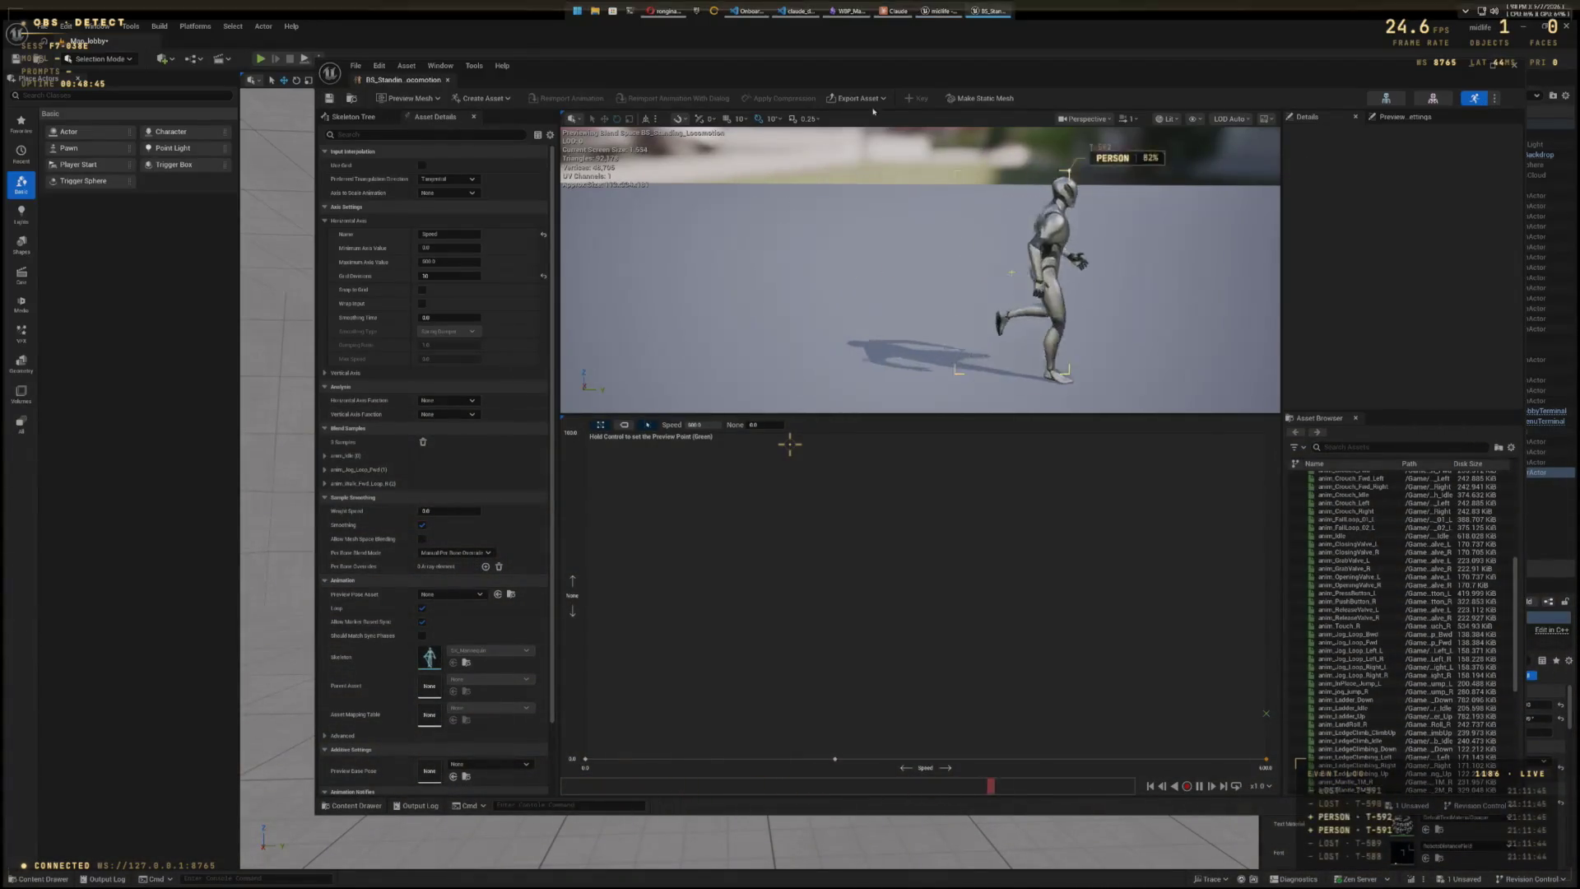
pyautogui.click(1515, 68)
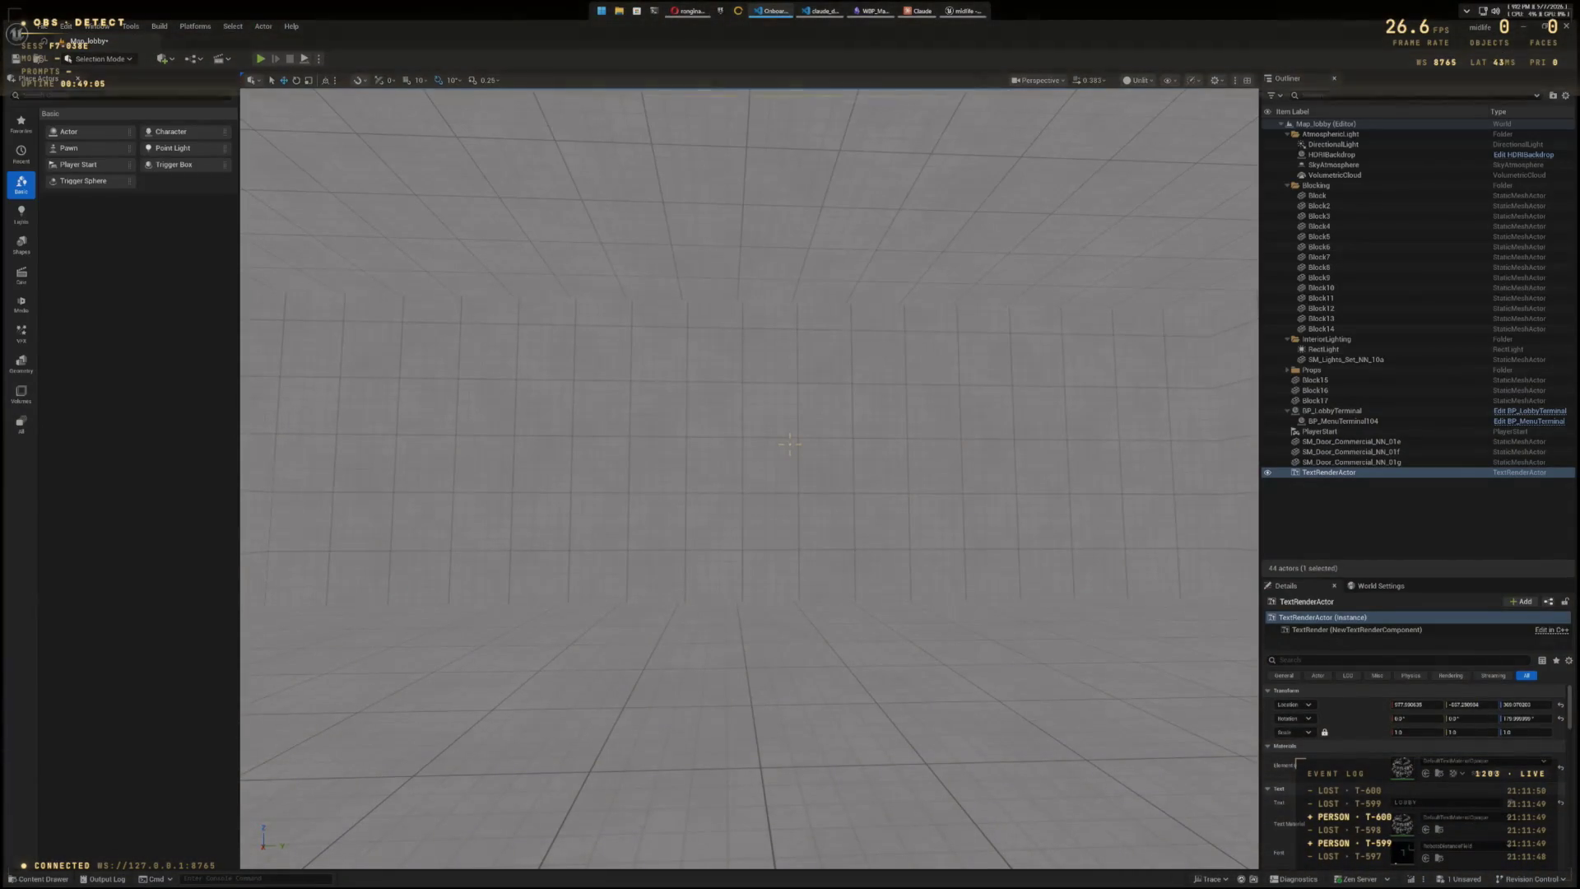
# - Open the content browser and navigate to Content/Midlife/Animations to list BS_Standing_Locomotion
pyautogui.click(42, 878)
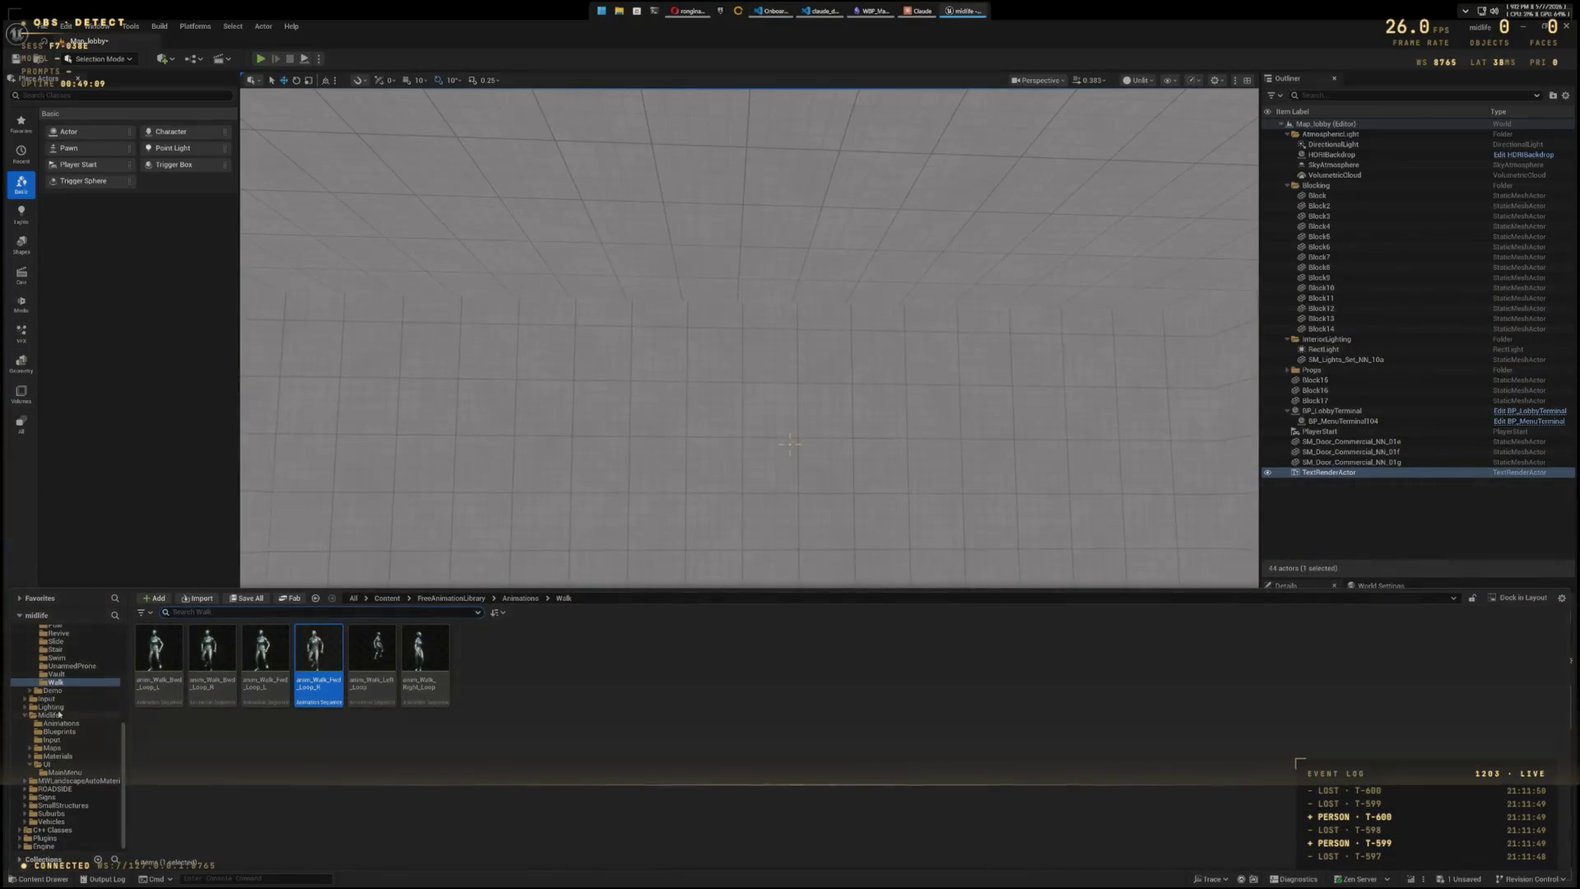
pyautogui.scroll(3, 43, 710)
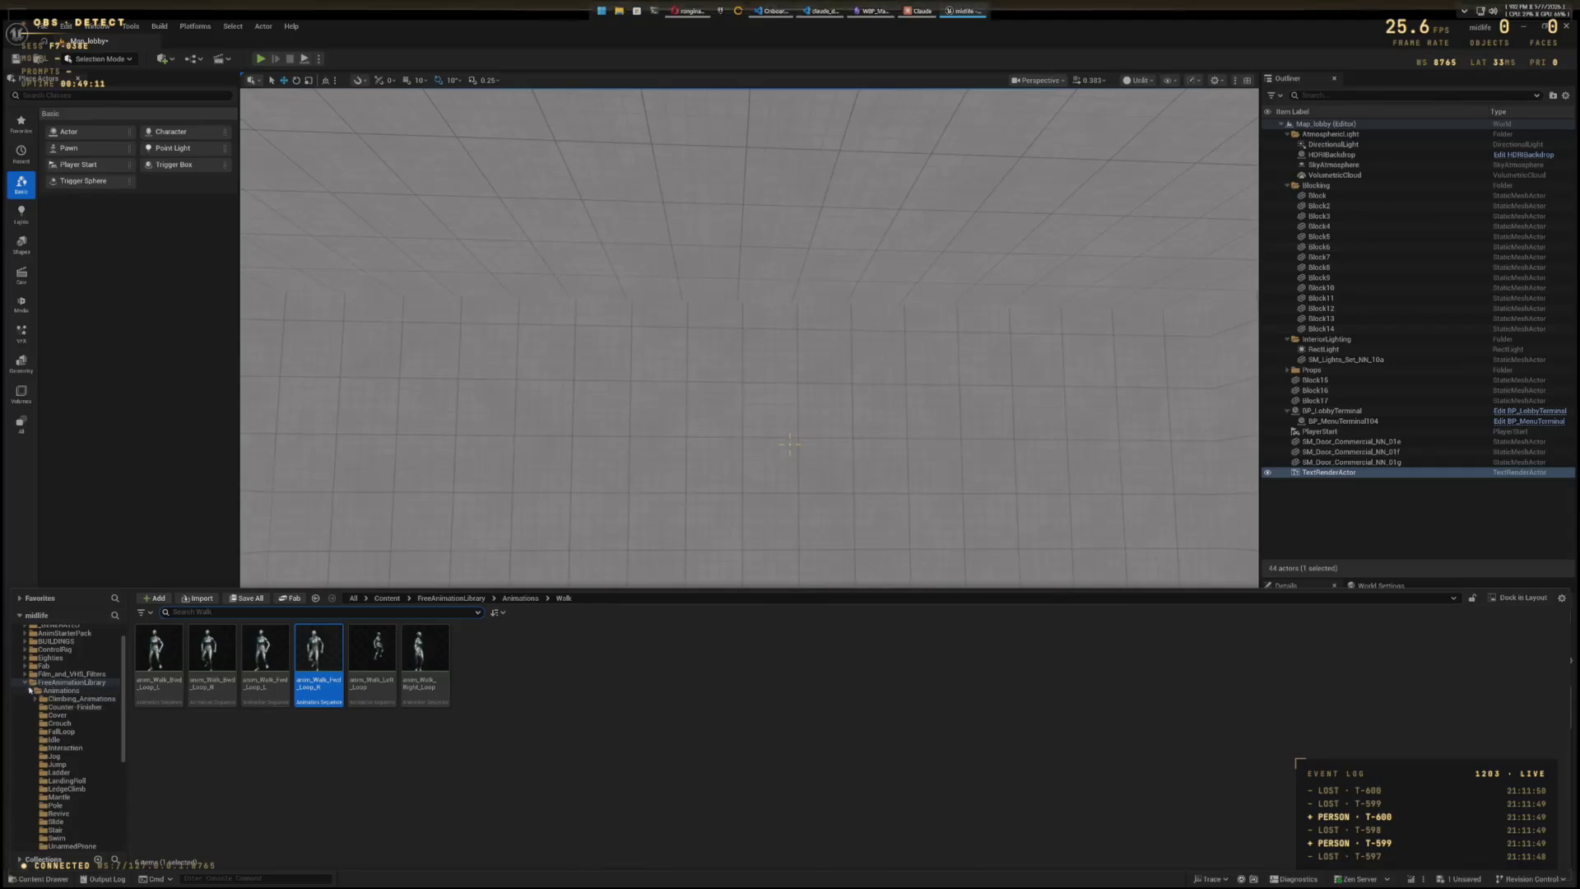
pyautogui.click(25, 682)
pyautogui.scroll(2, 41, 671)
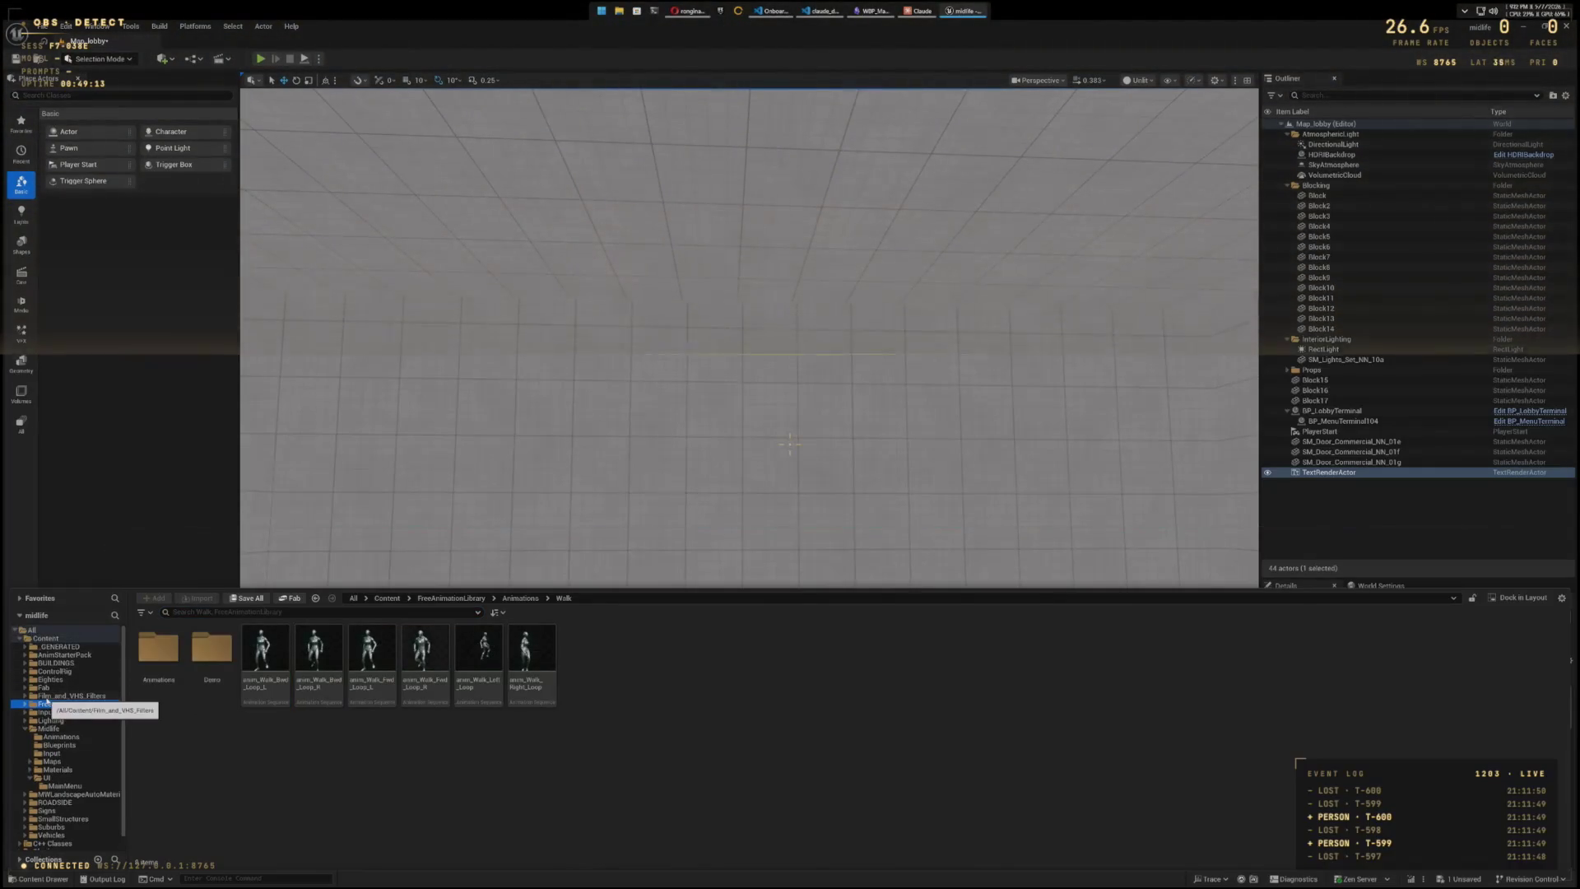
pyautogui.click(41, 739)
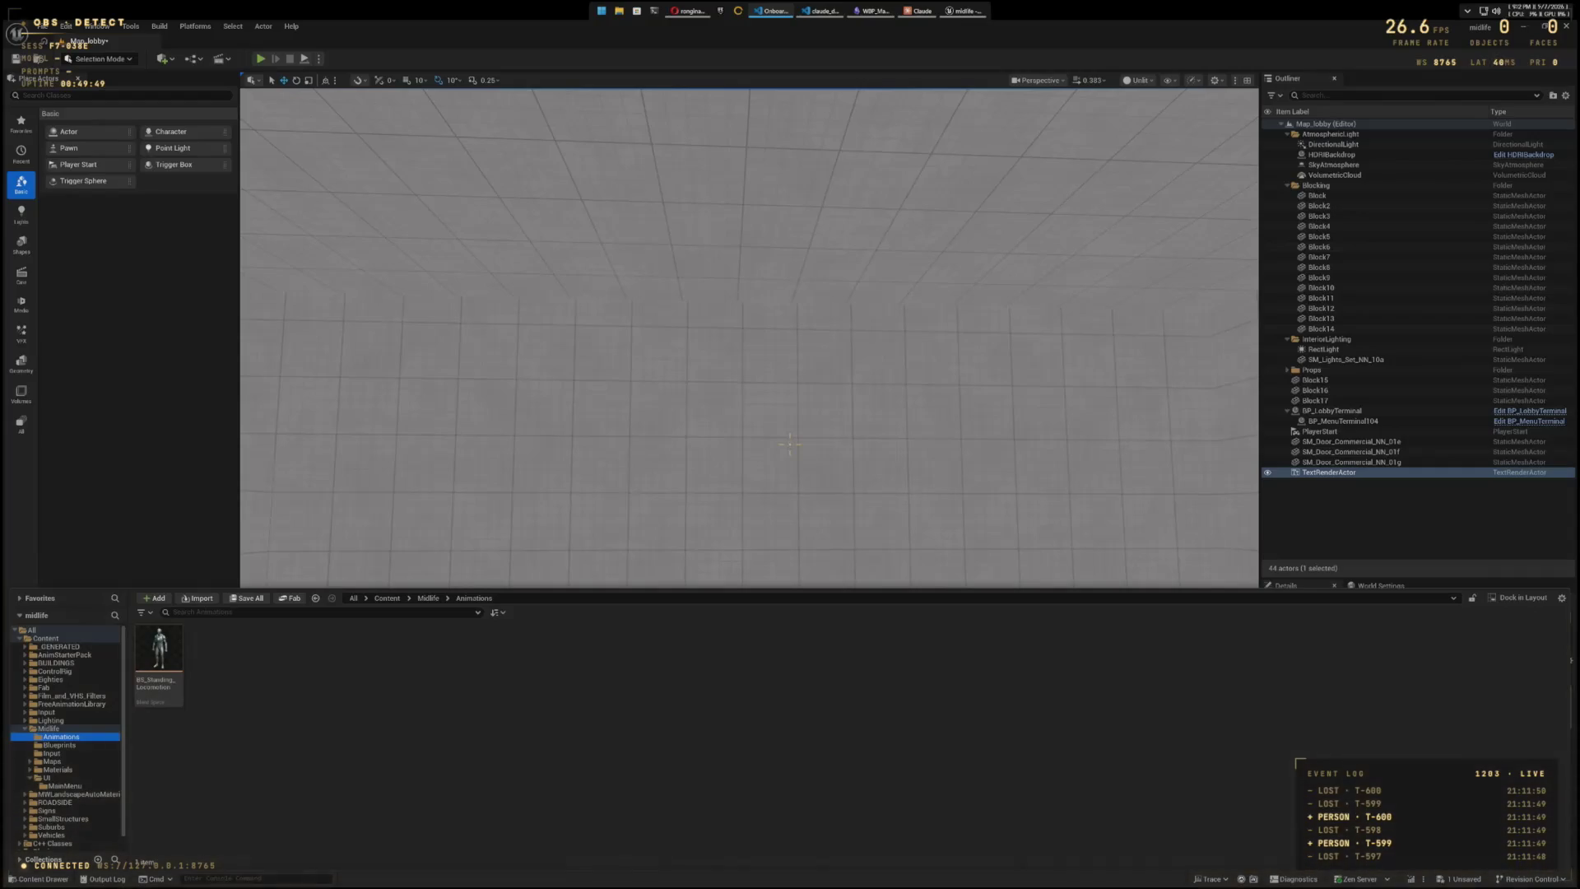
# - Add a Blend Space asset with the chosen skeleton and name it BS_Crouching_Locomotion
pyautogui.rightClick(296, 678)
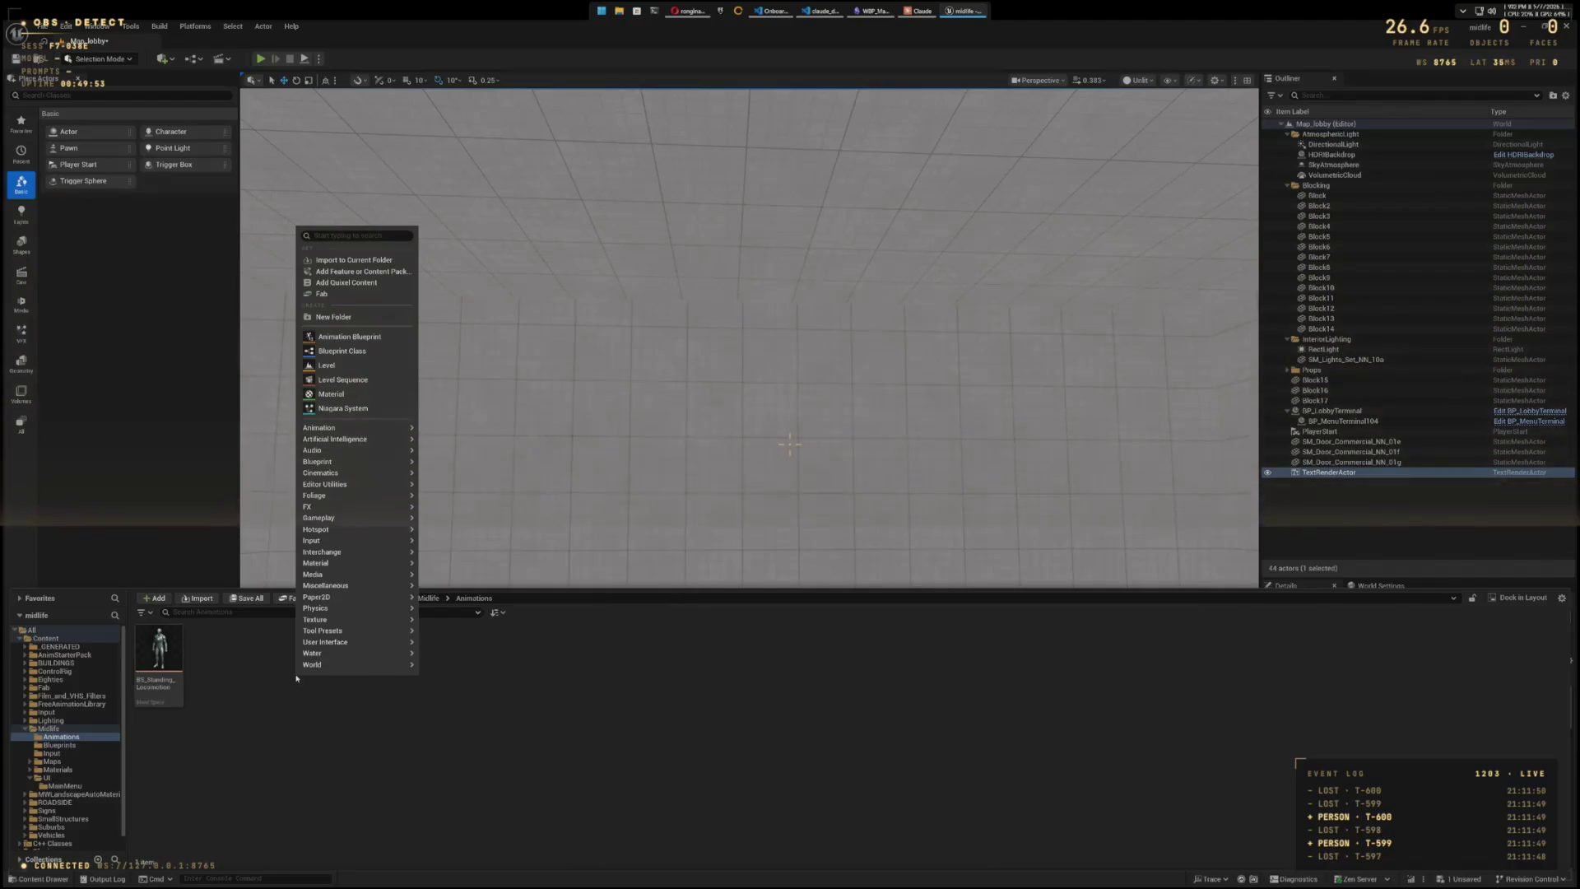
pyautogui.moveTo(338, 425)
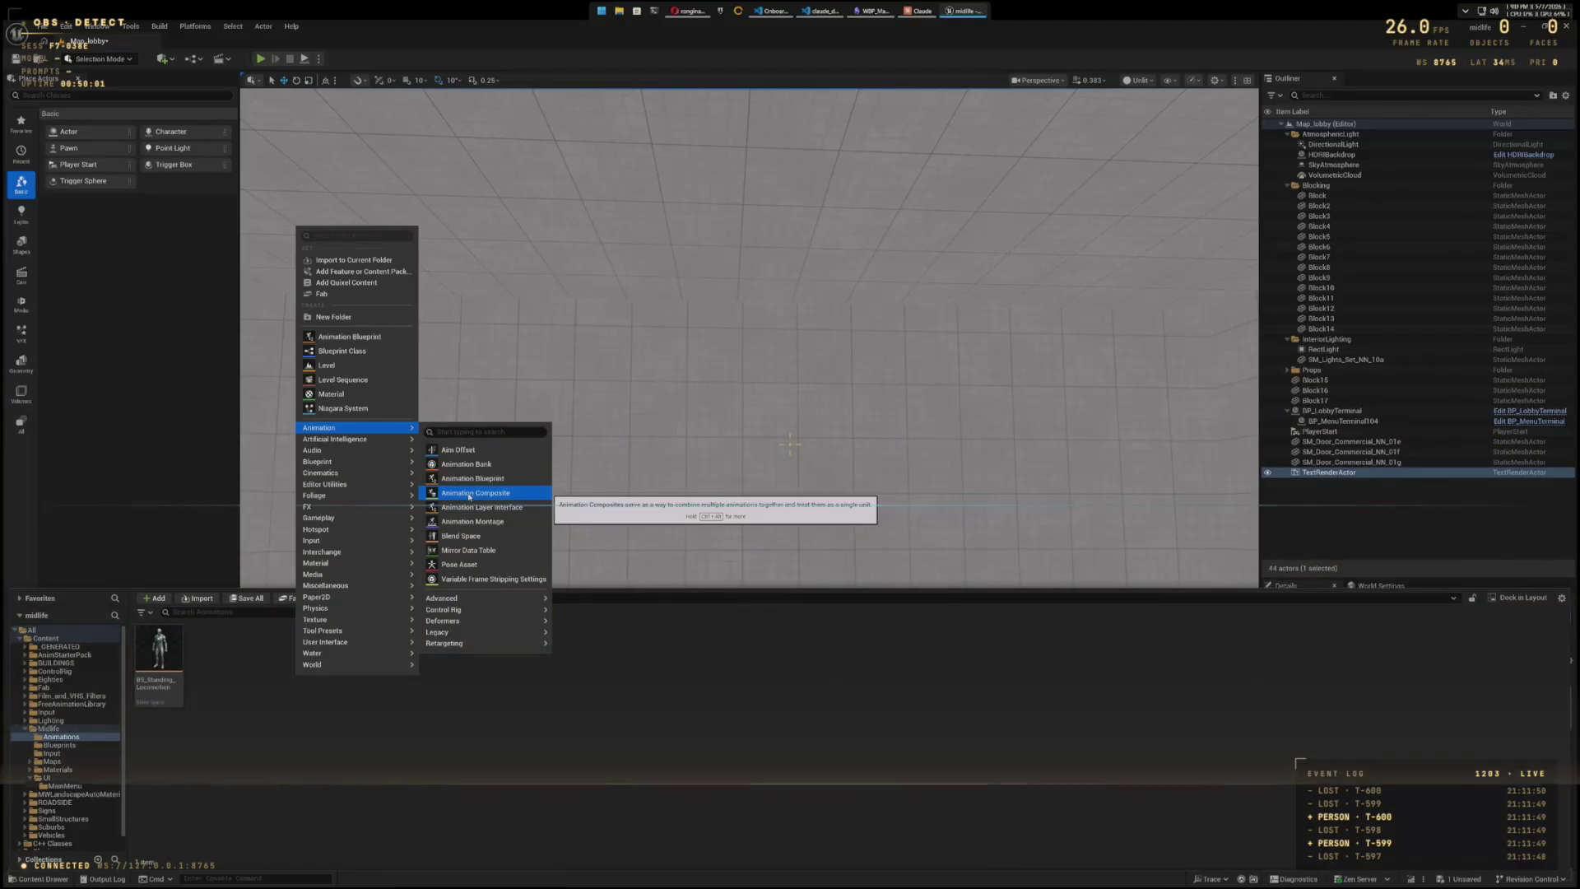
pyautogui.click(469, 536)
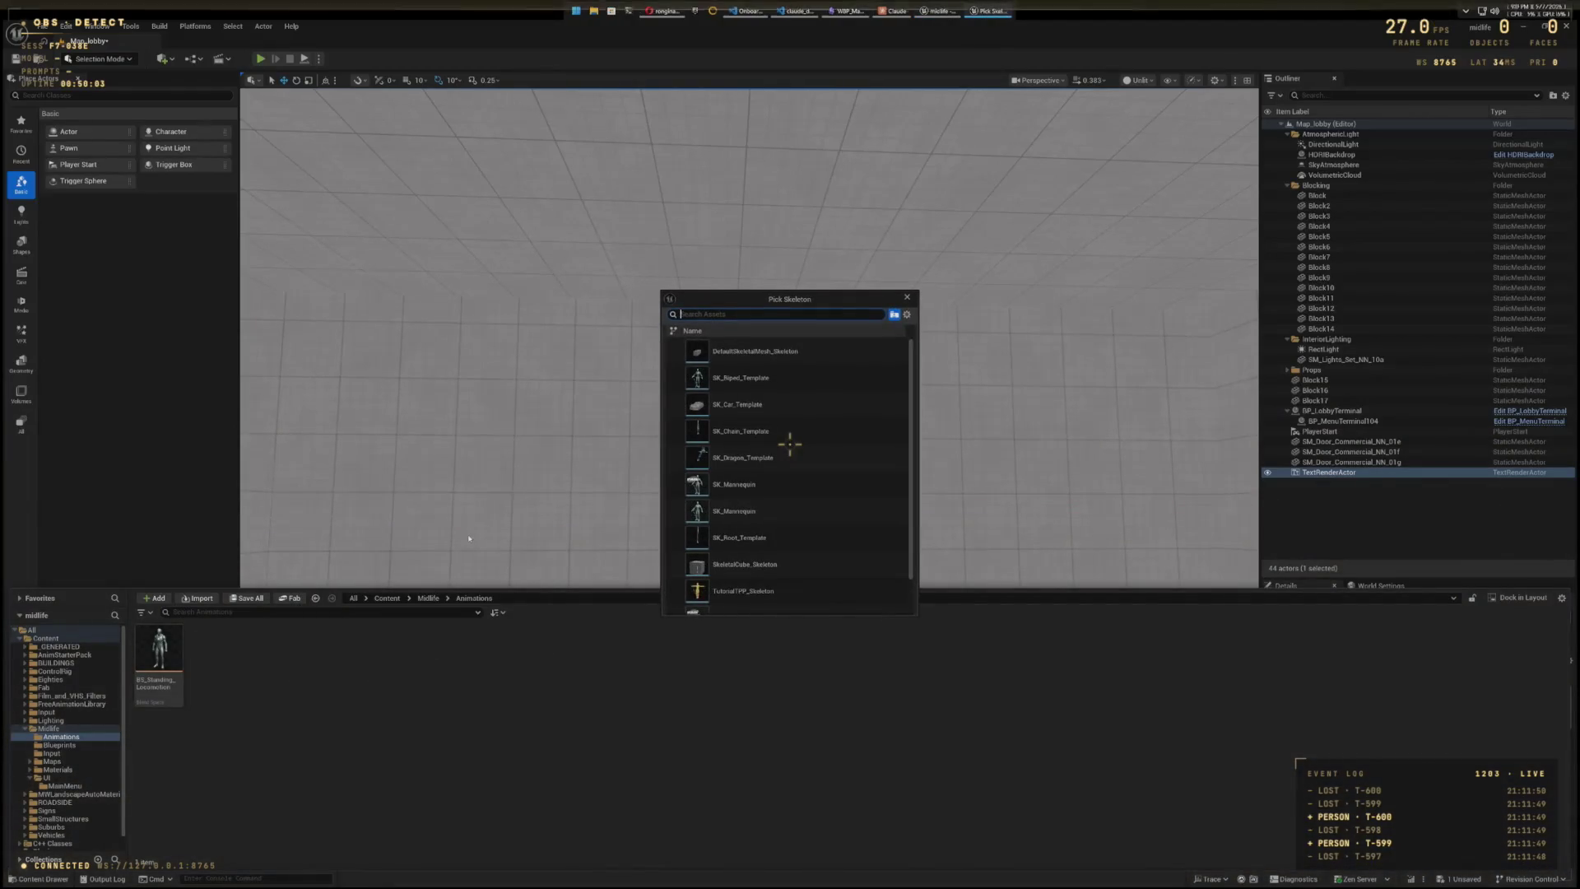
pyautogui.click(780, 510)
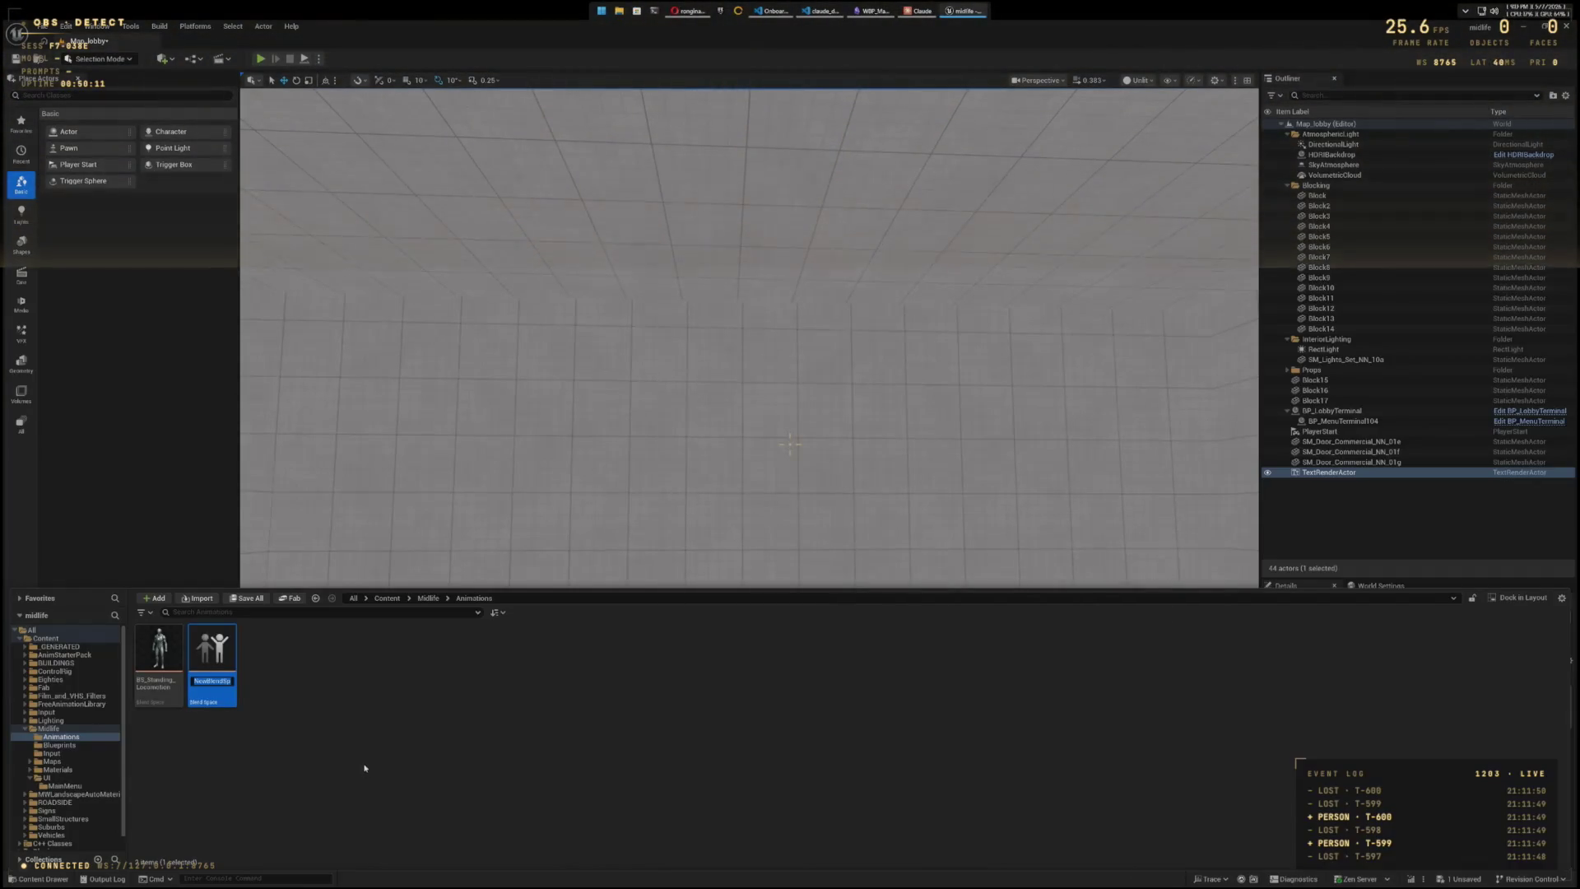
pyautogui.write('S_Crouching')
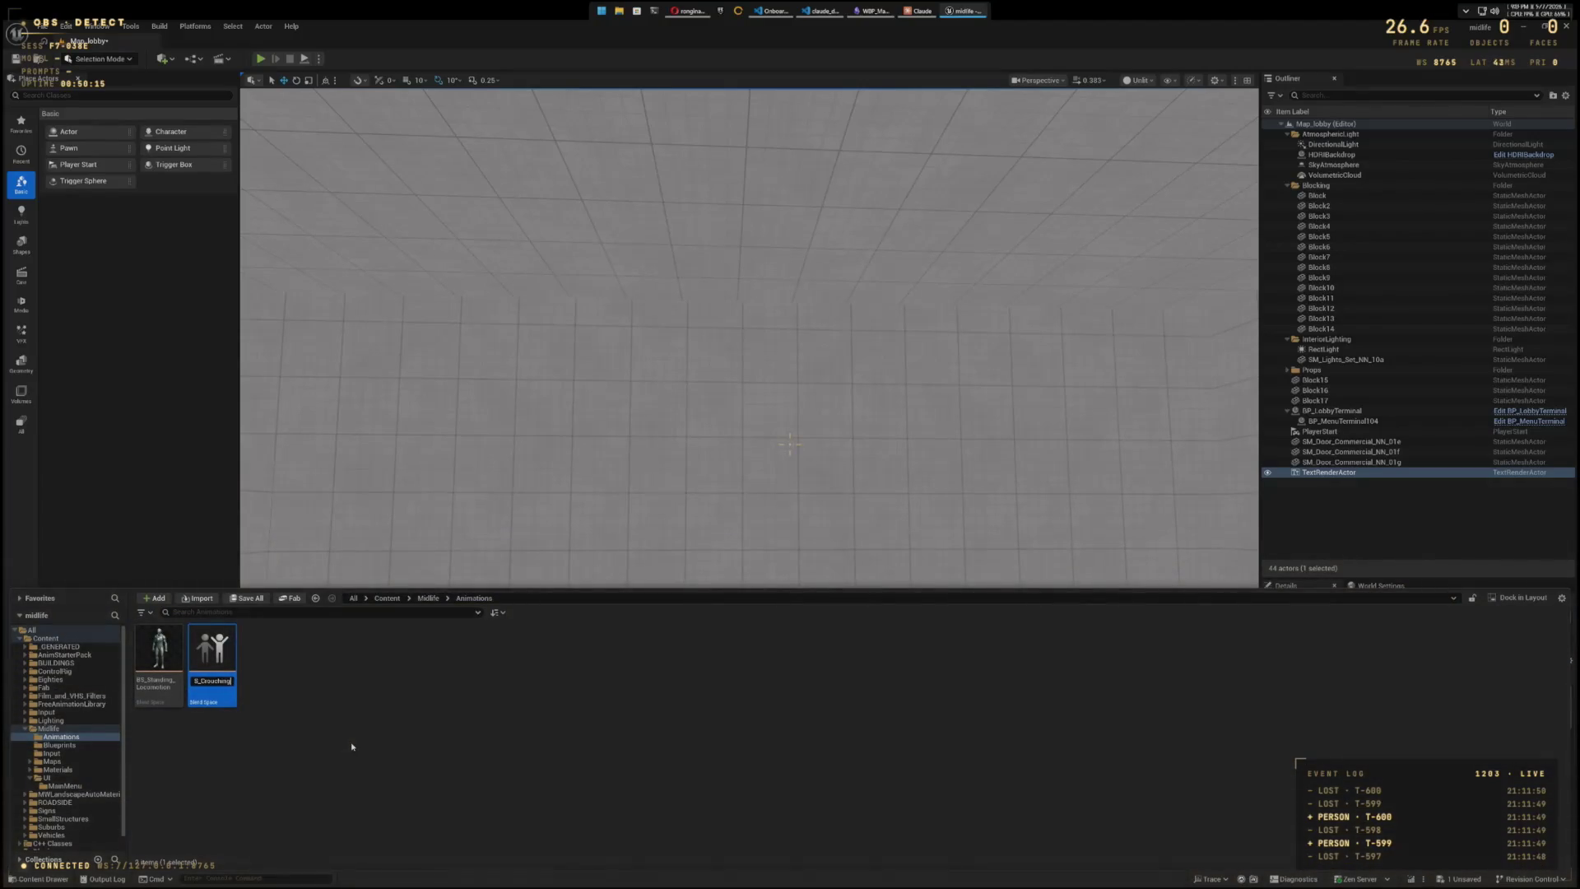
pyautogui.write('_Loco')
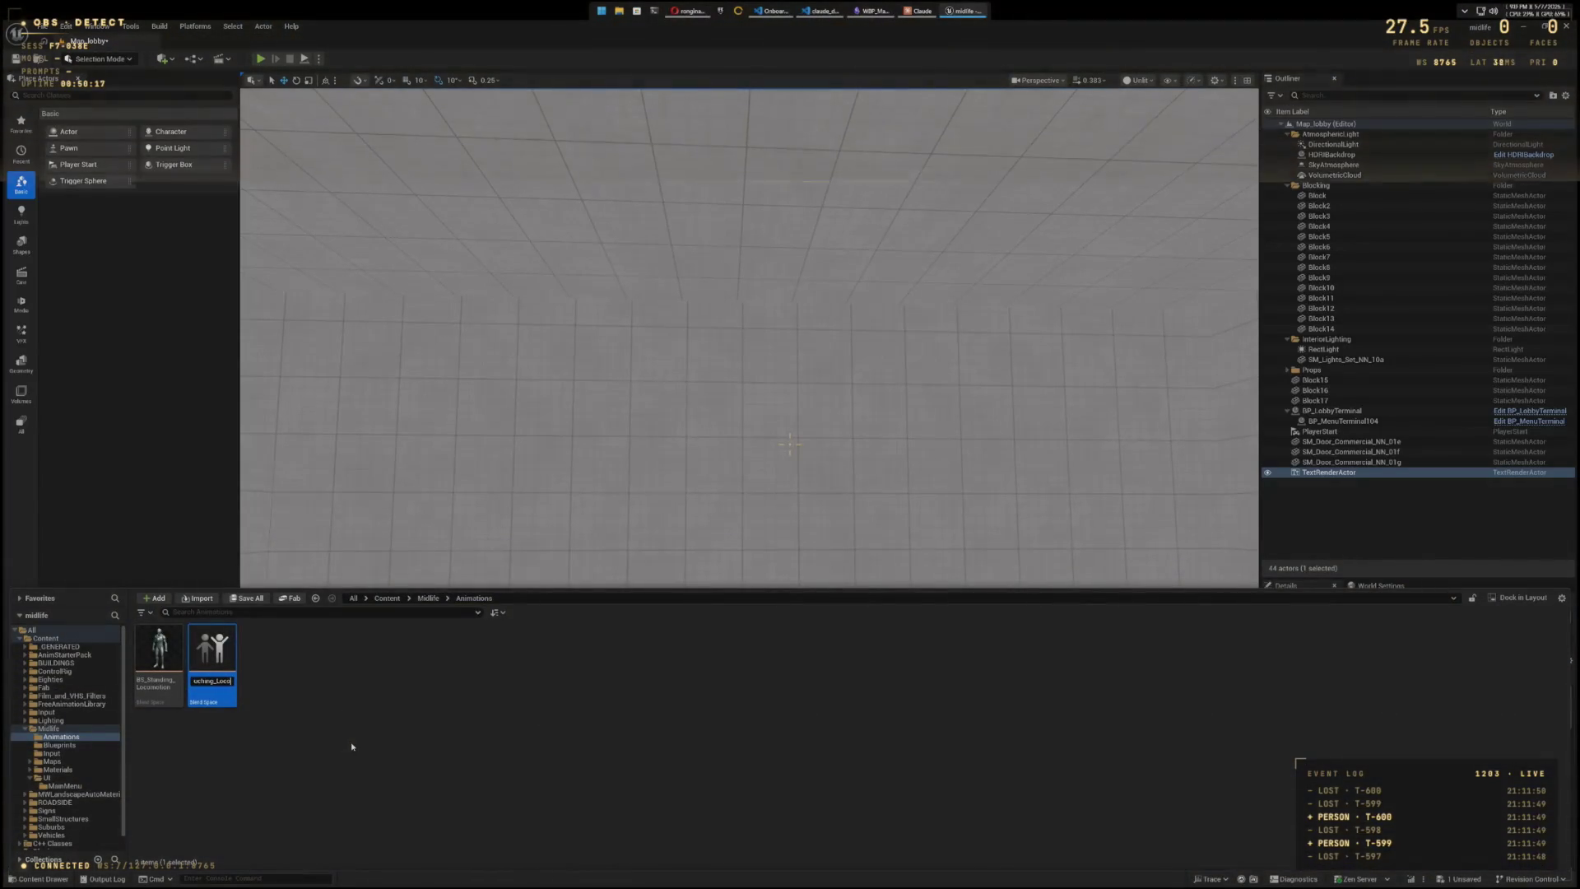
pyautogui.write('motion')
pyautogui.press('Return')
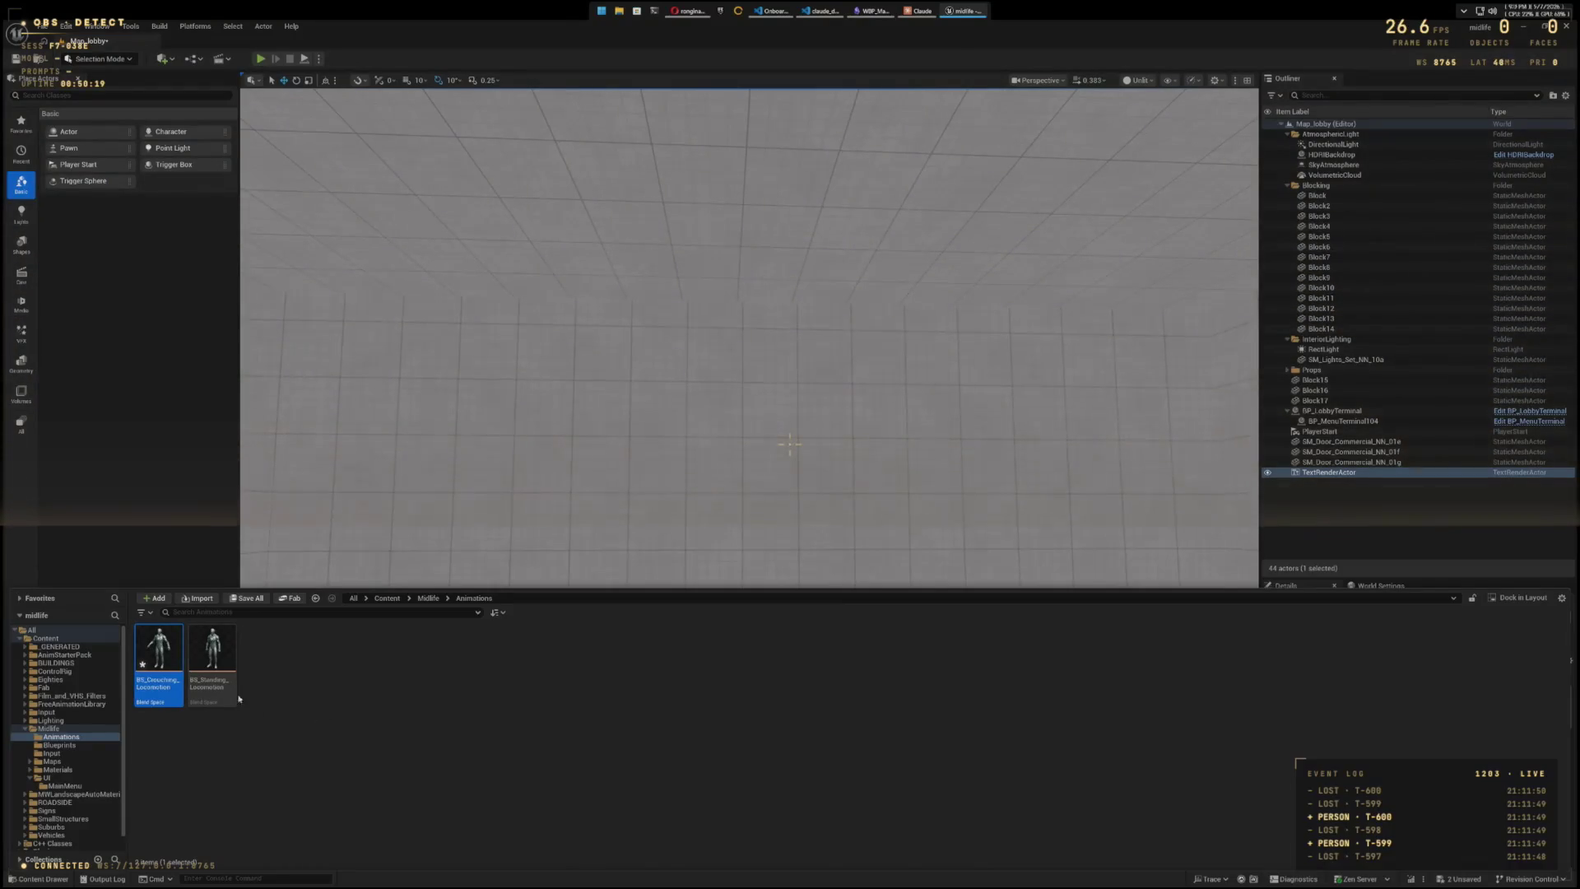
# - Open BS_Crouching_Locomotion, filter animations by 'Crouch', and place anim_Crouch_Idle as the first sample
pyautogui.doubleClick(158, 659)
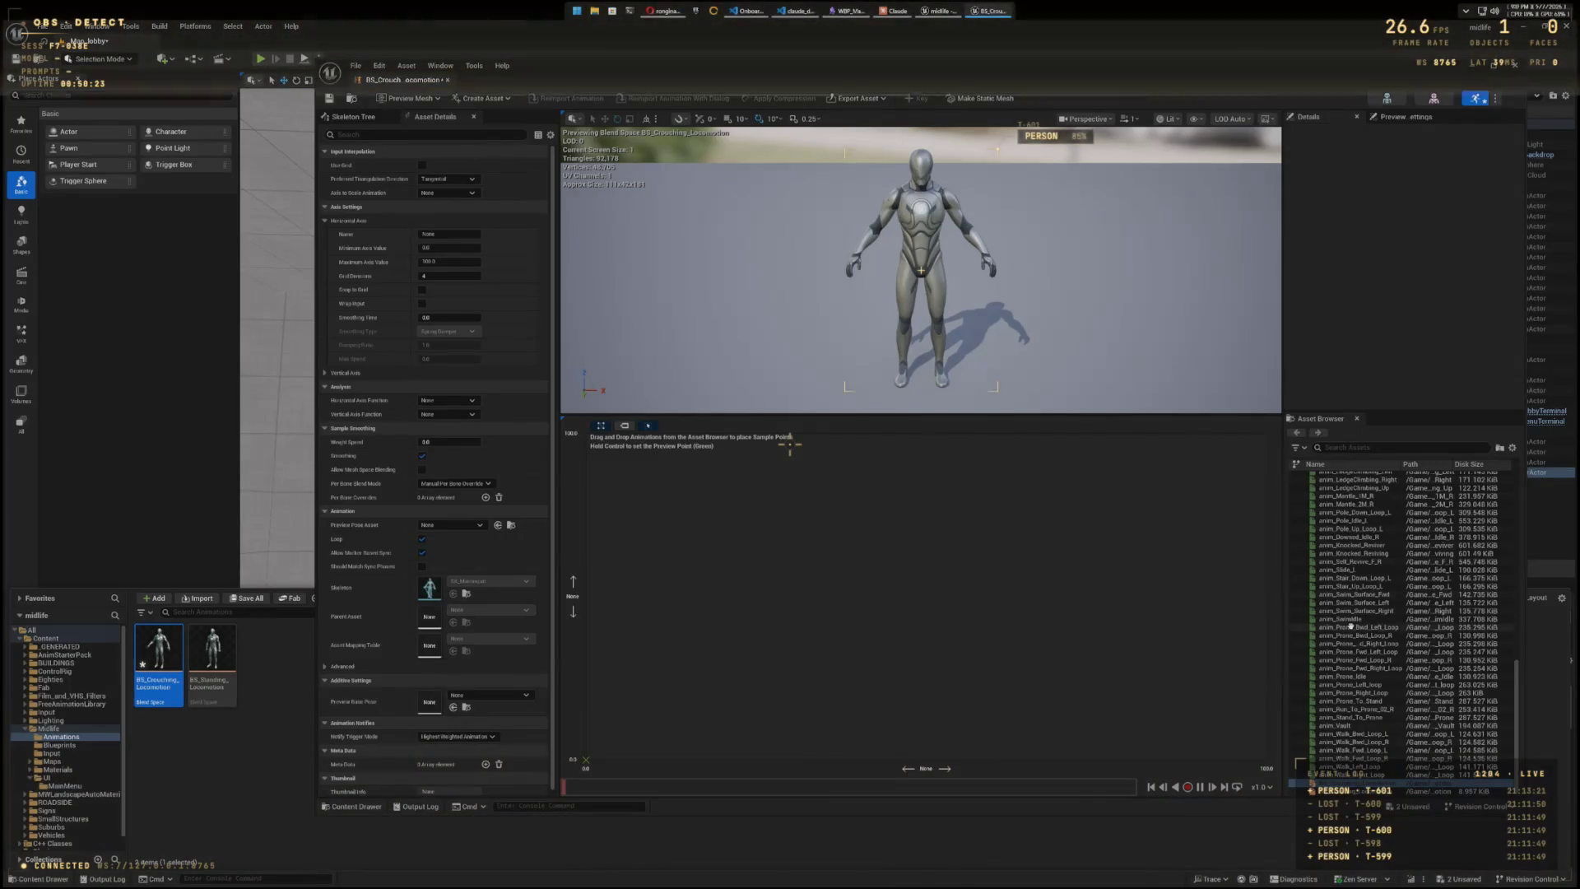
pyautogui.scroll(10, 1357, 611)
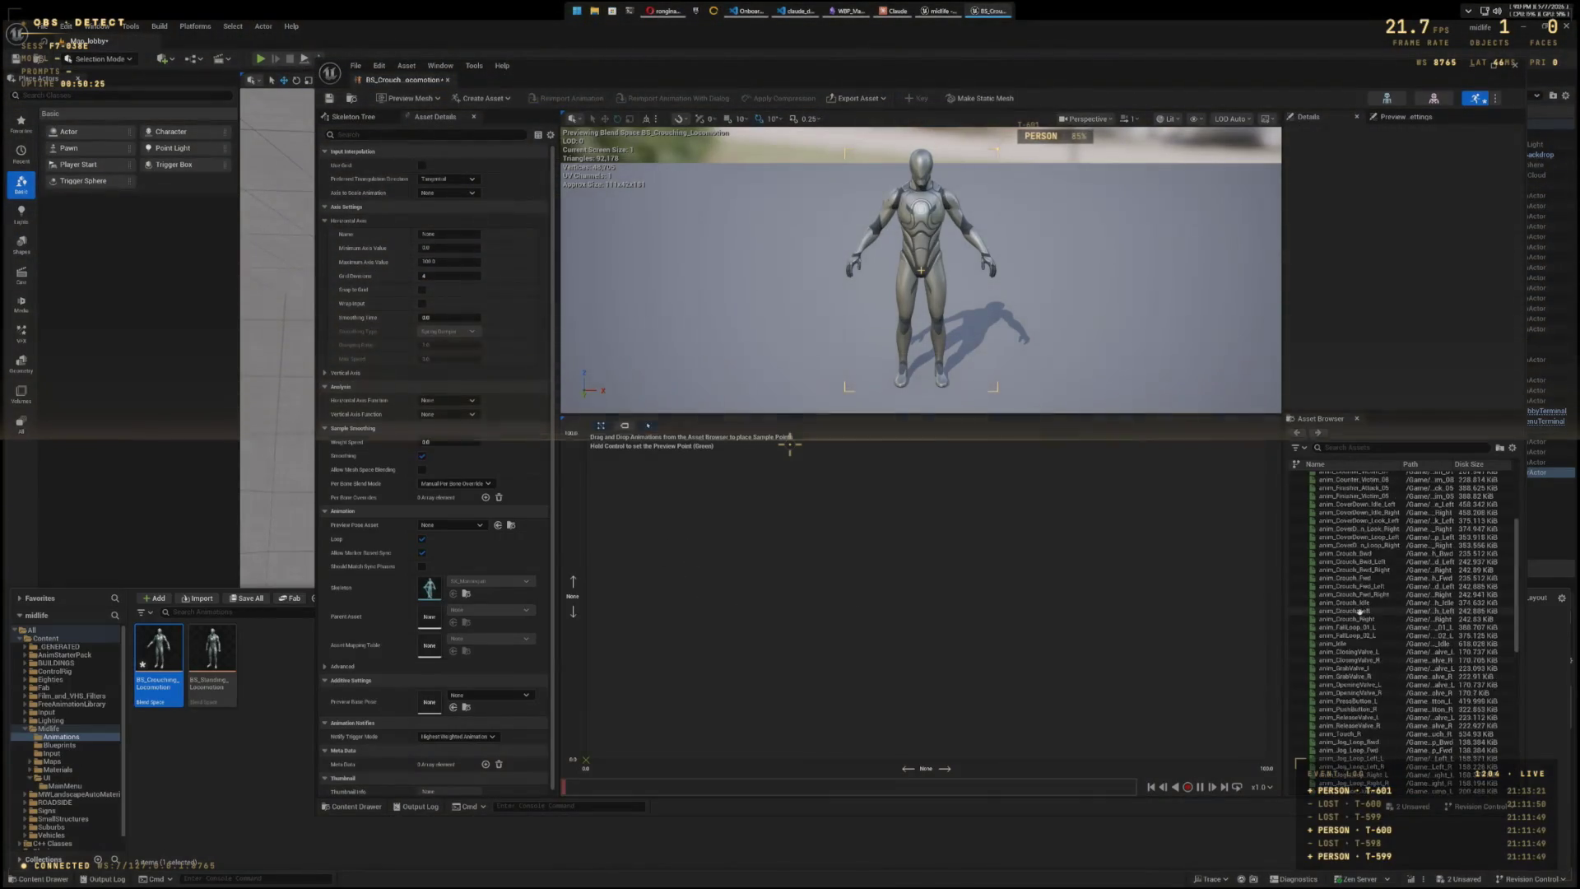
pyautogui.scroll(10, 1357, 611)
pyautogui.moveTo(1426, 417); pyautogui.dragTo(1420, 346)
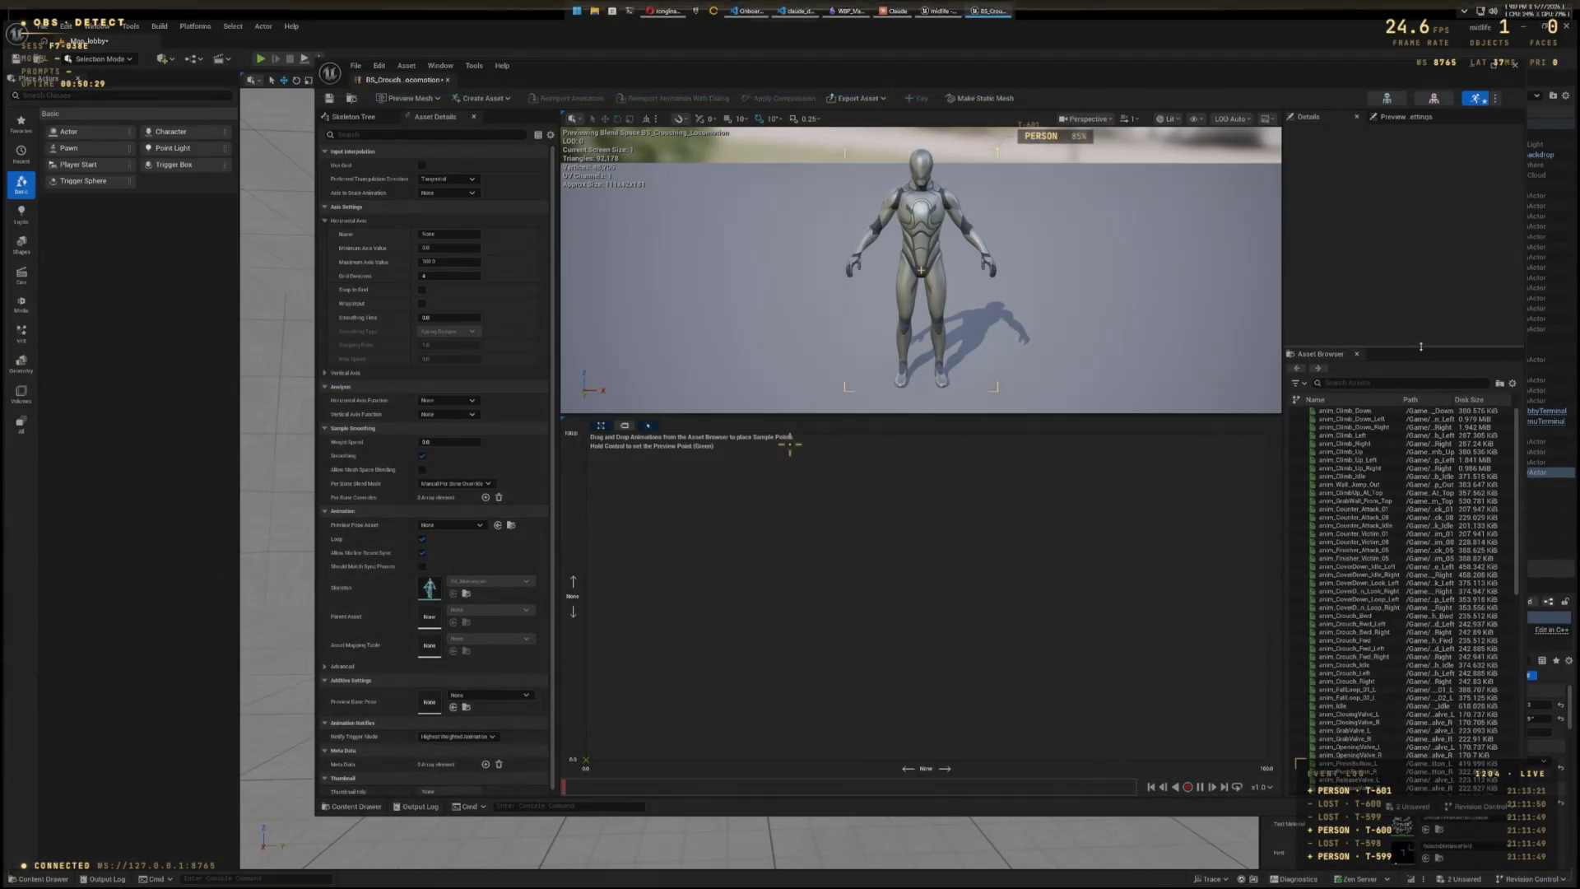
pyautogui.click(1391, 384)
pyautogui.write('Crouc')
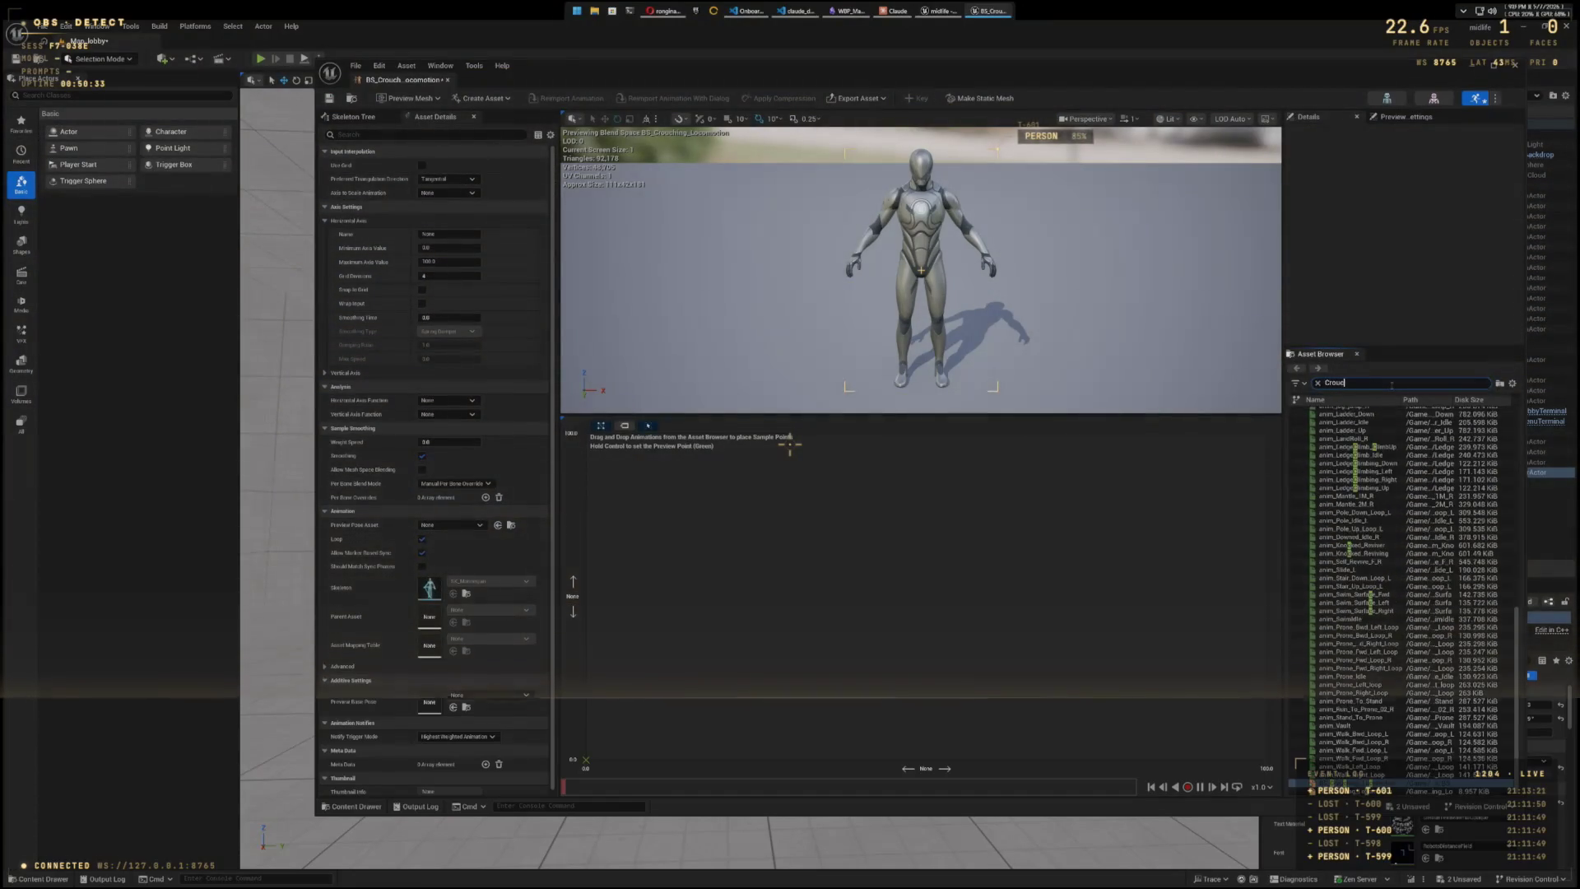
pyautogui.write('h')
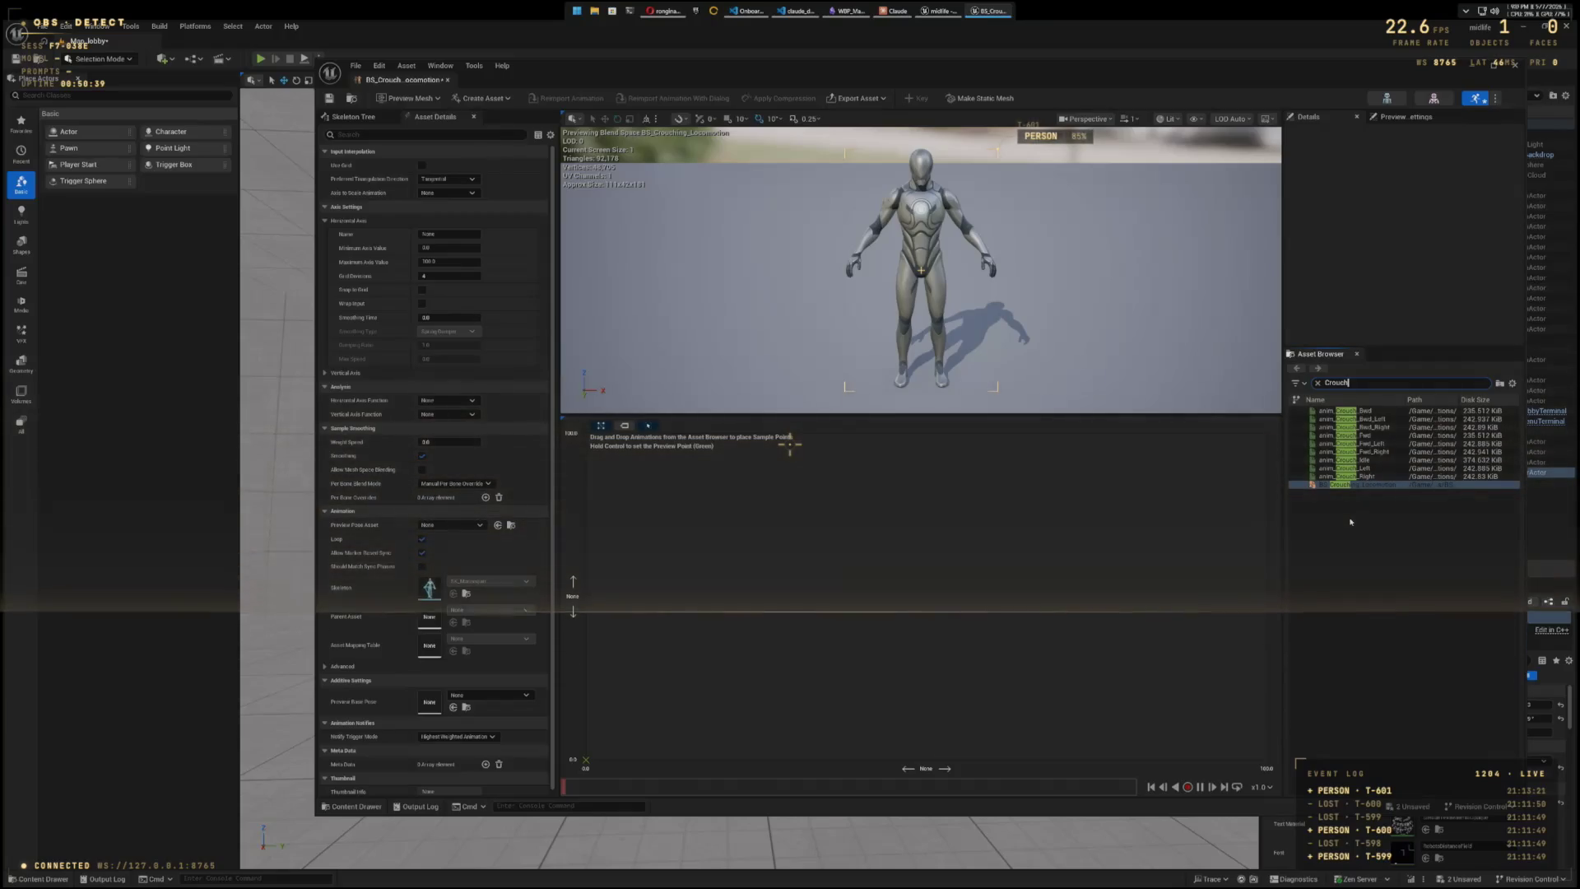
pyautogui.click(1316, 461)
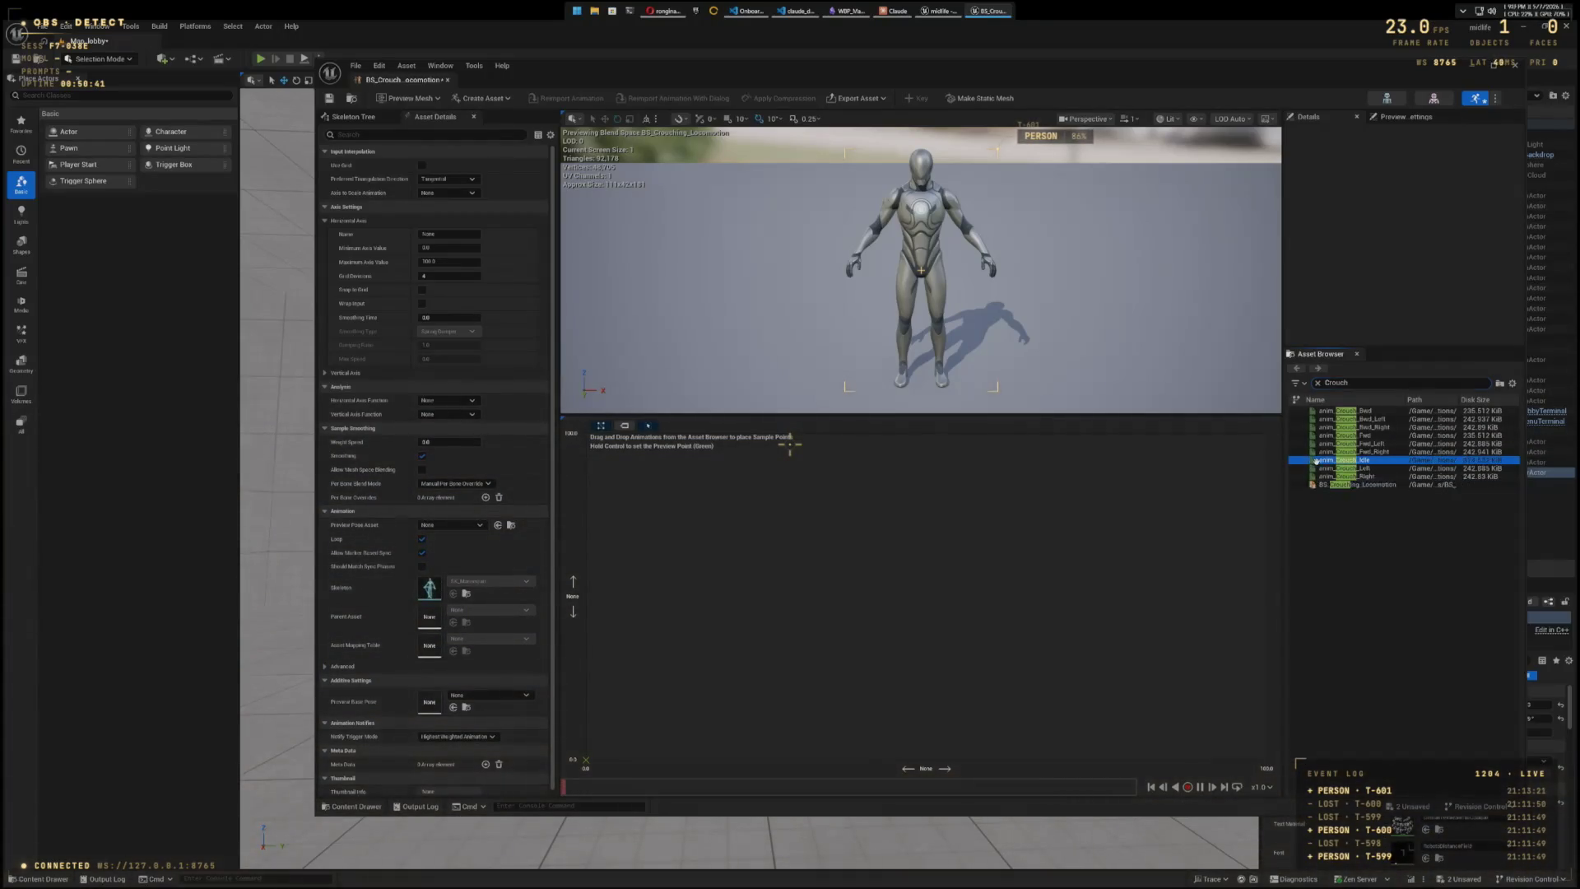
pyautogui.moveTo(607, 599); pyautogui.dragTo(606, 599)
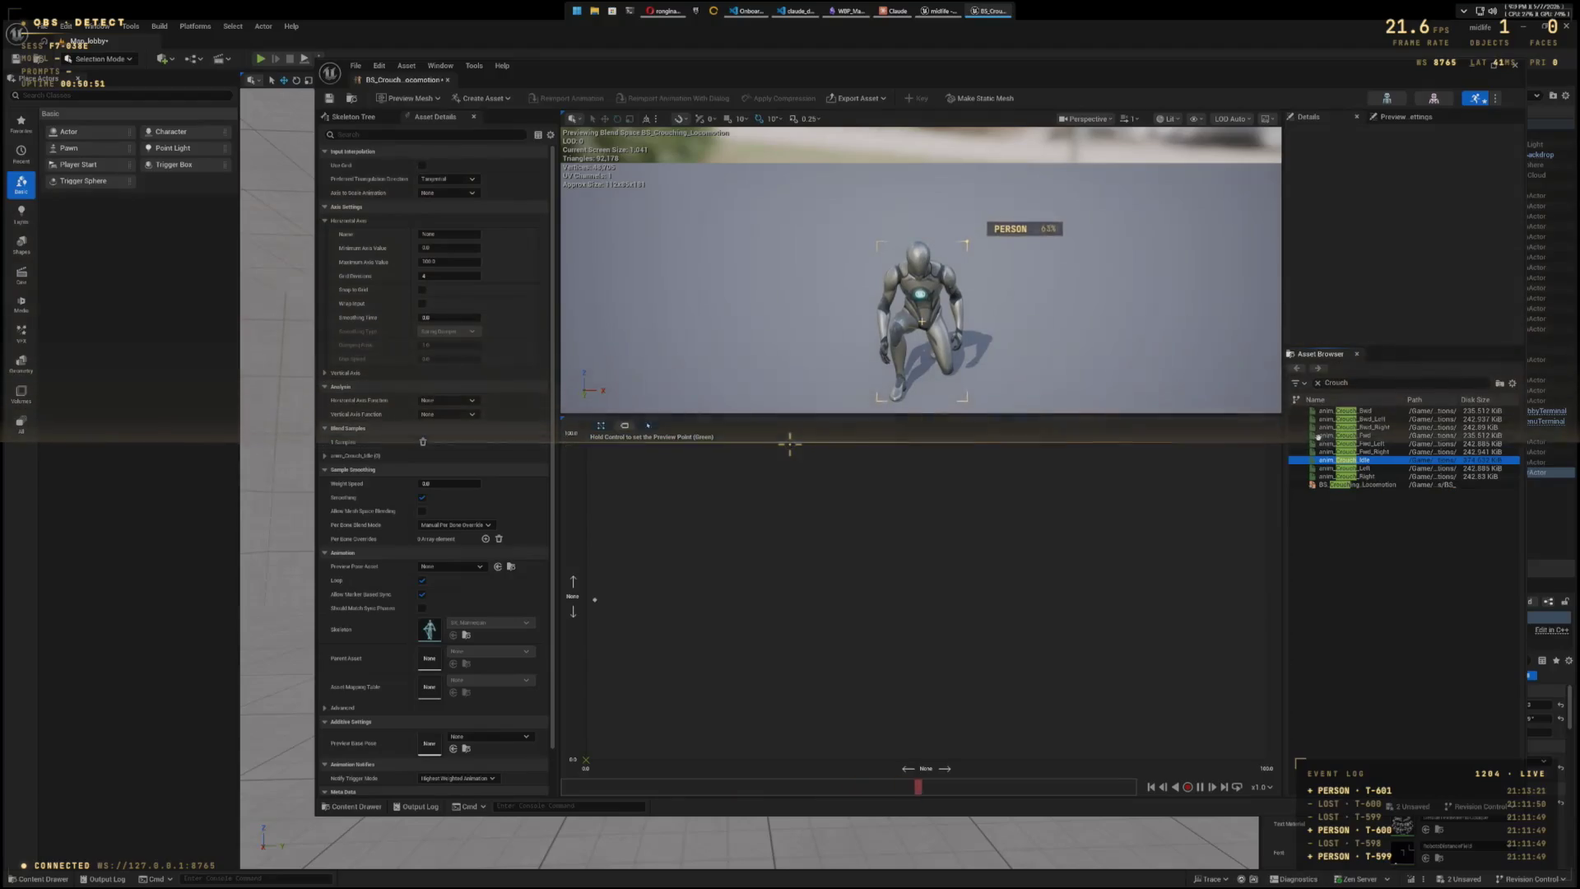
# - Add anim_Crouch_Fwd as a sample, name the horizontal axis Speed, and move it to Speed 250
pyautogui.moveTo(1342, 435)
pyautogui.mouseDown()
pyautogui.moveTo(881, 531)
pyautogui.moveTo(893, 599)
pyautogui.moveTo(924, 598)
pyautogui.mouseUp()
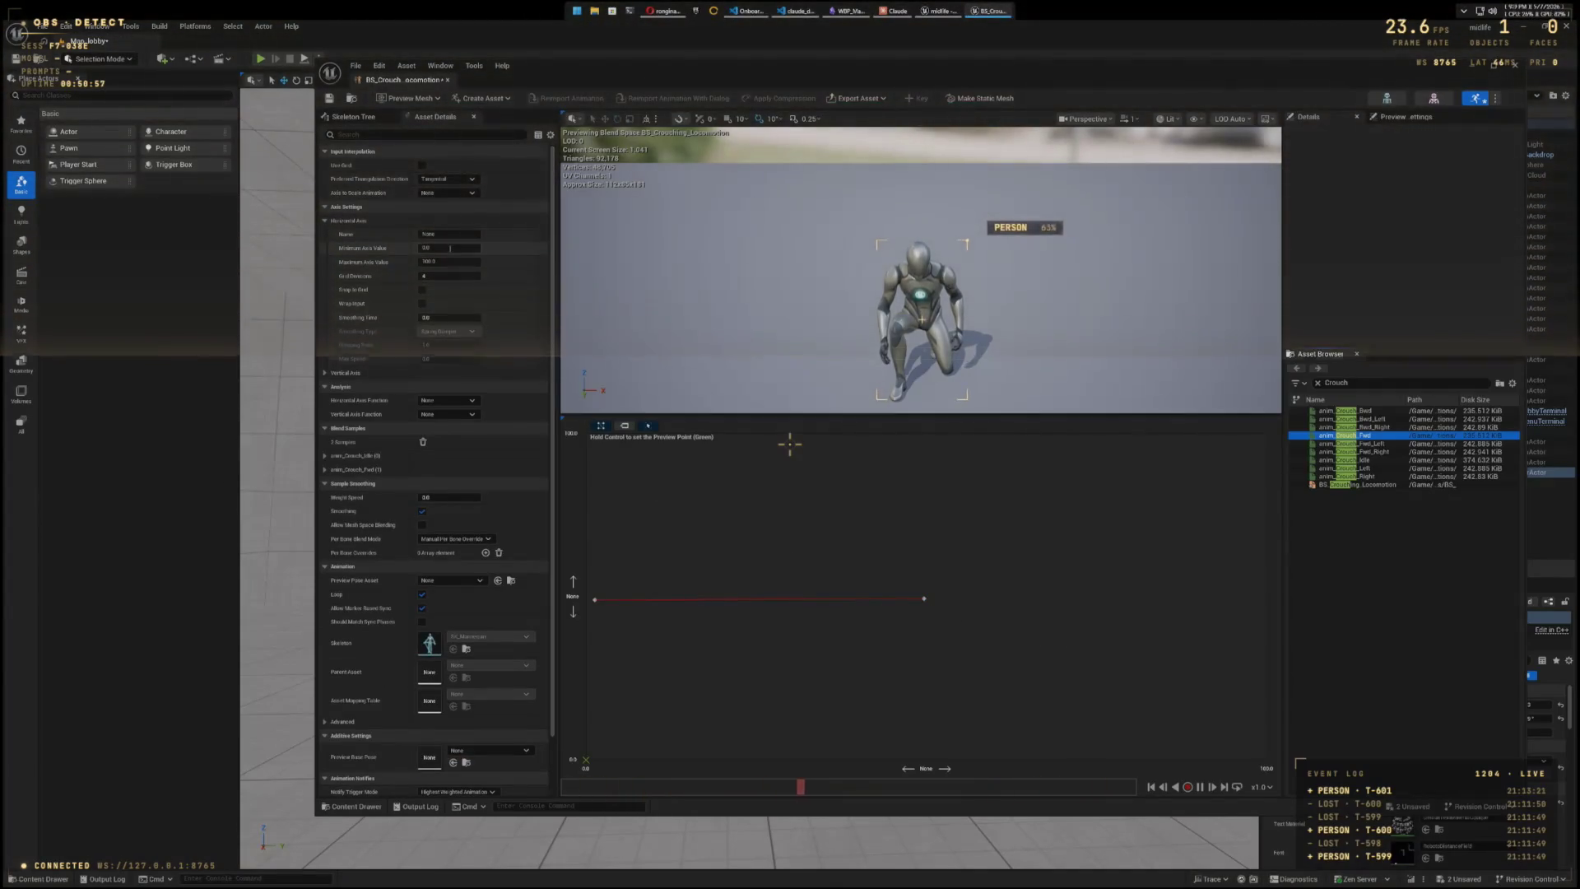
pyautogui.click(449, 262)
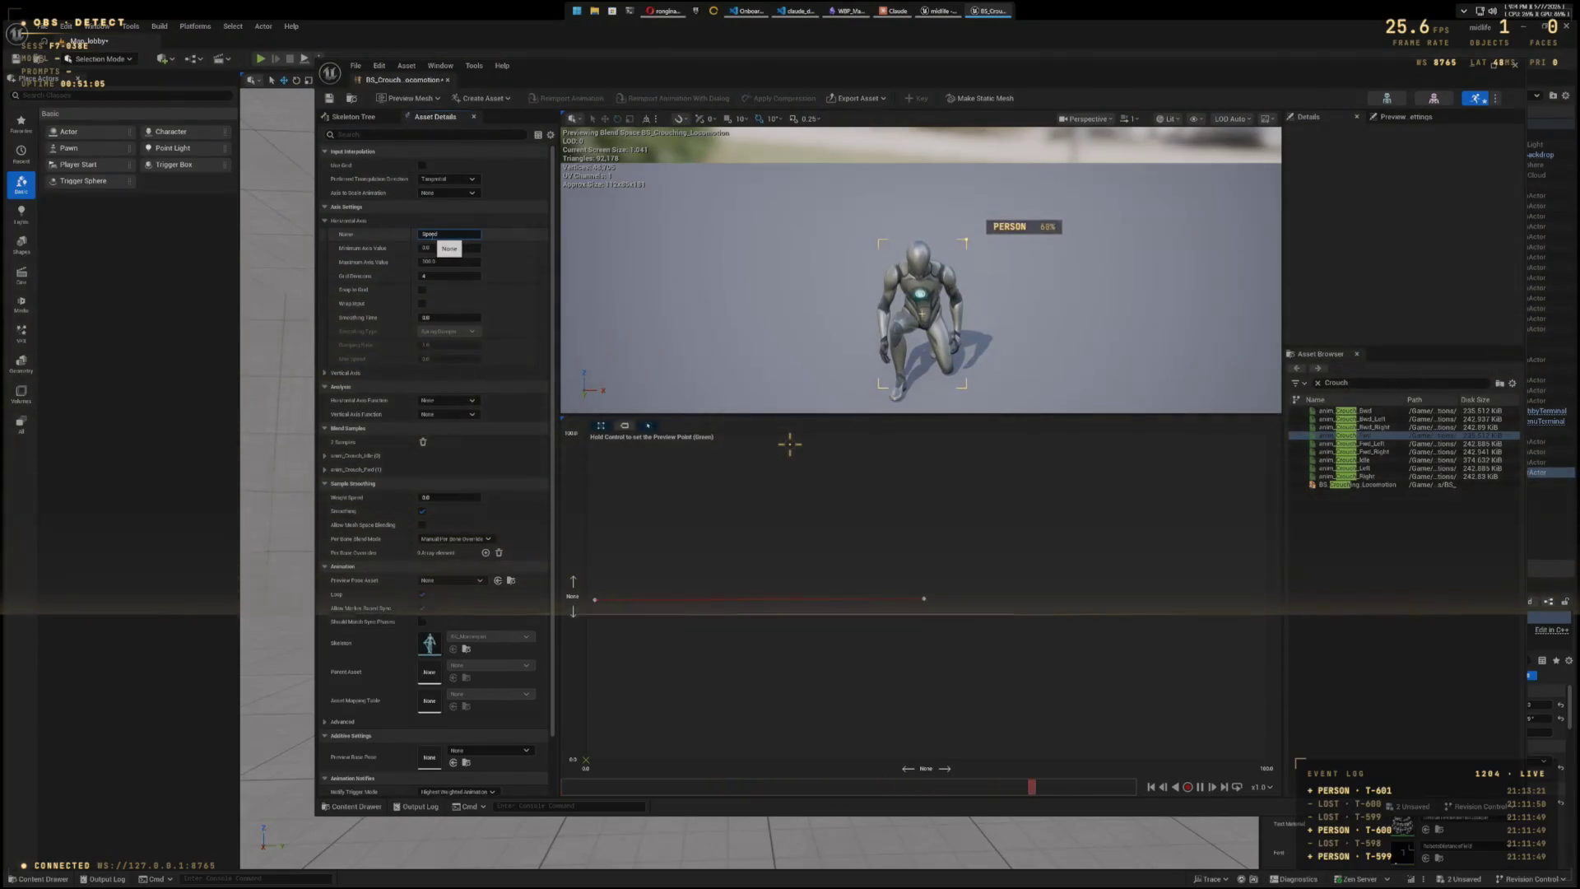
pyautogui.write('Speed')
pyautogui.click(448, 261)
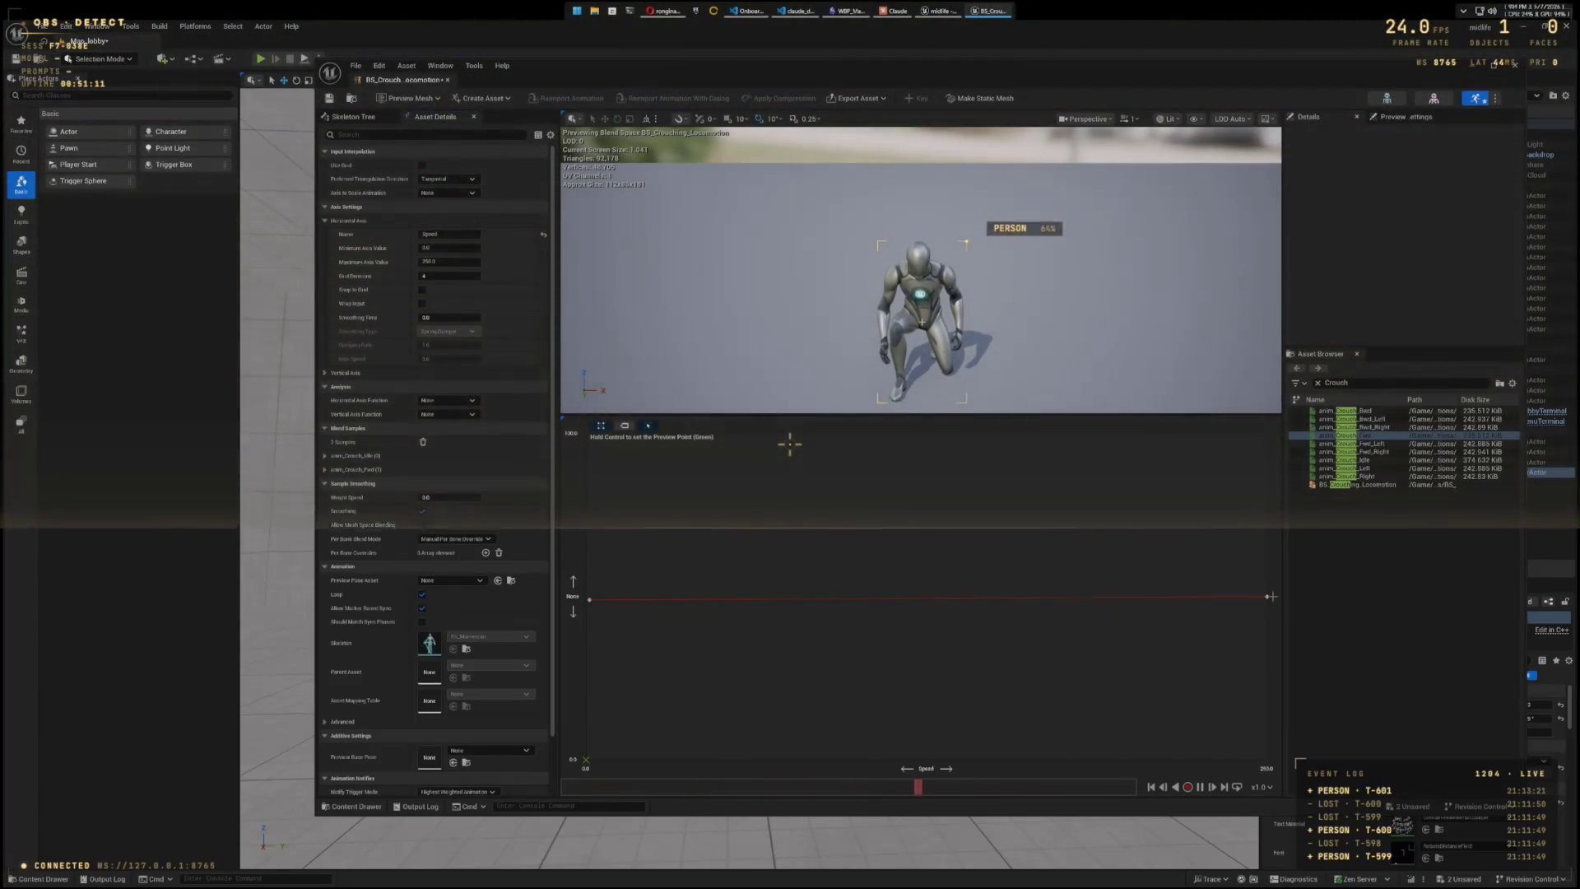
pyautogui.moveTo(858, 595); pyautogui.dragTo(1270, 597)
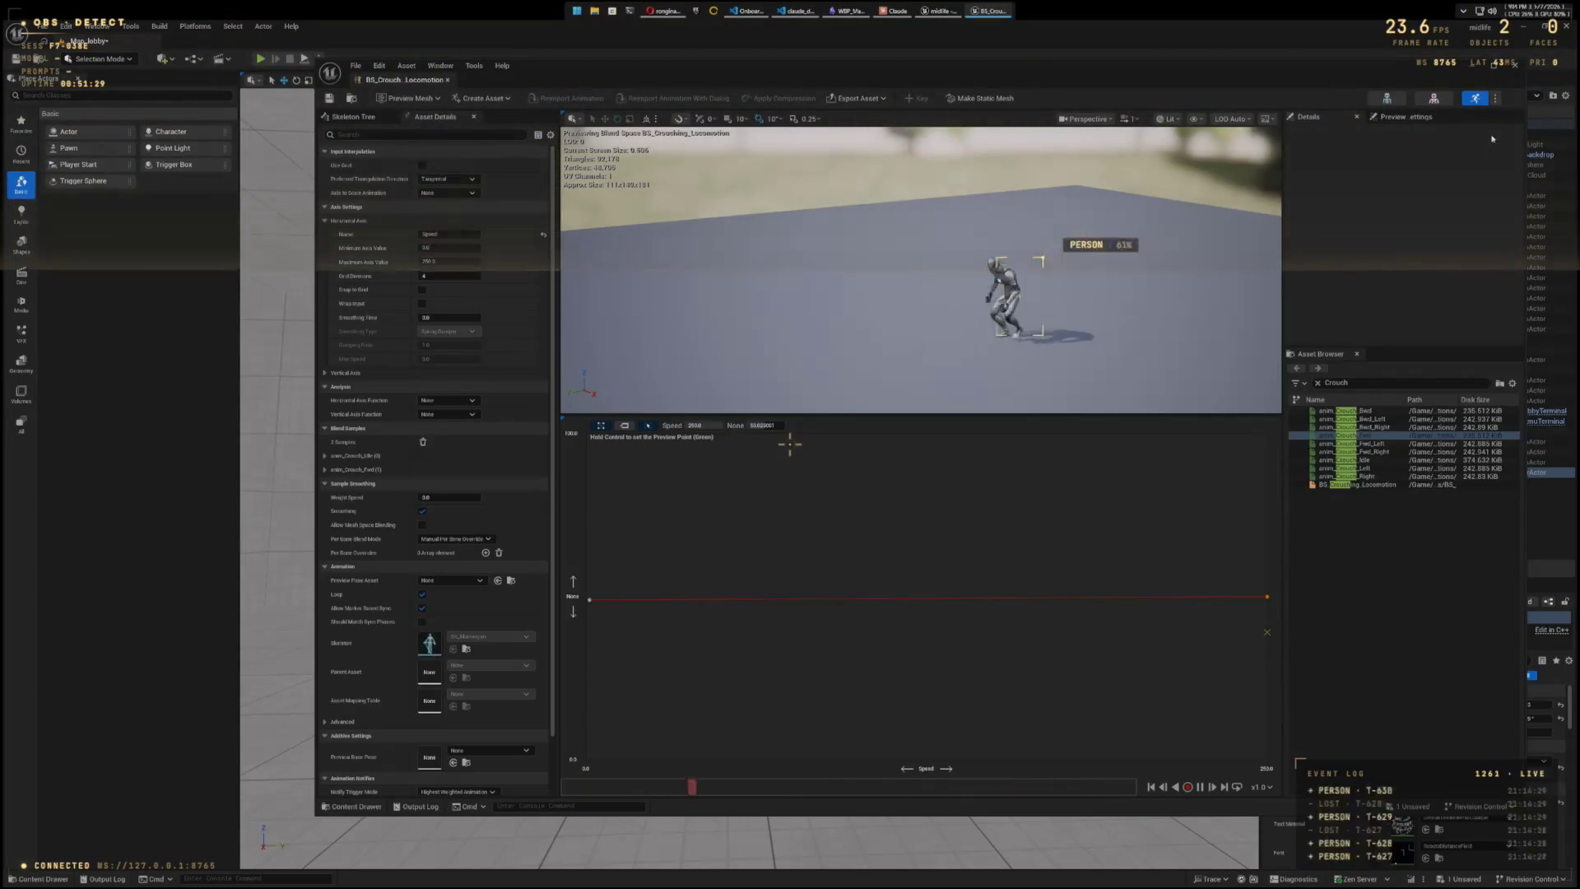
# - Close the crouch editor and create a Blend Space on SK_Mannequin named BS_Prone_Locomotion
pyautogui.click(1513, 65)
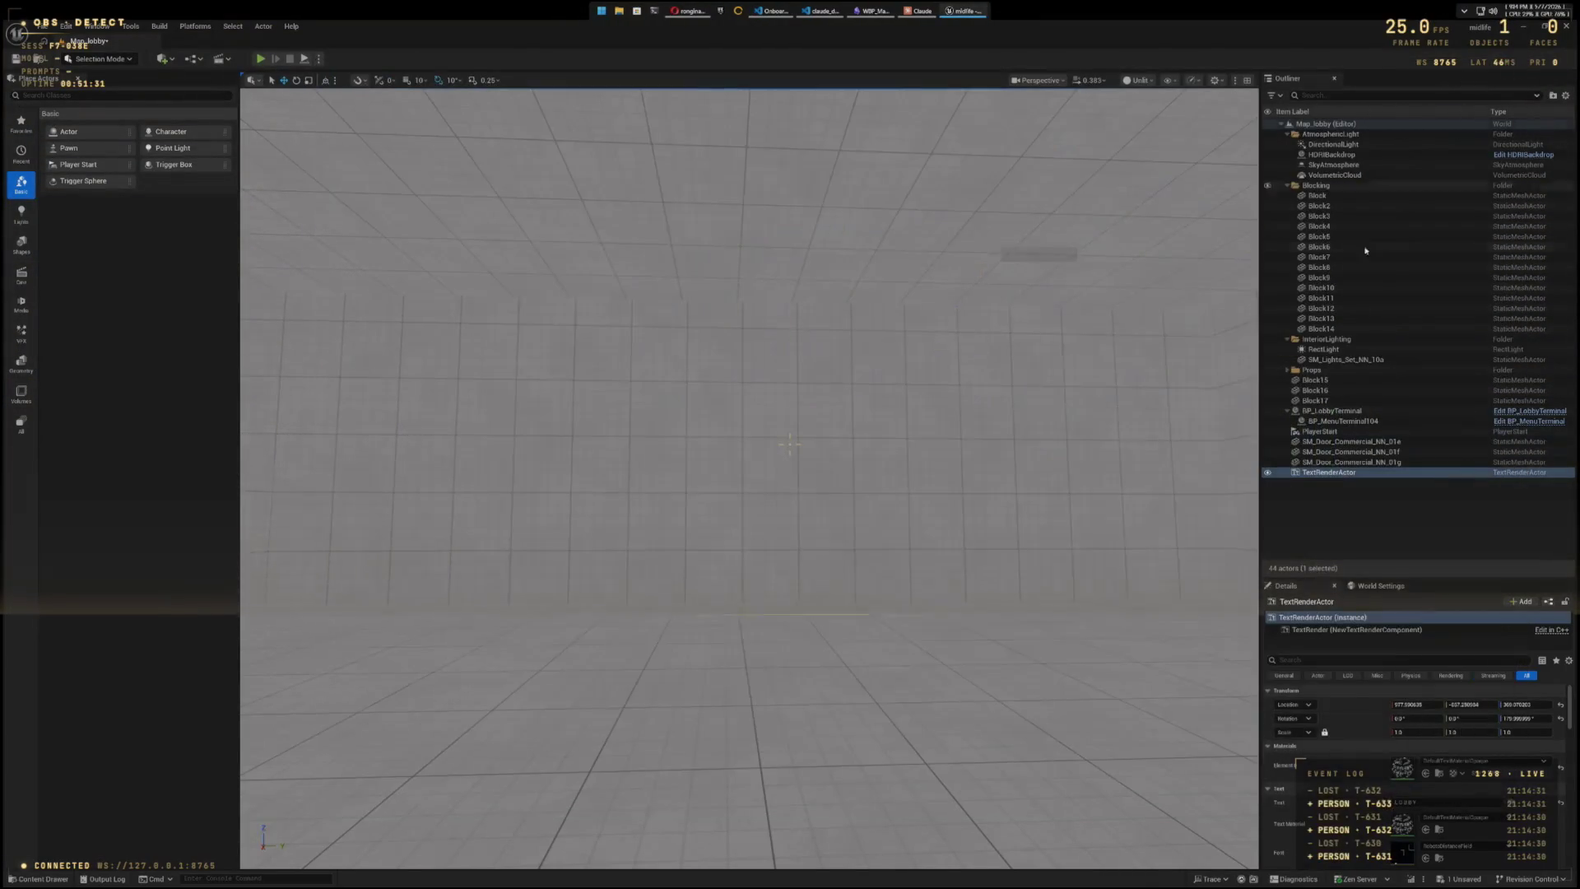
pyautogui.hotkey('ctrl', 'space')
pyautogui.rightClick(342, 654)
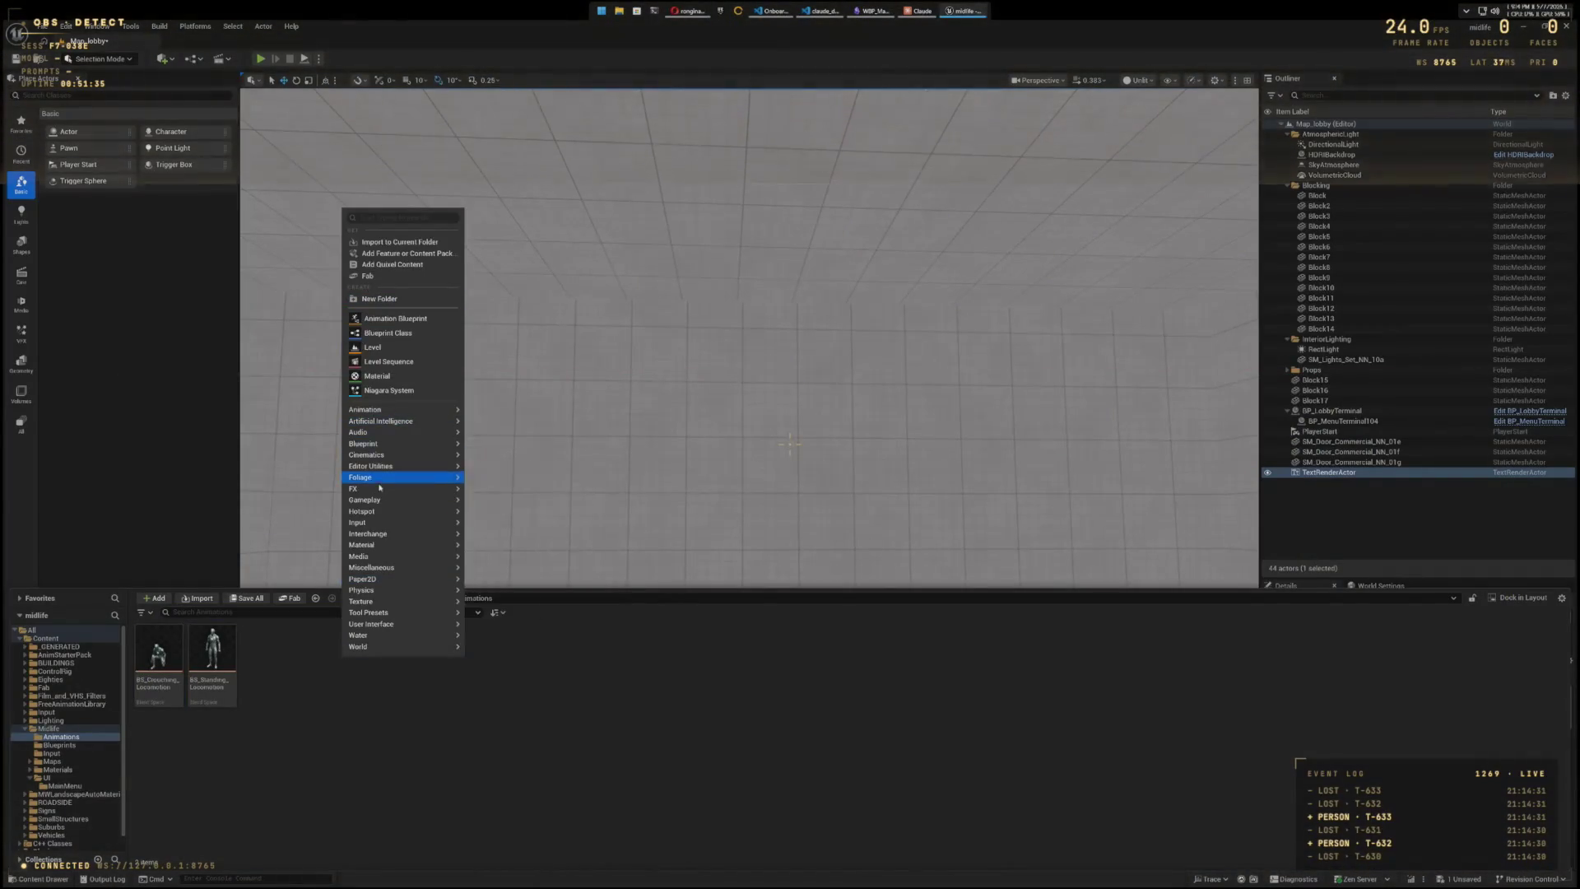
pyautogui.moveTo(391, 407)
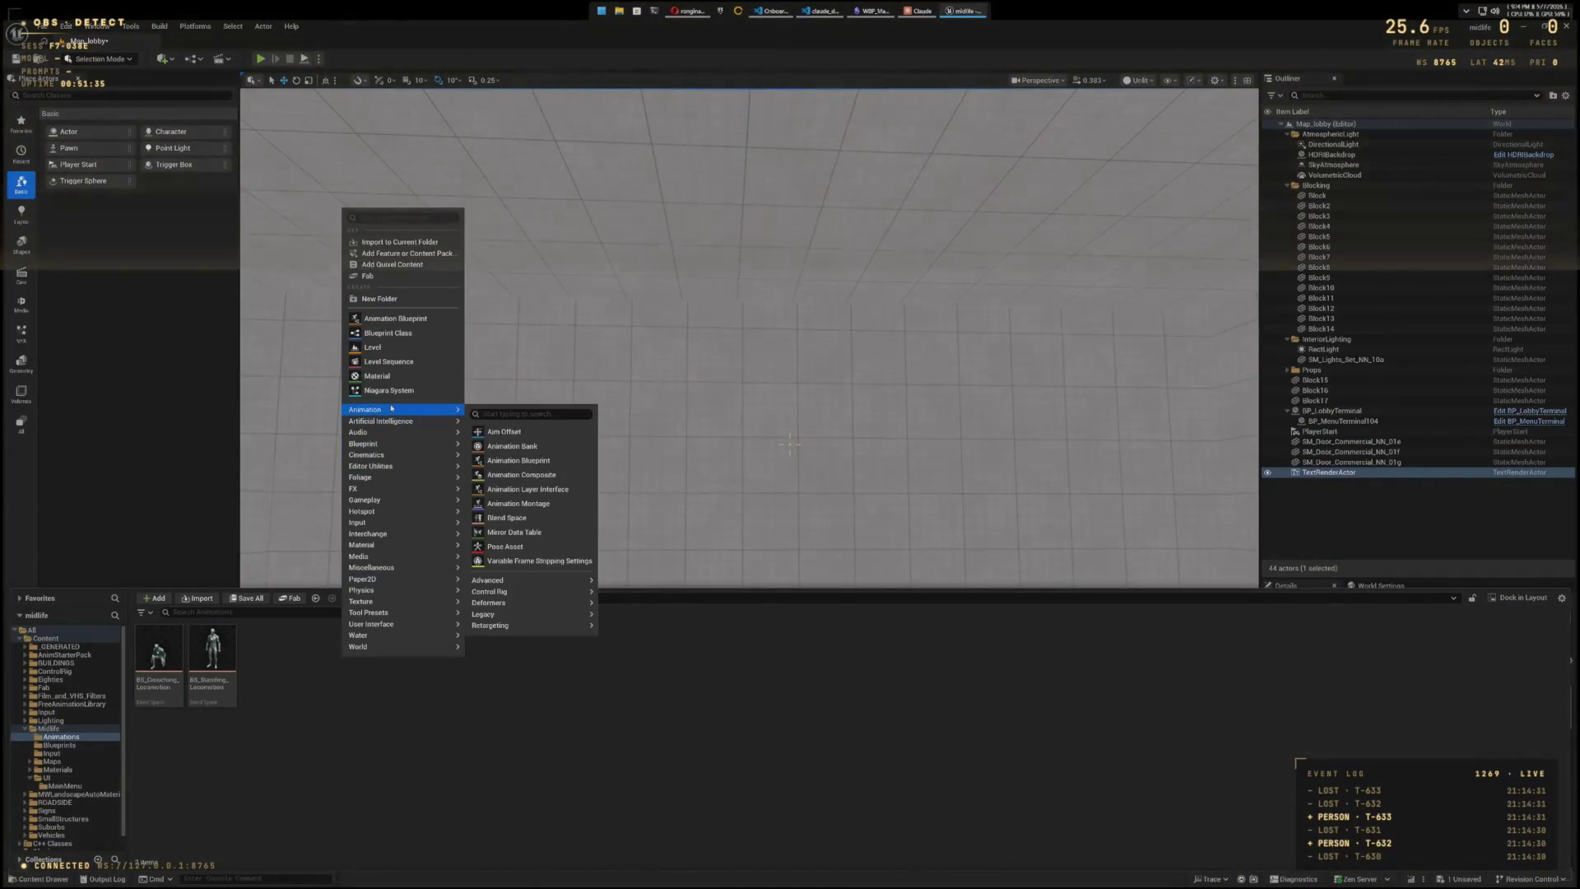
pyautogui.click(516, 511)
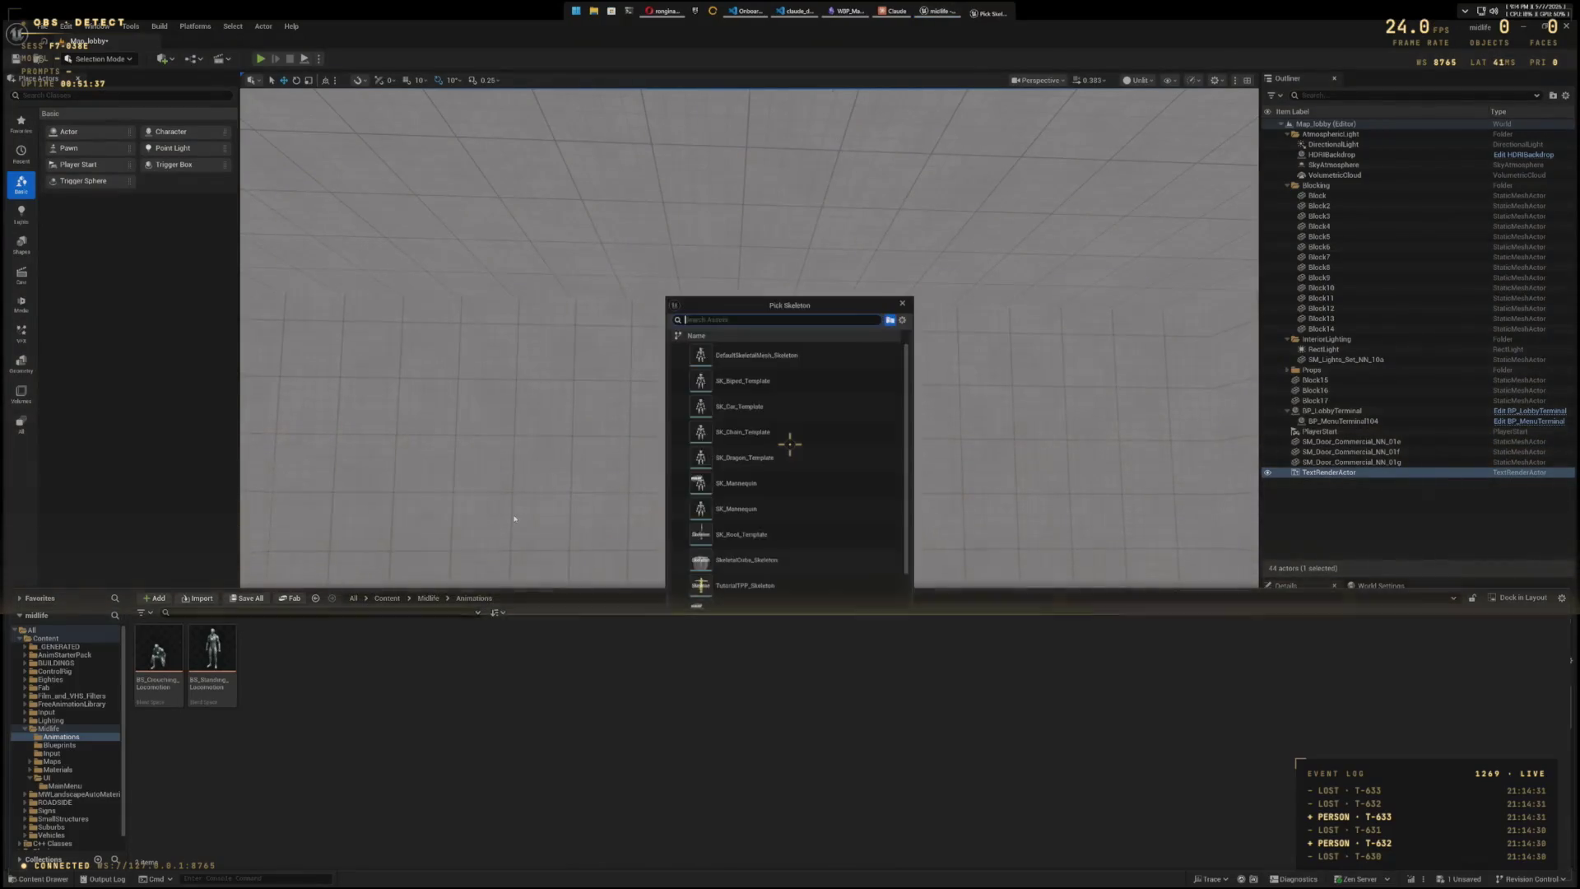
pyautogui.click(737, 509)
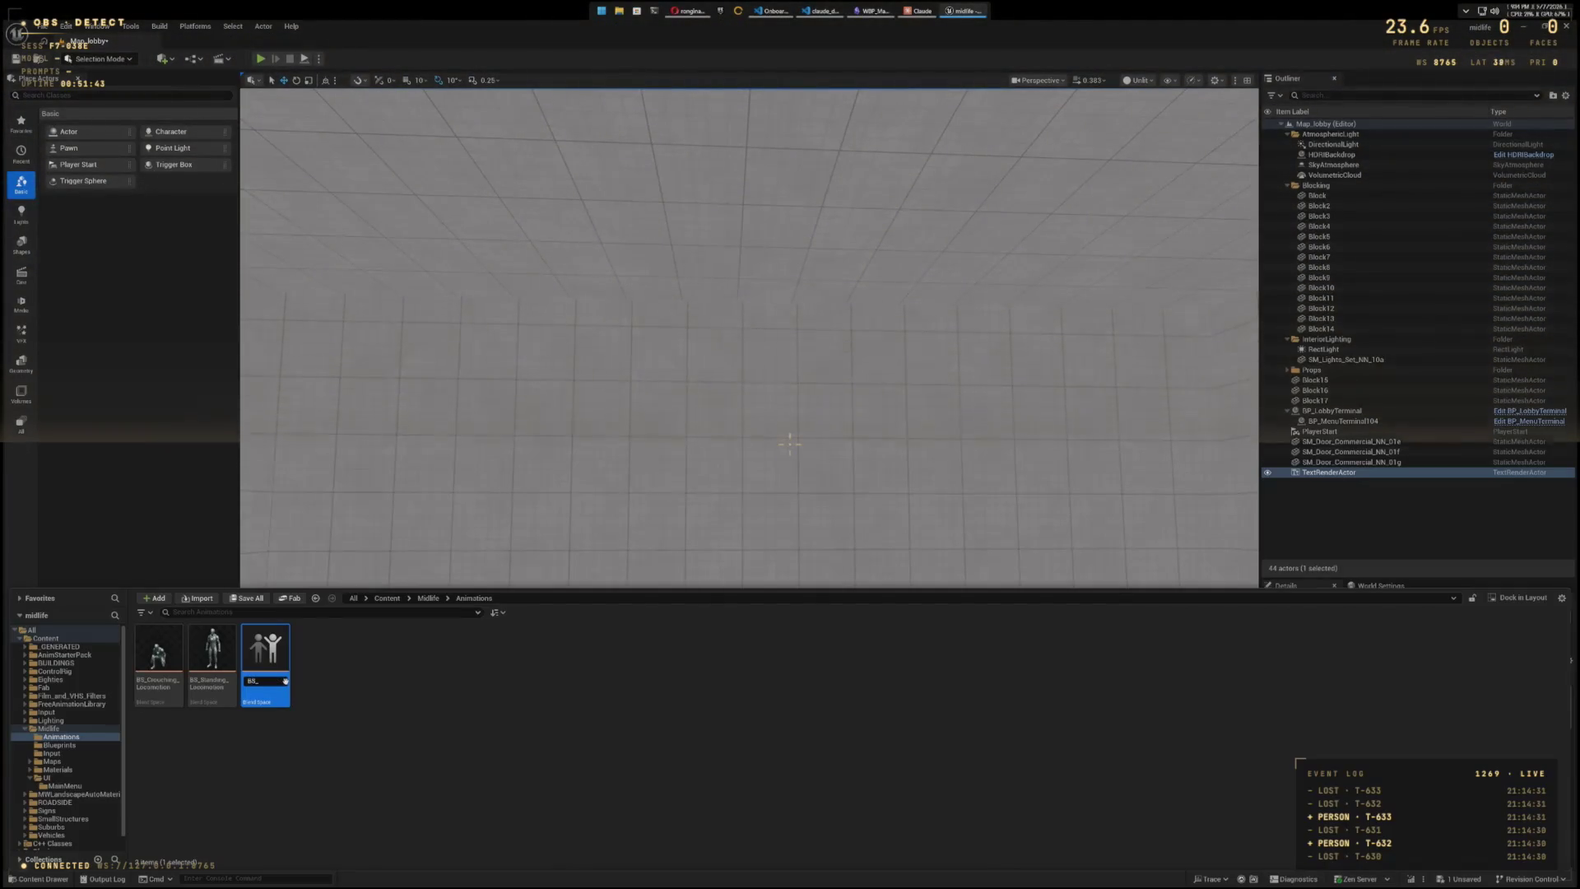
pyautogui.write('F')
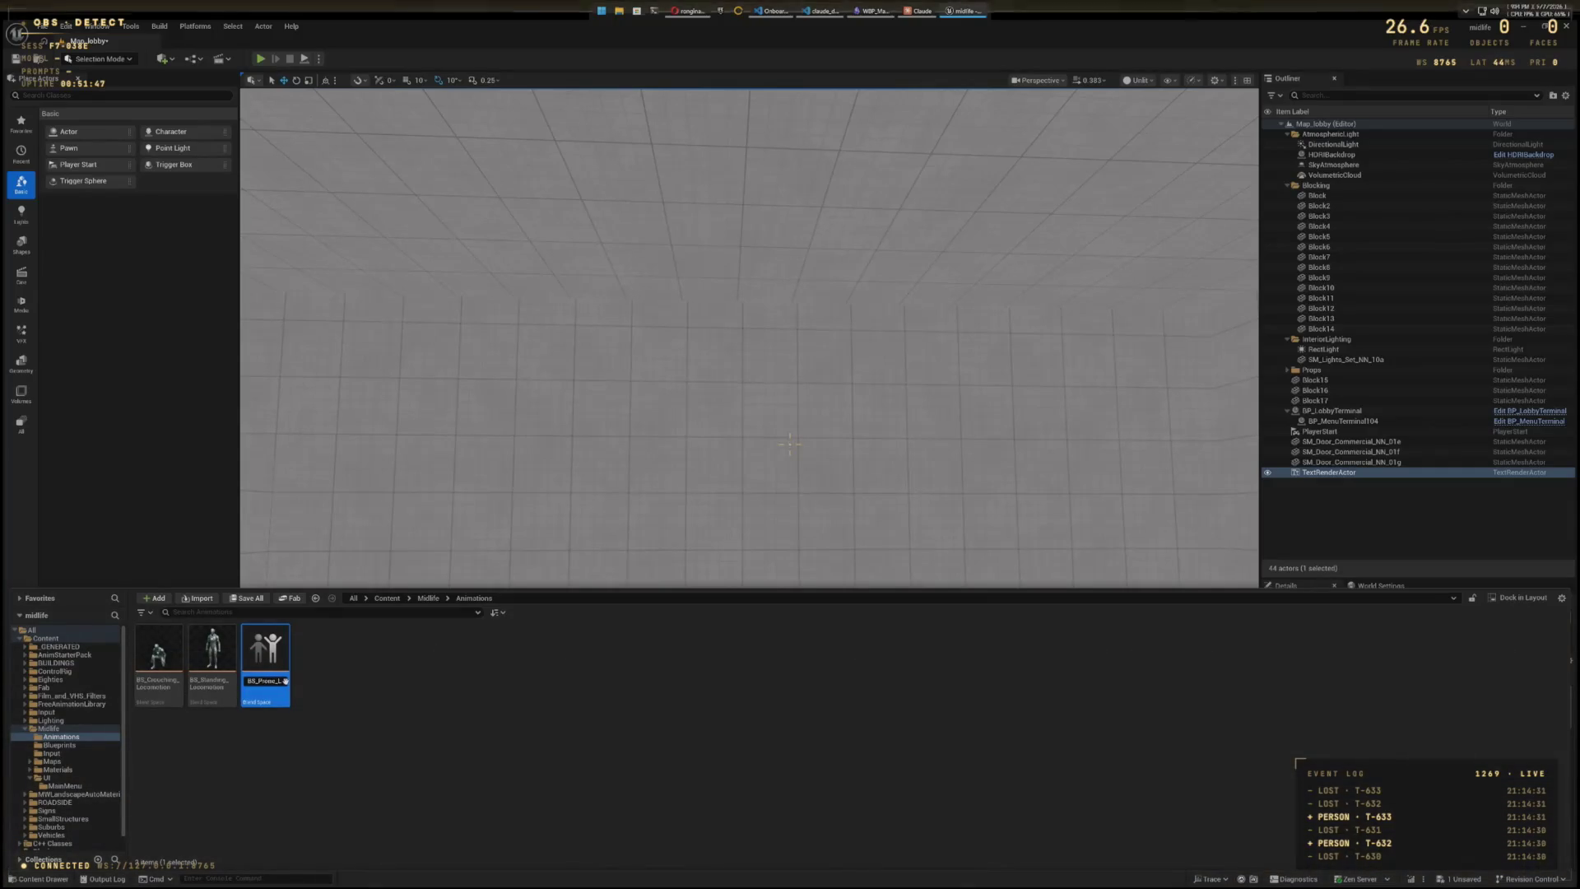
pyautogui.write('ocomotion')
pyautogui.press('Return')
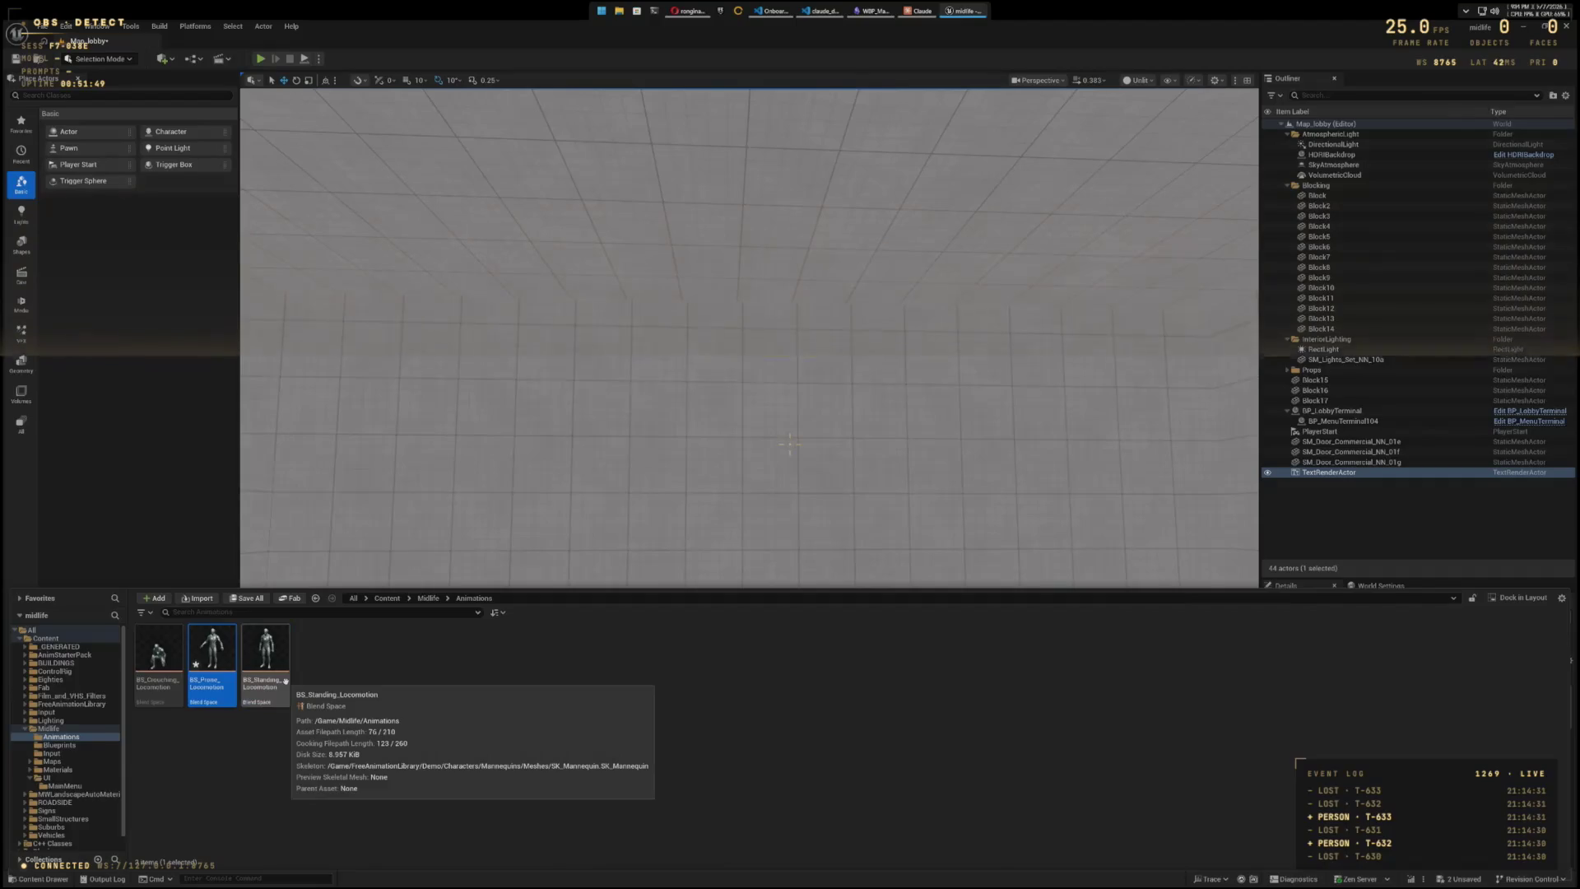
# - Open BS_Prone_Locomotion, rename its horizontal axis to Speed, and search animations for 'Prone_'
pyautogui.doubleClick(218, 648)
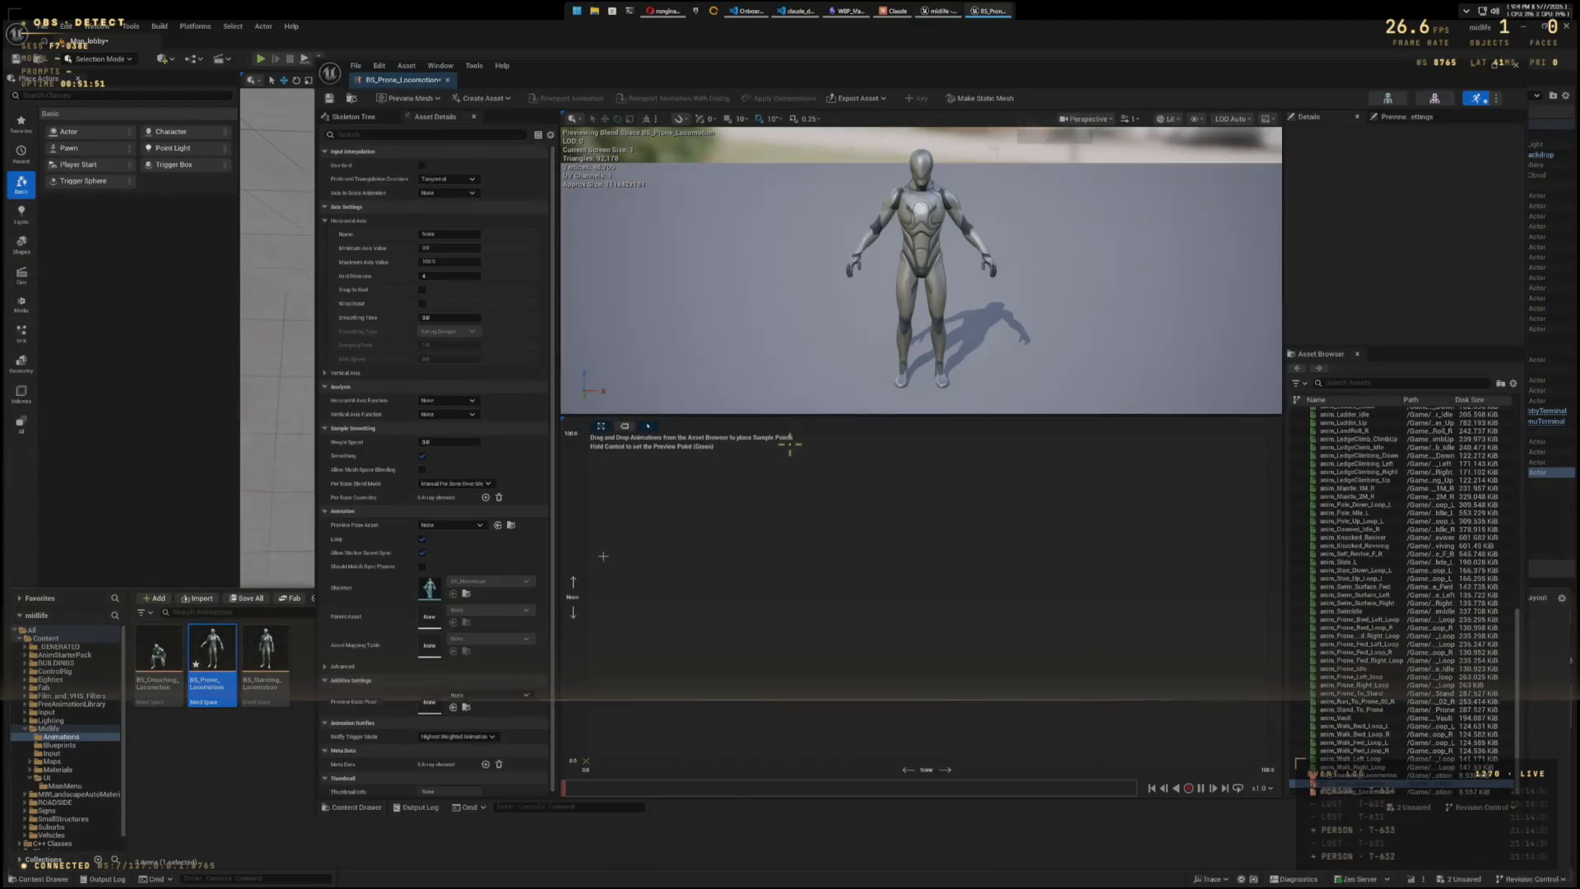
pyautogui.click(447, 234)
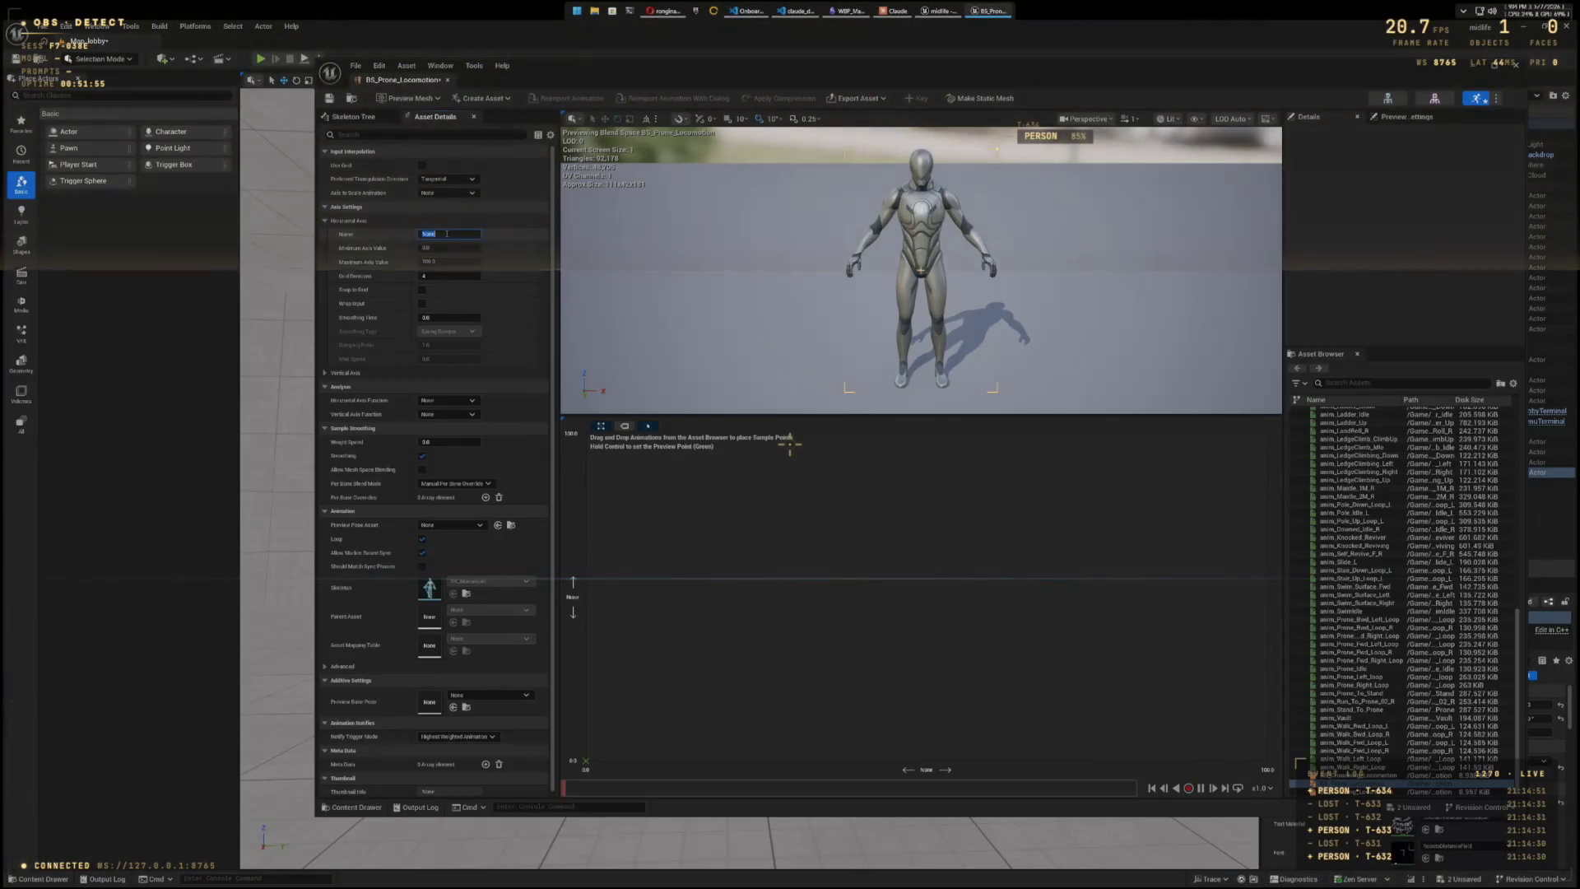
pyautogui.write('Speed')
pyautogui.press('Tab')
pyautogui.press('Tab')
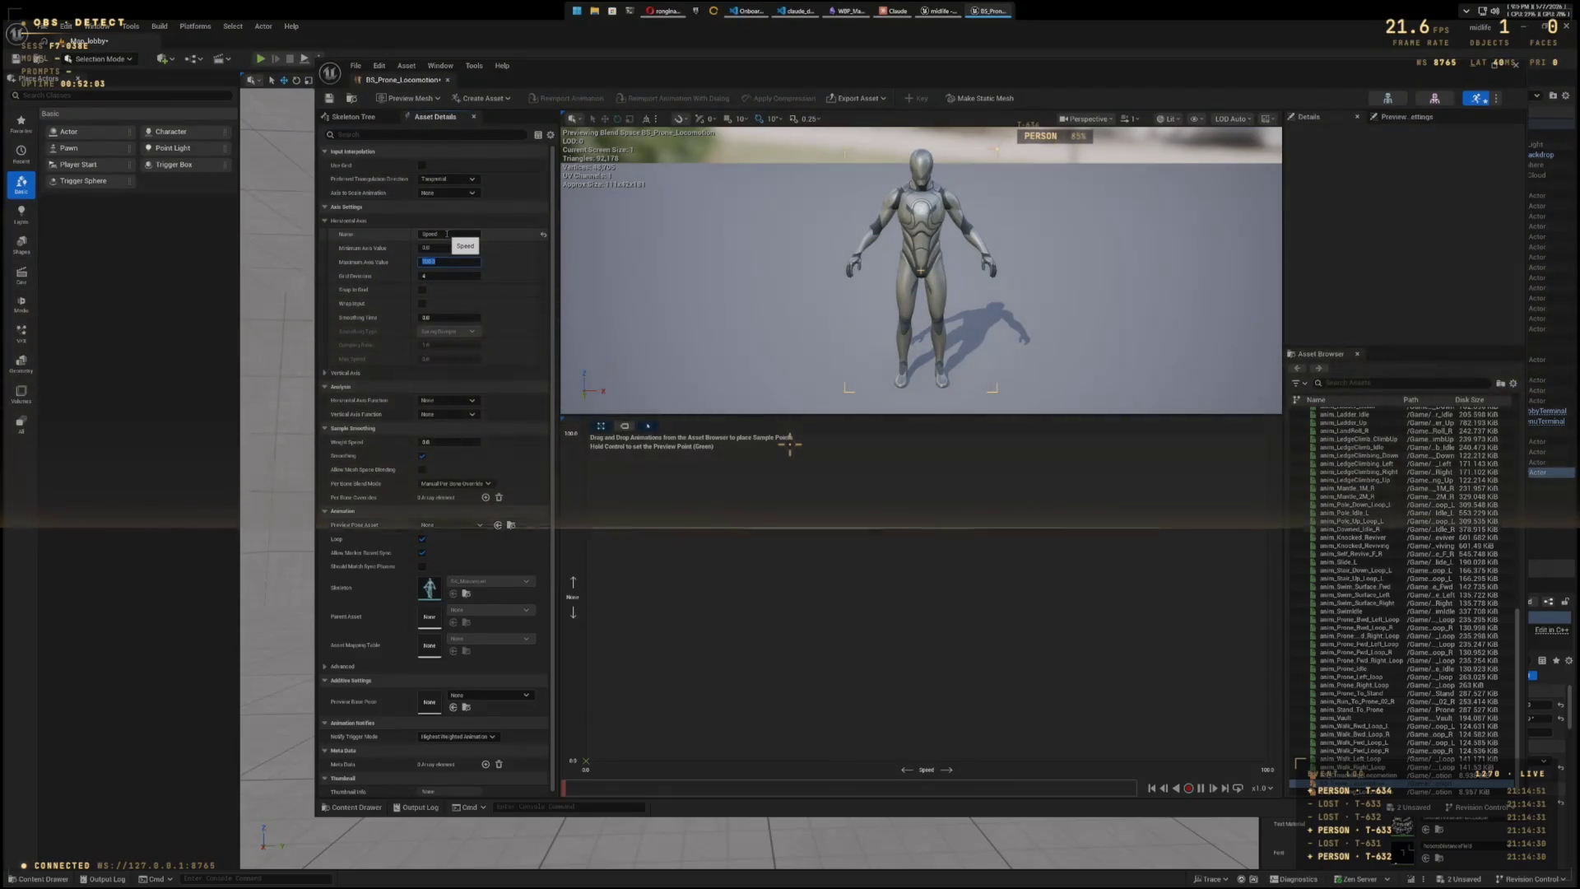
pyautogui.click(1431, 384)
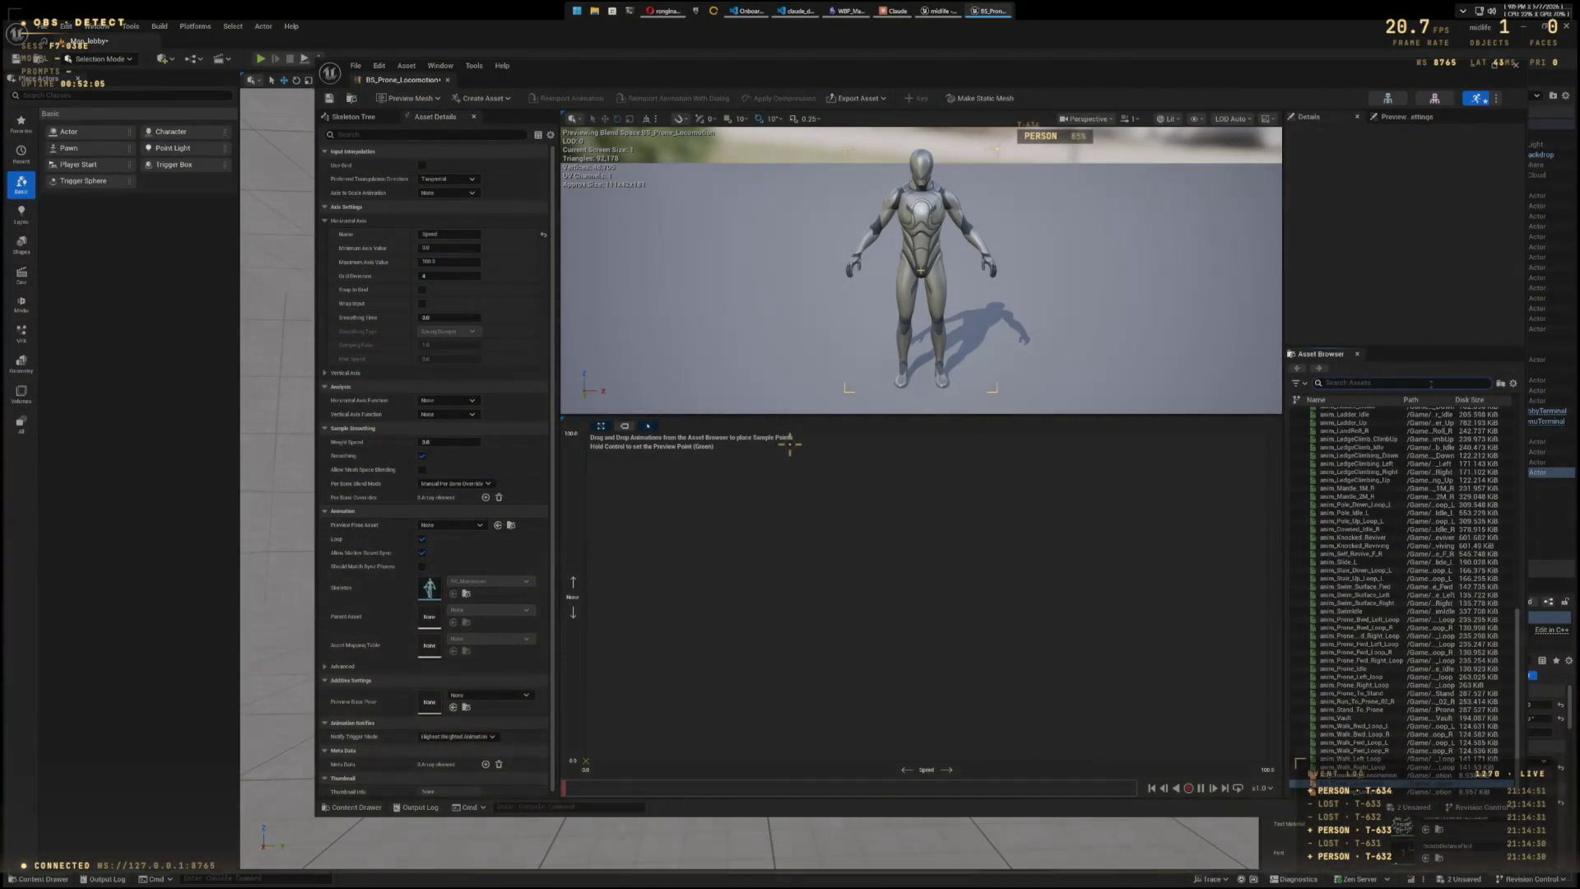
pyautogui.write('anim_Prone')
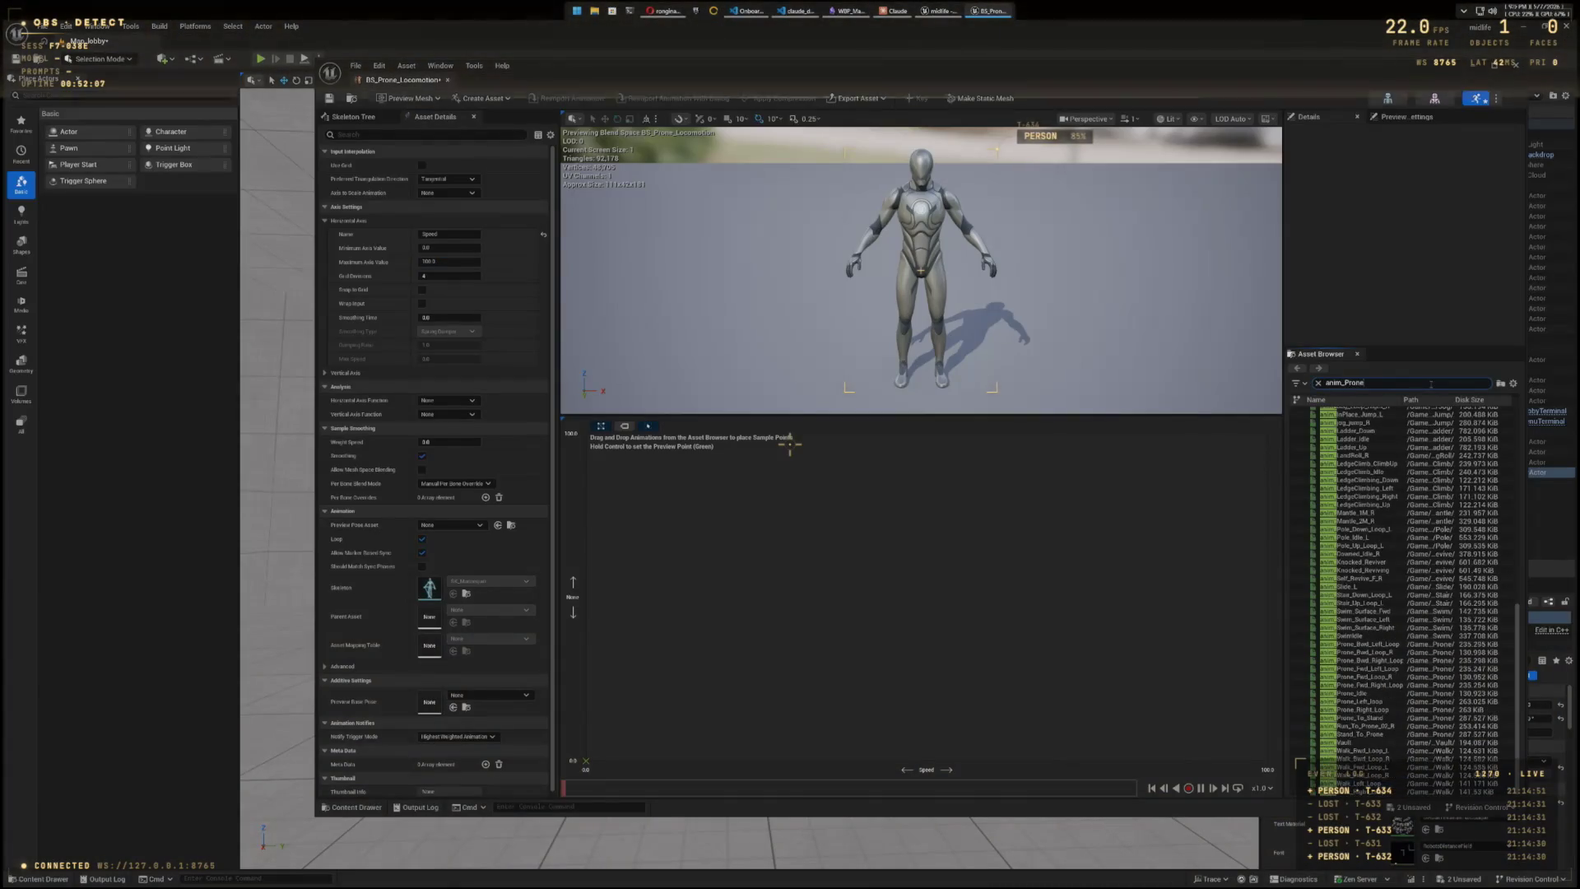
pyautogui.write('_')
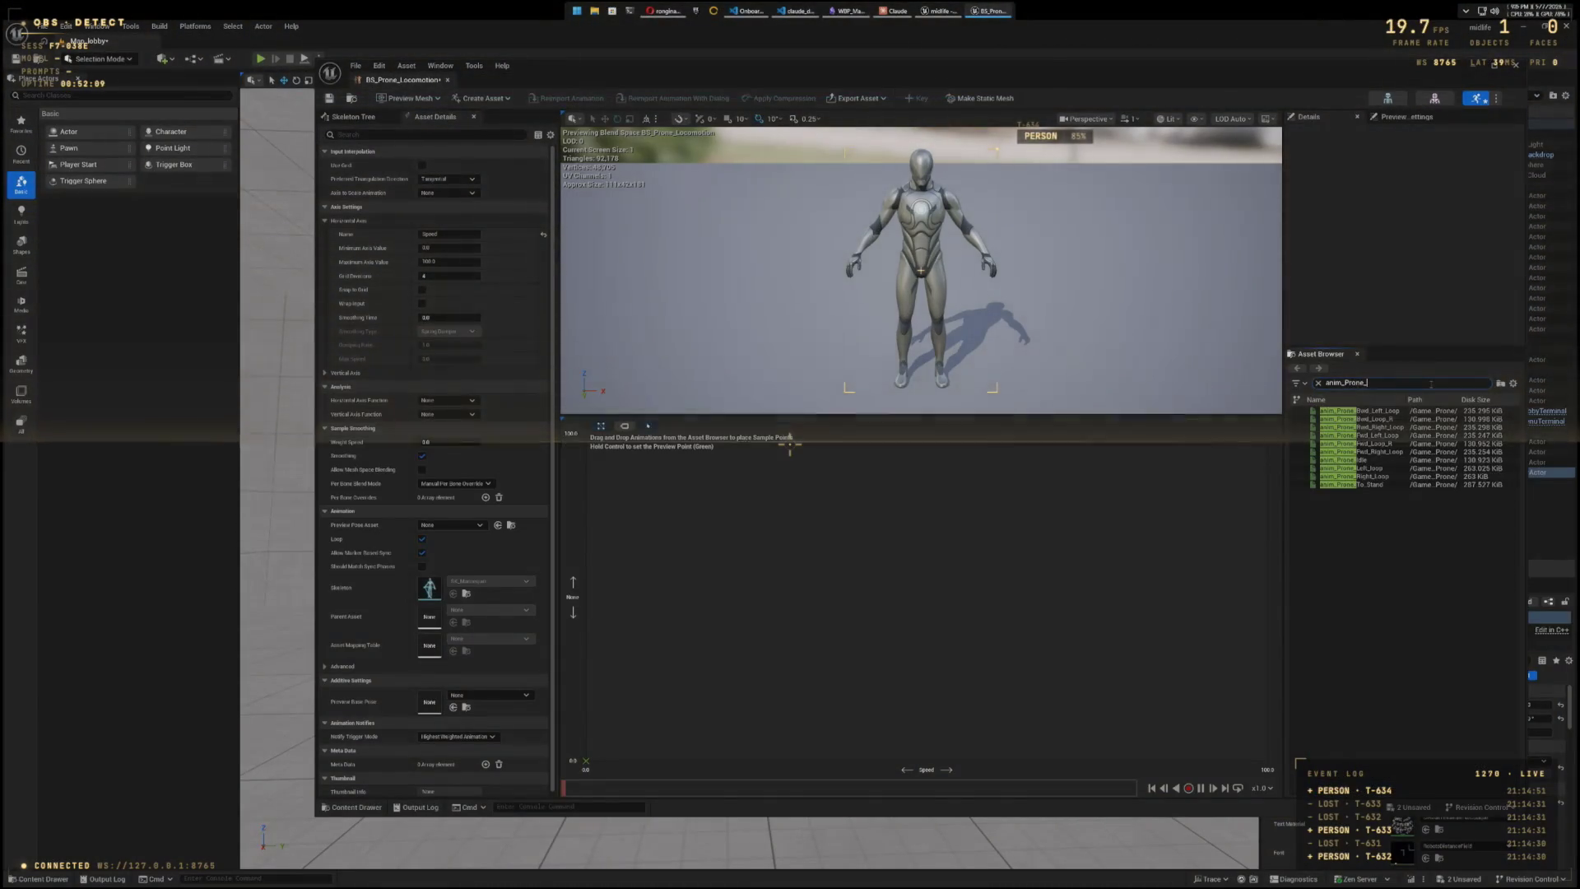
# - Place anim_Prone_Idle at zero speed and the prone forward-crawl loop on the right, test, and close
pyautogui.click(1314, 460)
pyautogui.moveTo(589, 597); pyautogui.dragTo(586, 597)
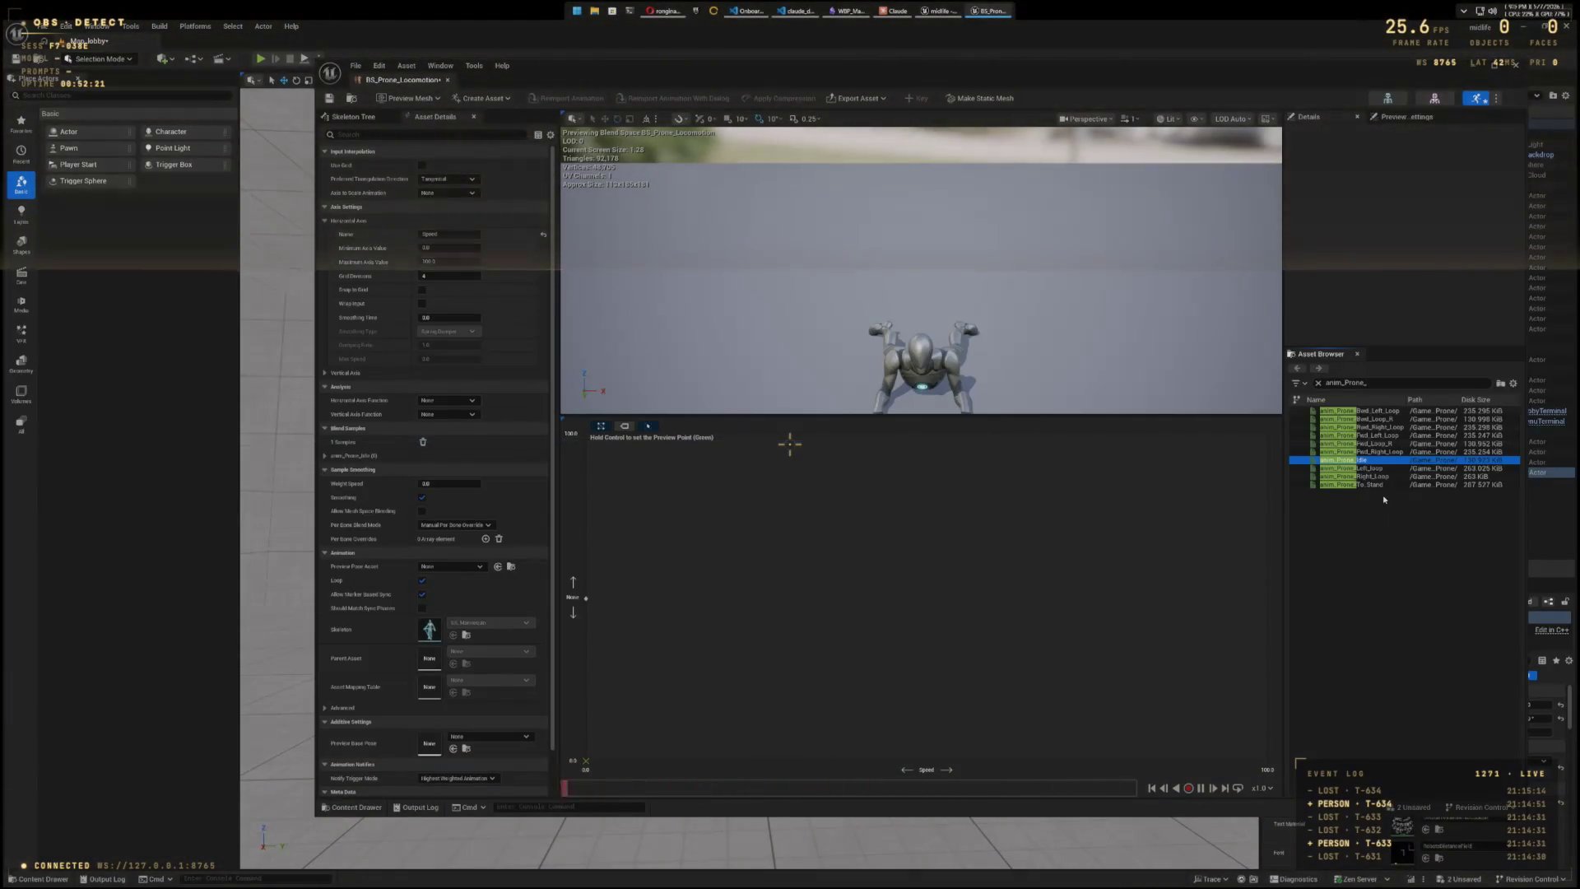
pyautogui.moveTo(1354, 442)
pyautogui.mouseDown()
pyautogui.moveTo(1240, 587)
pyautogui.moveTo(1289, 617)
pyautogui.mouseUp()
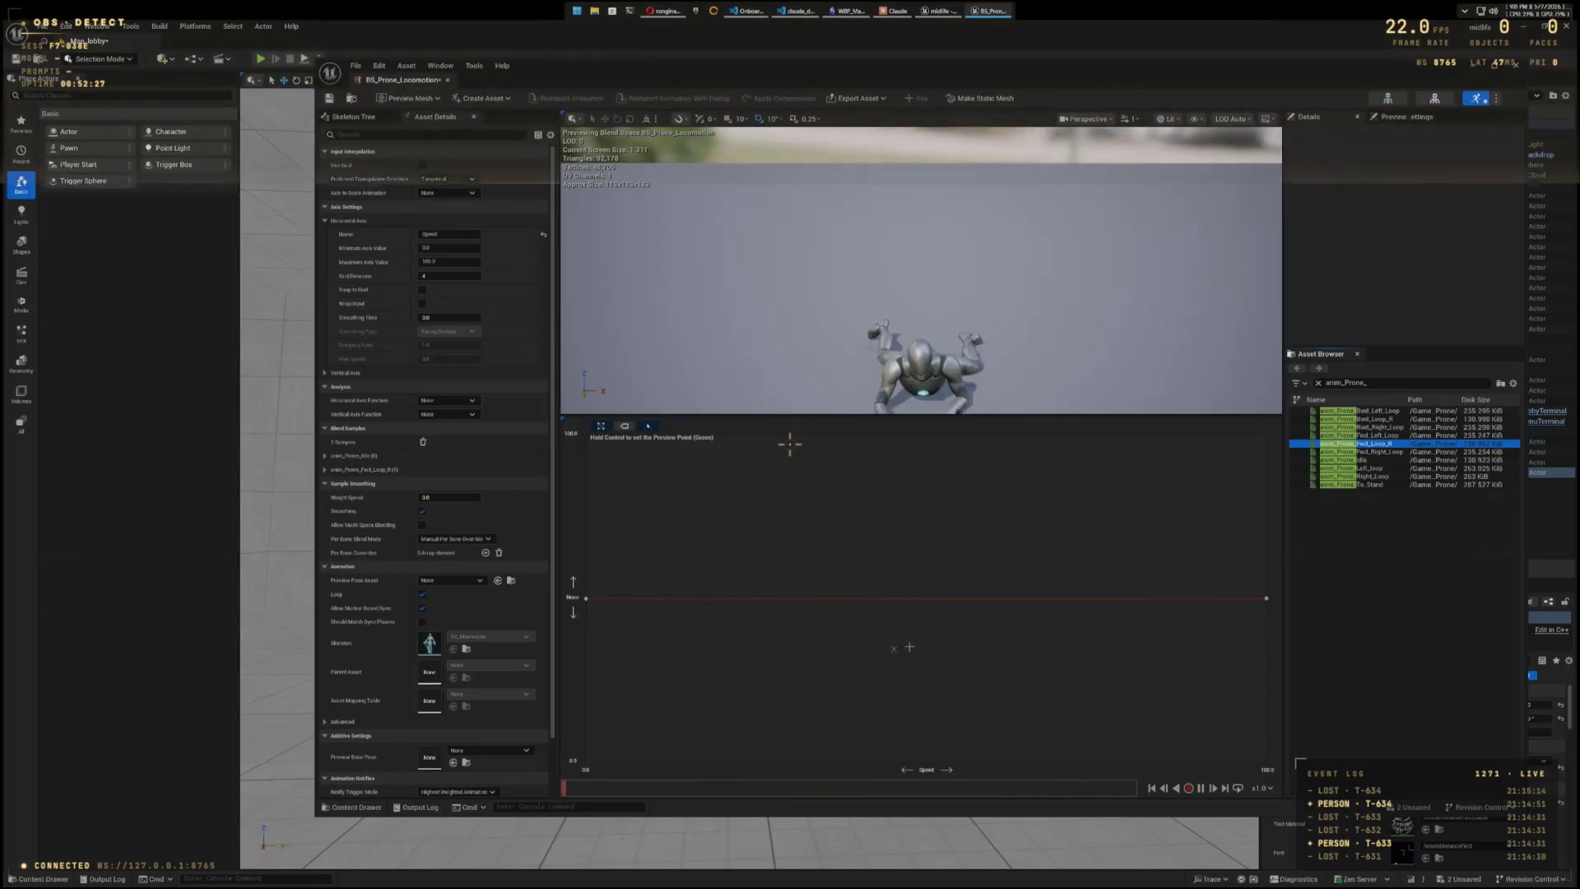
pyautogui.click(1265, 629)
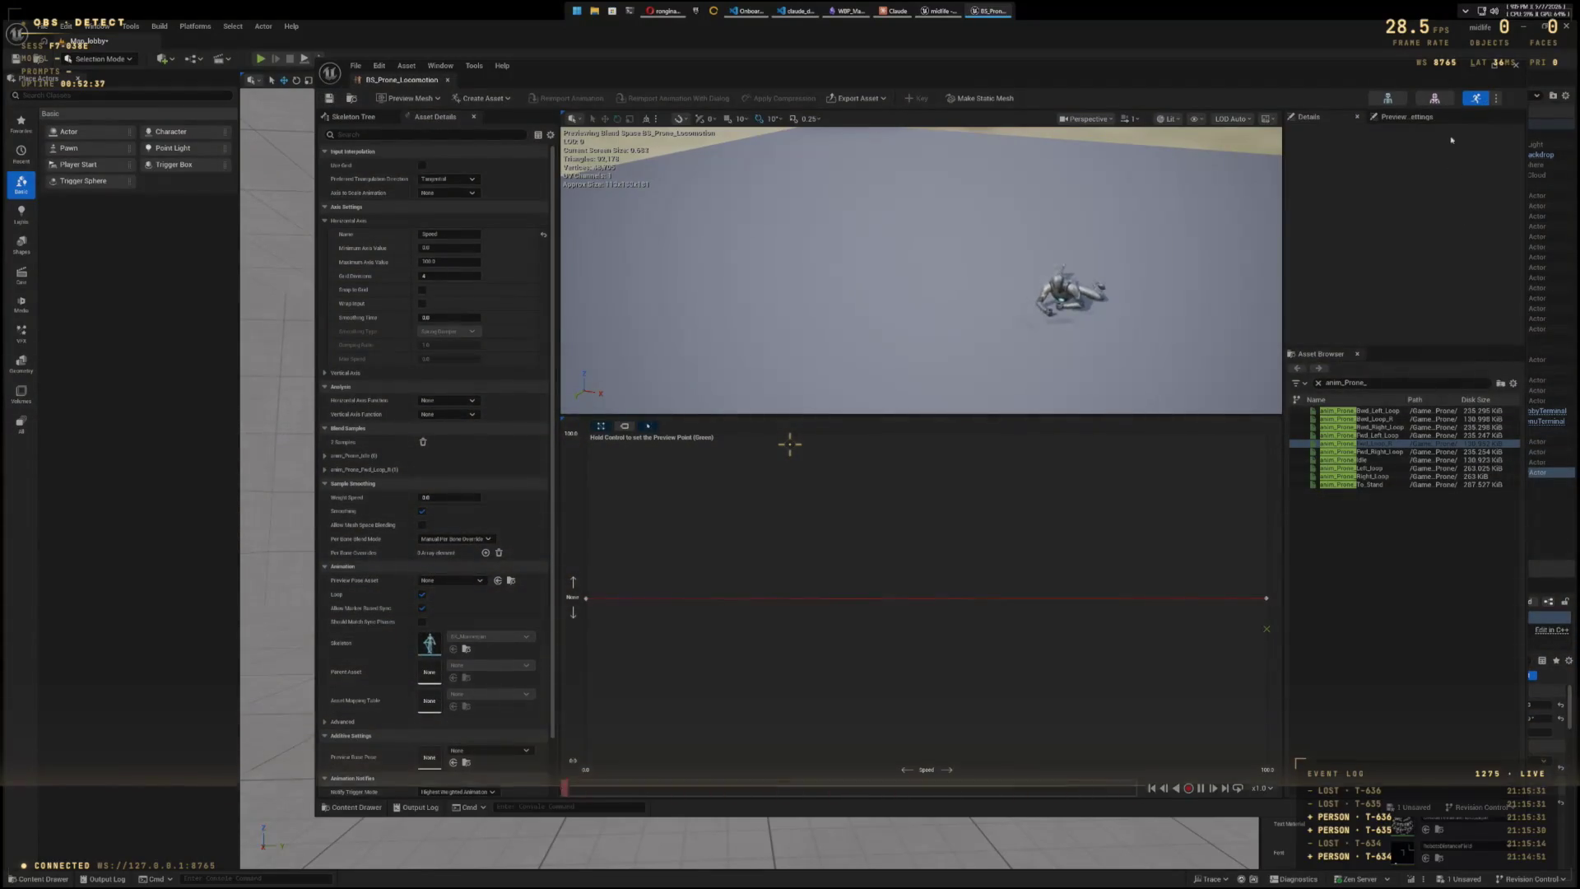
pyautogui.hotkey('alt', 'F4')
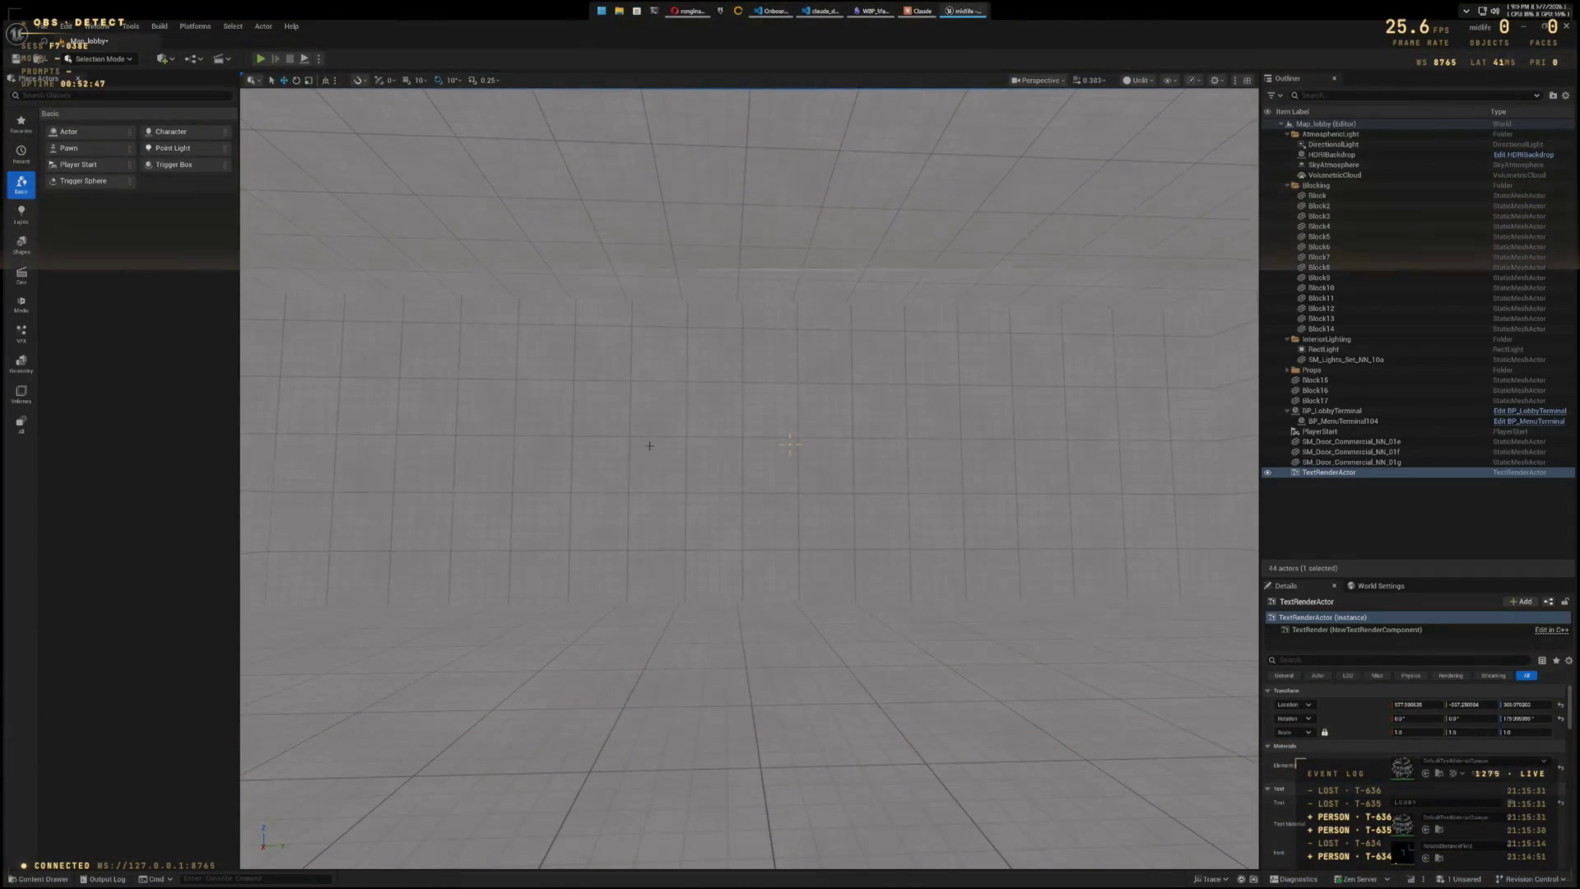
# - From the Content Drawer, create an SK_Mannequin Animation Blueprint named ABP_MidlifeCharacter and open it
pyautogui.hotkey('ctrl', 'space')
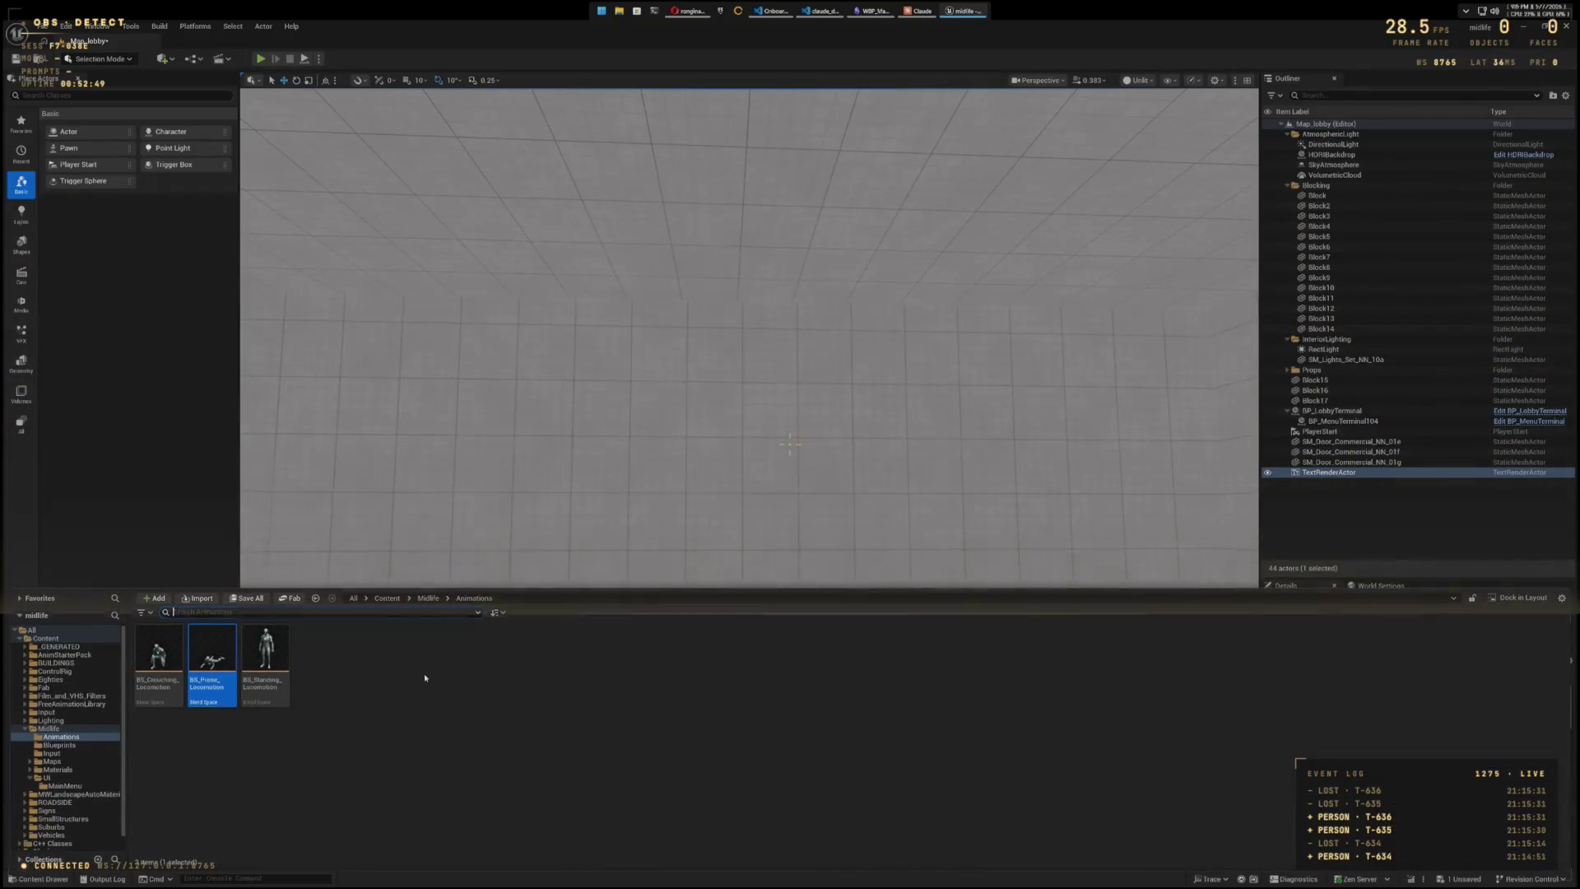
pyautogui.rightClick(425, 673)
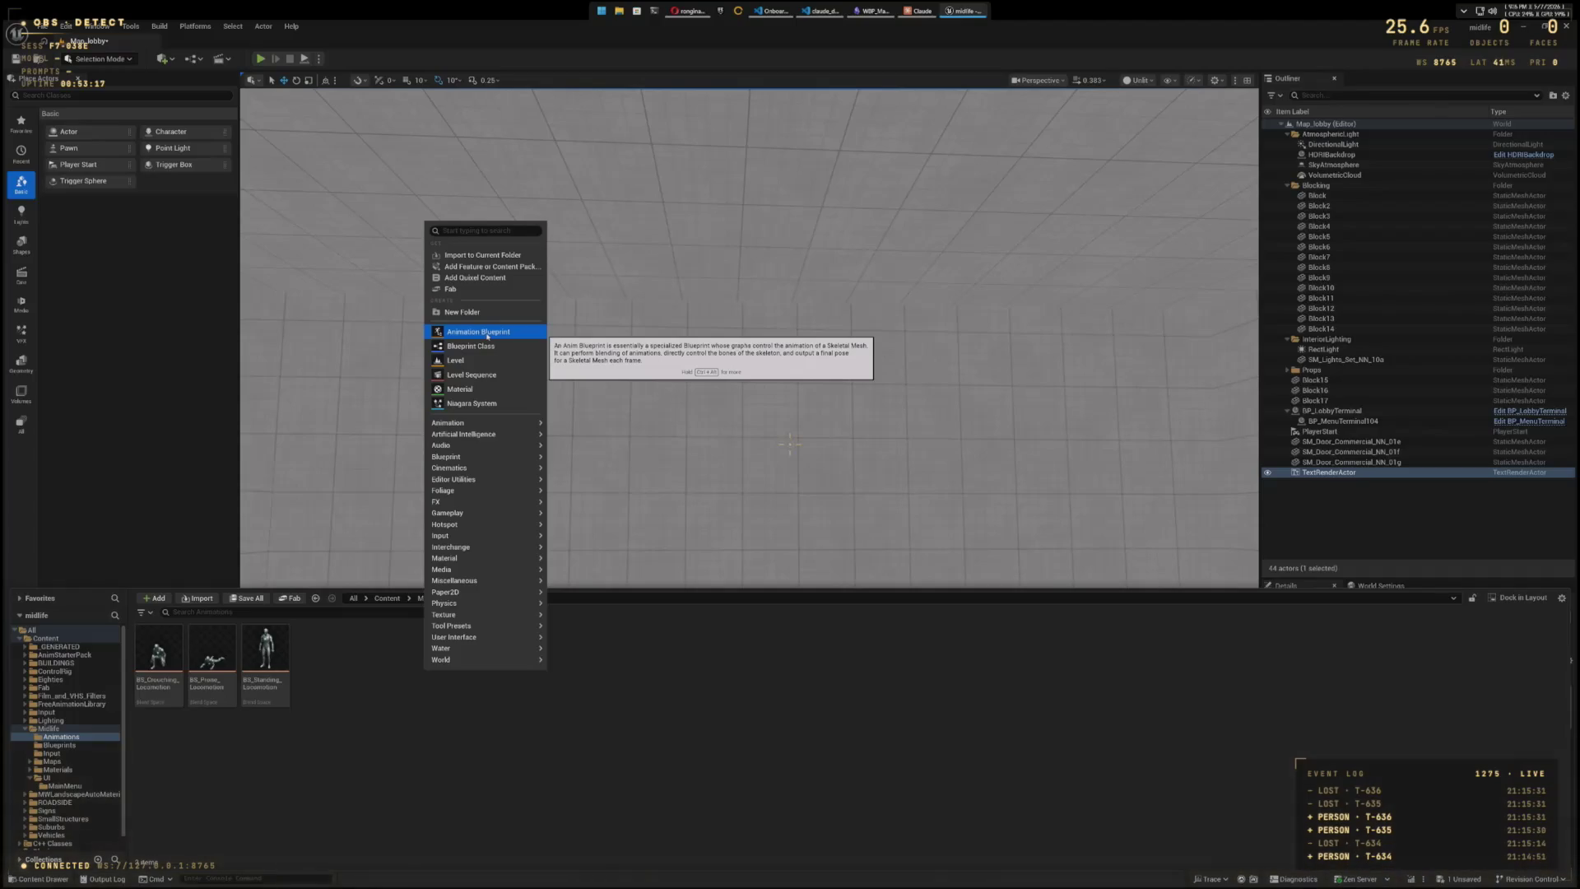
pyautogui.click(487, 333)
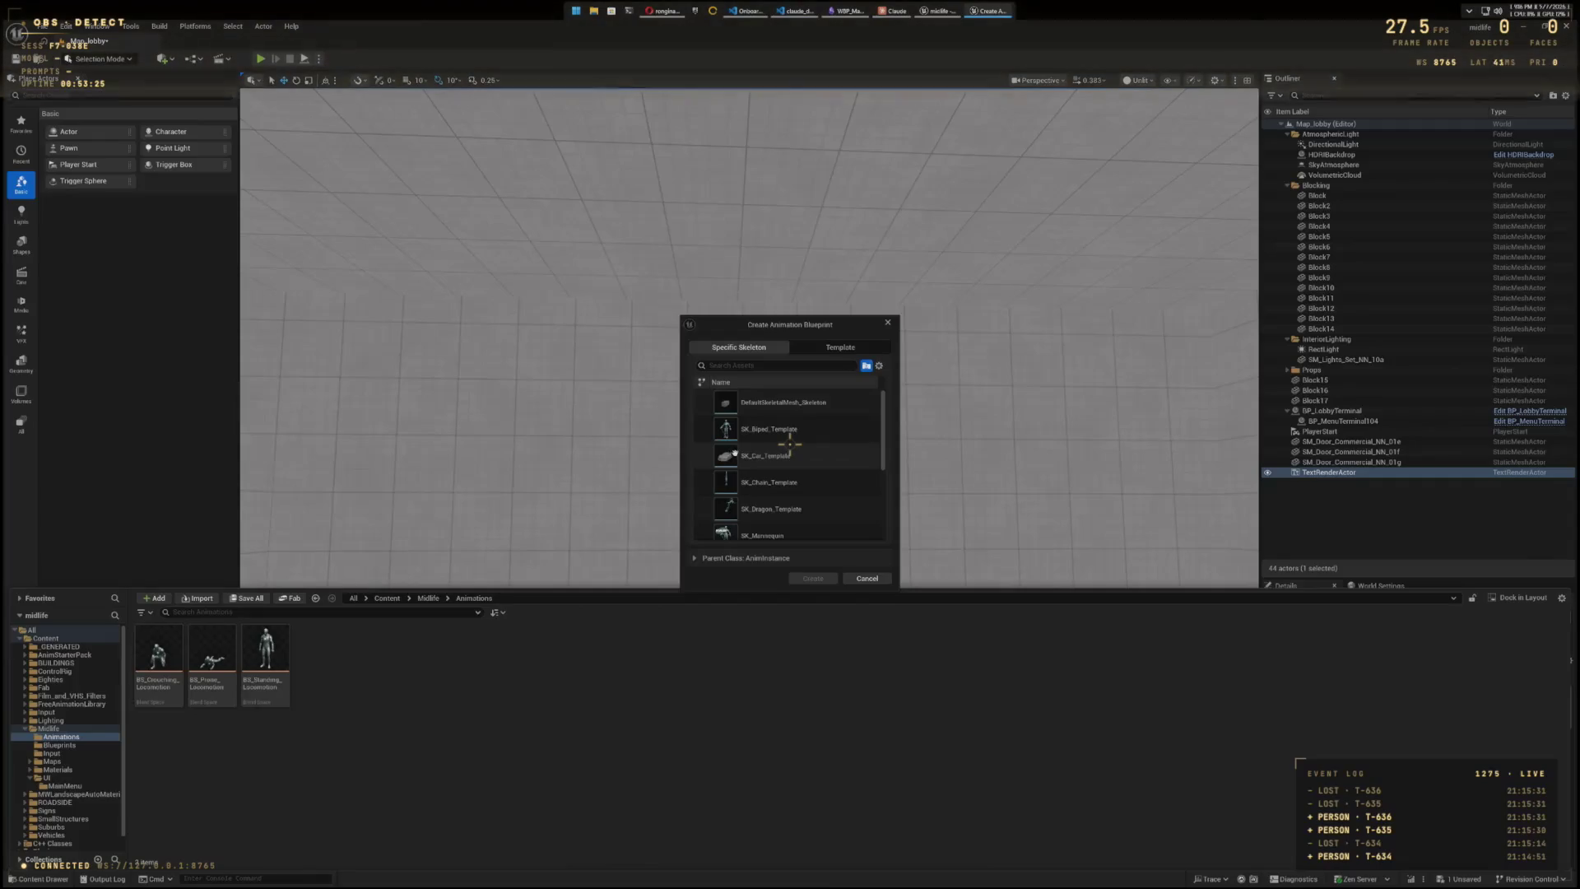
pyautogui.moveTo(874, 427)
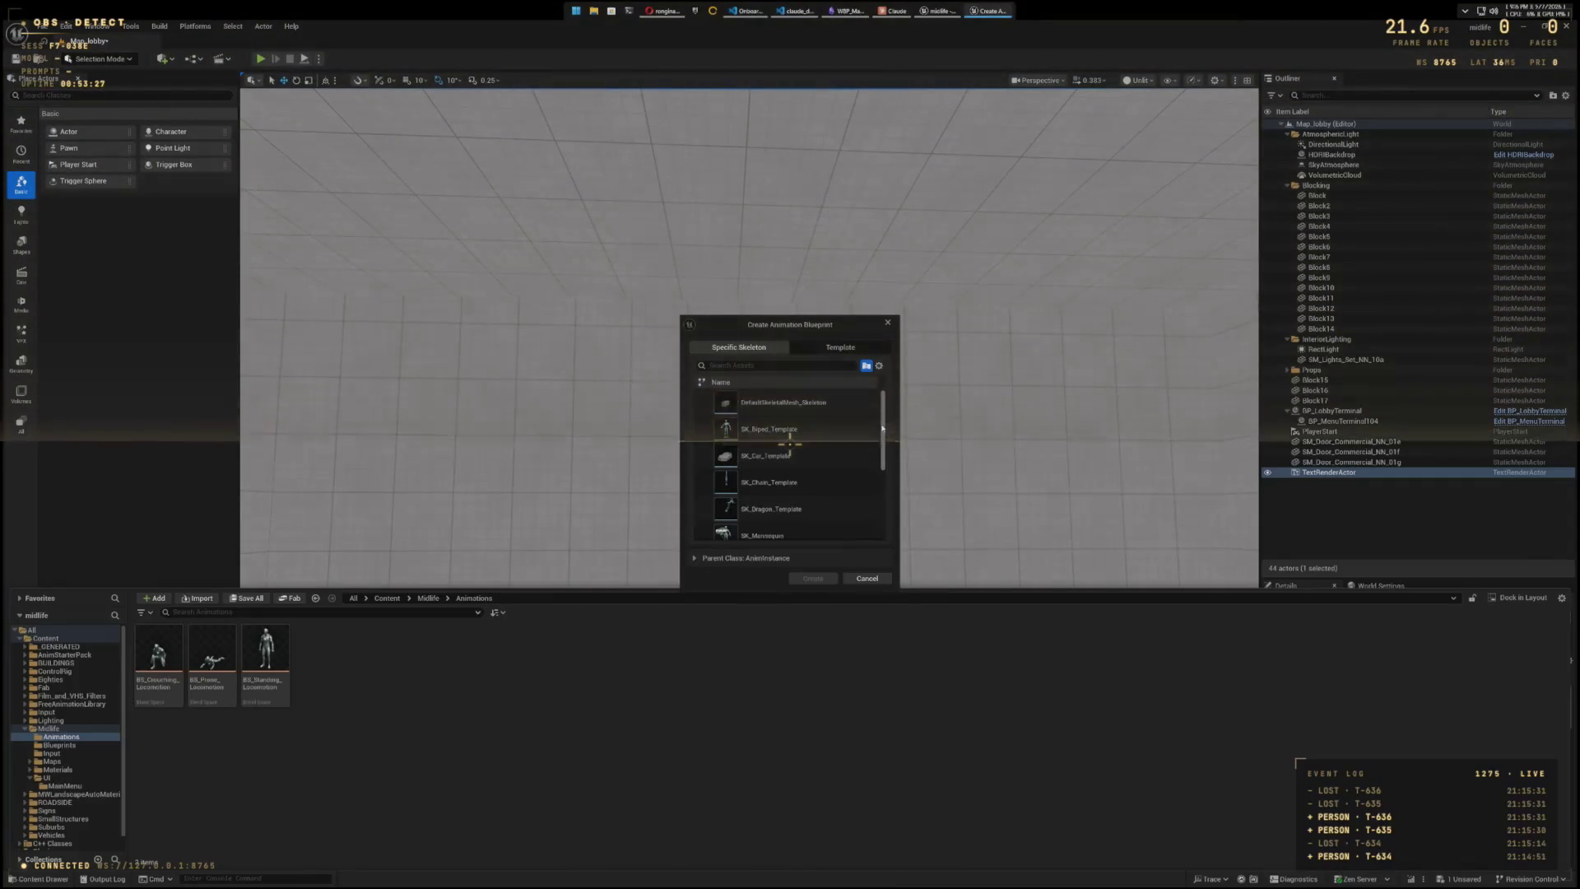
pyautogui.click(769, 485)
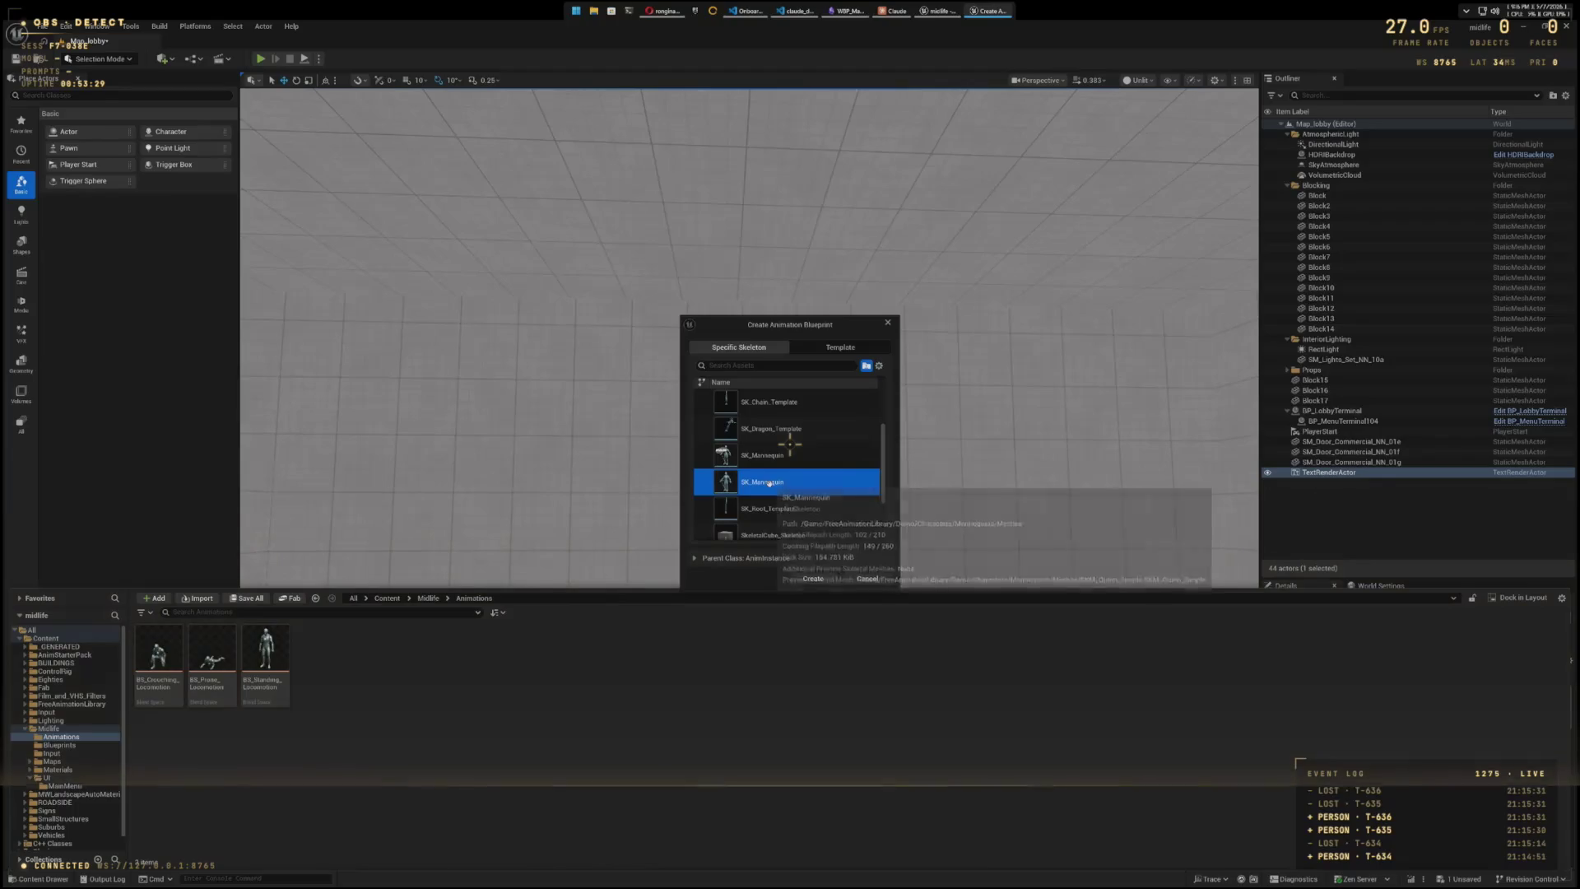
pyautogui.click(813, 577)
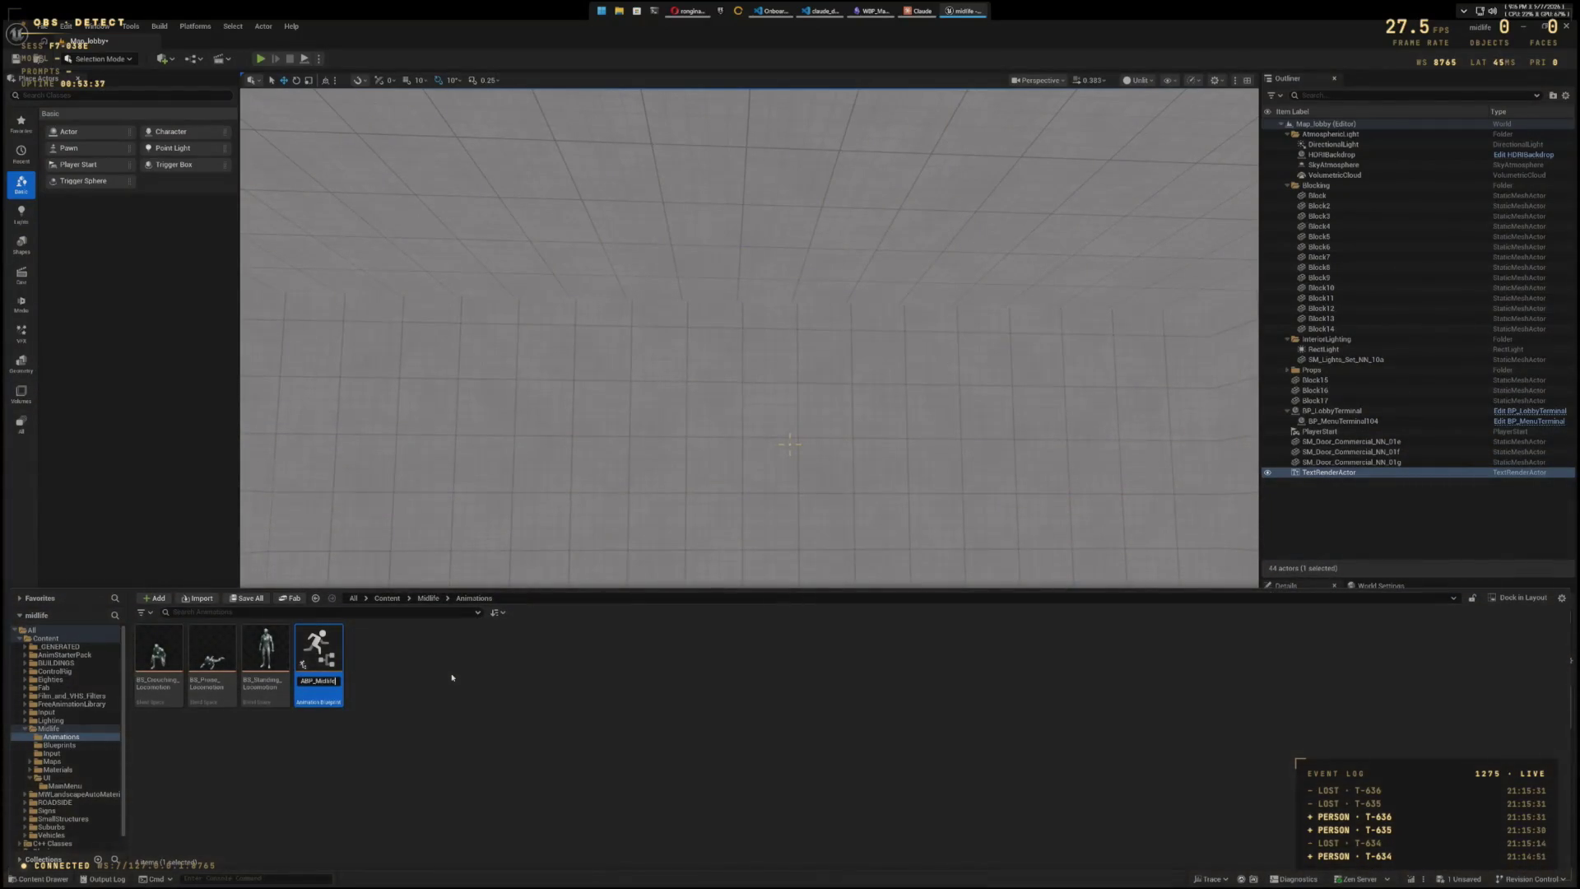
pyautogui.write('Character')
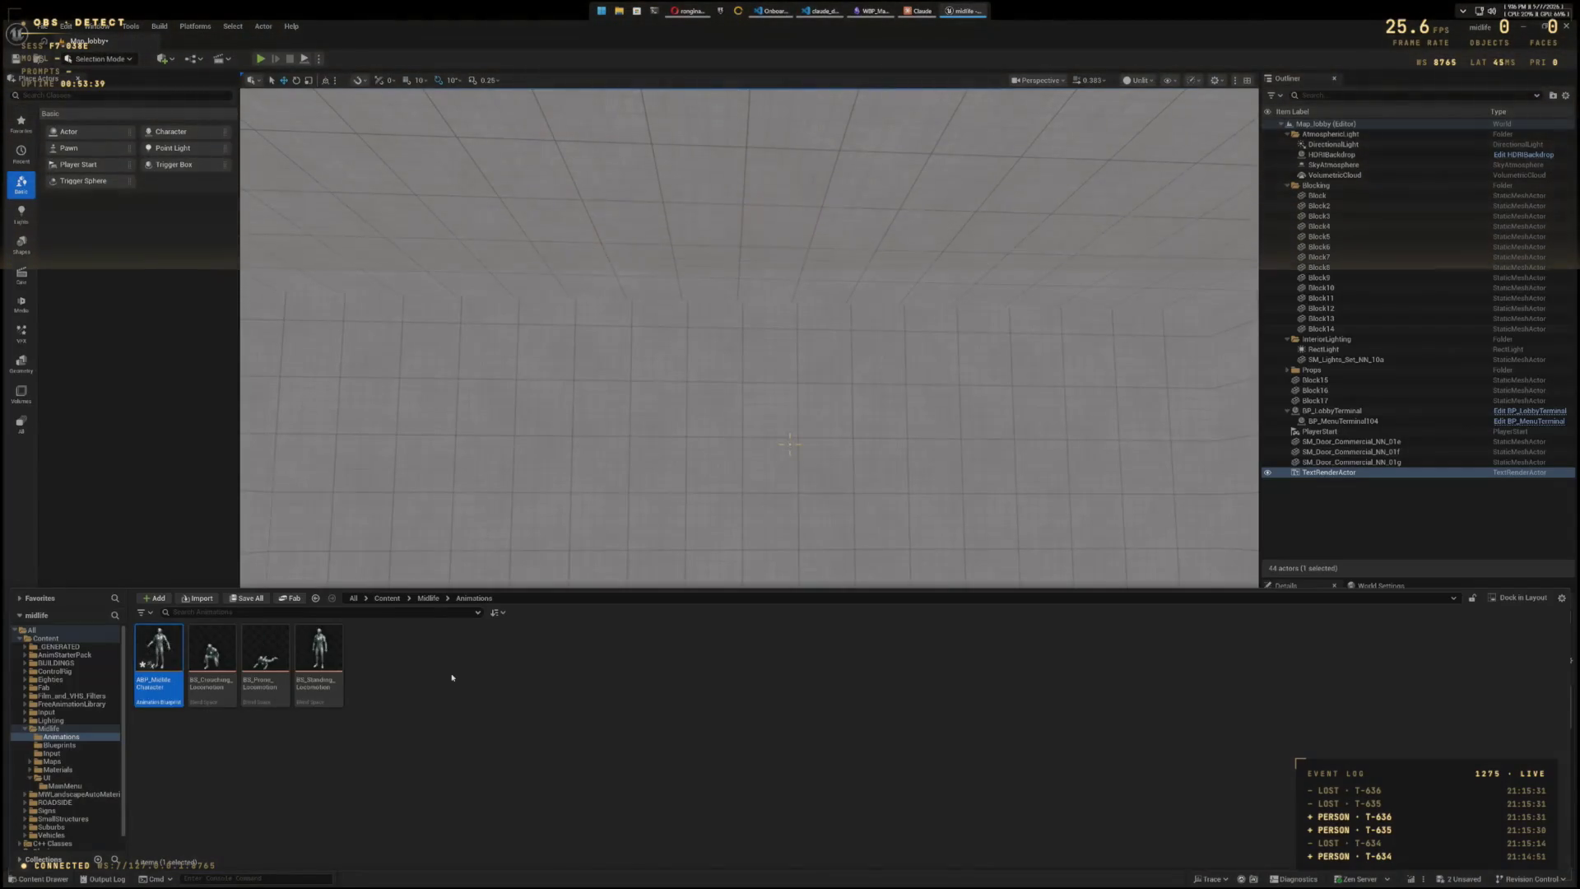
pyautogui.press('Return')
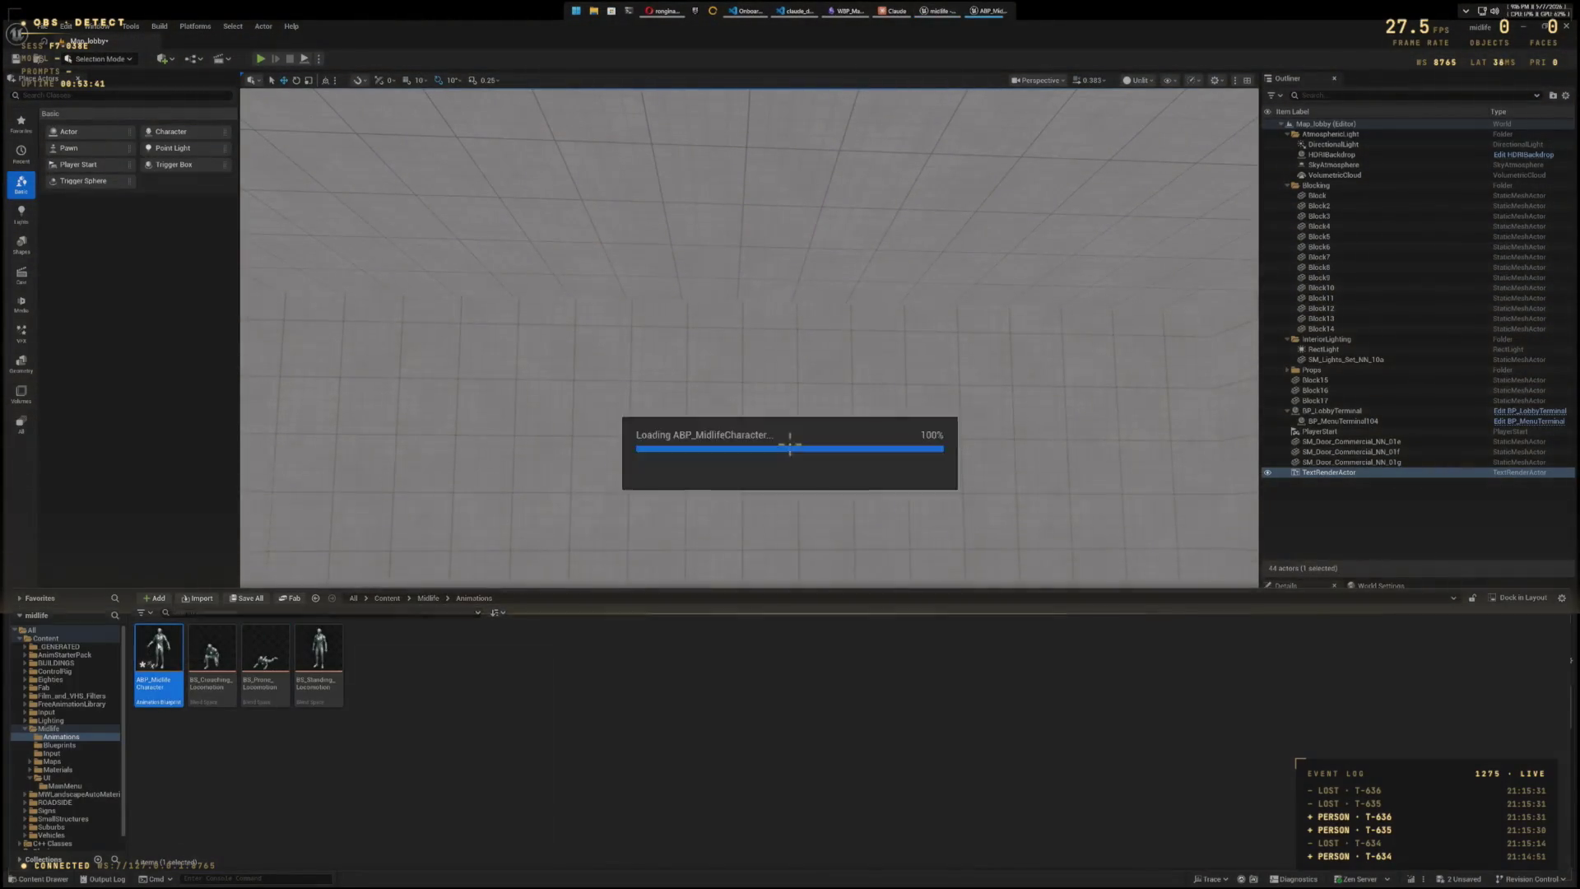
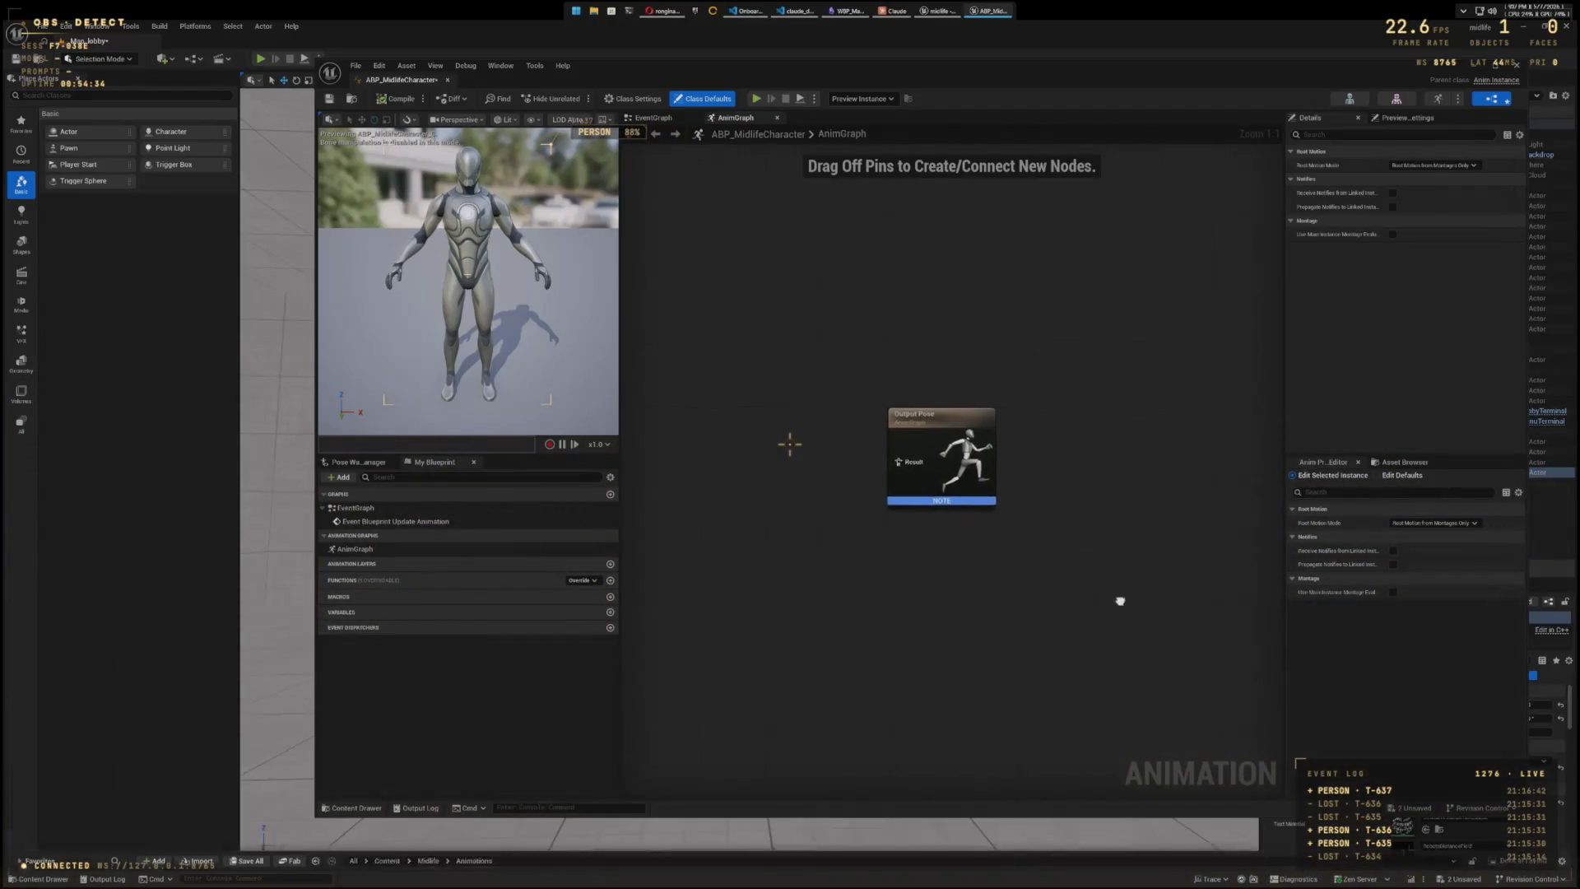
# - In the EventGraph, wire Try Get Pawn Owner's Return Value into a new Cast To BP_MidlifeCharacter node
pyautogui.moveTo(1127, 603)
pyautogui.mouseDown()
pyautogui.moveTo(1032, 583)
pyautogui.moveTo(1031, 499)
pyautogui.mouseUp()
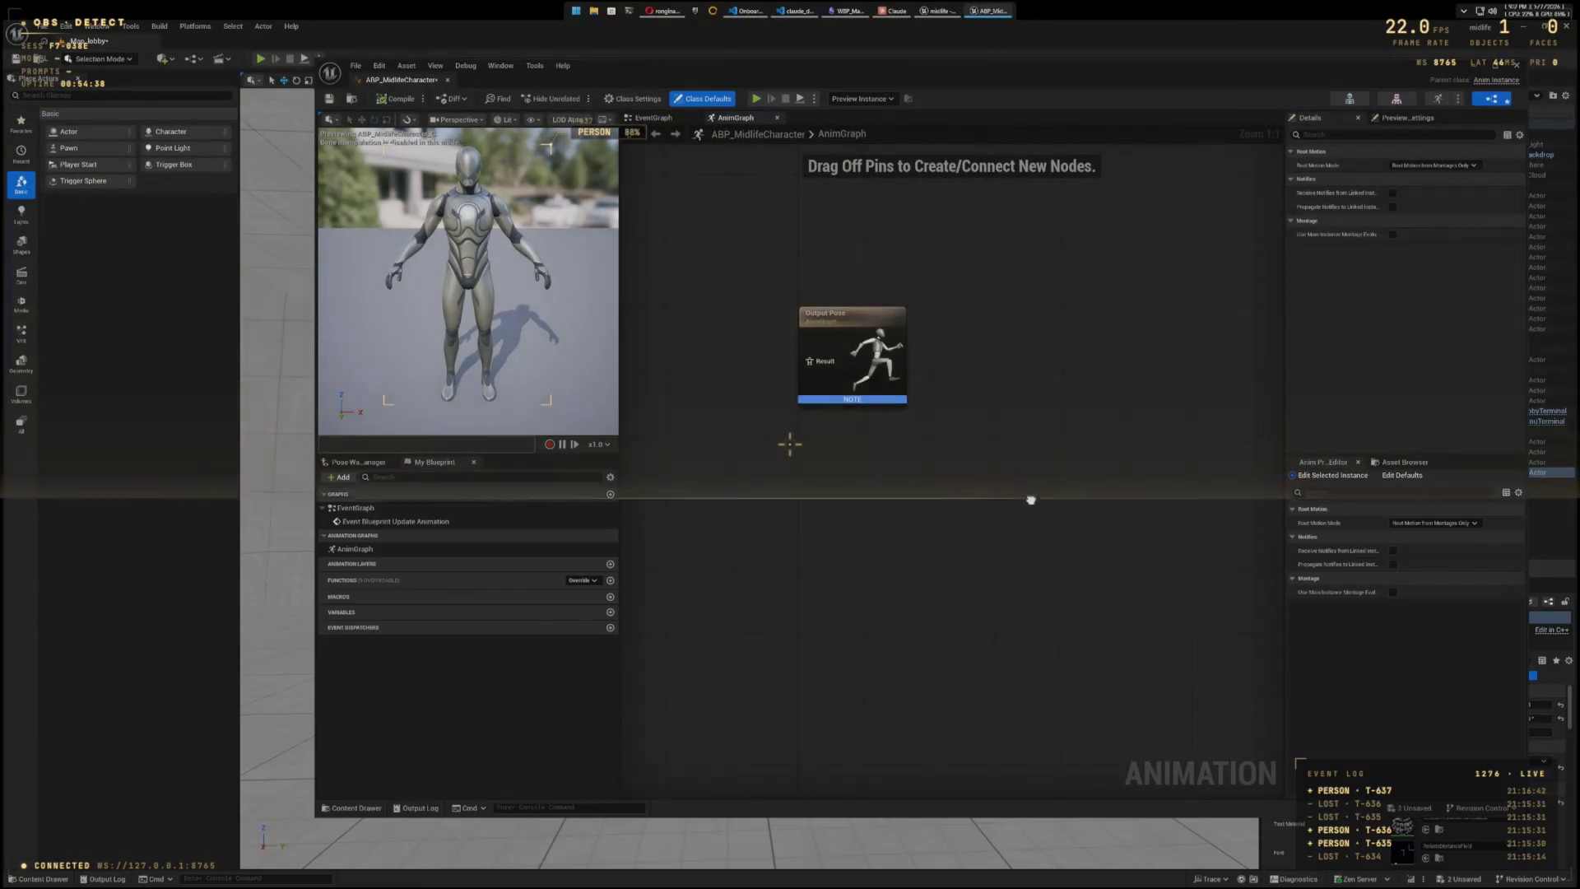
pyautogui.click(667, 118)
pyautogui.moveTo(1061, 534); pyautogui.dragTo(1103, 586)
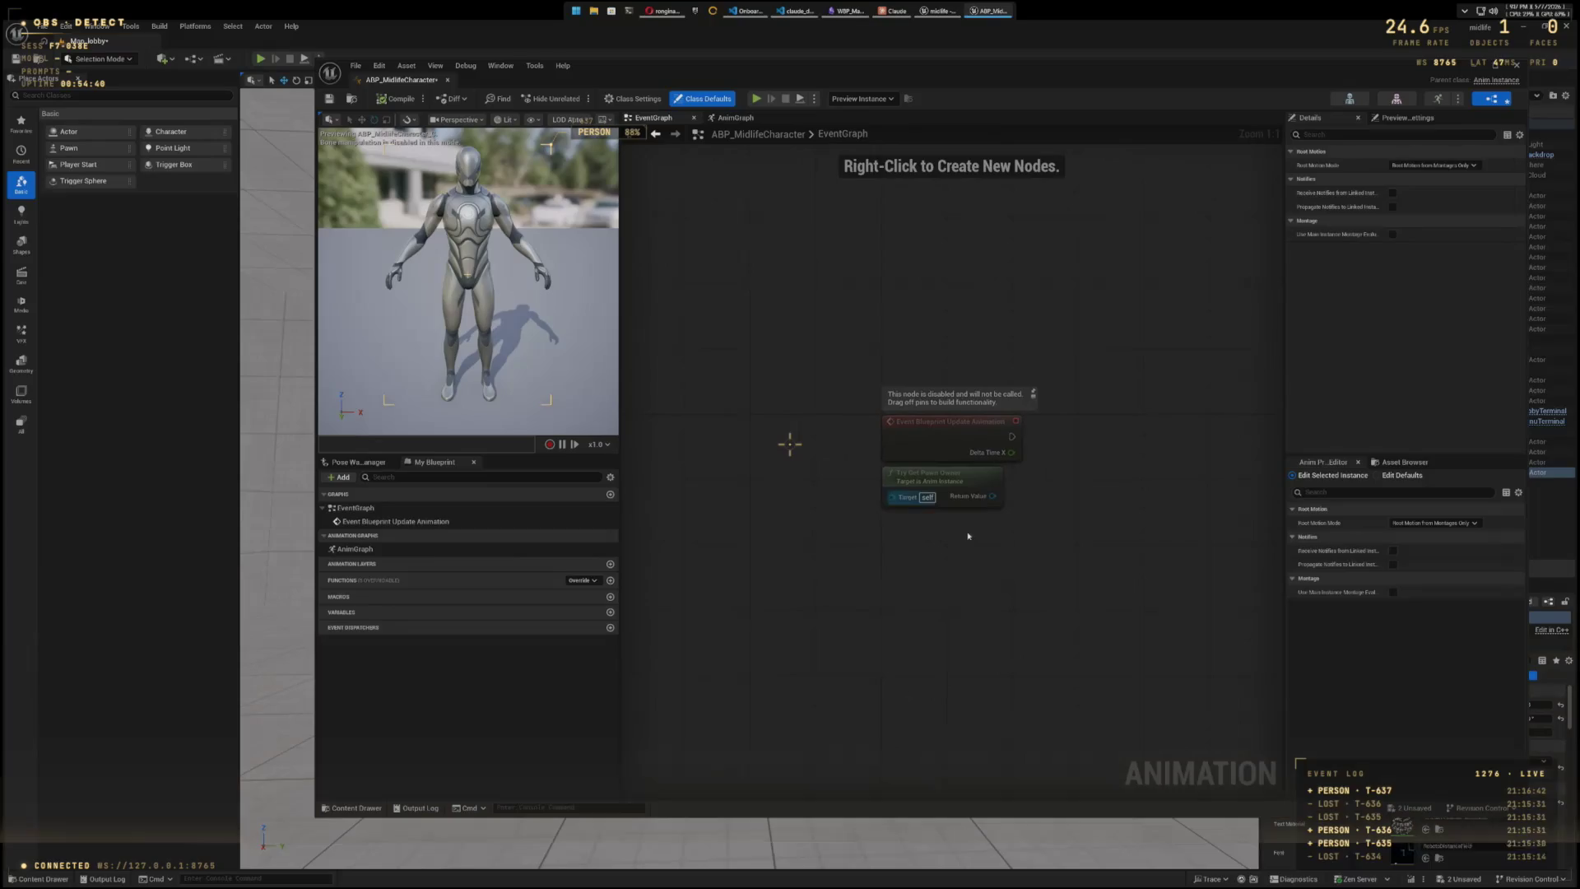
pyautogui.moveTo(1045, 497); pyautogui.dragTo(1042, 497)
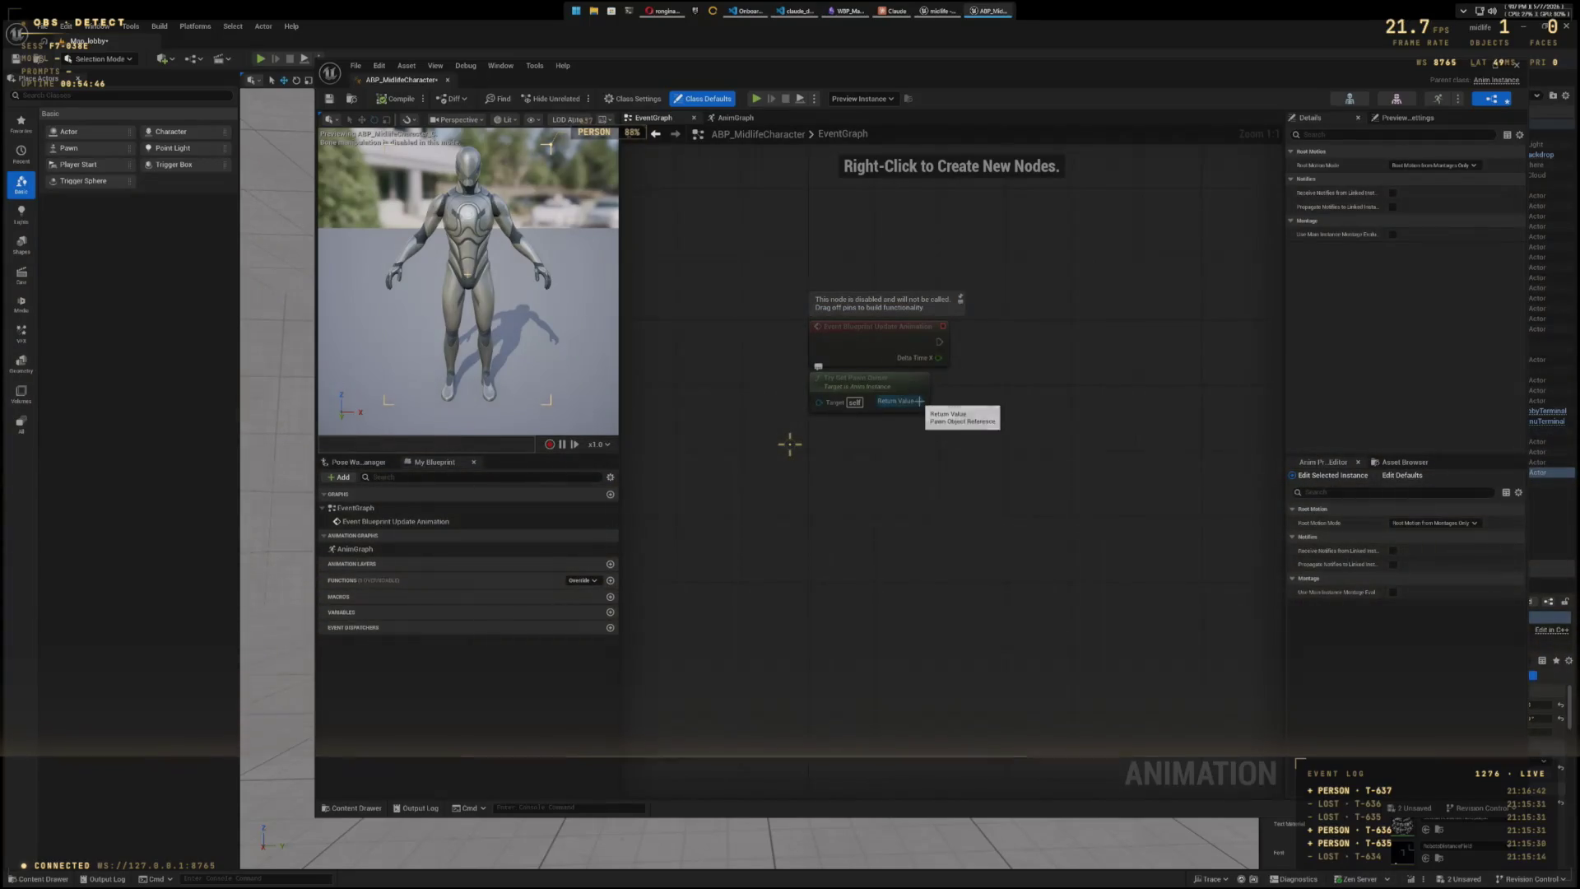
pyautogui.moveTo(920, 400); pyautogui.dragTo(1053, 400)
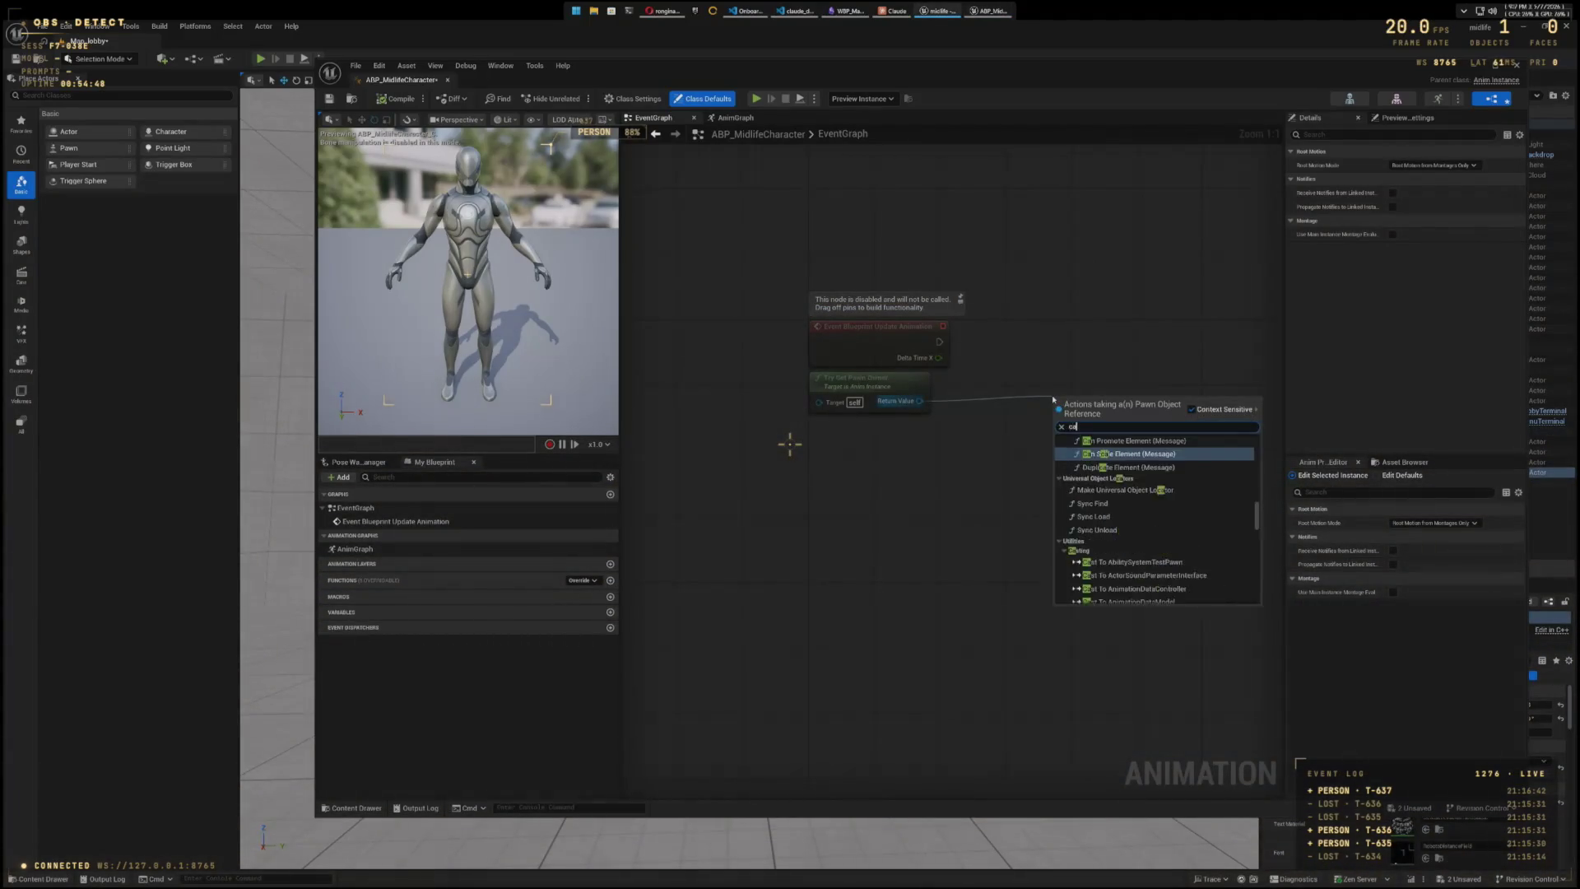
pyautogui.write('st to bp')
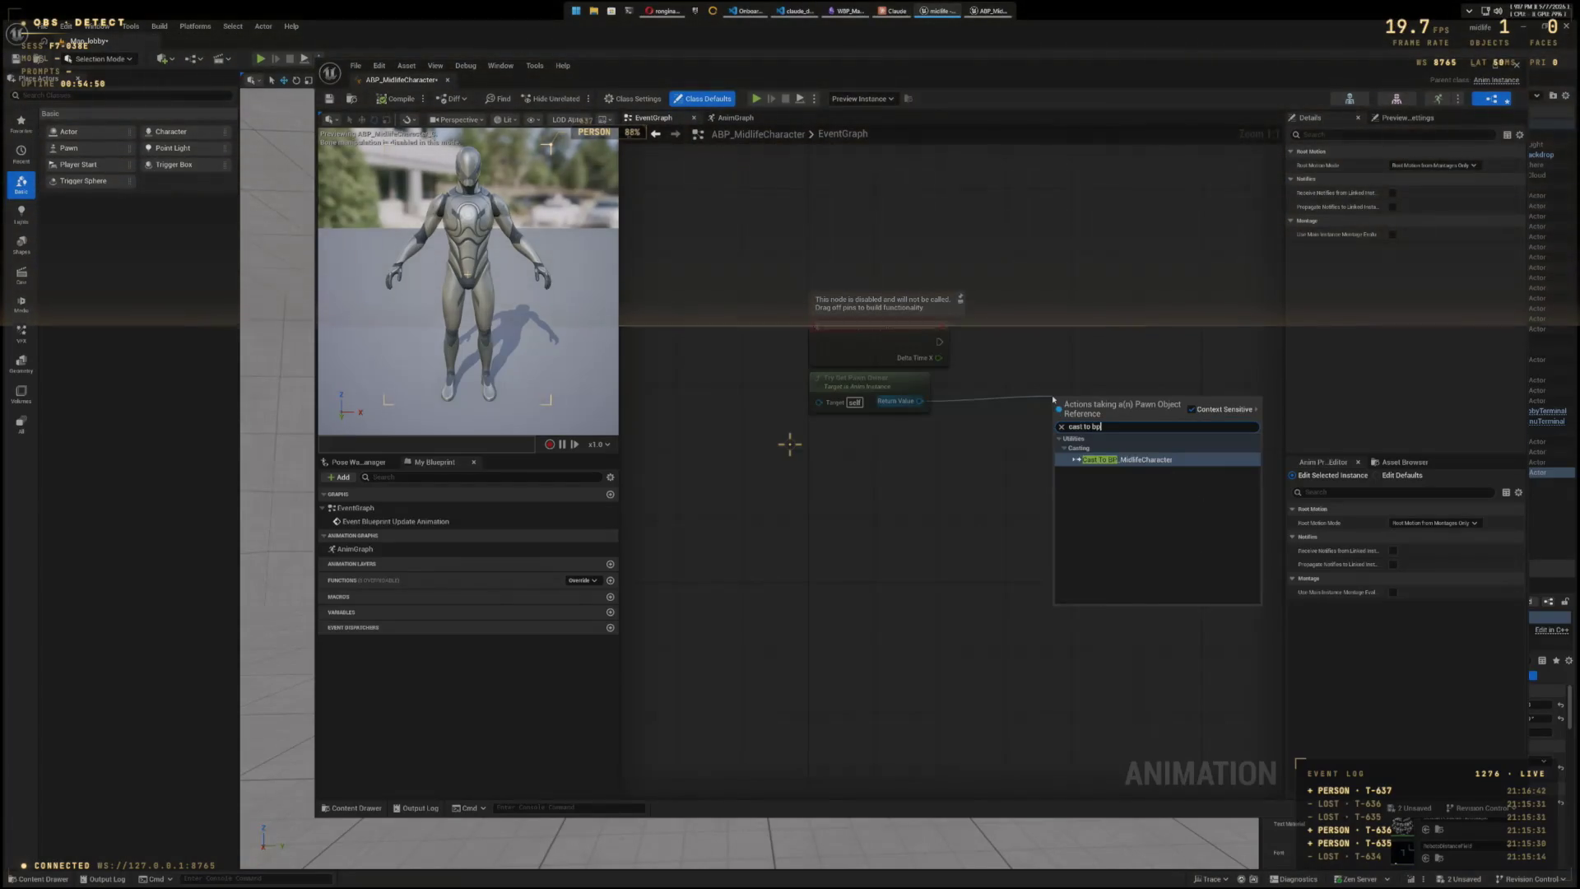
pyautogui.click(1165, 460)
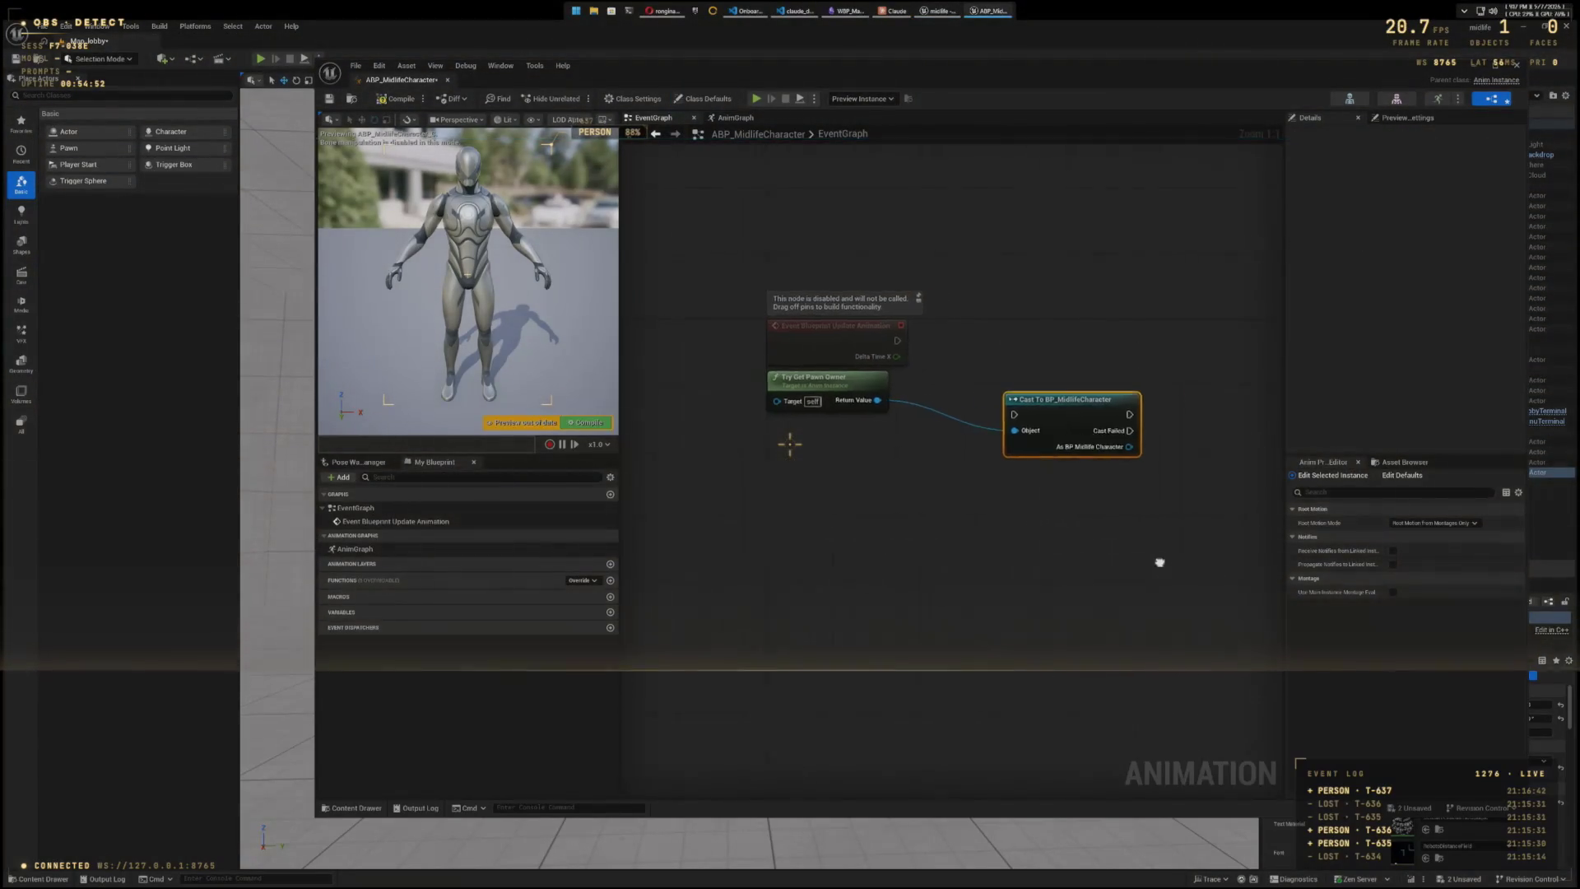
pyautogui.moveTo(997, 419); pyautogui.dragTo(1010, 383)
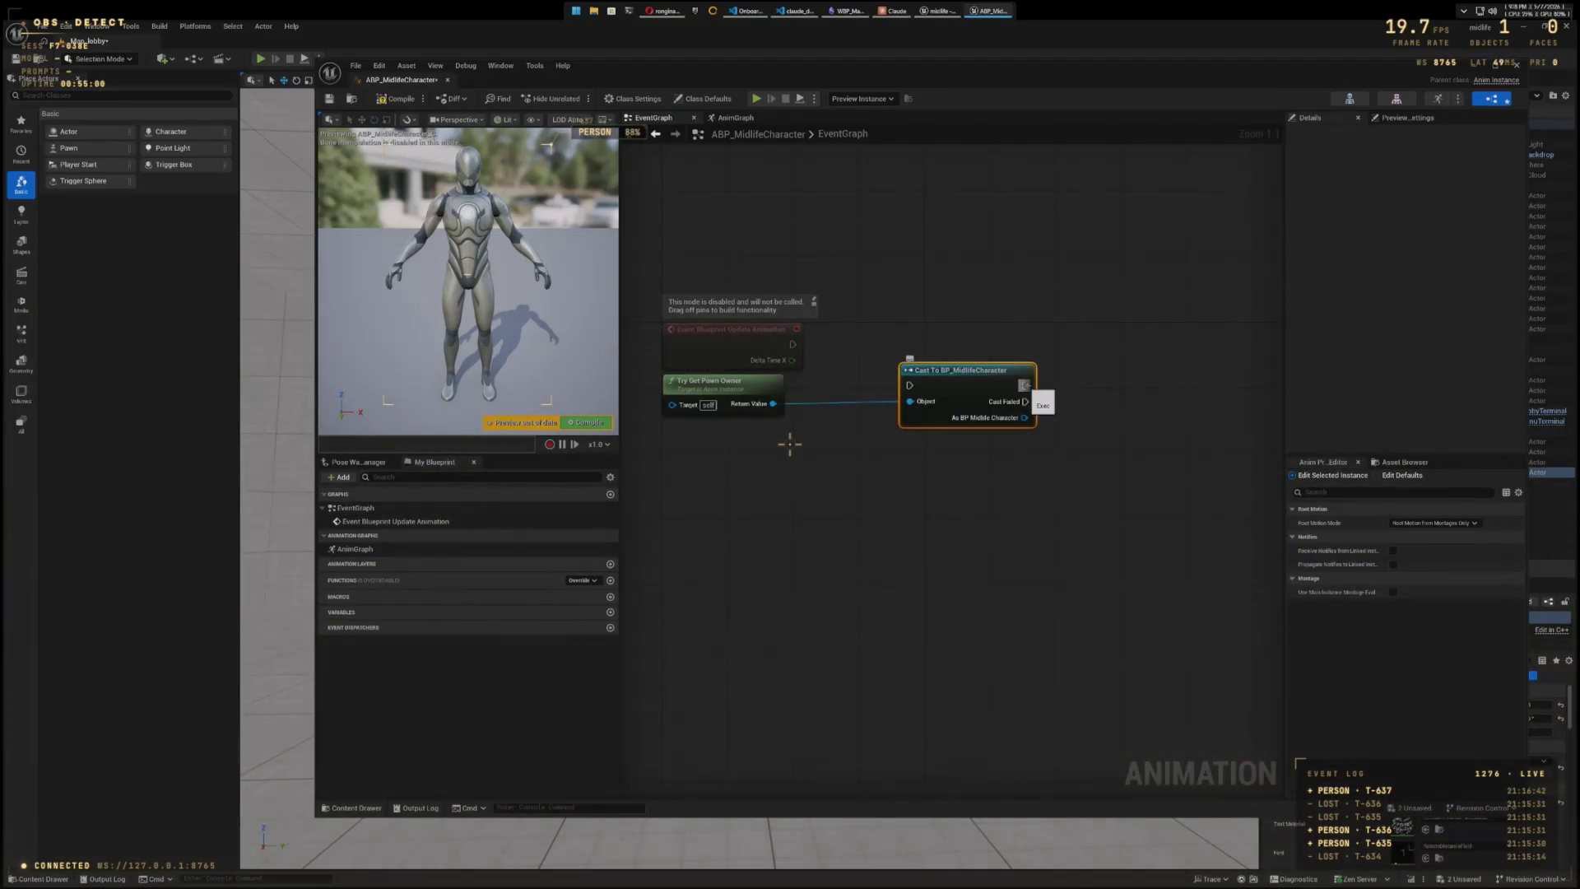
pyautogui.moveTo(1024, 385); pyautogui.dragTo(1160, 390)
pyautogui.write('get velocity')
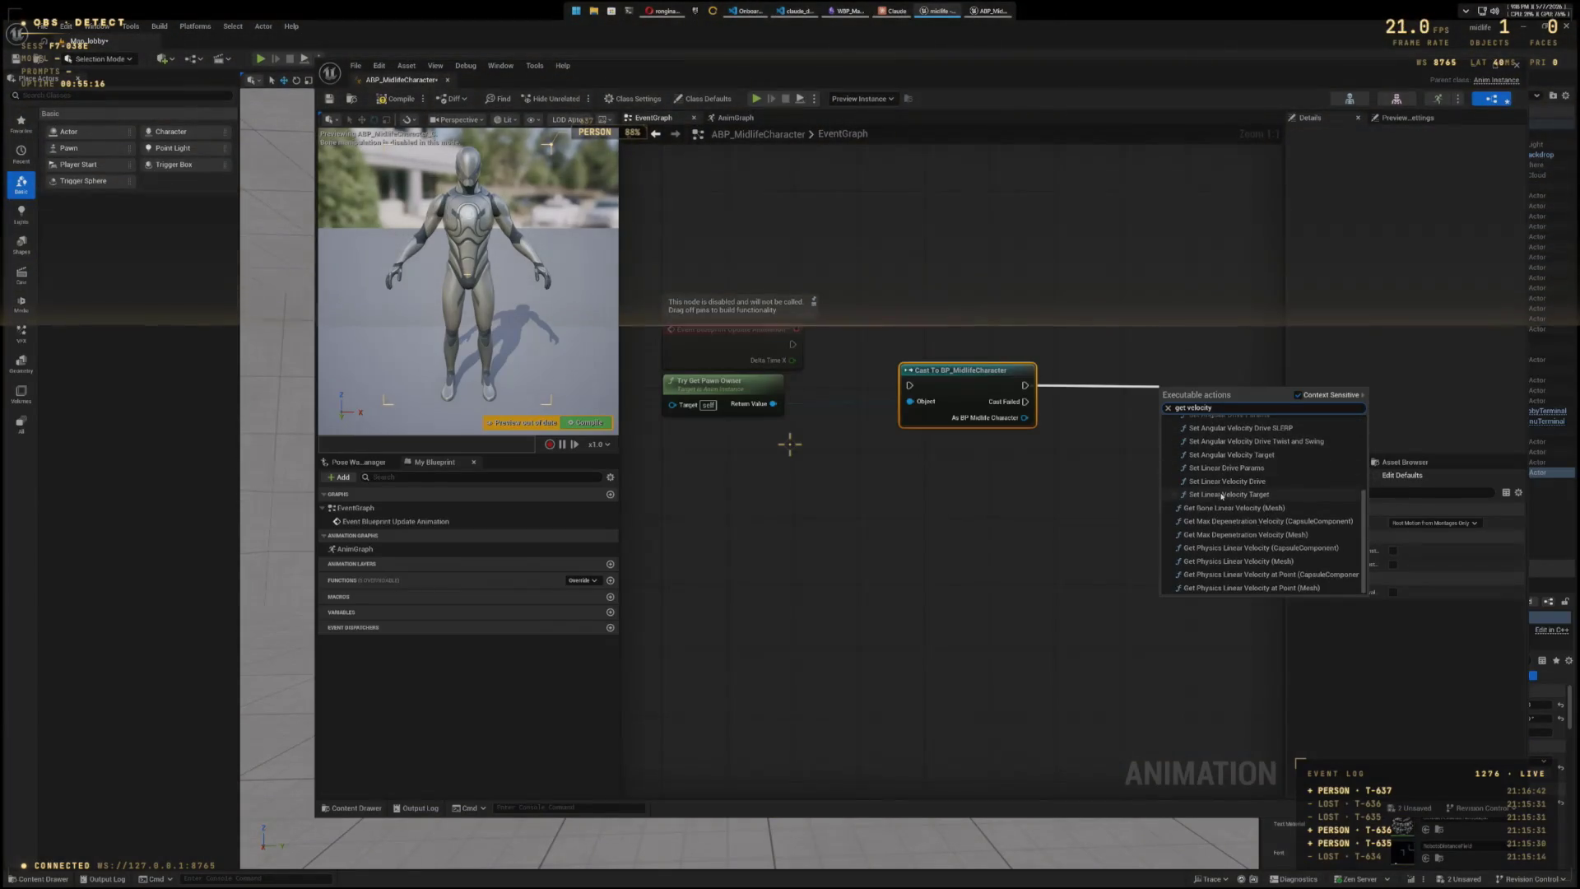
pyautogui.scroll(-2, 1239, 548)
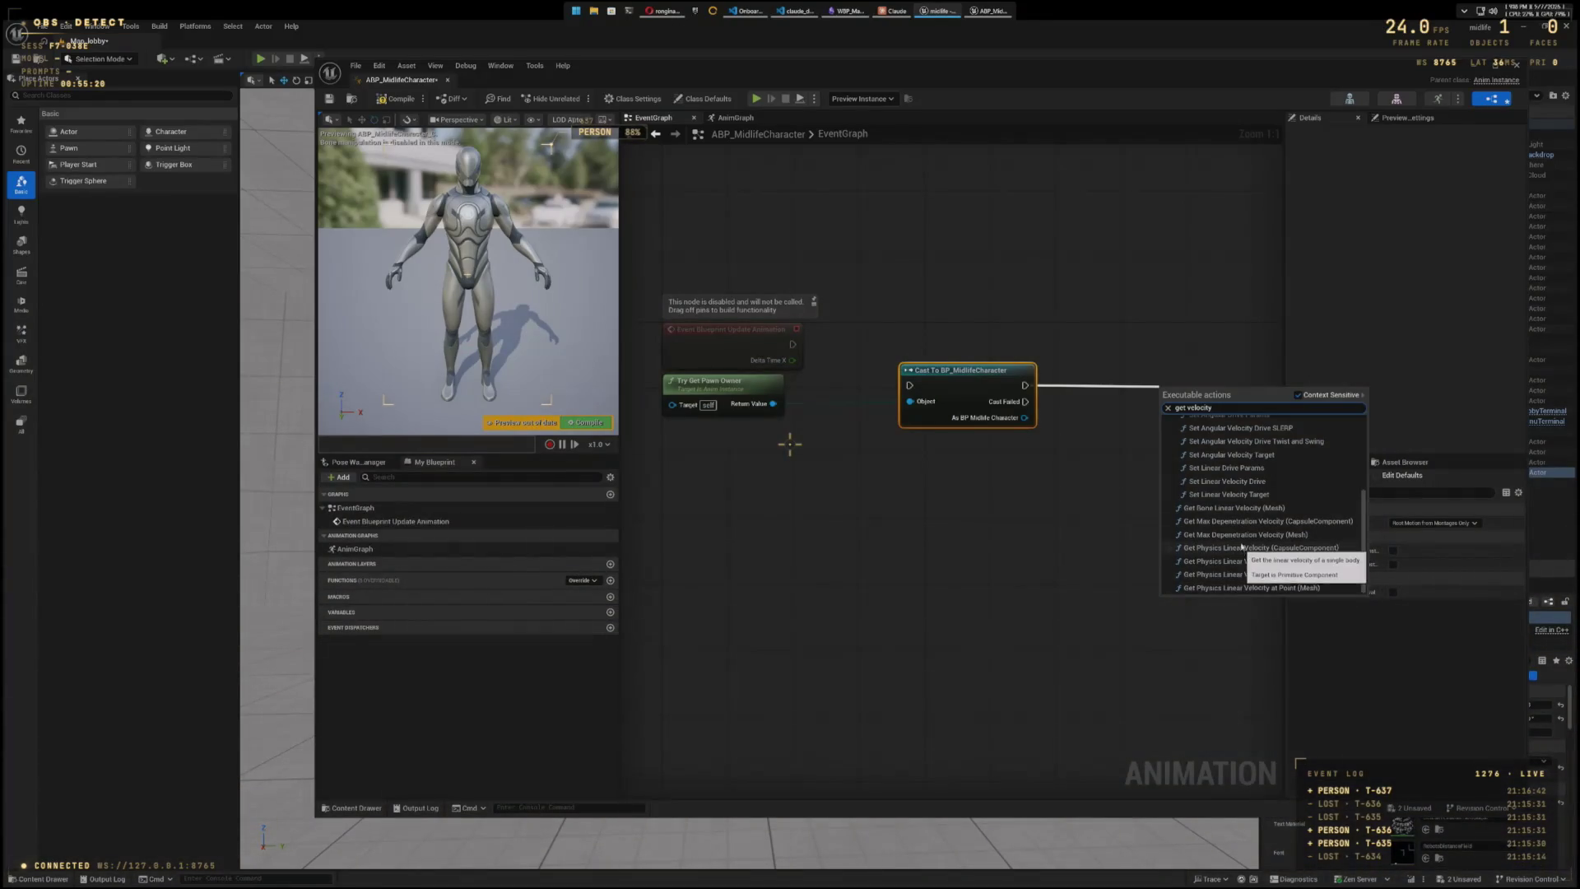
pyautogui.scroll(3, 1230, 470)
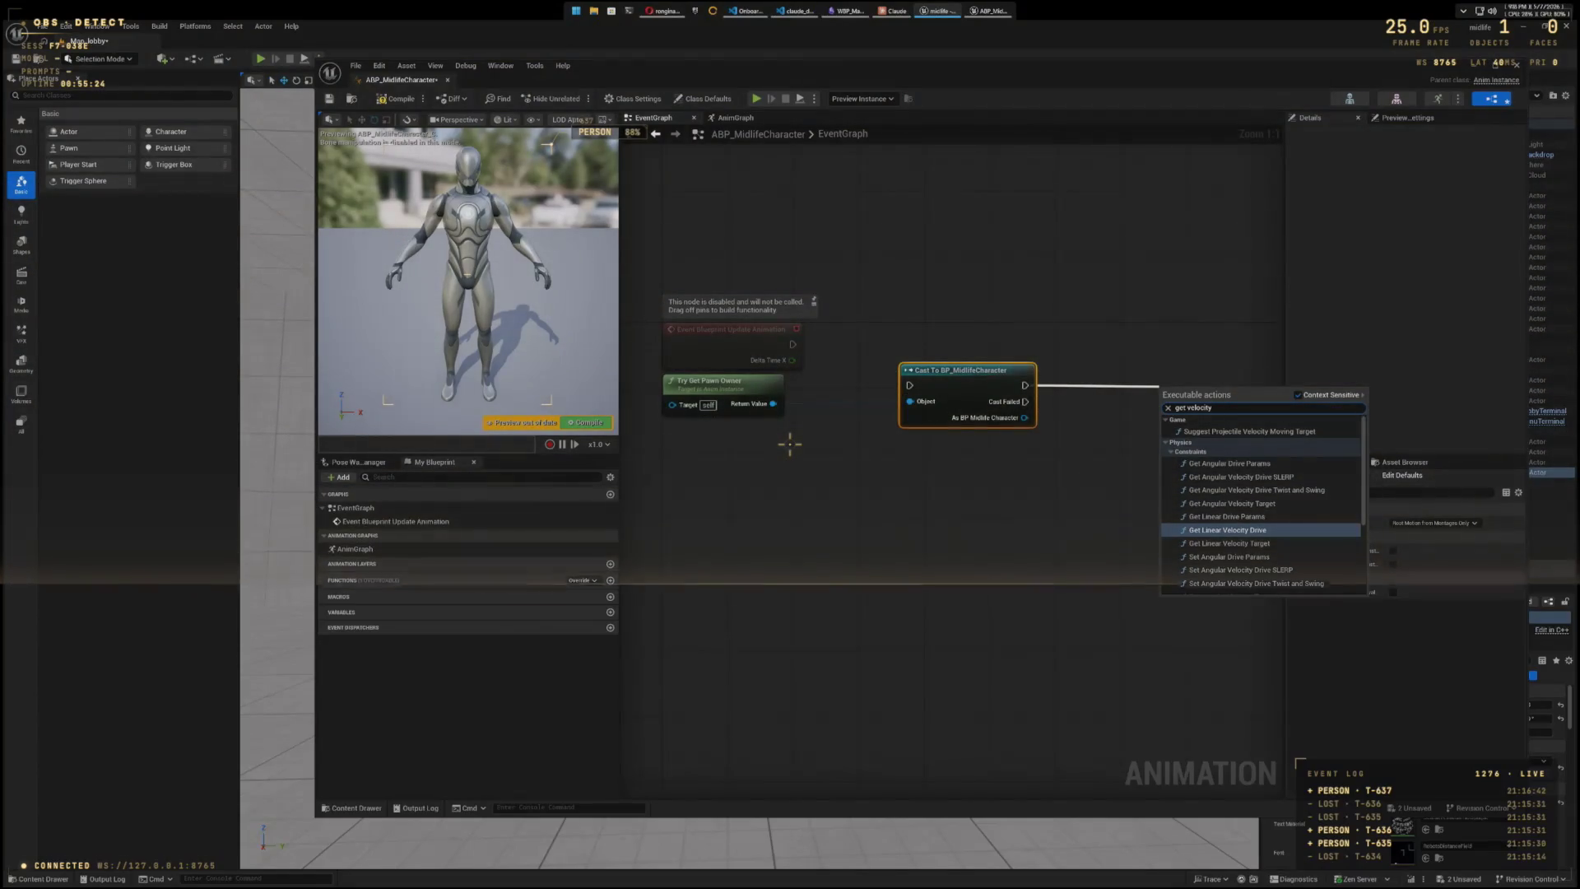
pyautogui.press('Escape')
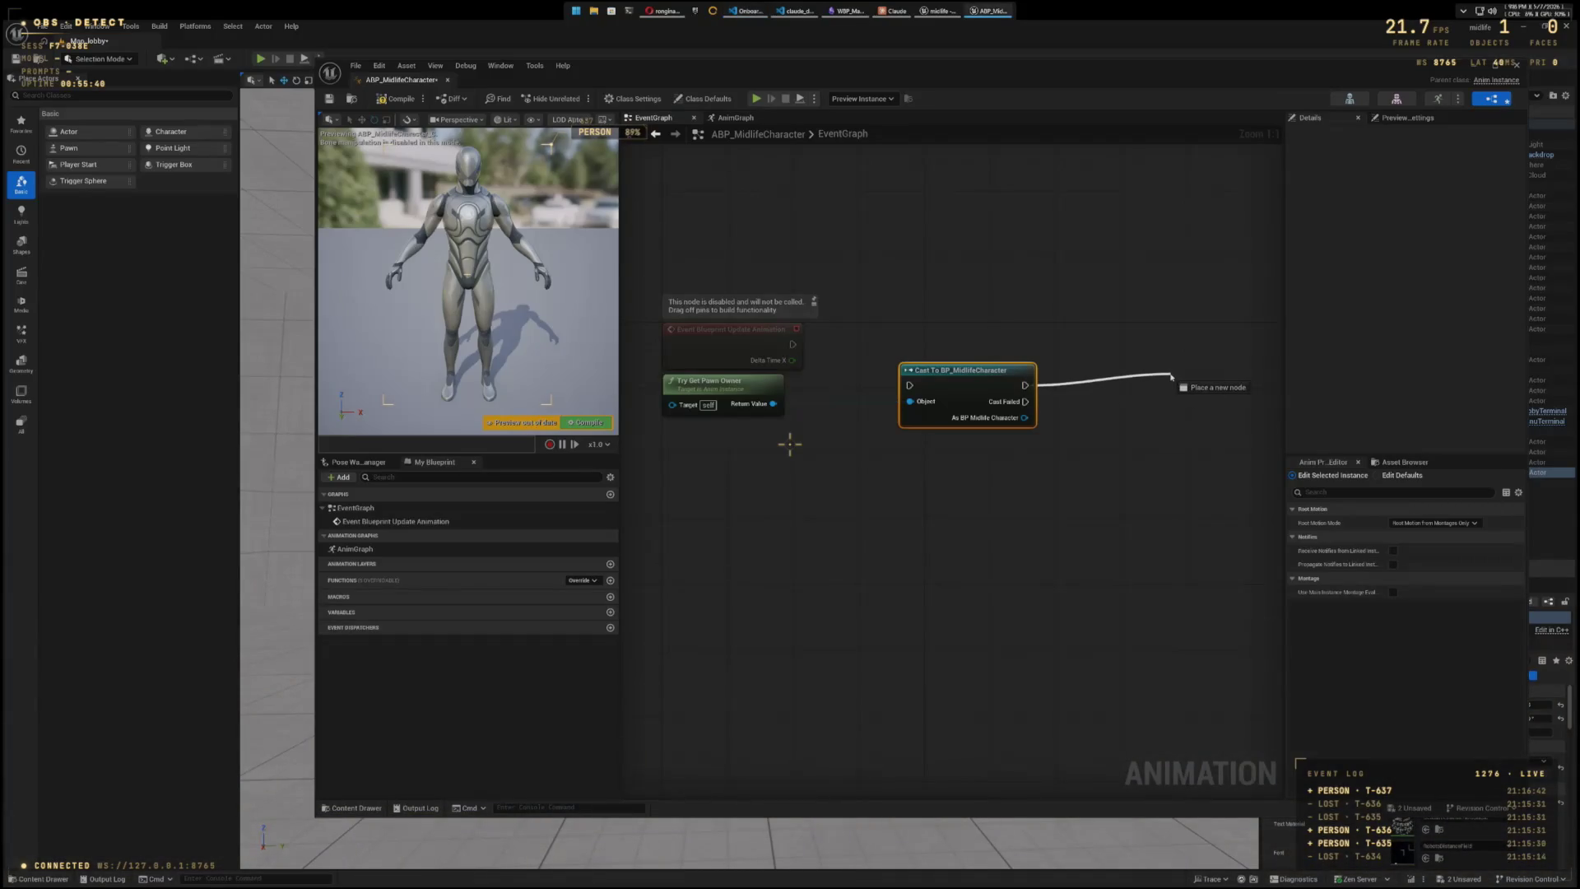
pyautogui.moveTo(1172, 376); pyautogui.dragTo(1176, 380)
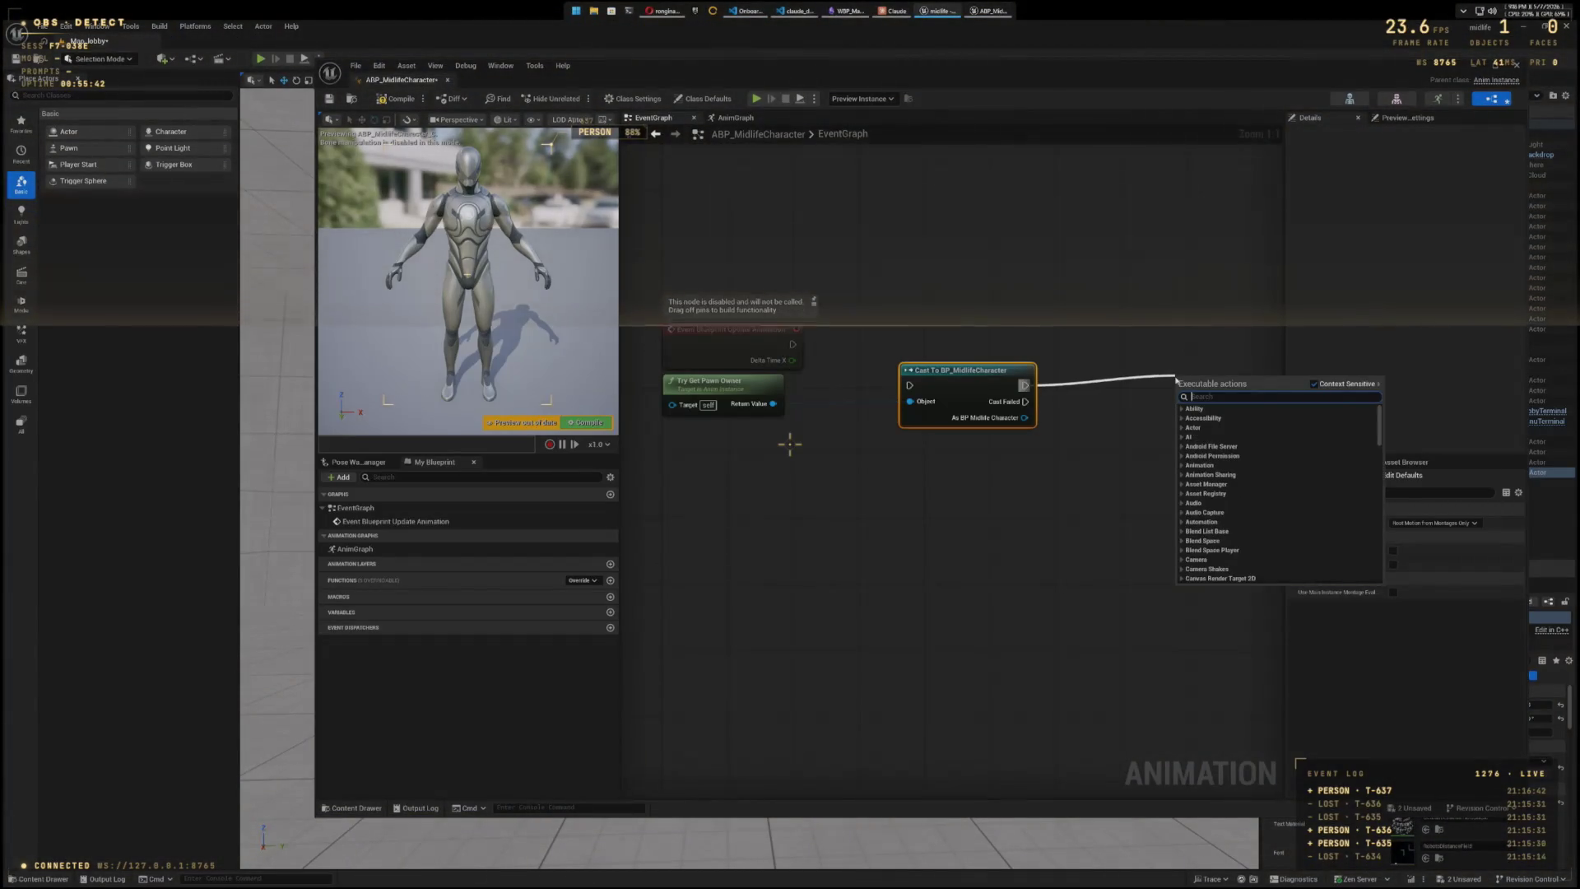
pyautogui.write('get velo')
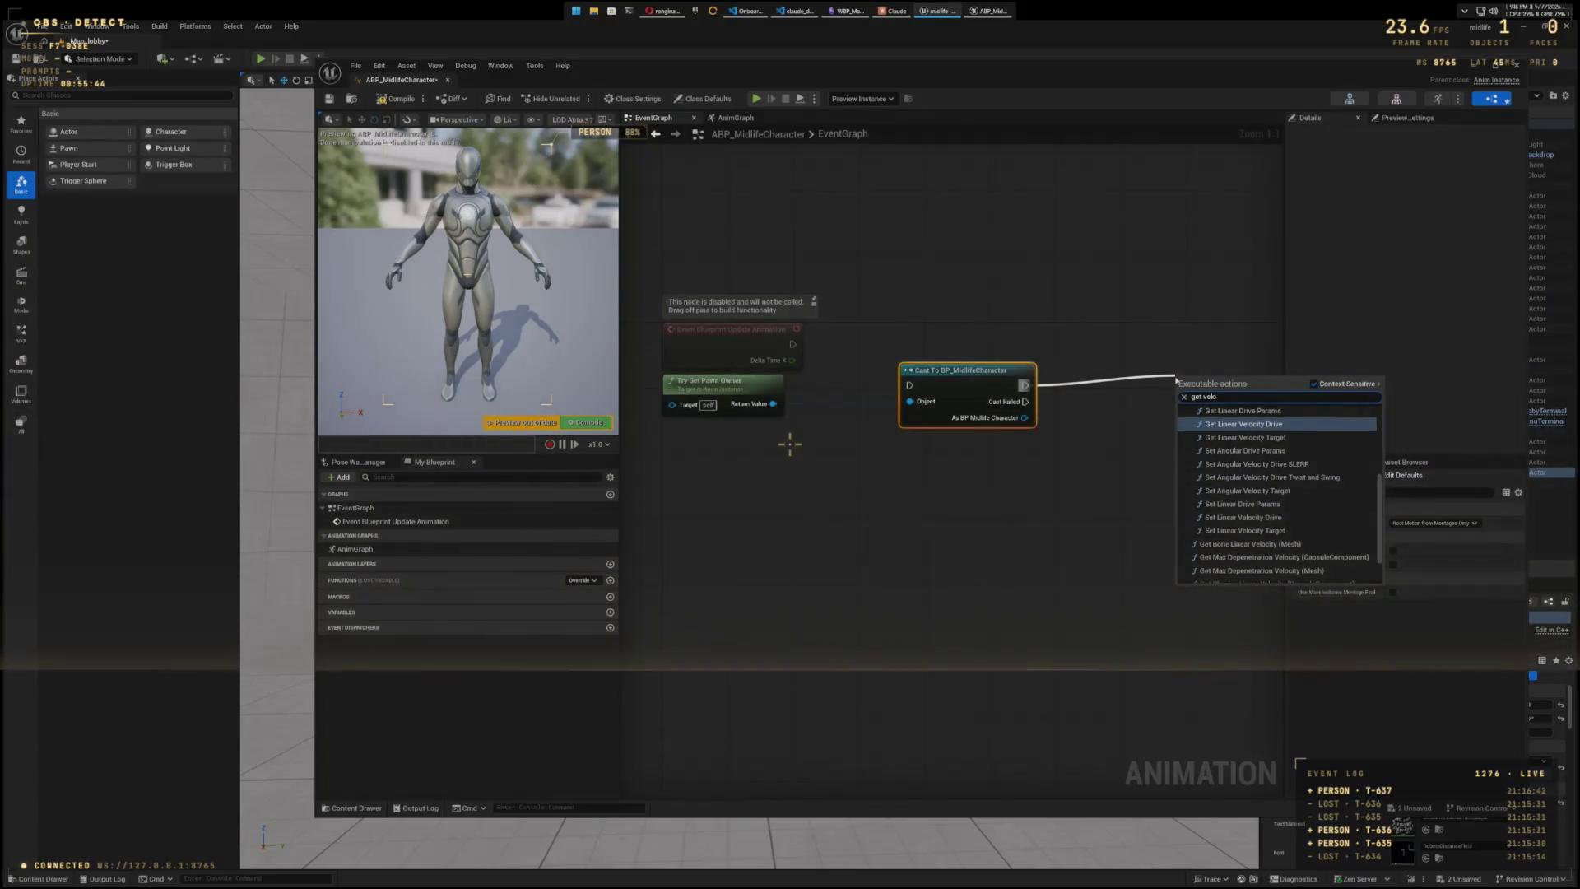
pyautogui.write('city')
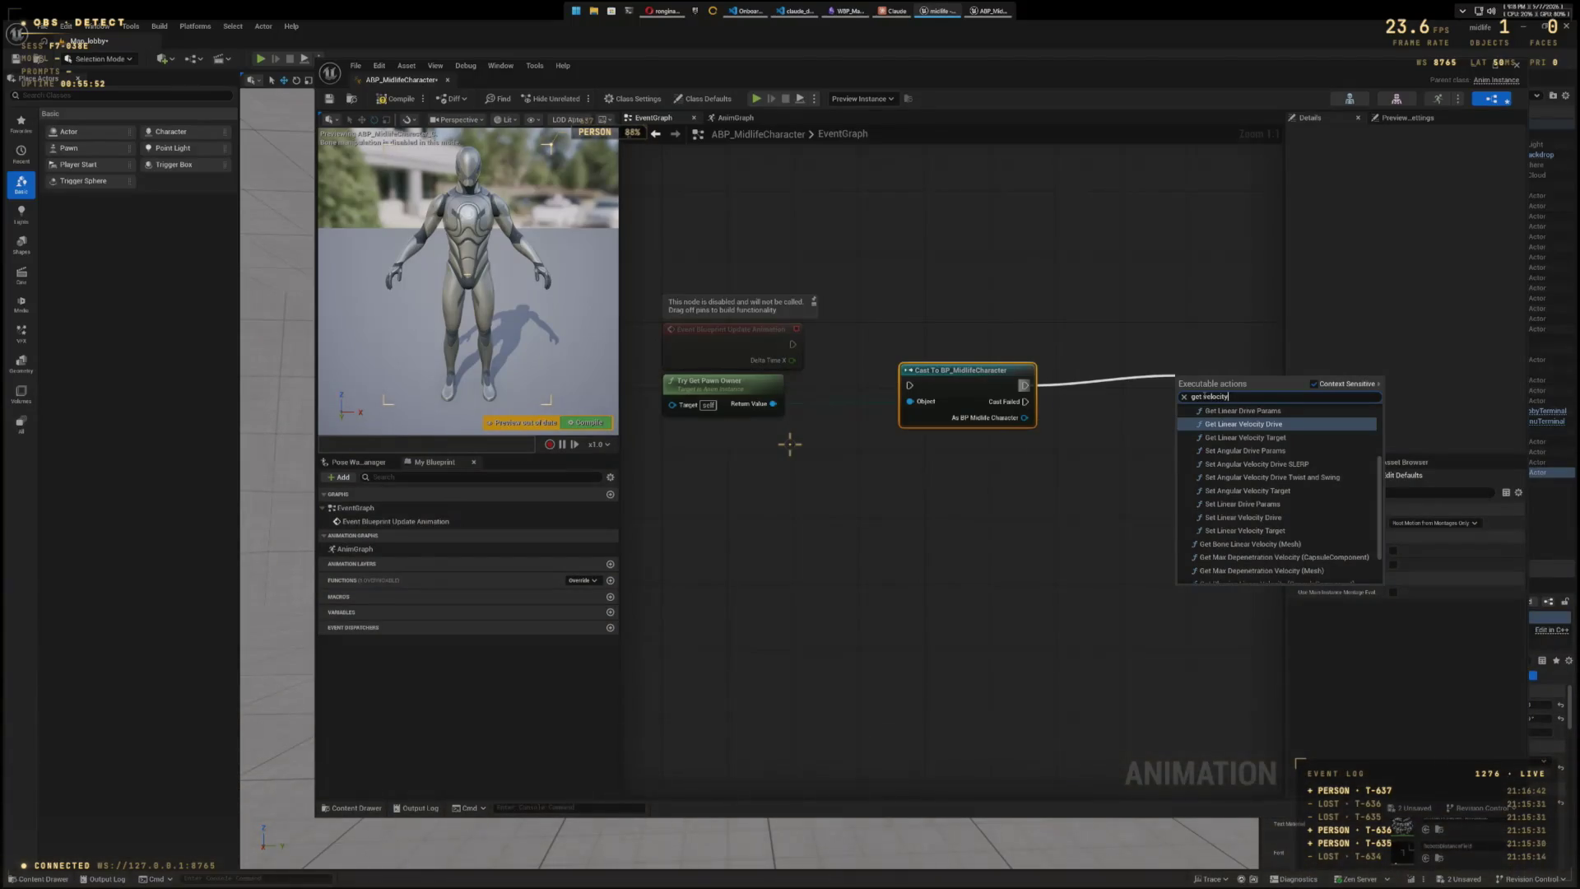
pyautogui.write('linear')
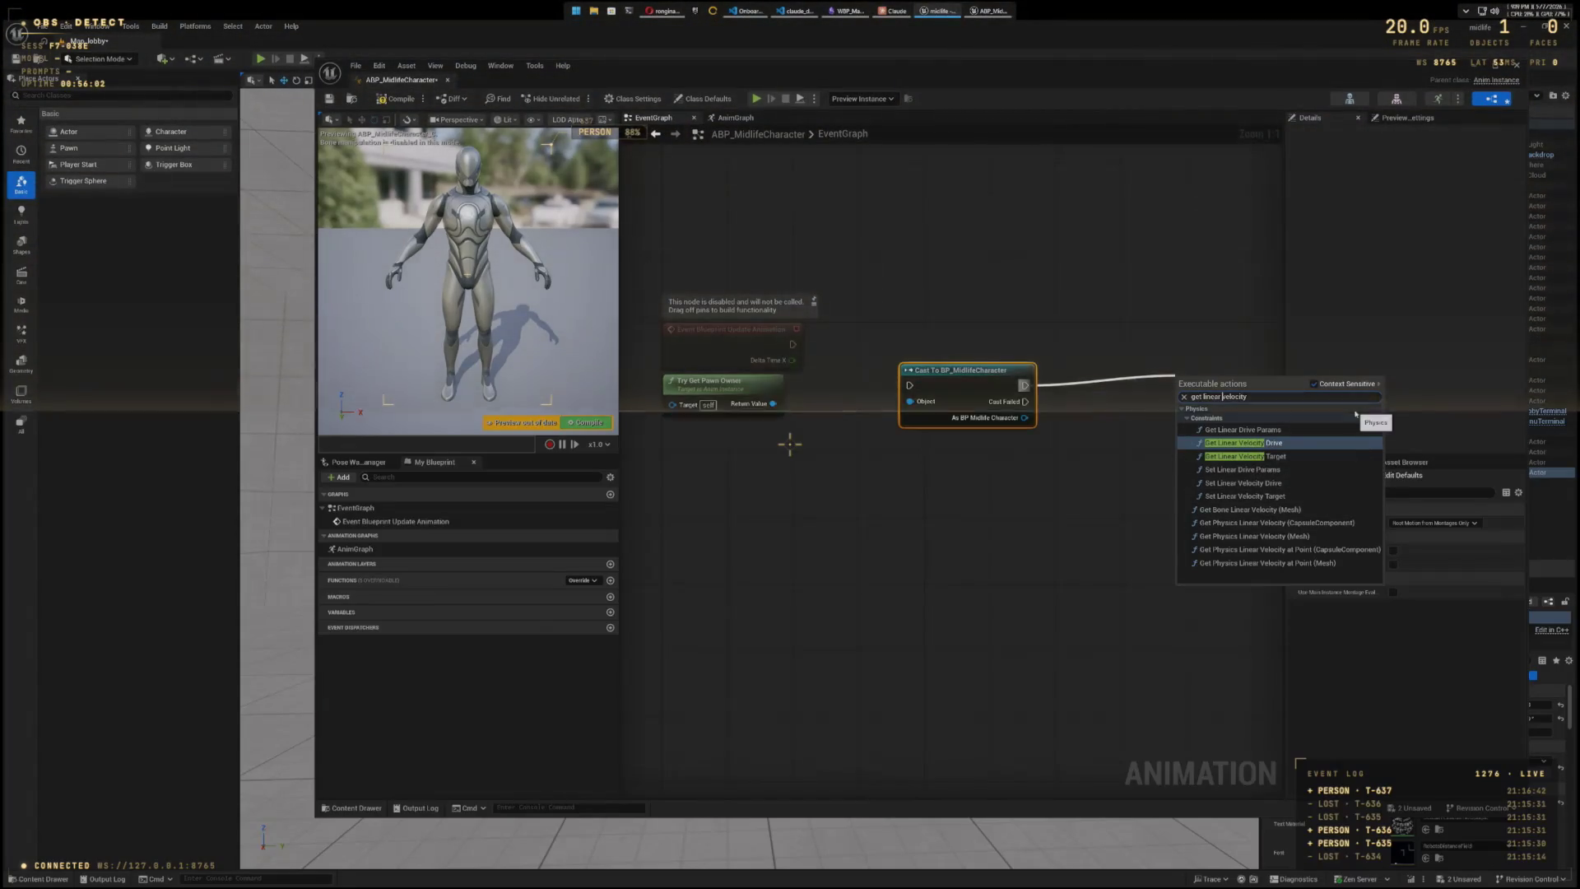
pyautogui.press('super+shift+s')
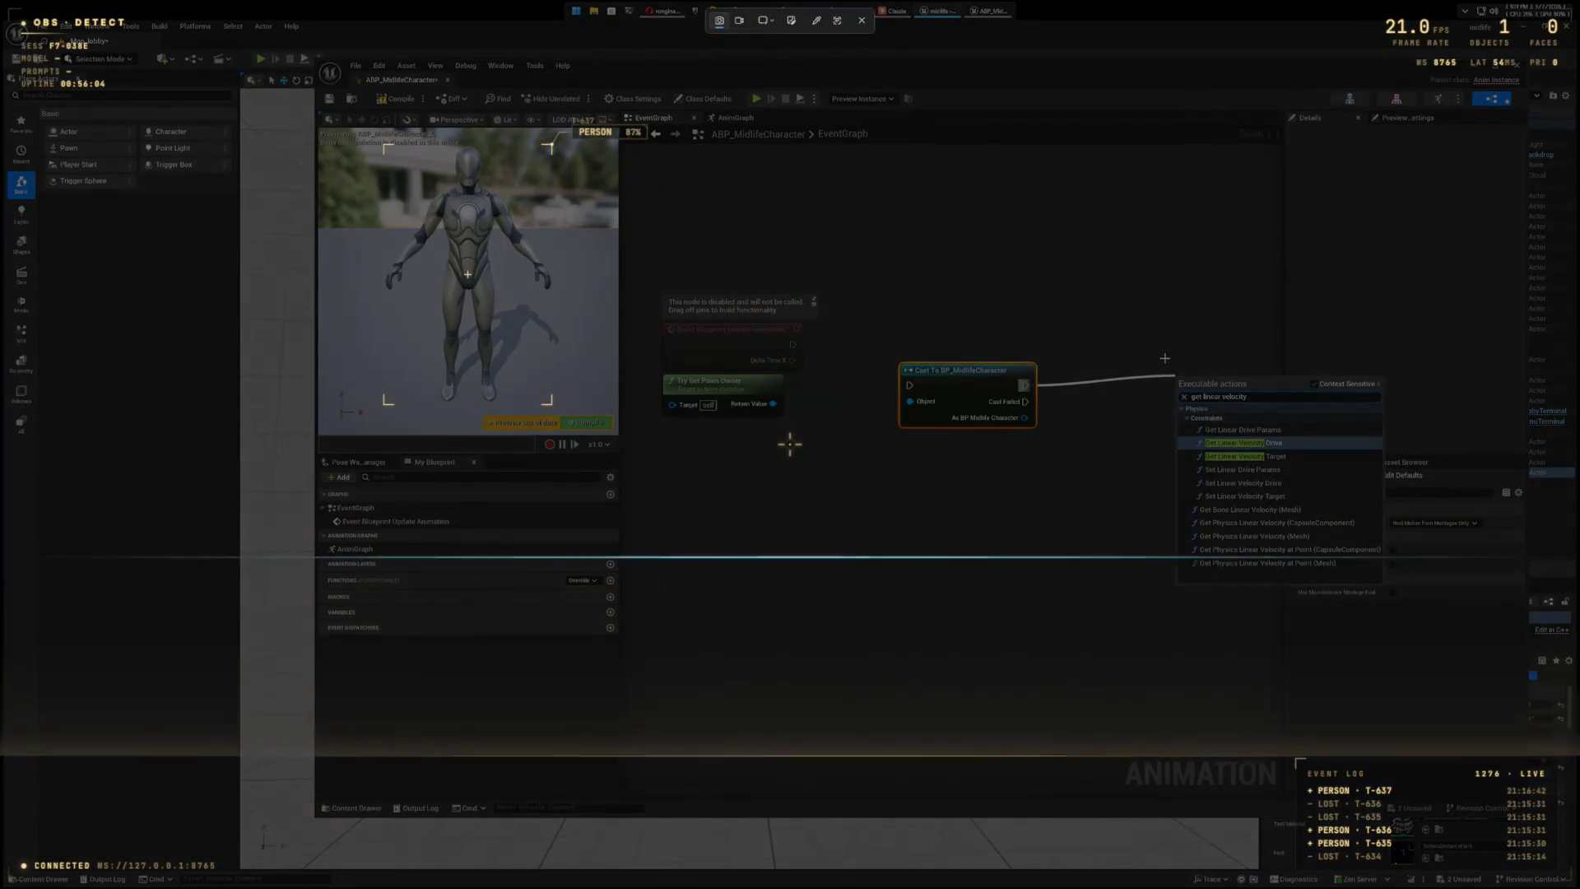
pyautogui.press('Escape')
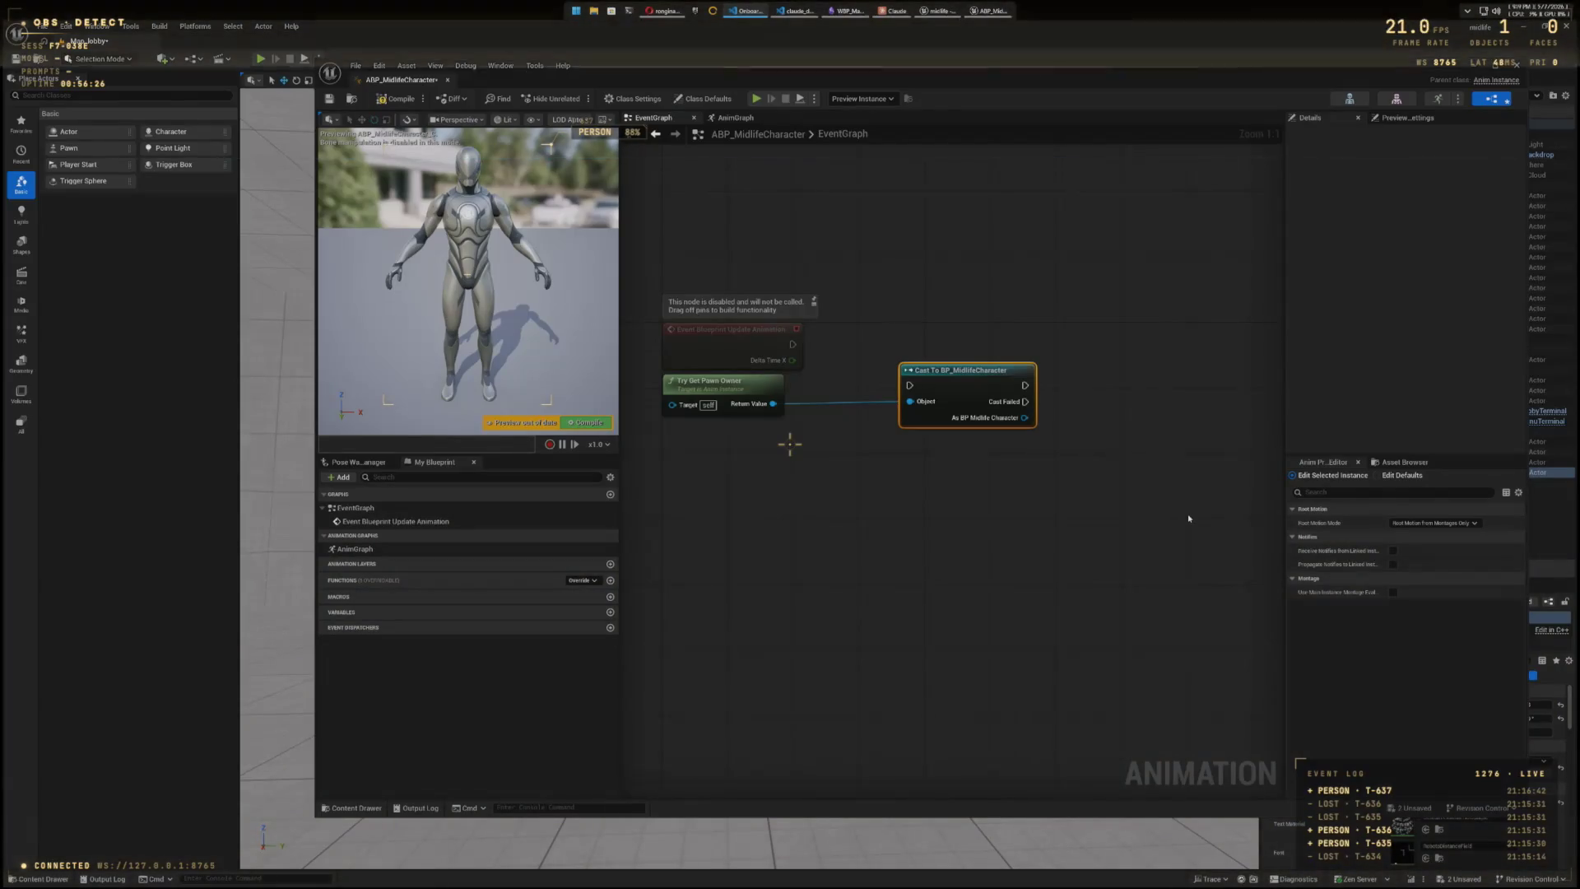
pyautogui.moveTo(1187, 517); pyautogui.dragTo(1040, 487)
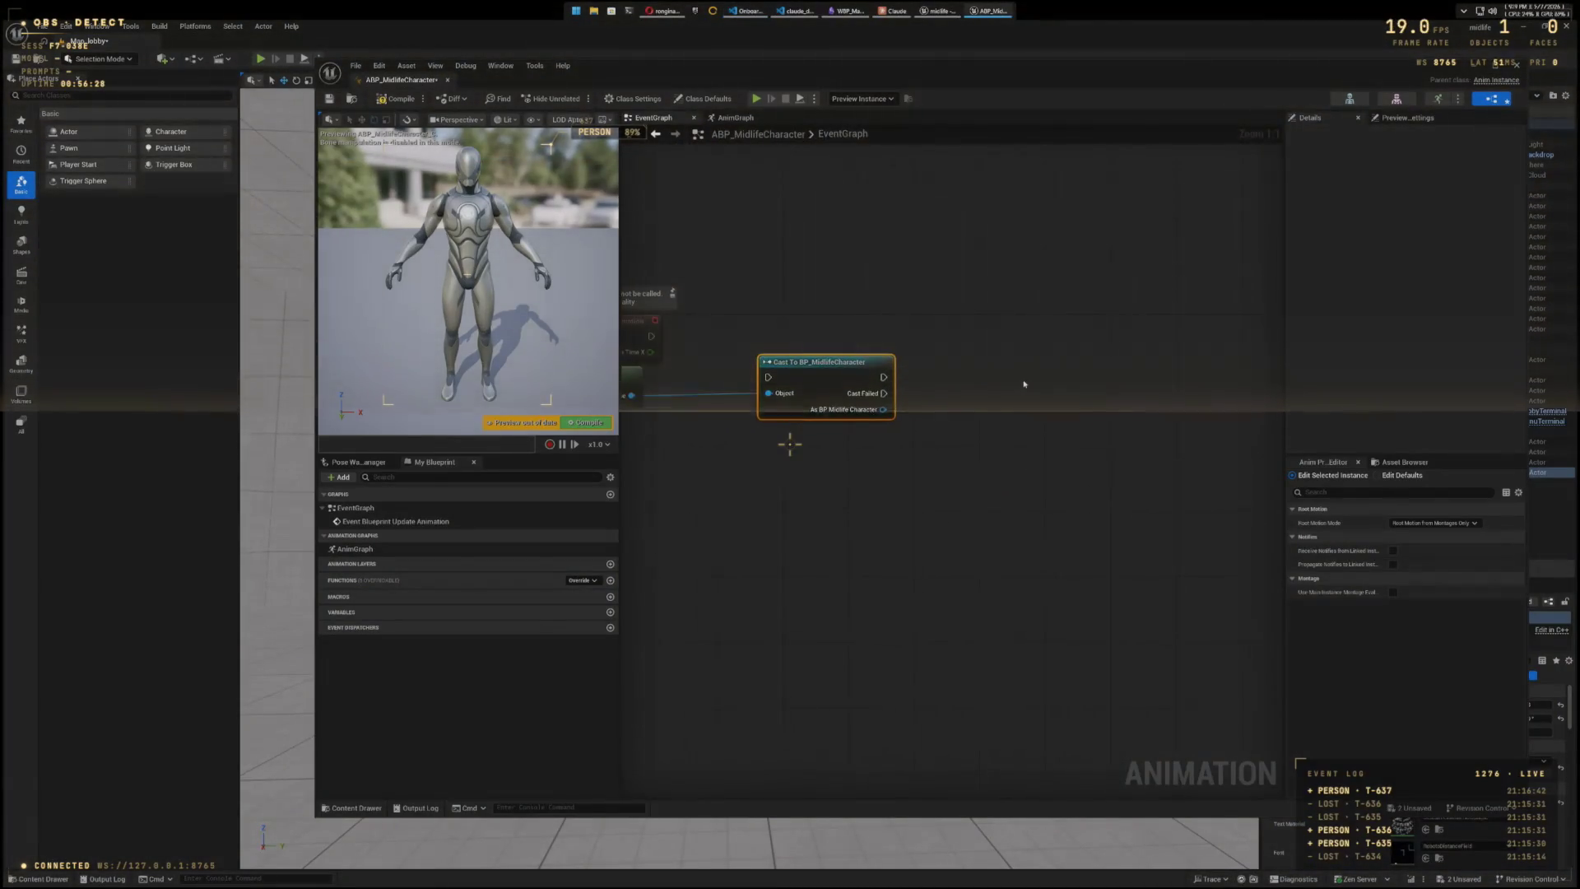
pyautogui.rightClick(1025, 383)
pyautogui.write('get v')
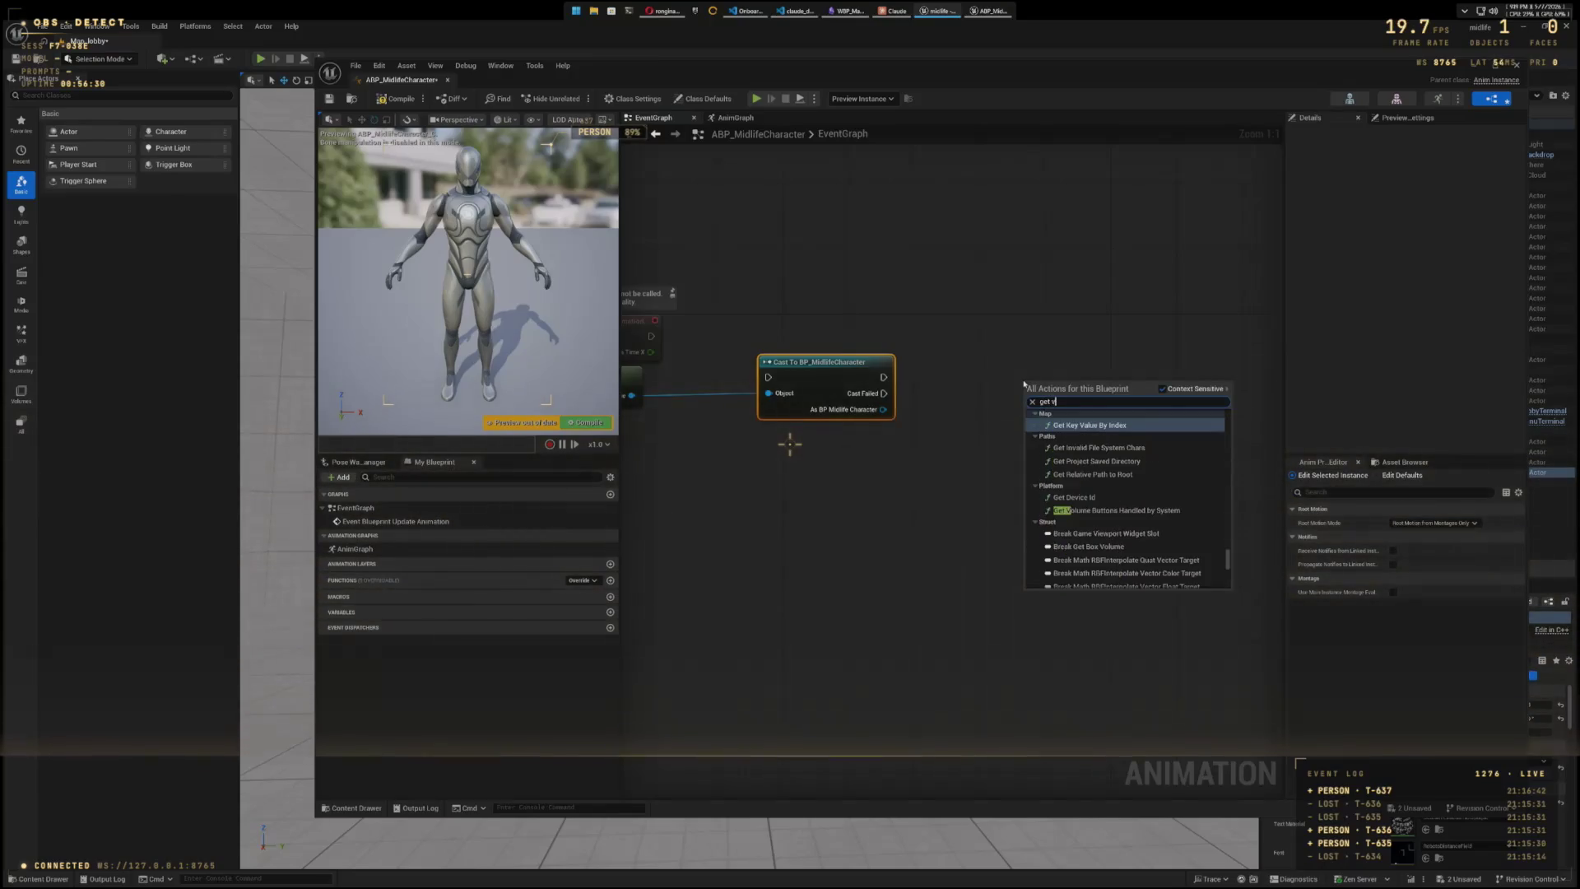
pyautogui.write('elocity')
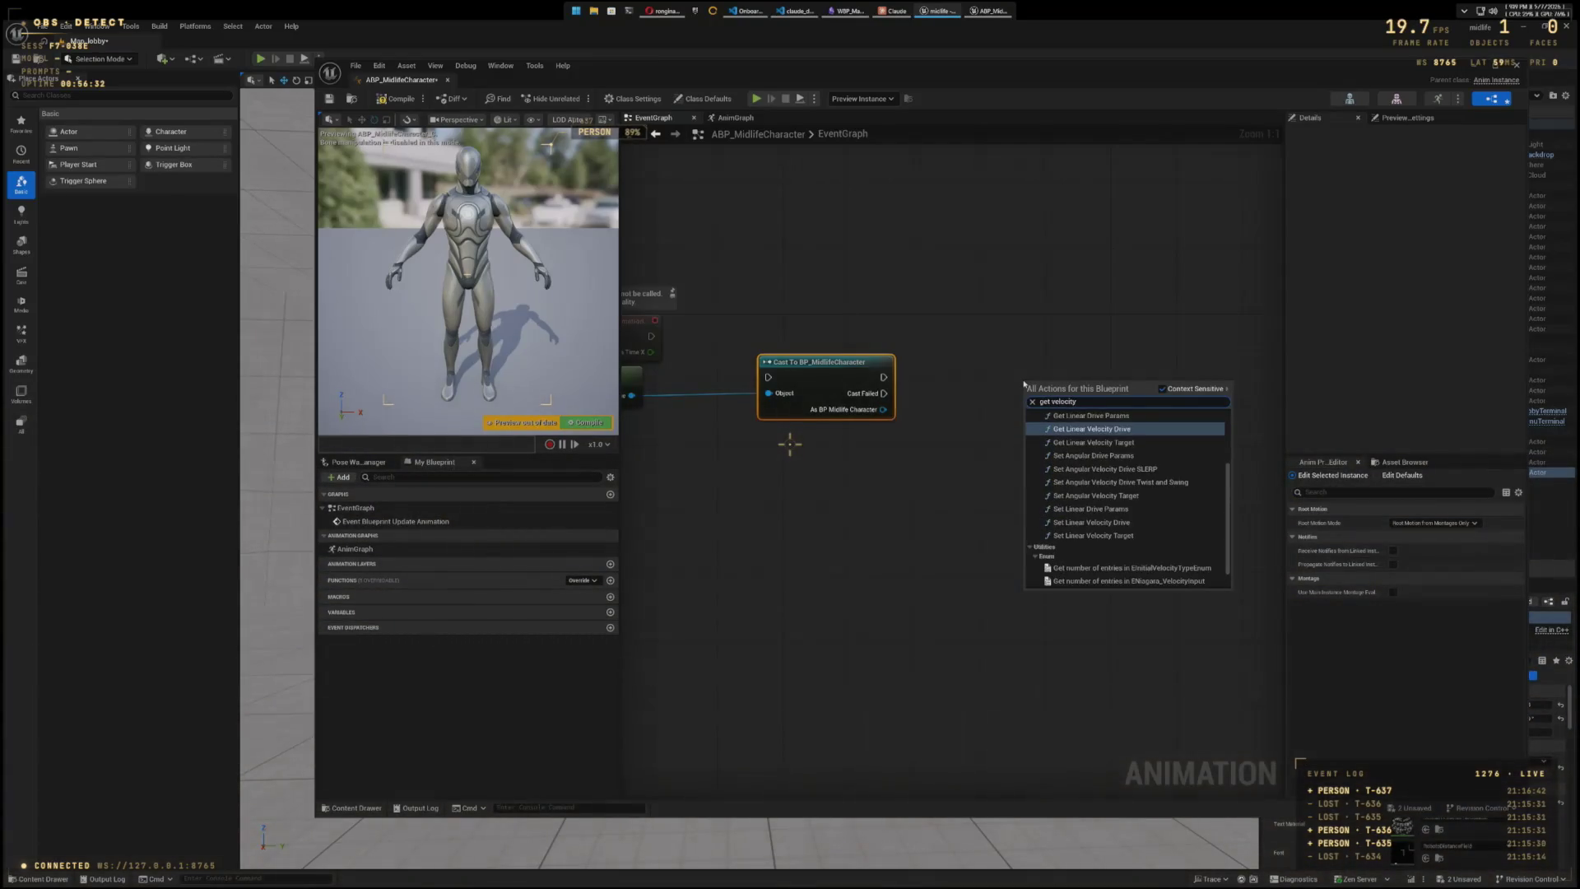
pyautogui.scroll(-2, 1133, 493)
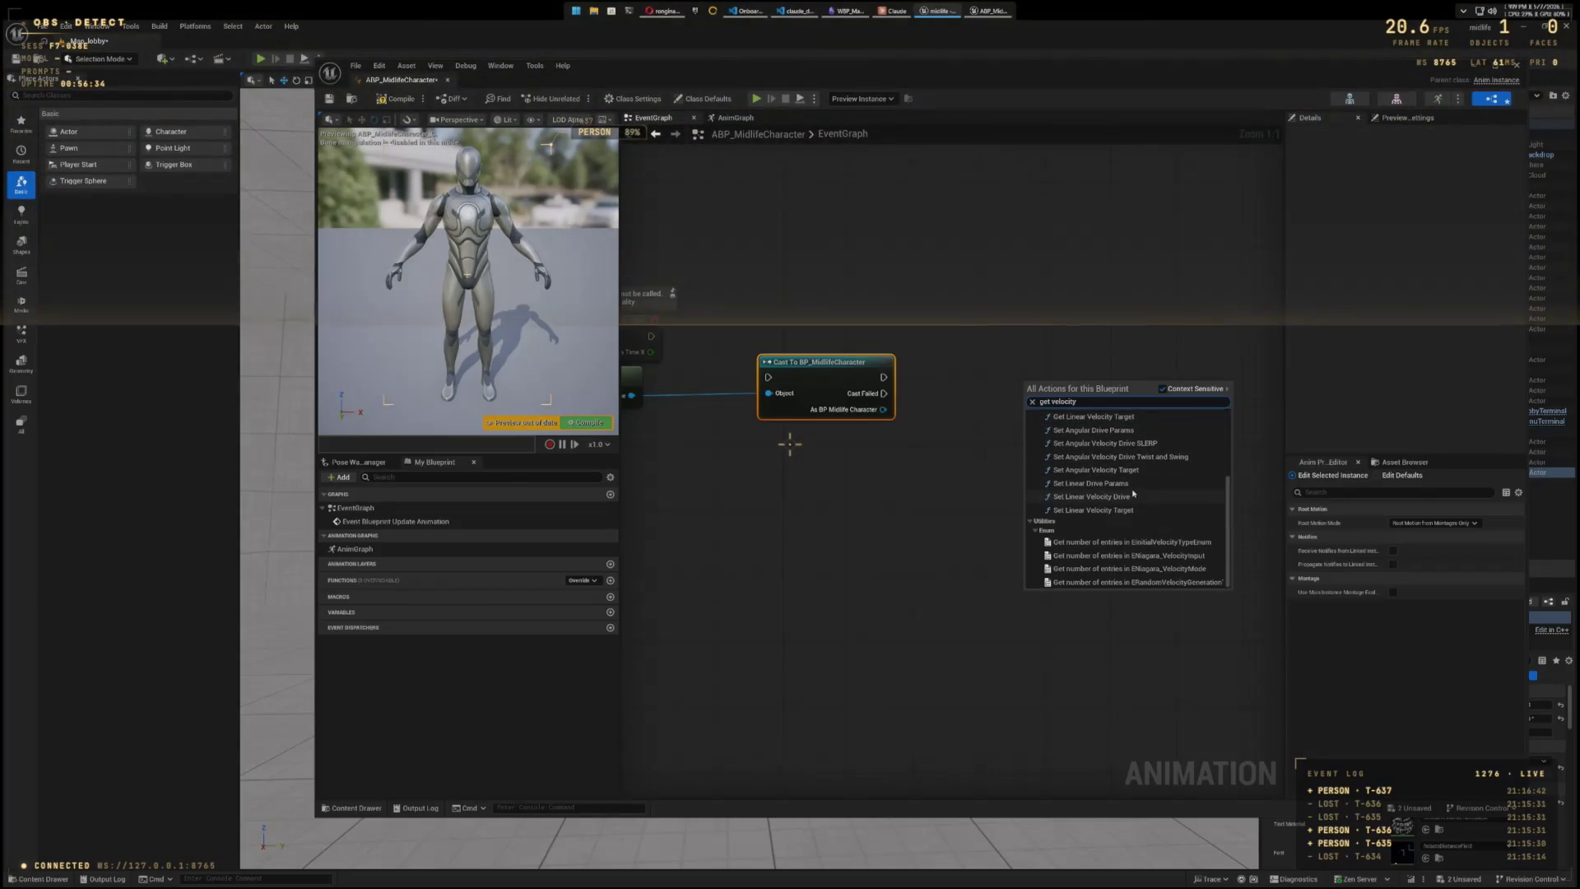
pyautogui.scroll(5, 1133, 494)
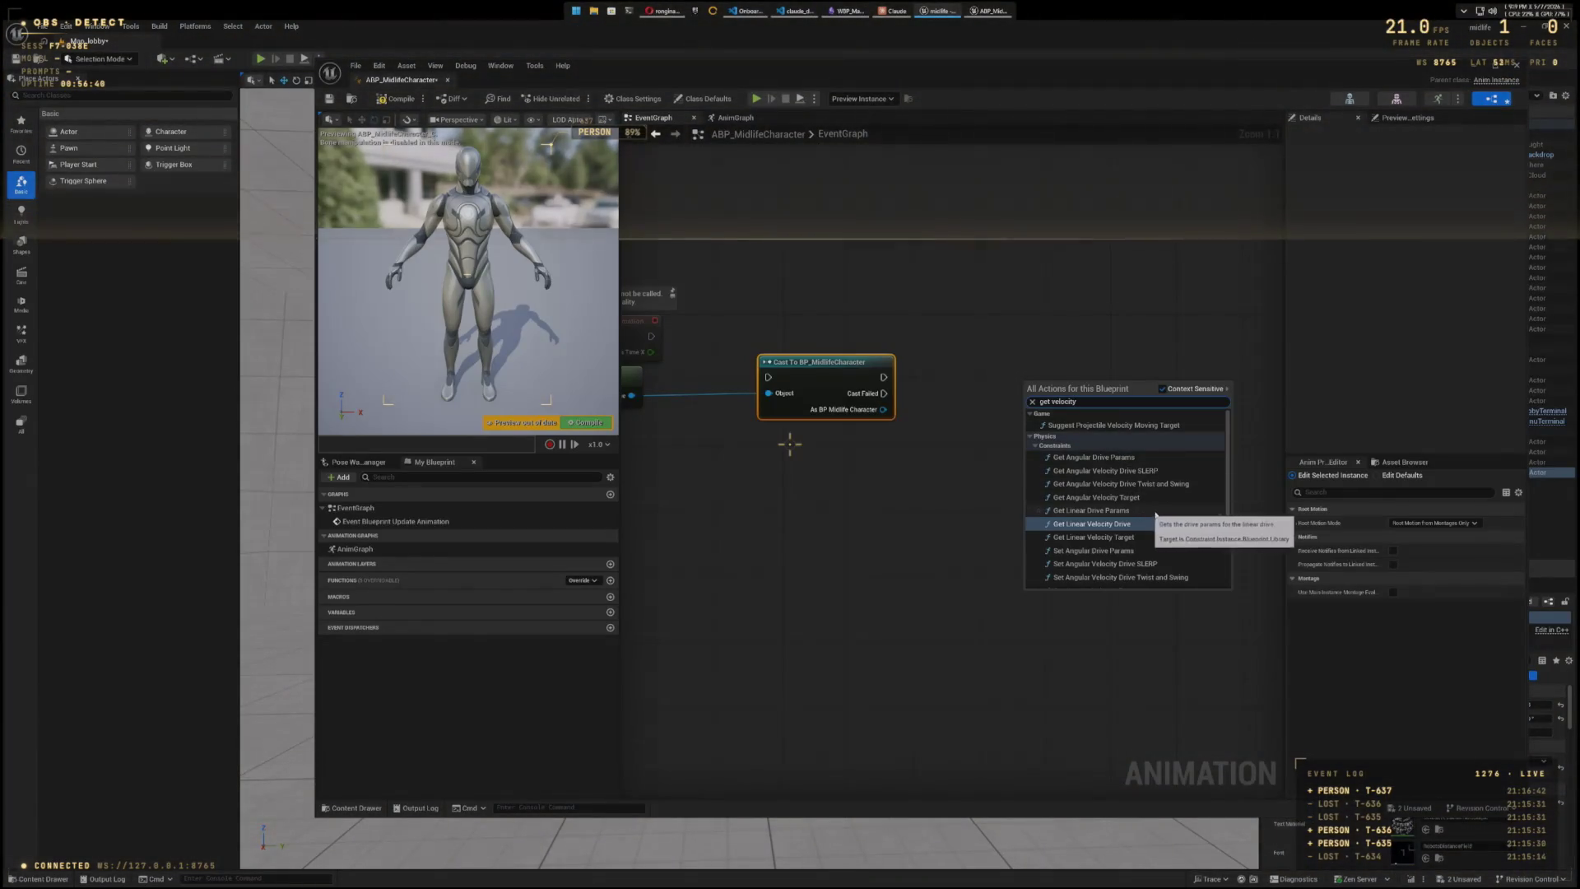
pyautogui.scroll(-3, 1160, 516)
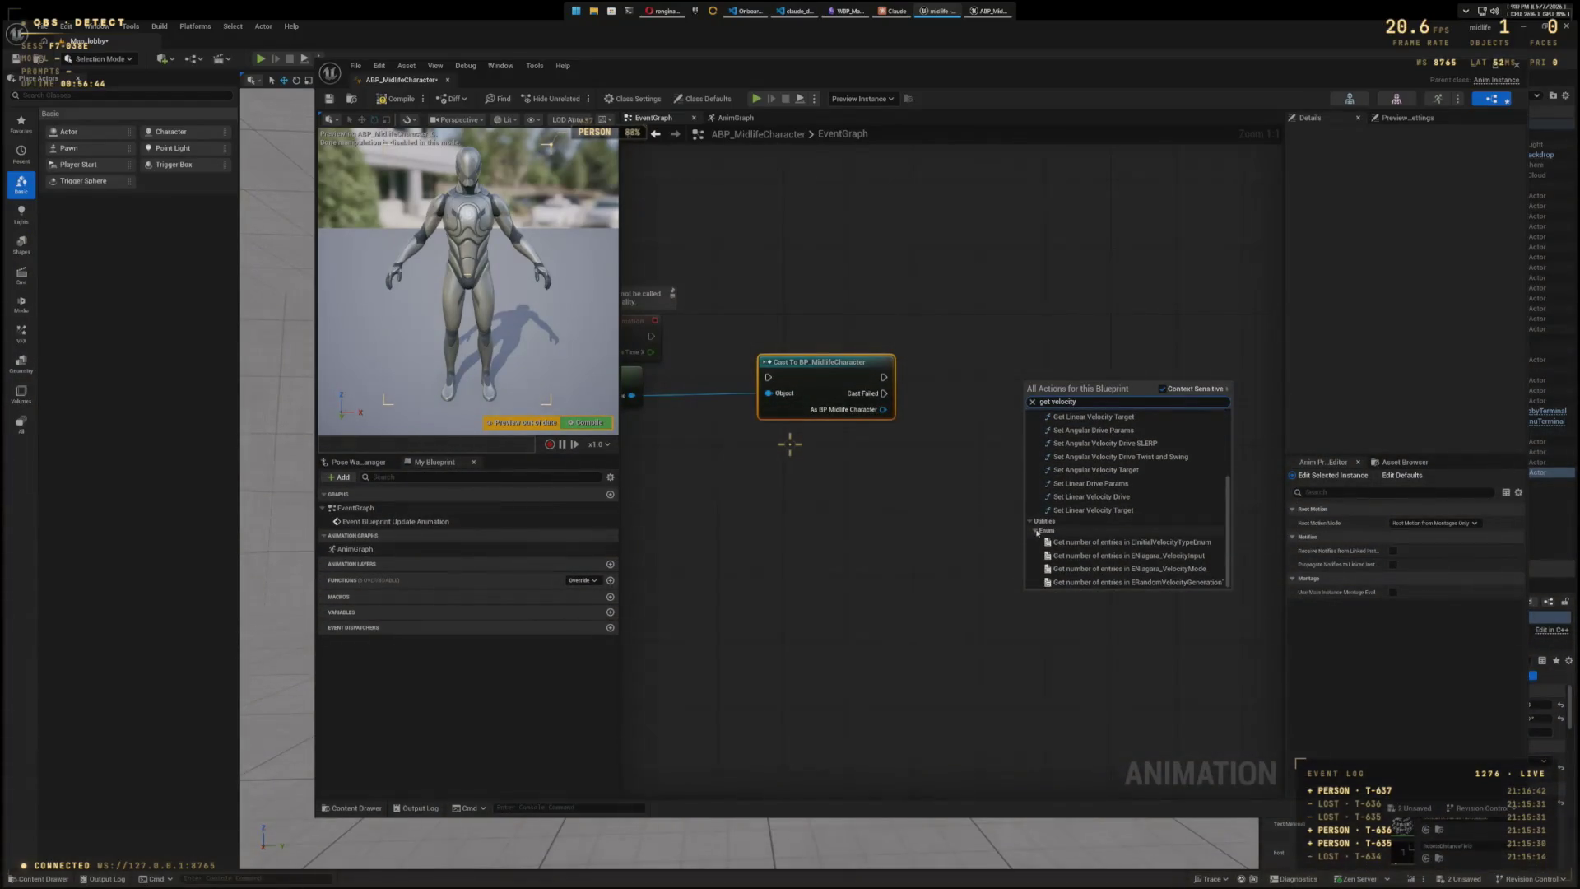
pyautogui.scroll(3, 1070, 523)
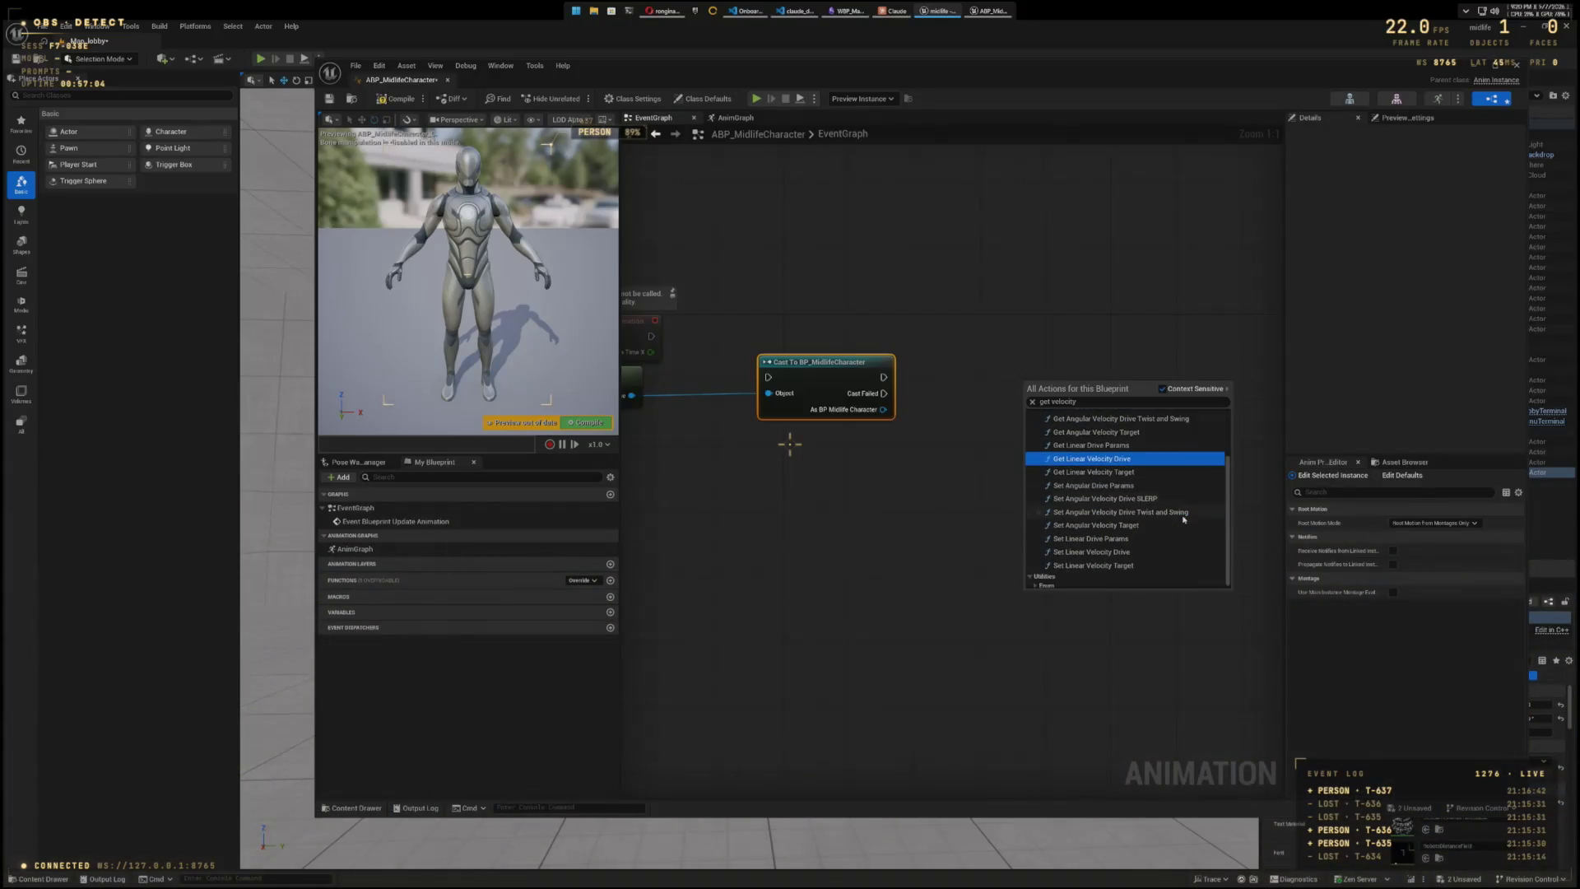
pyautogui.click(1037, 585)
pyautogui.scroll(-2, 1114, 551)
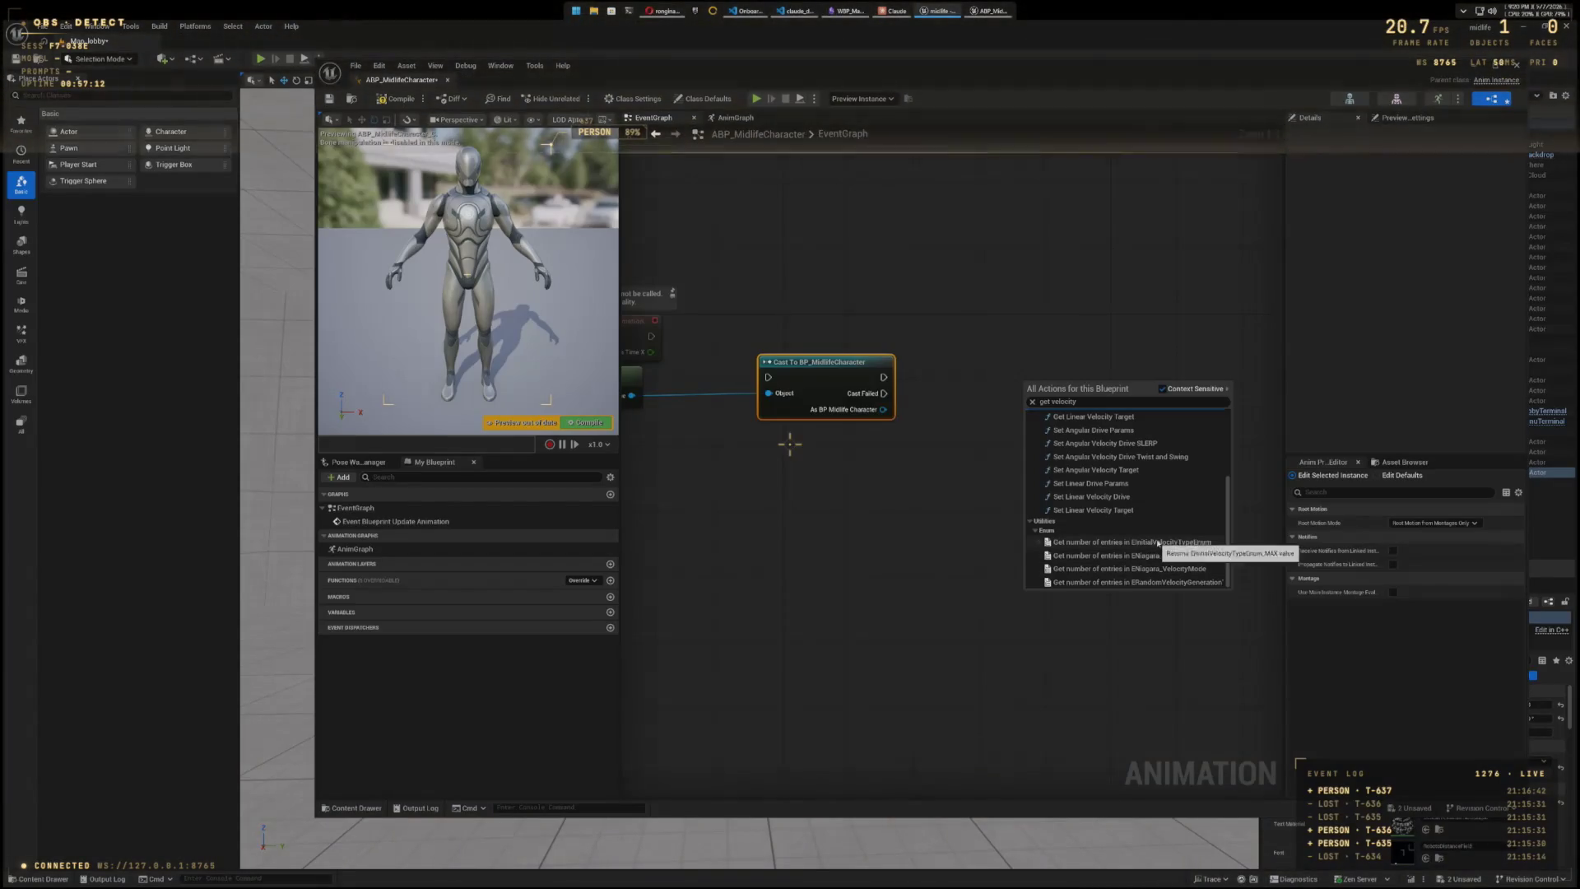
pyautogui.press('Down')
pyautogui.press('Down')
pyautogui.press('Down')
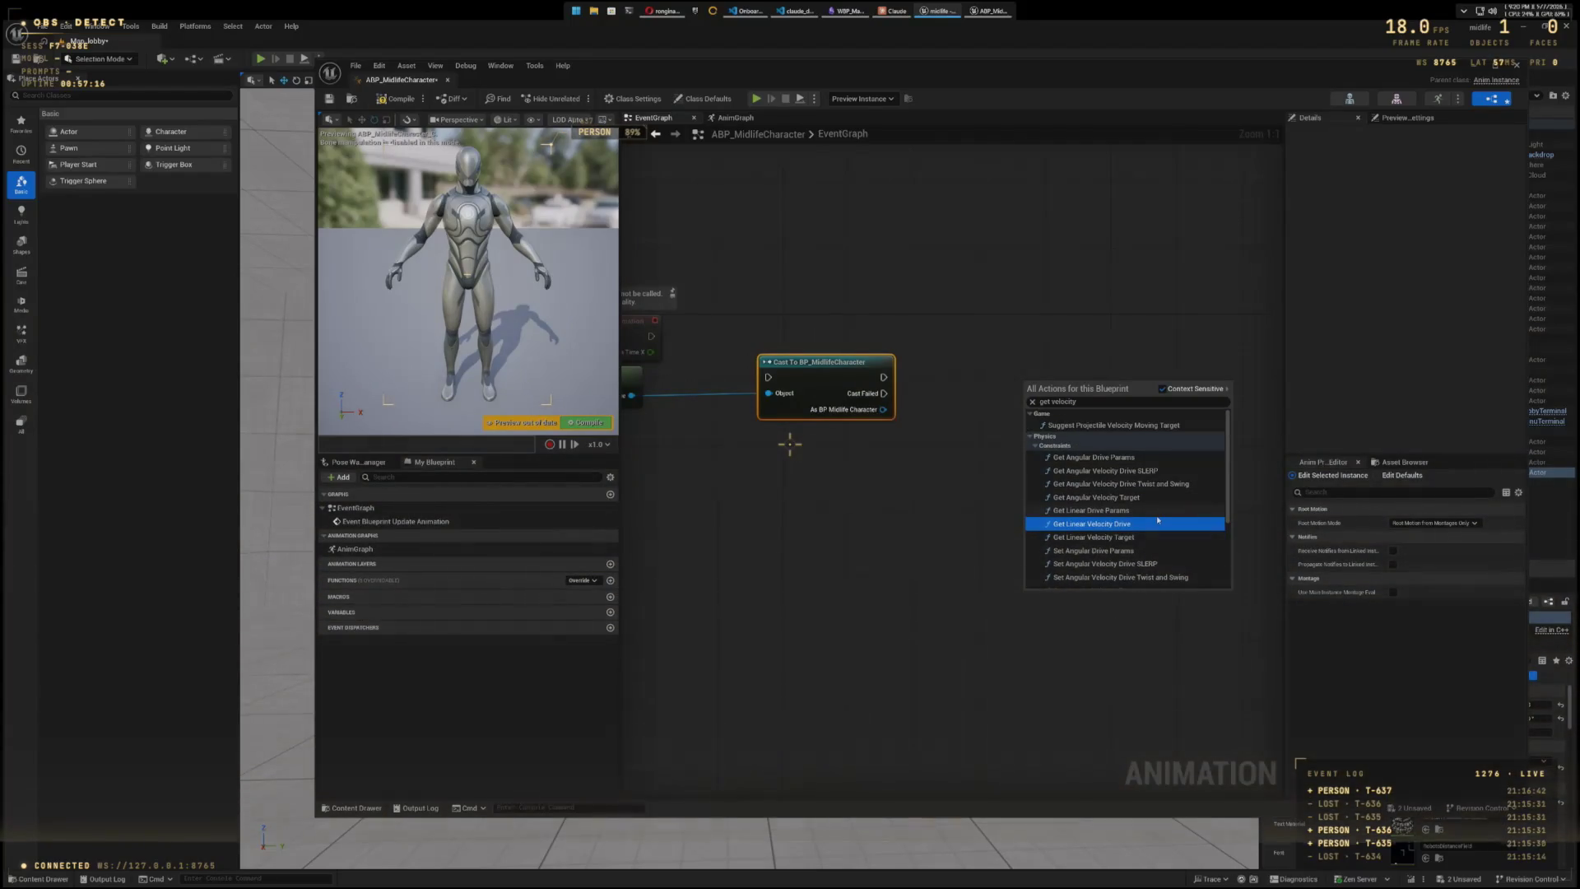
pyautogui.click(1110, 344)
pyautogui.moveTo(930, 478); pyautogui.dragTo(1177, 492)
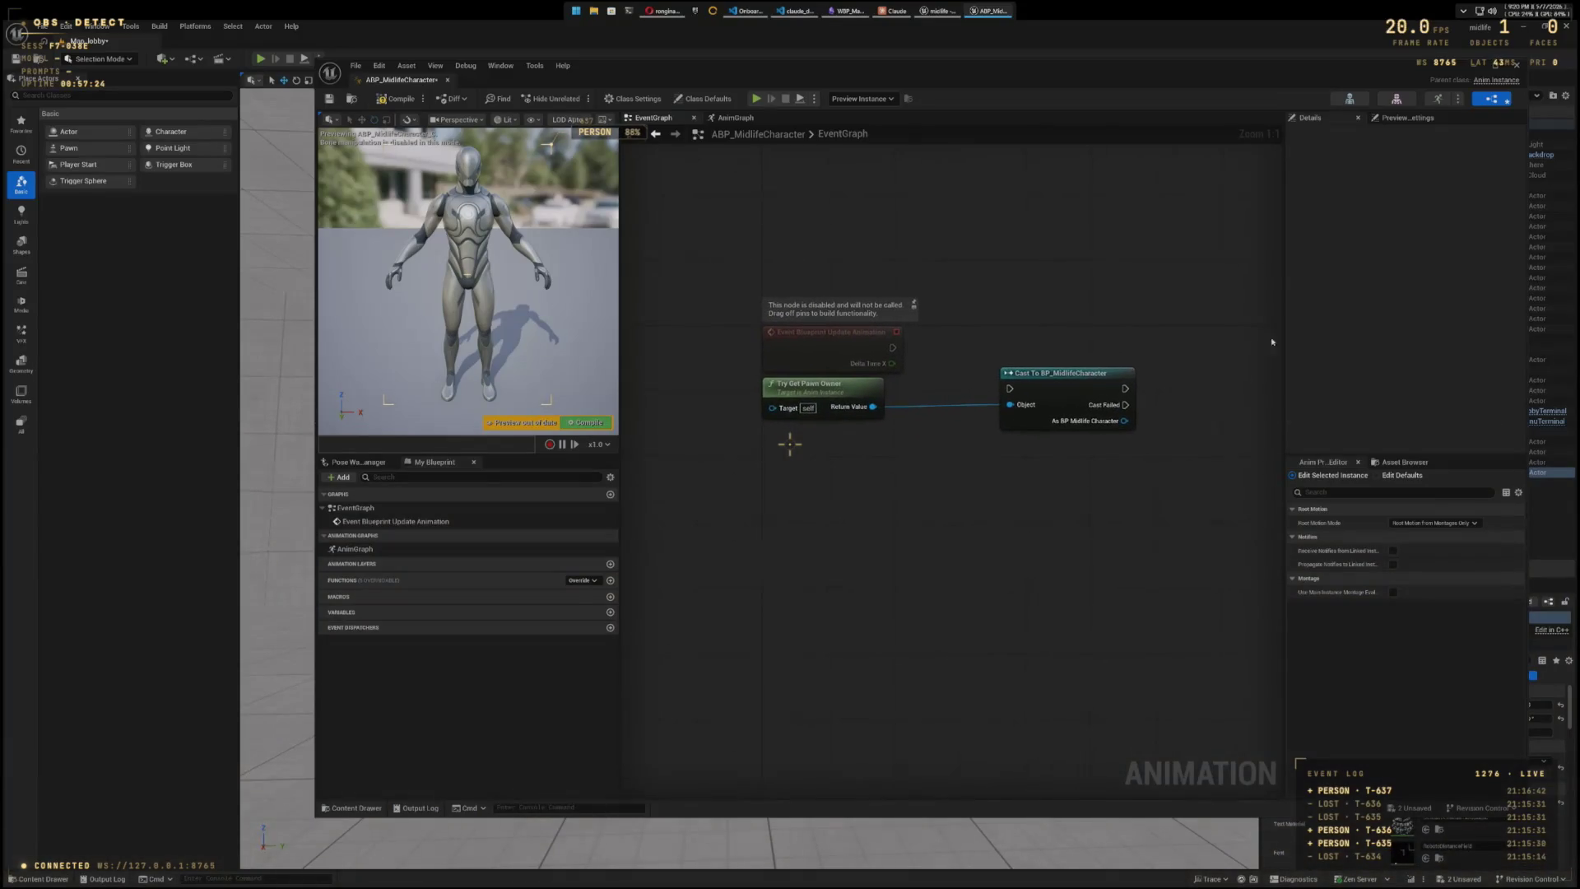
# - Delete the old ABP_MidlifeCharacter asset and begin a new Animation Blueprint in the Animations folder
pyautogui.hotkey('alt', 'F4')
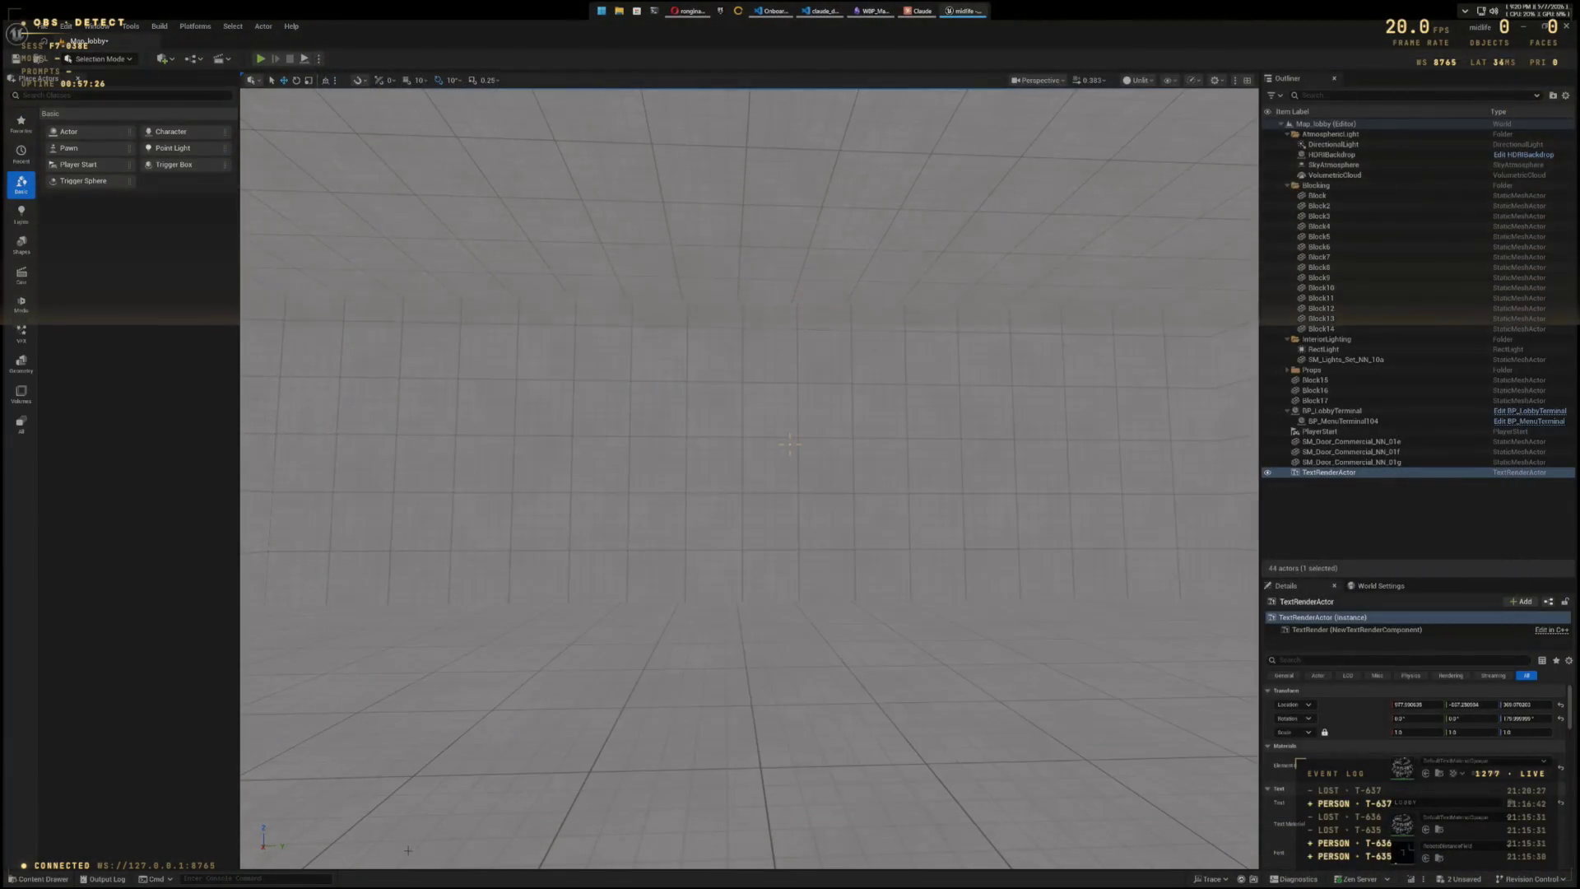
pyautogui.hotkey('ctrl', 'space')
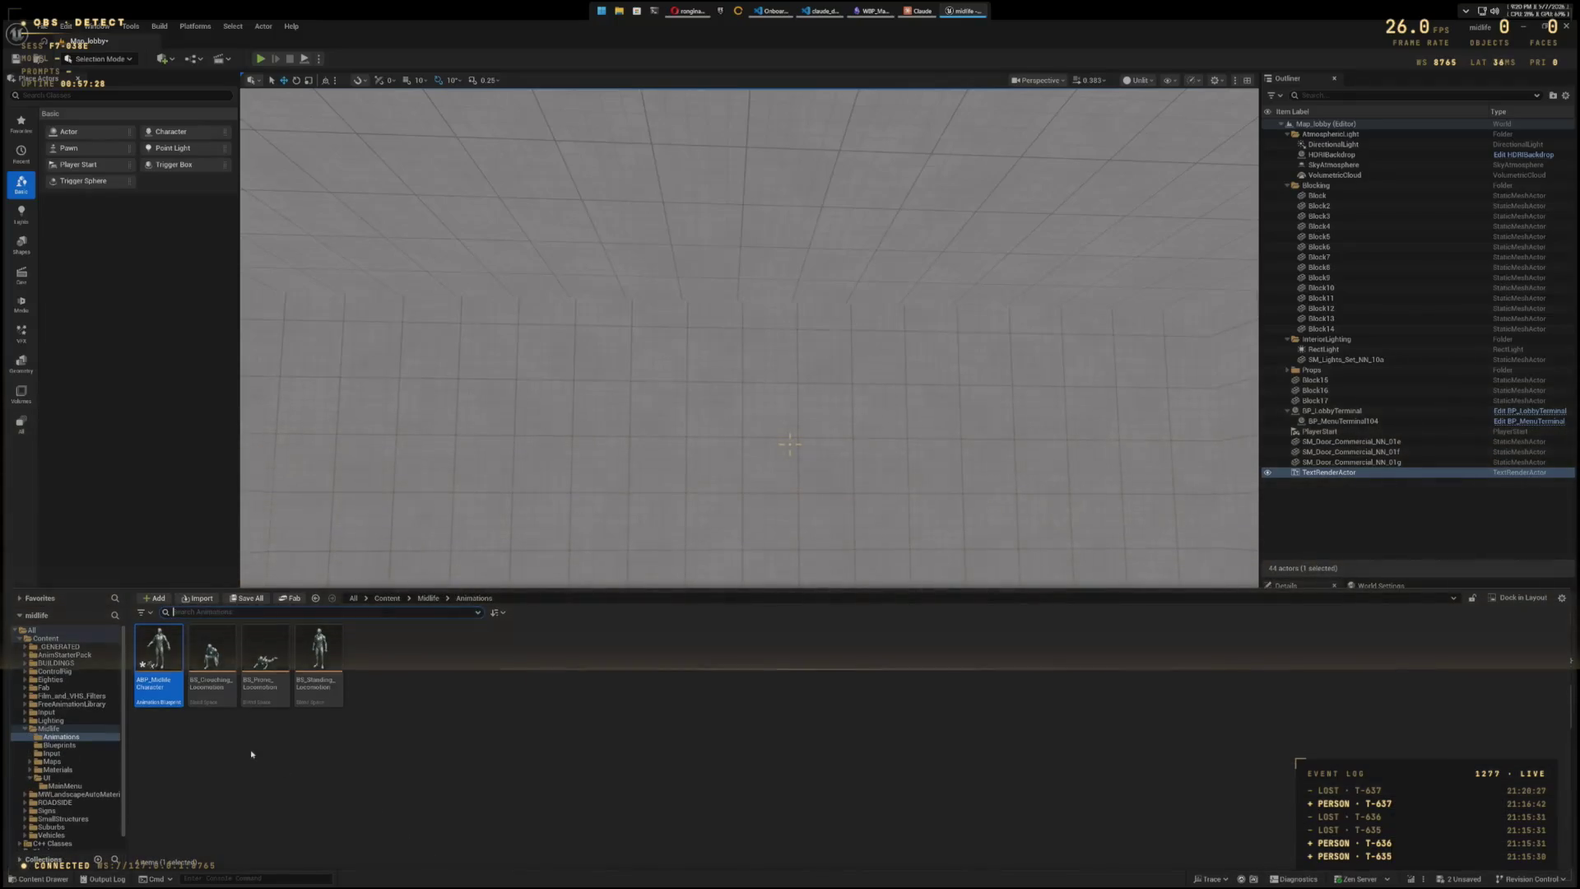
pyautogui.rightClick(165, 687)
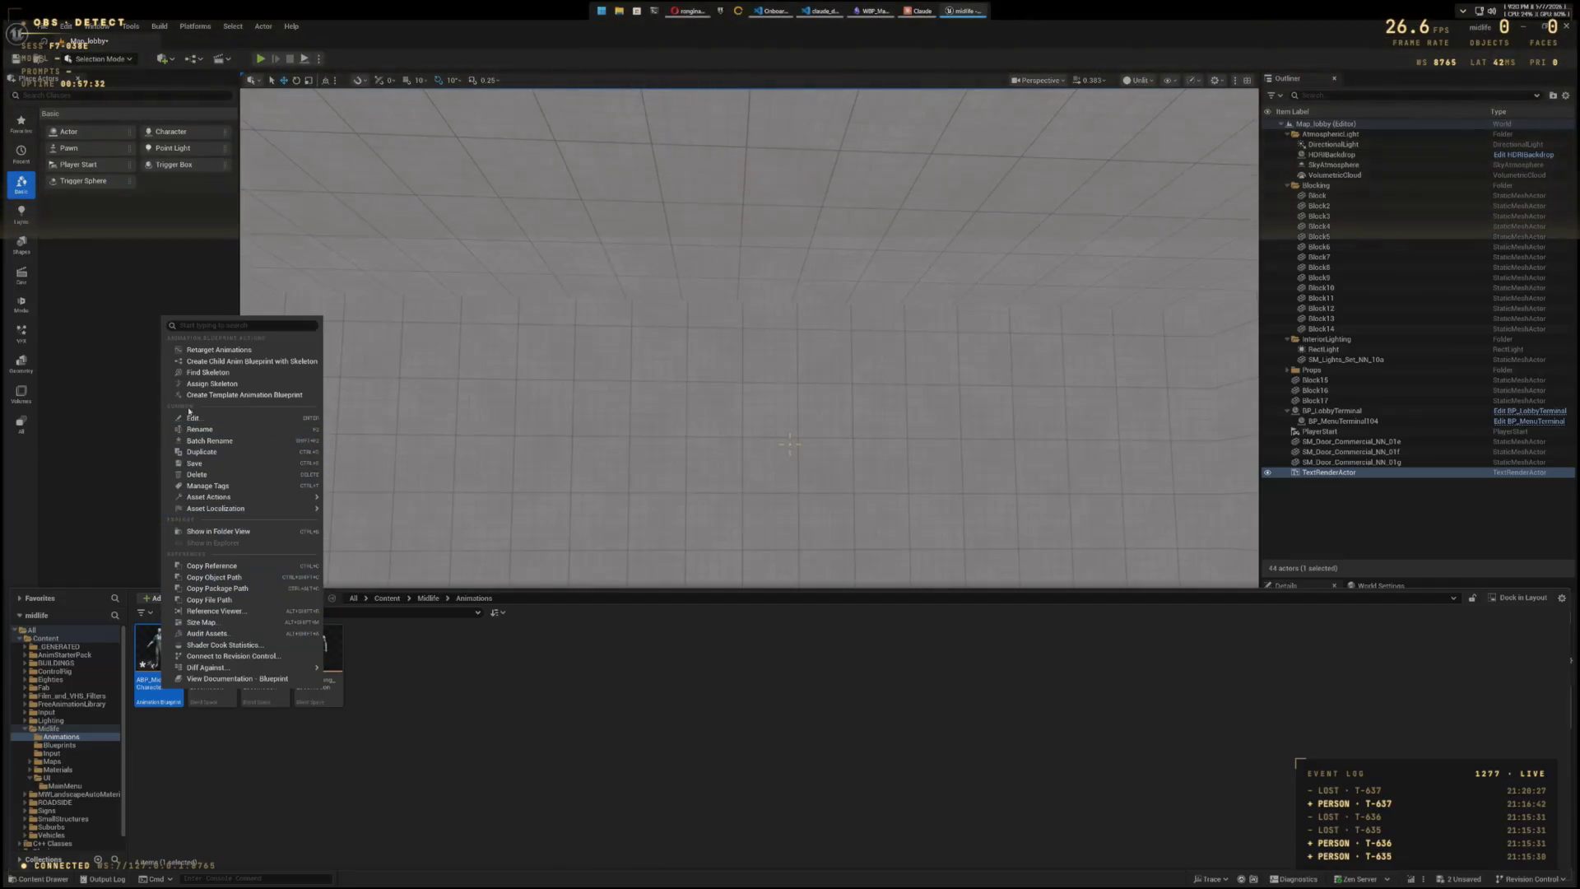
pyautogui.click(200, 475)
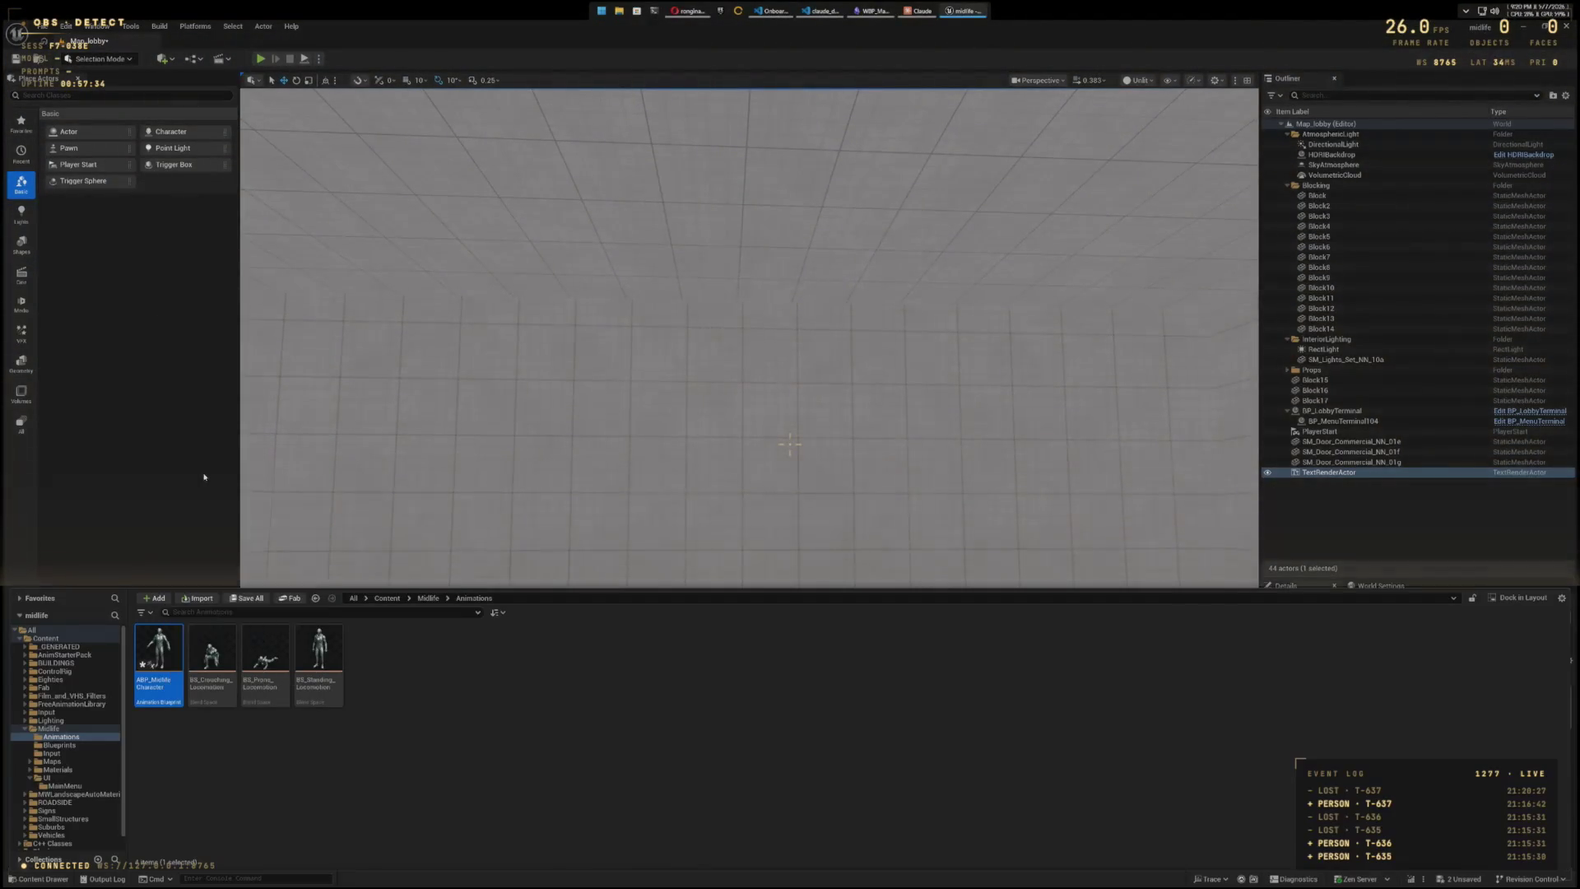
pyautogui.click(735, 623)
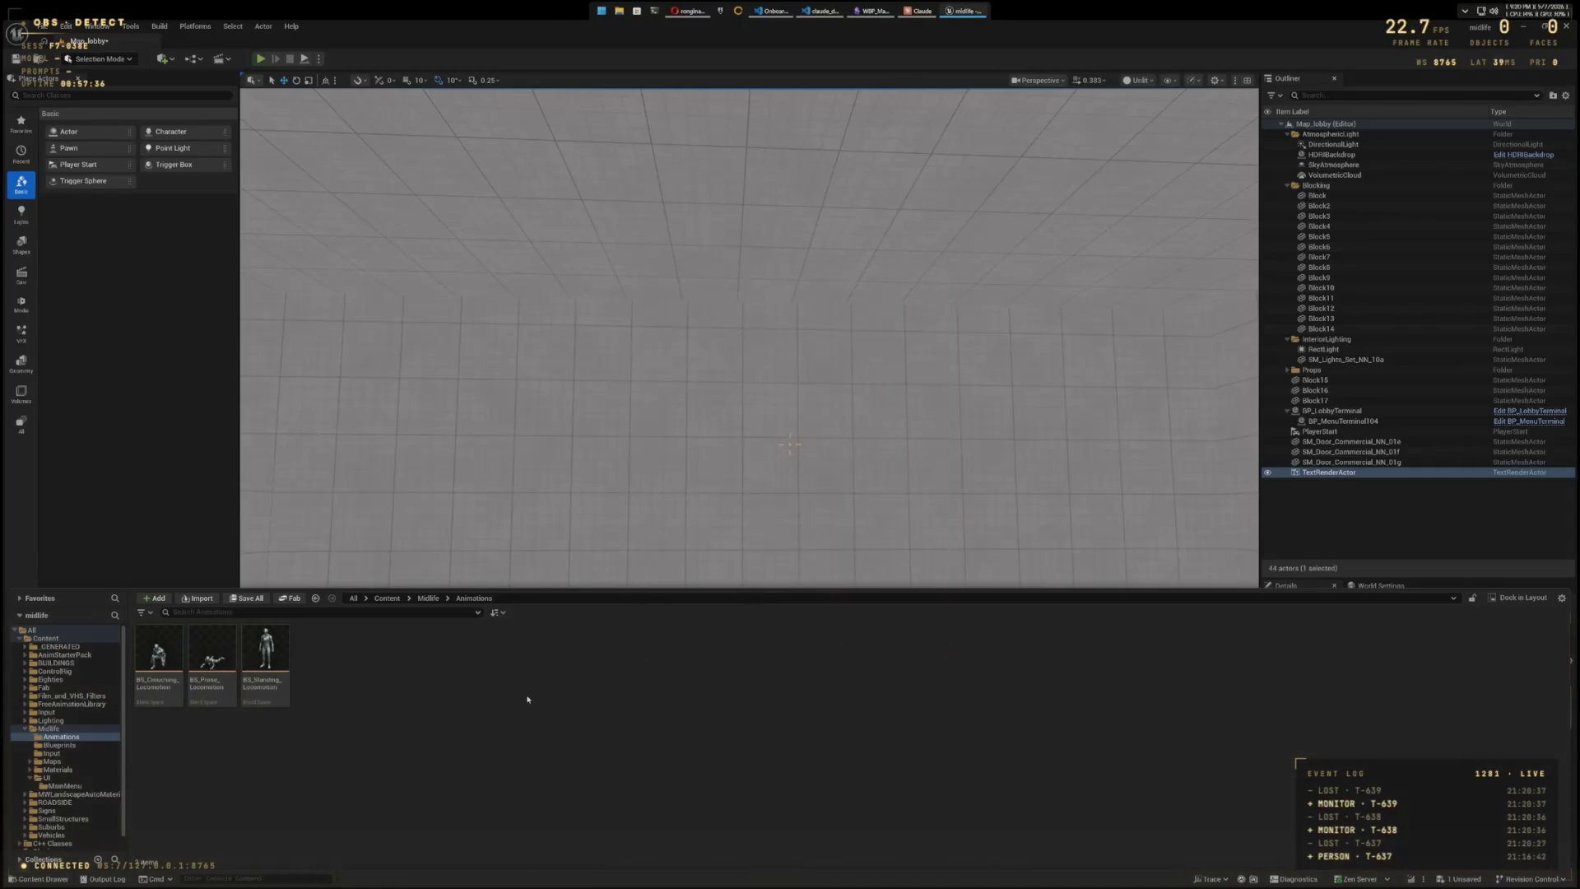
pyautogui.rightClick(527, 700)
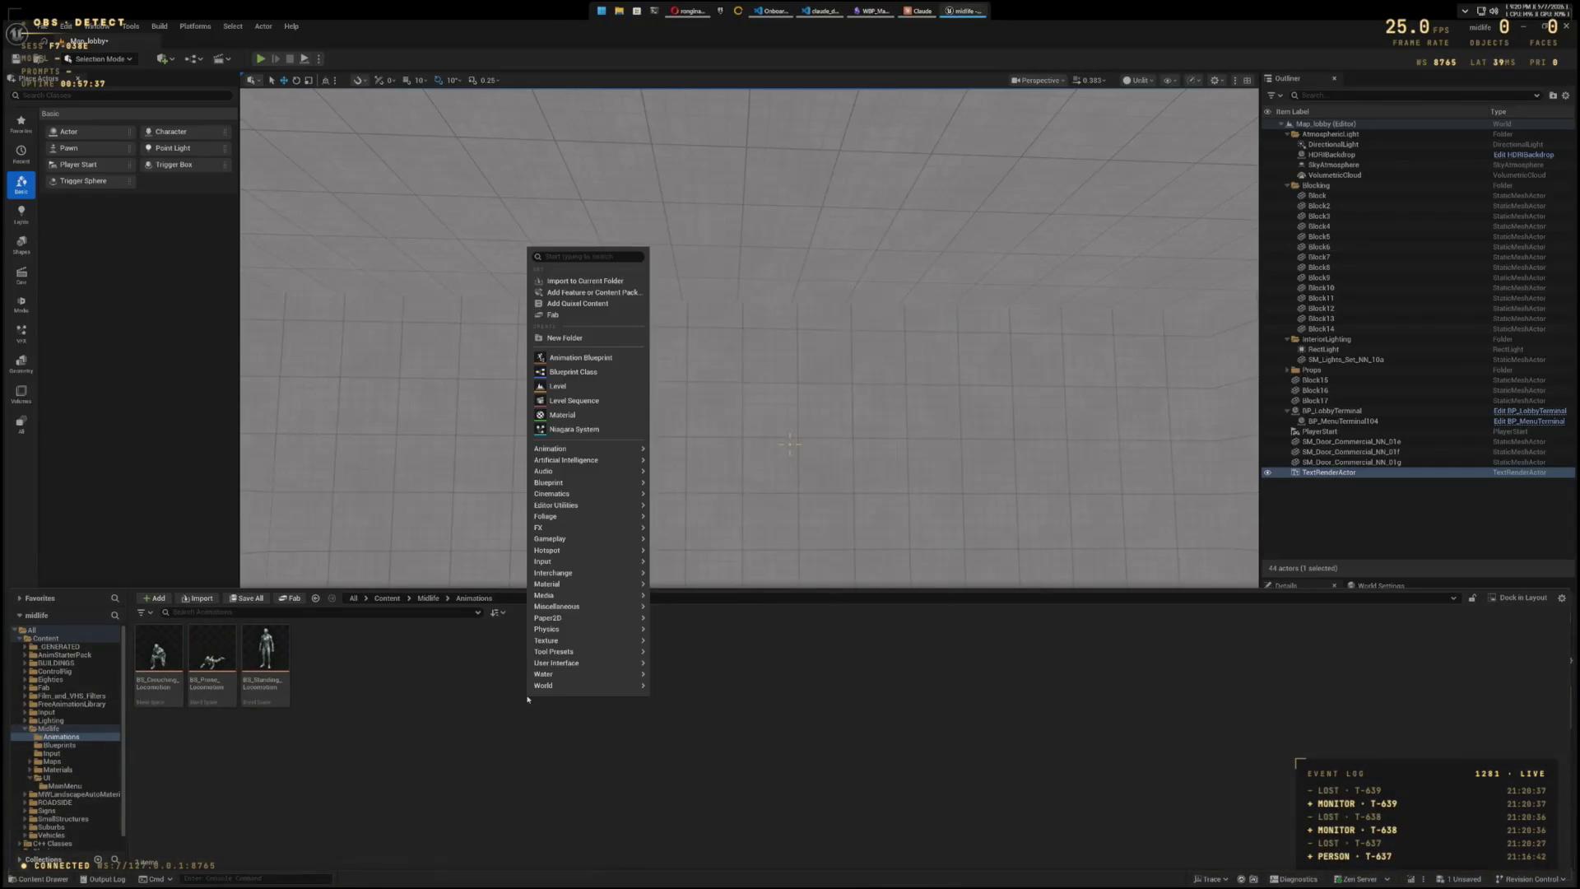
pyautogui.click(560, 359)
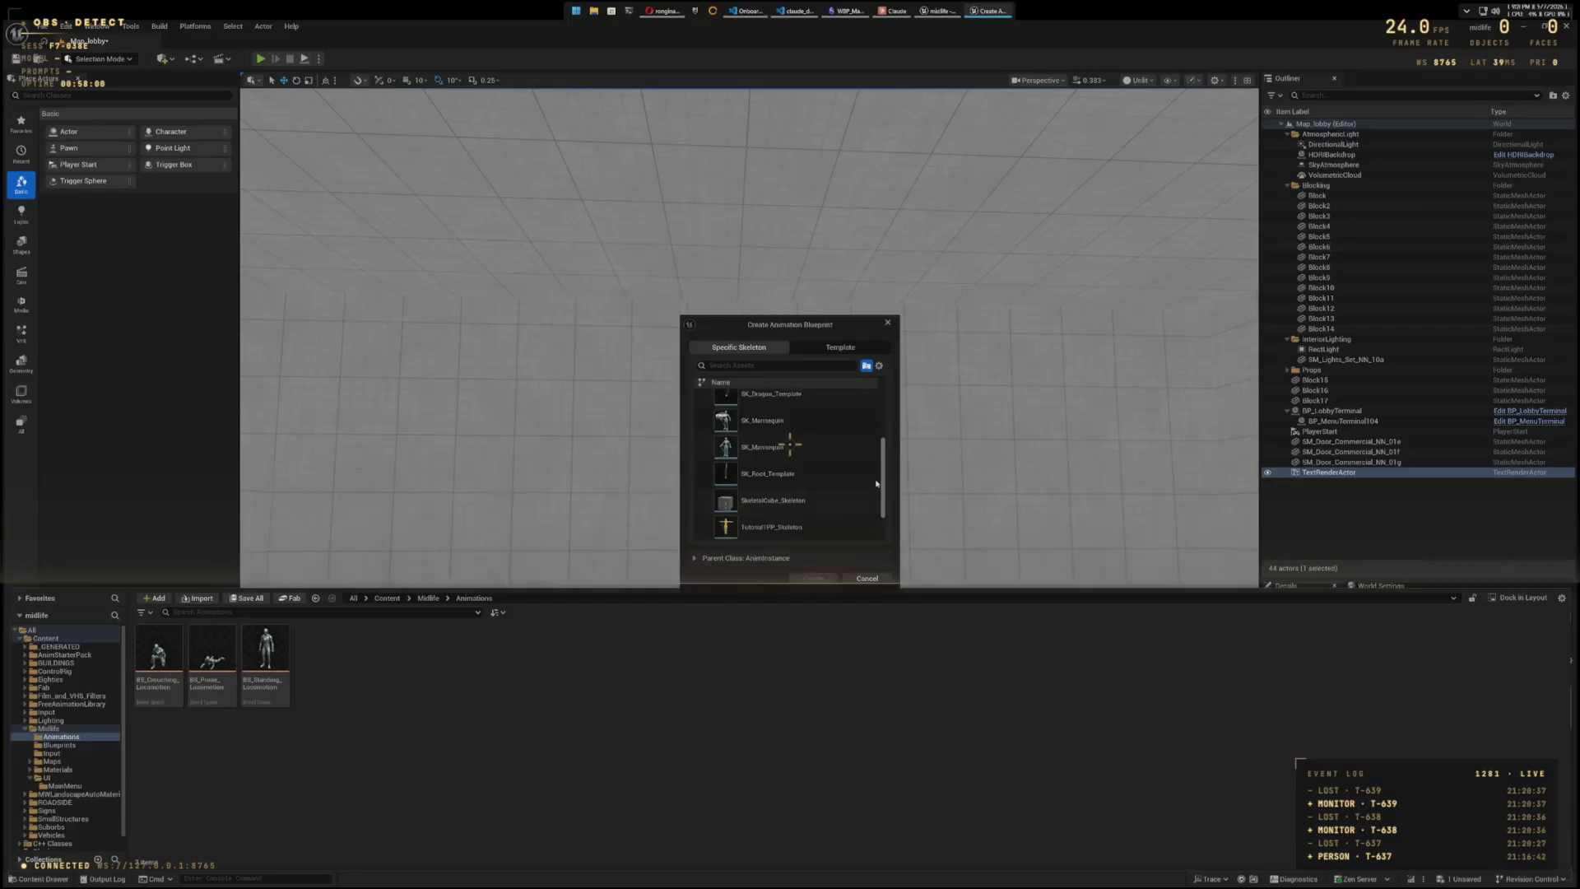
# - Create an animation blueprint on the SK_Mannequin skeleton and start naming it ABP_Mid
pyautogui.scroll(-2, 877, 483)
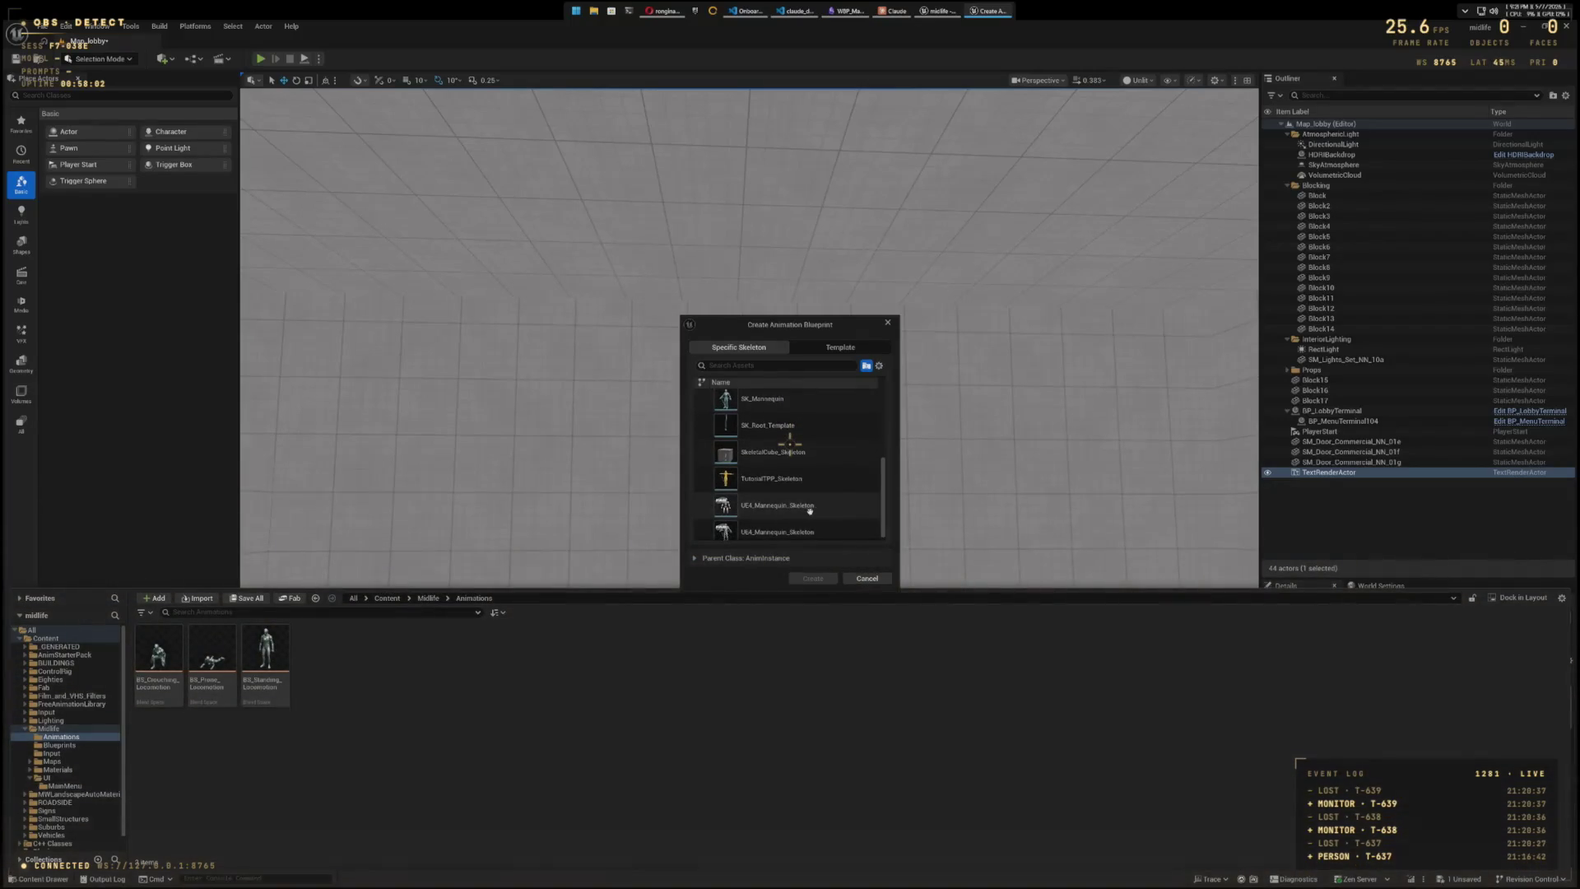
pyautogui.scroll(-1, 881, 506)
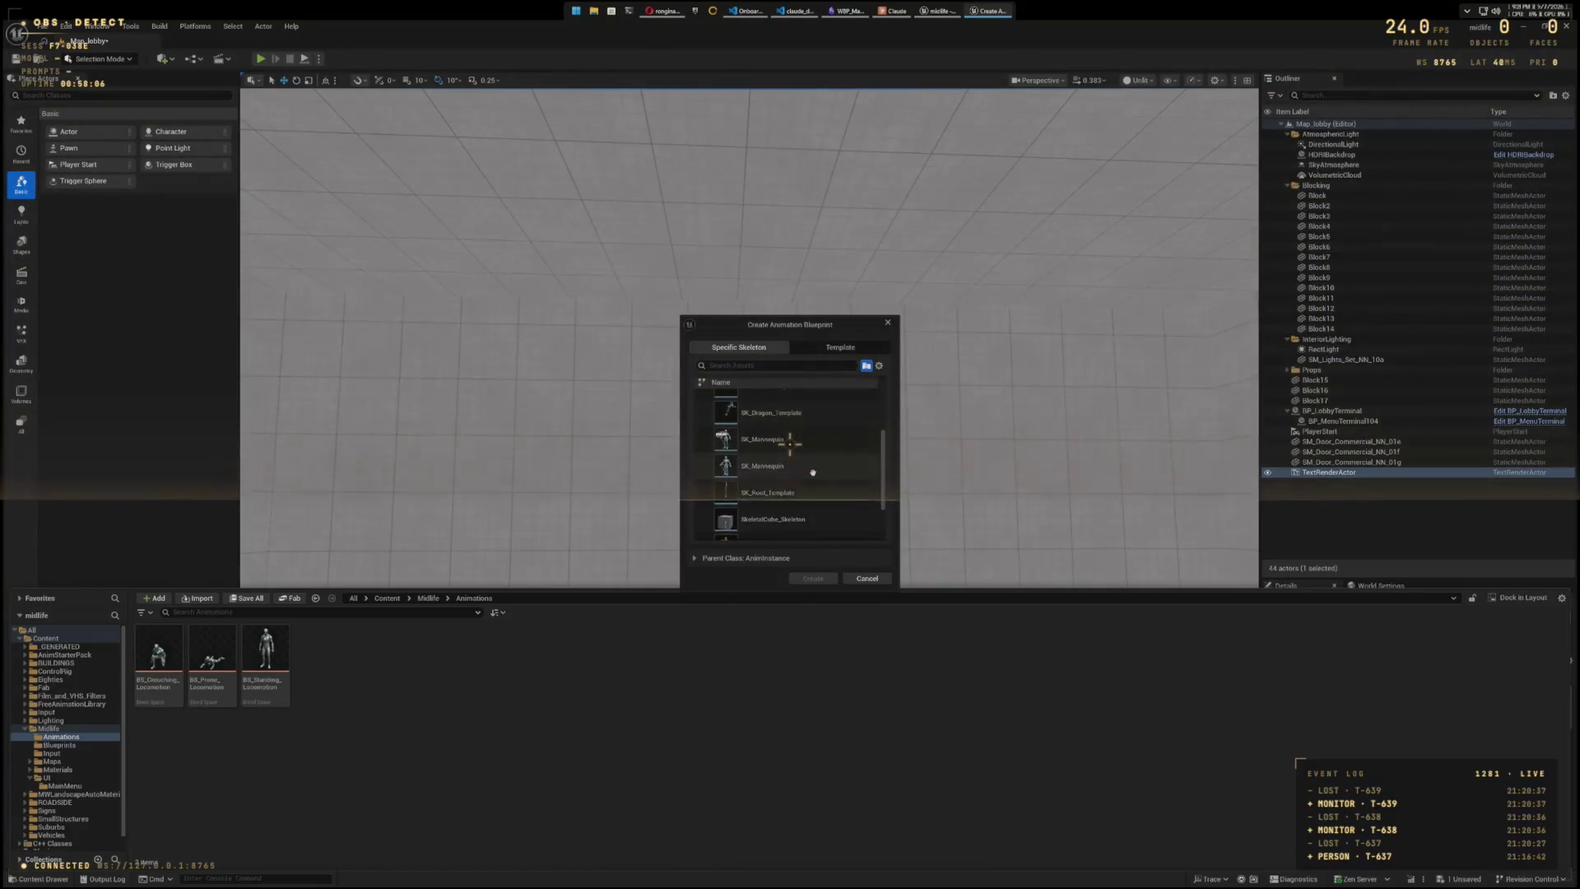
pyautogui.click(811, 467)
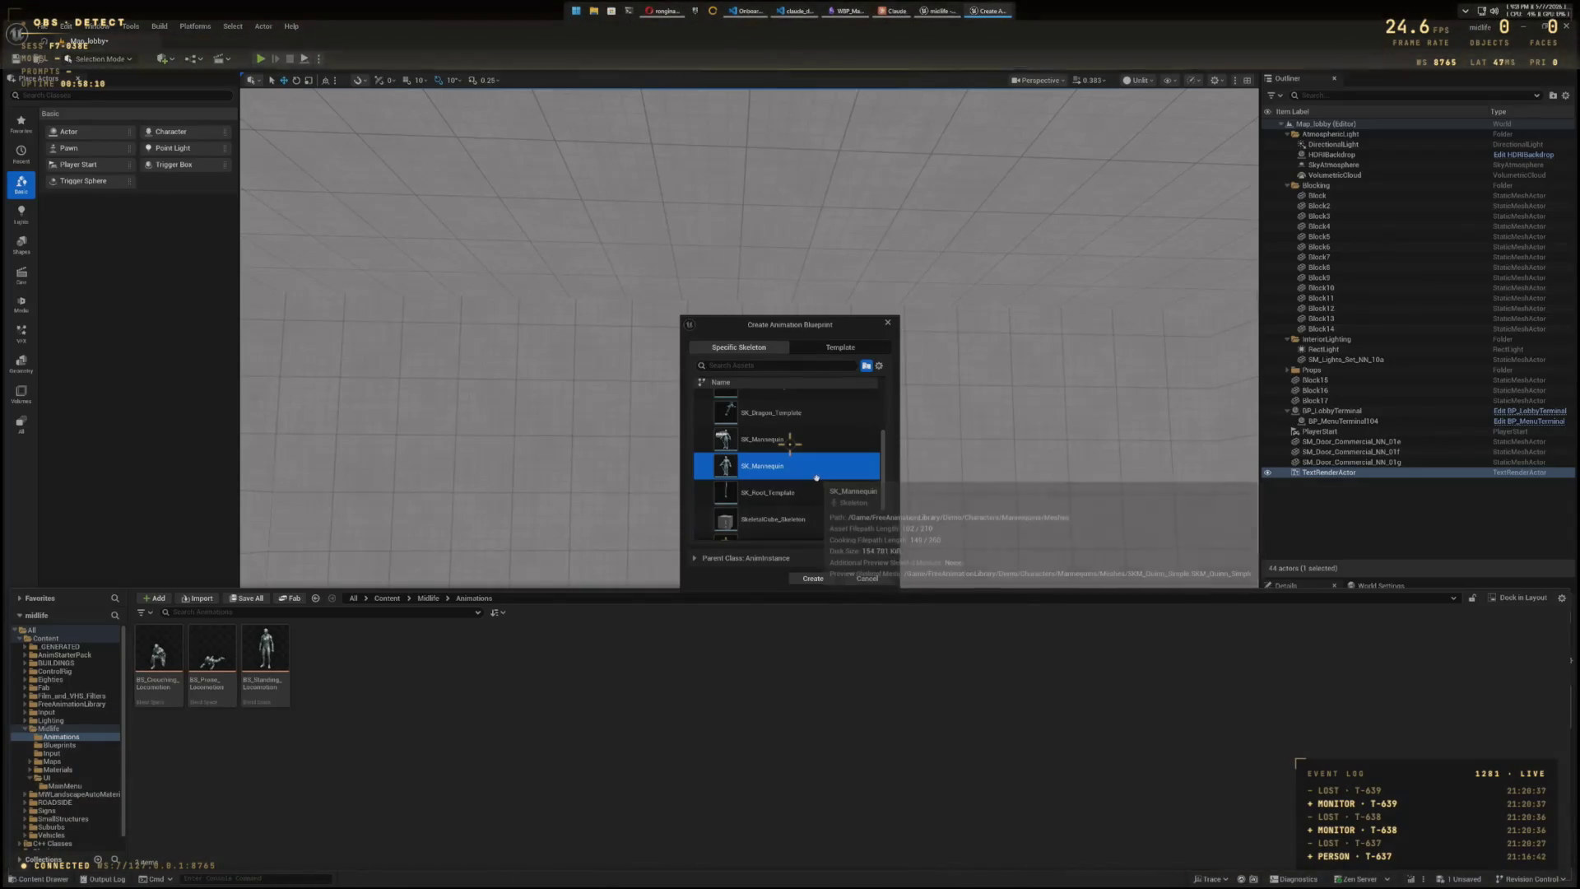
pyautogui.click(813, 579)
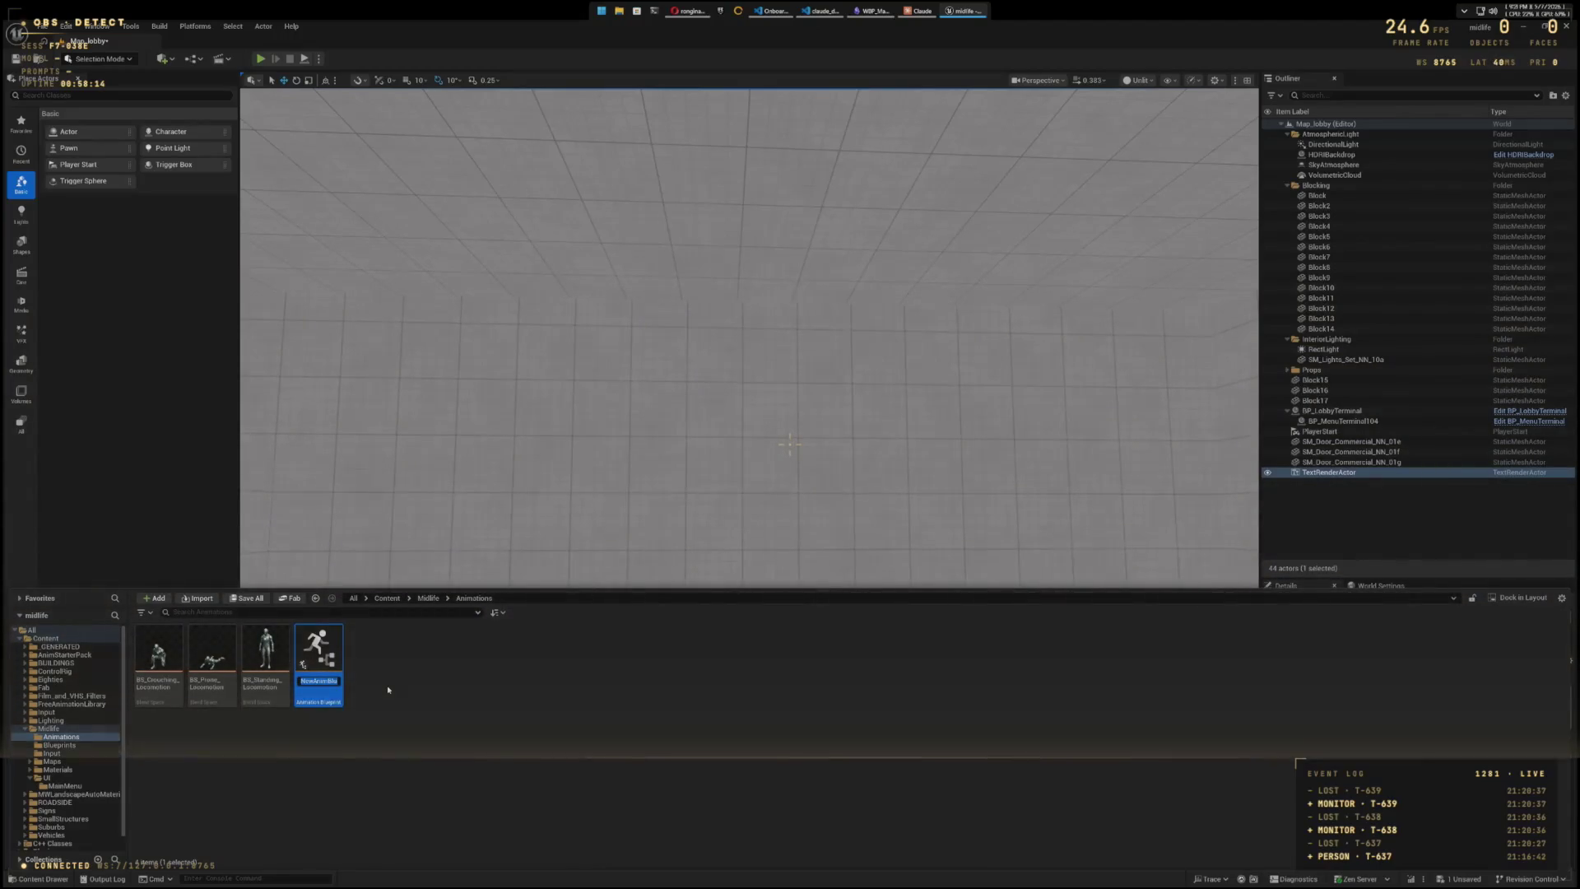
pyautogui.write('ABP_M')
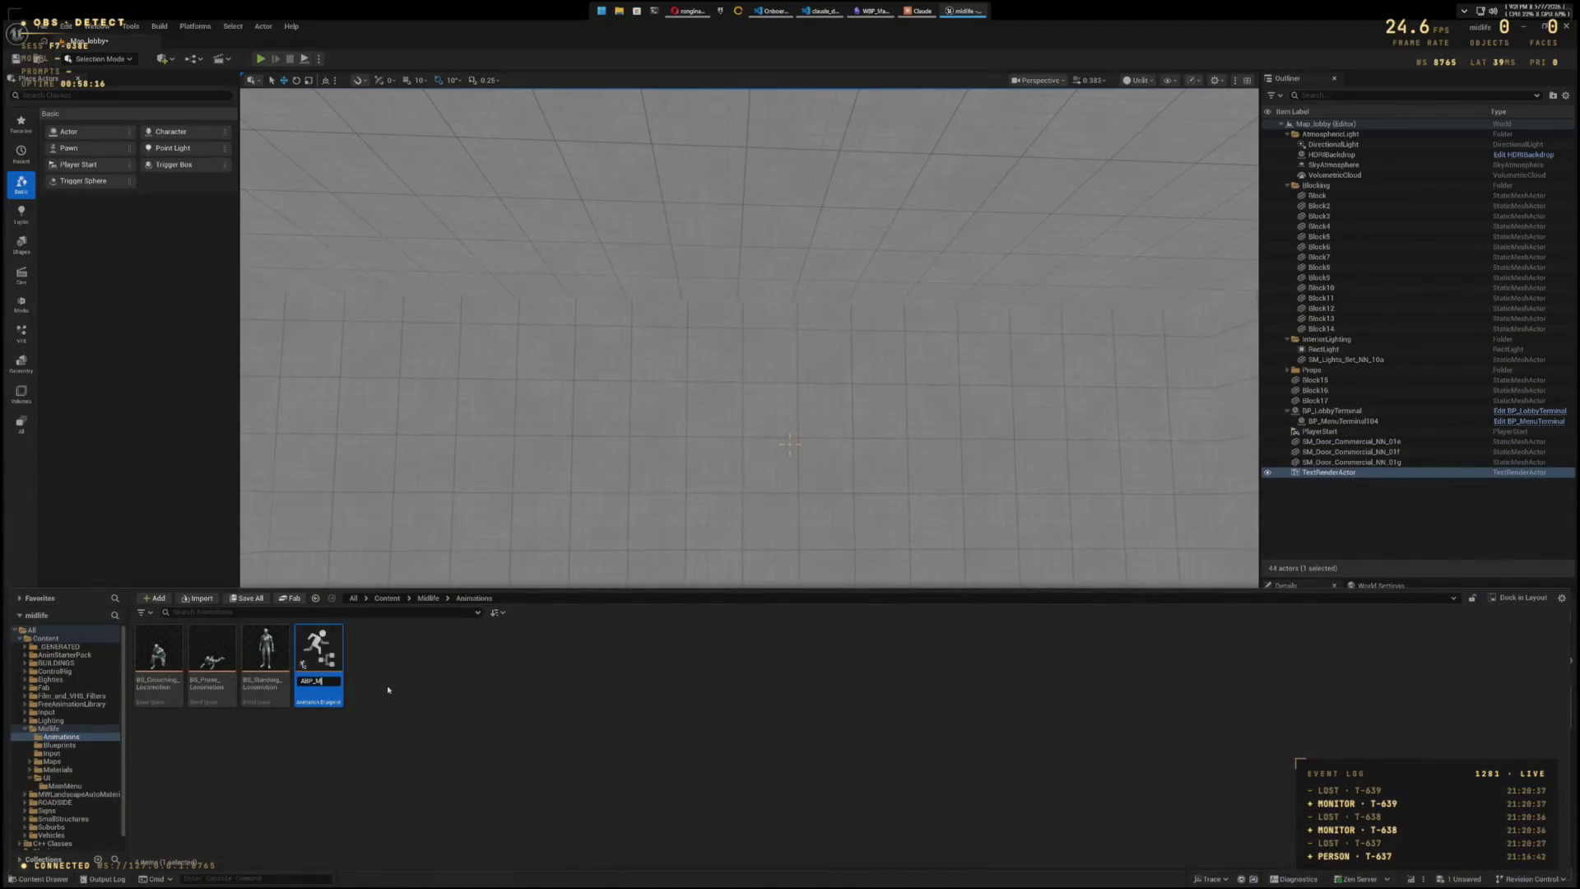
pyautogui.write('idelifeCharacter')
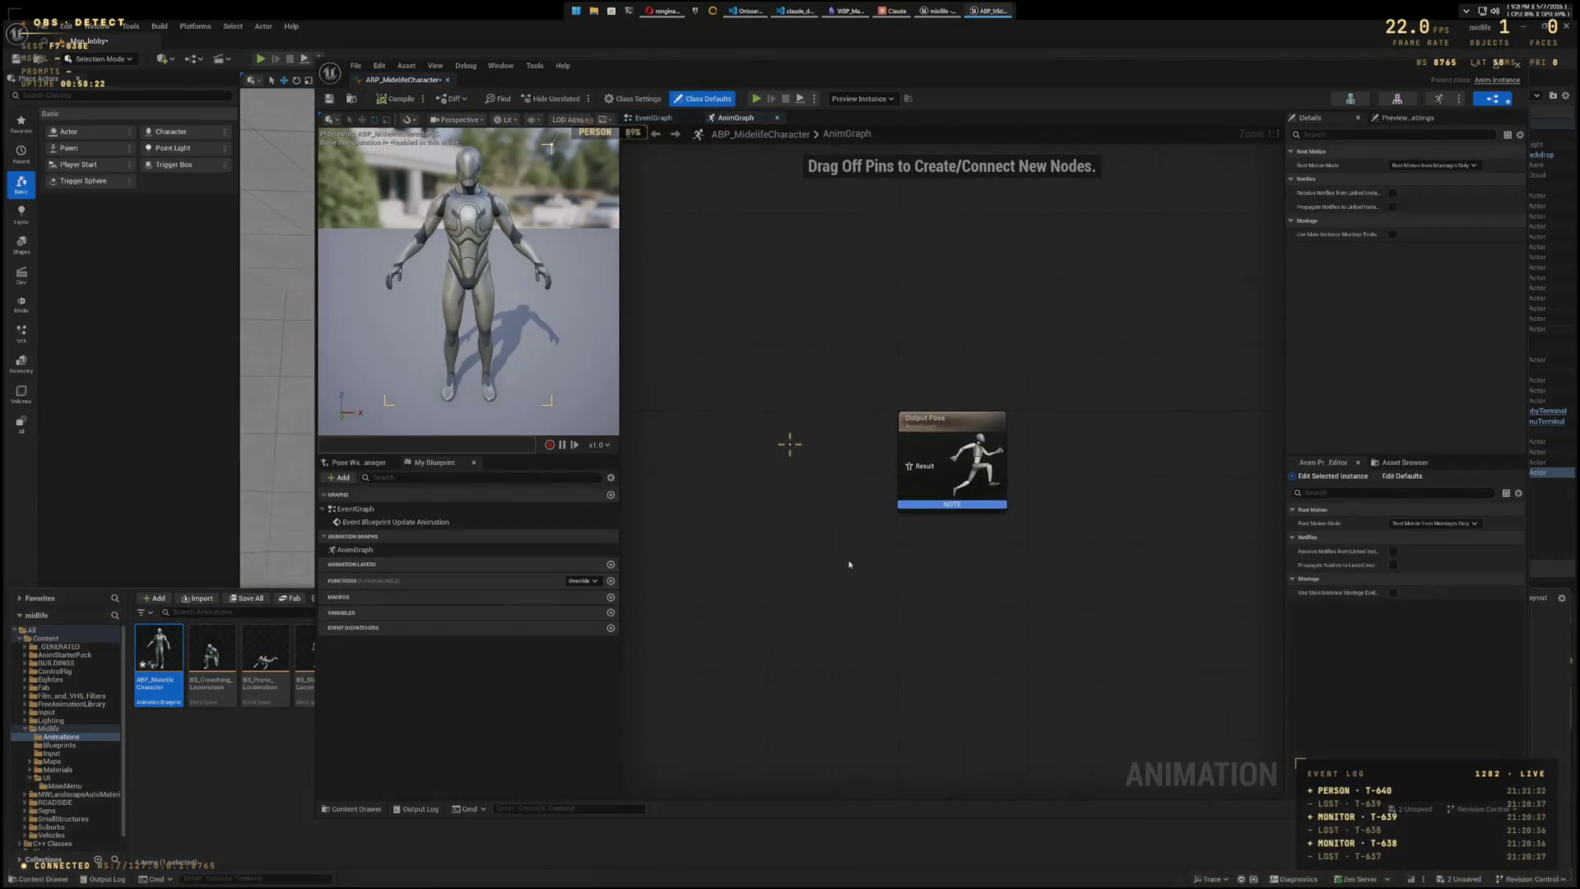
# - In the EventGraph, add a Get Velocity node fed by Try Get Pawn Owner's Return Value
pyautogui.click(652, 118)
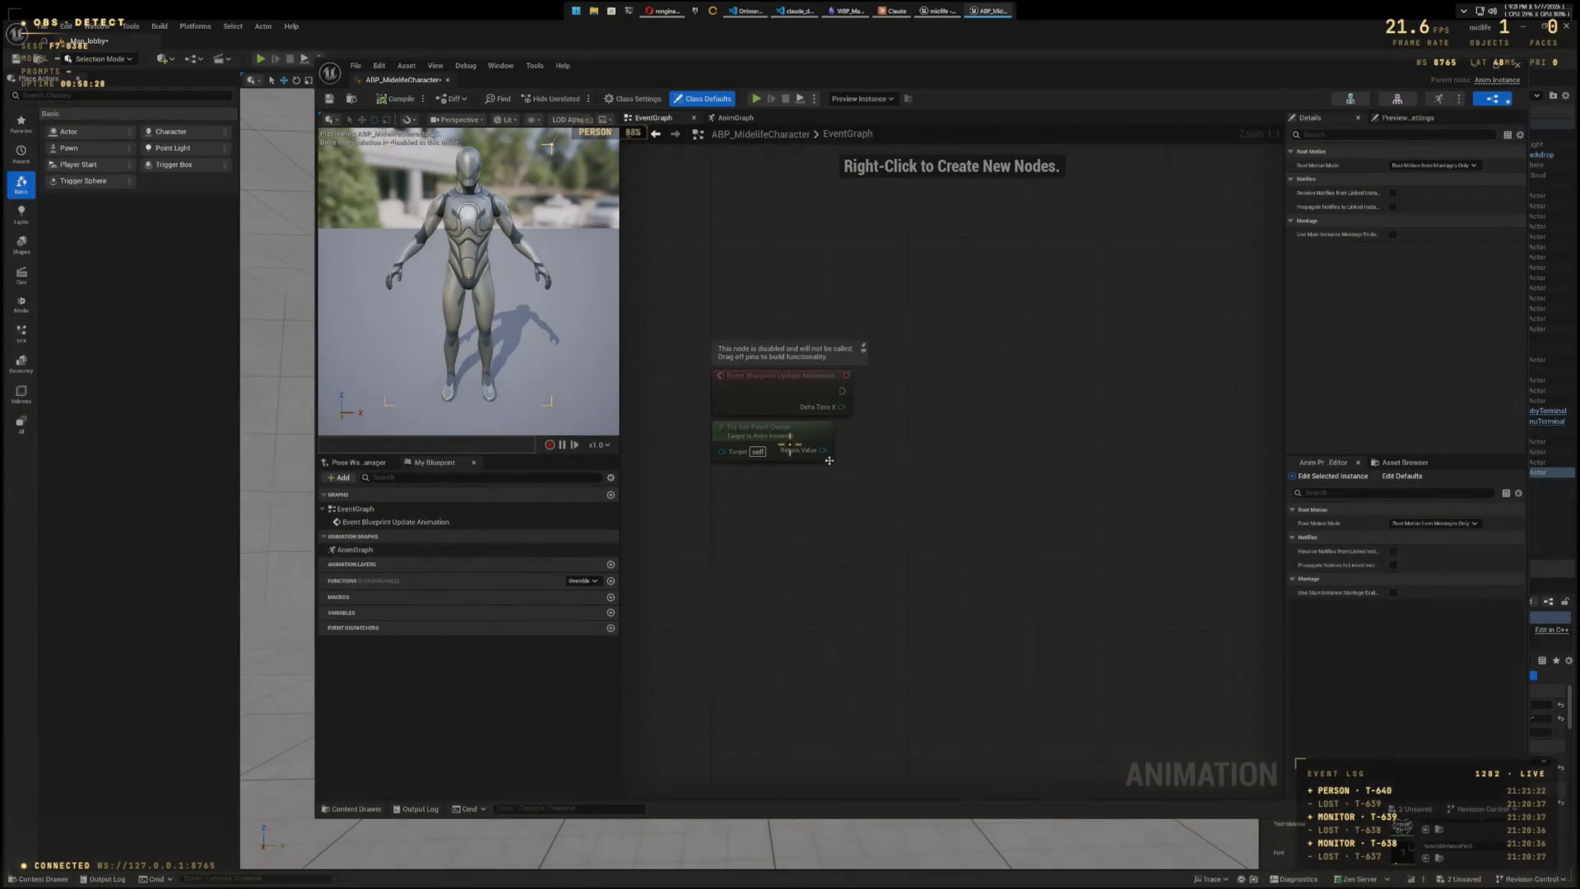
pyautogui.moveTo(905, 472); pyautogui.dragTo(985, 450)
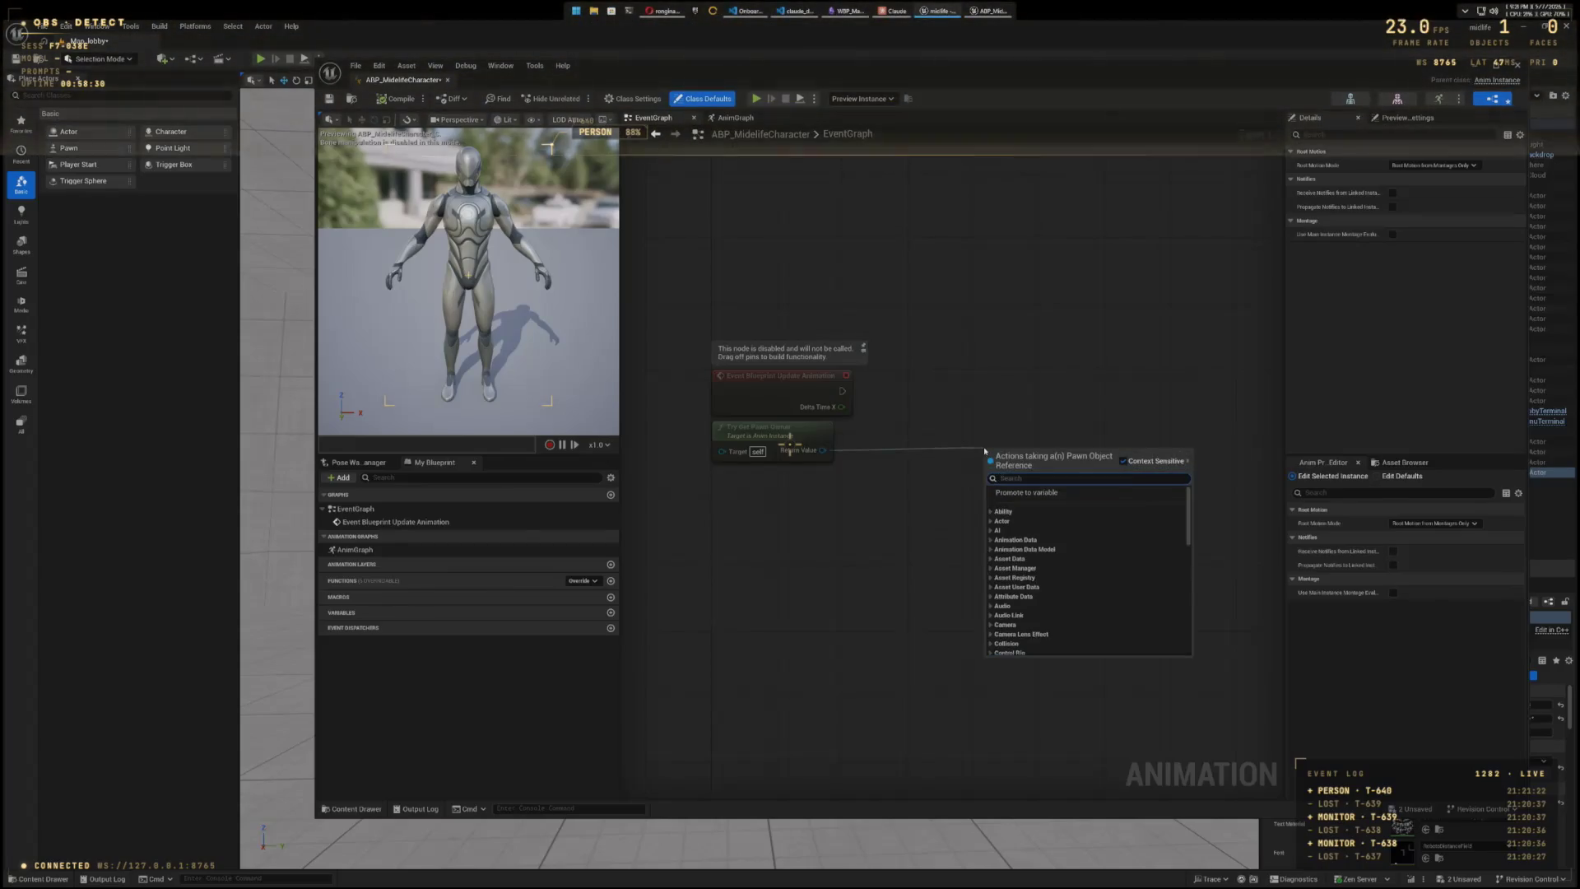
pyautogui.write('get')
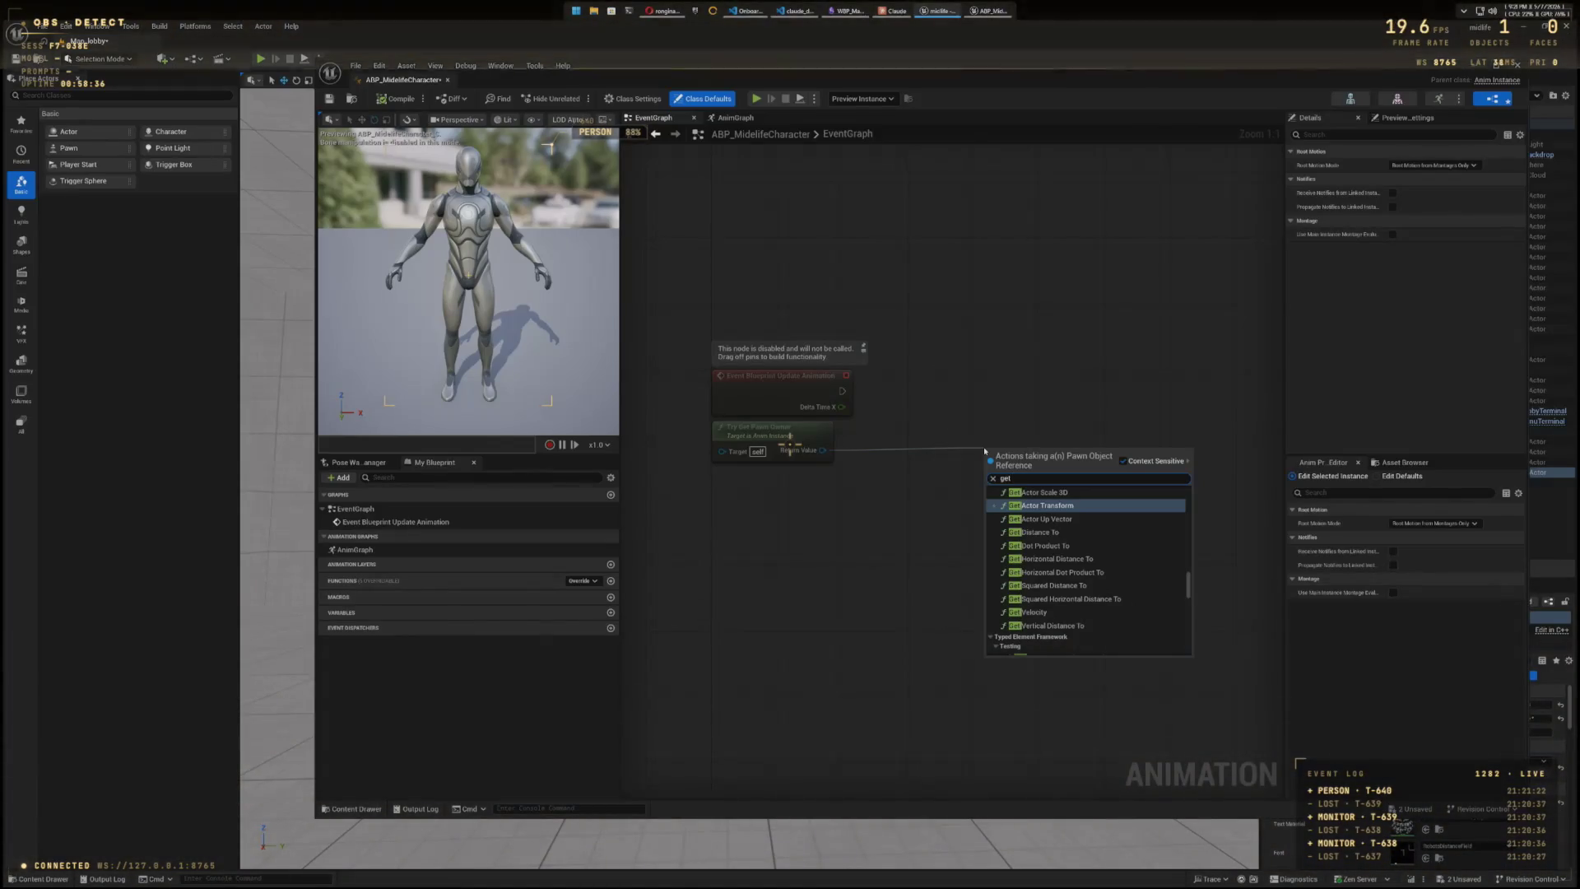
pyautogui.write(' spee')
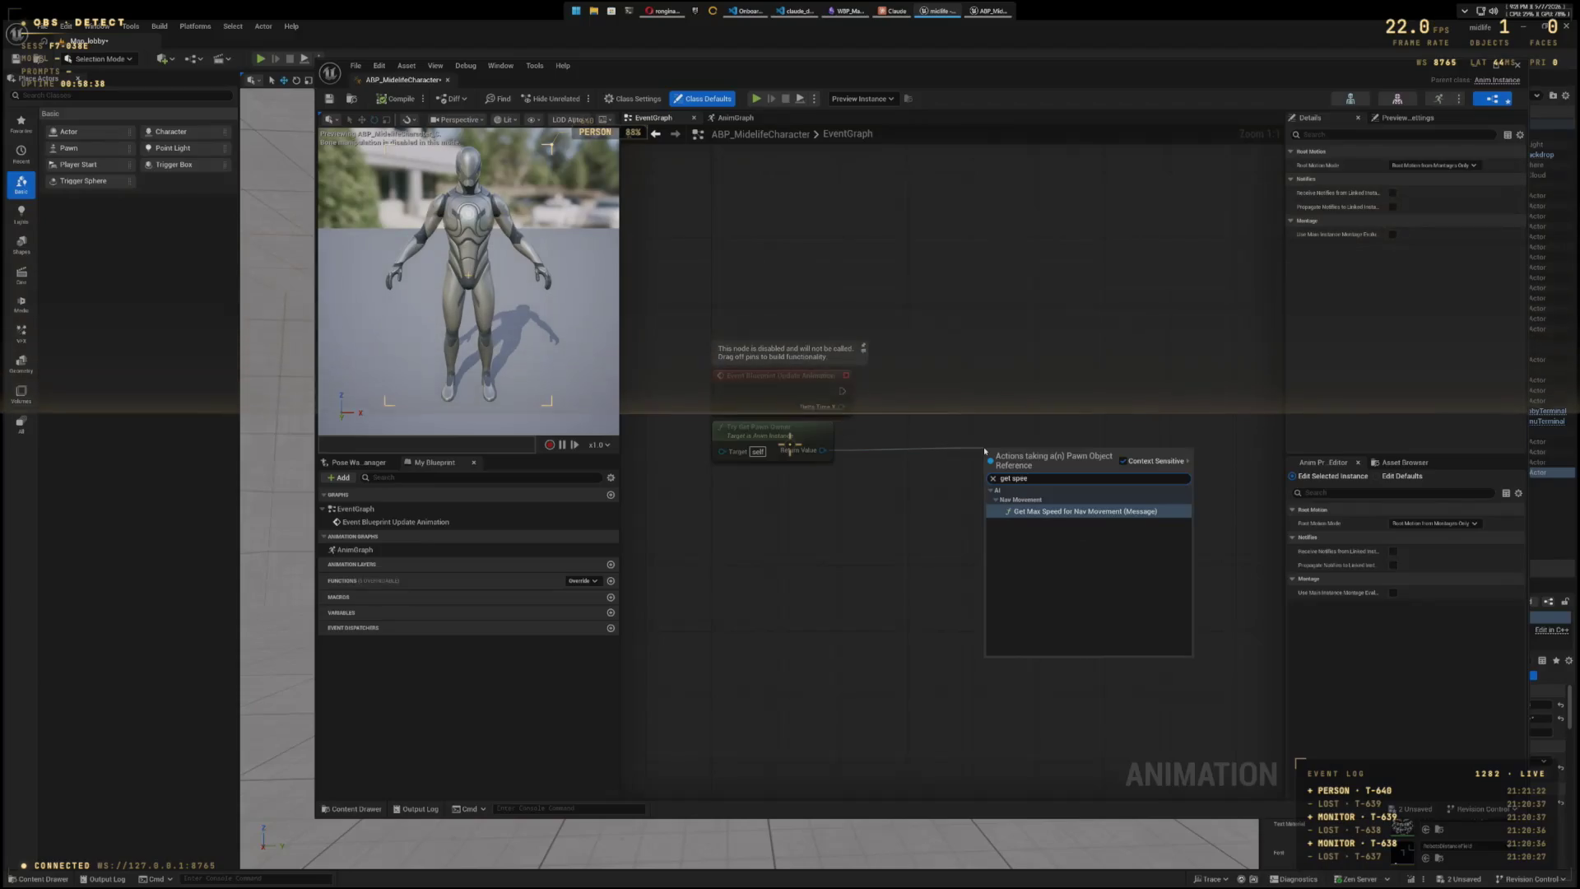
pyautogui.press('BackSpace')
pyautogui.press('BackSpace')
pyautogui.press('BackSpace')
pyautogui.press('BackSpace')
pyautogui.write('ve')
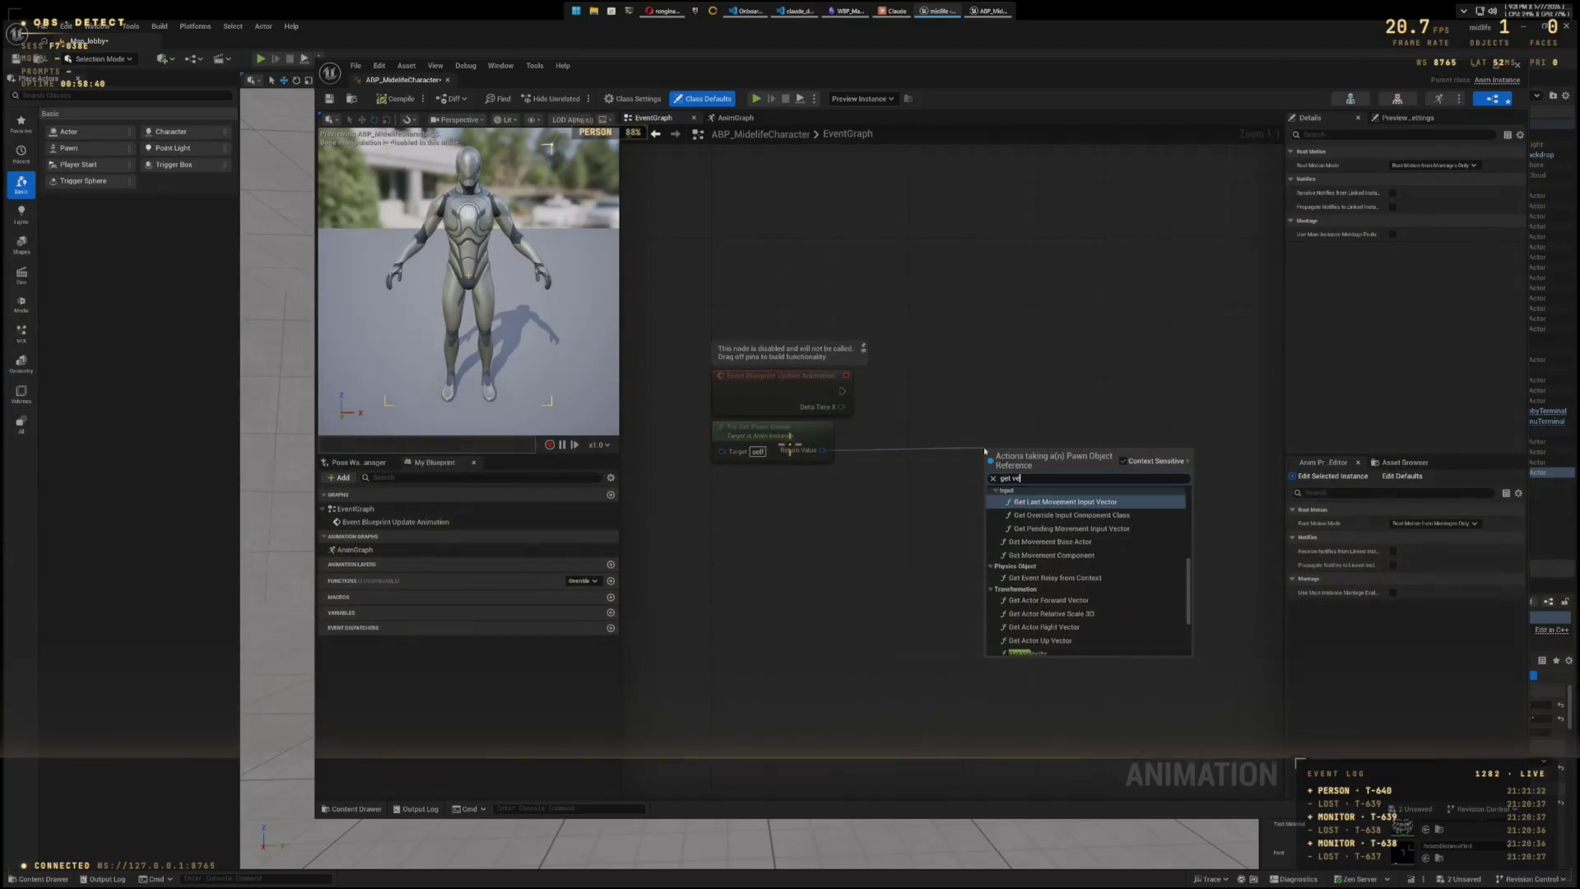
pyautogui.write('lo')
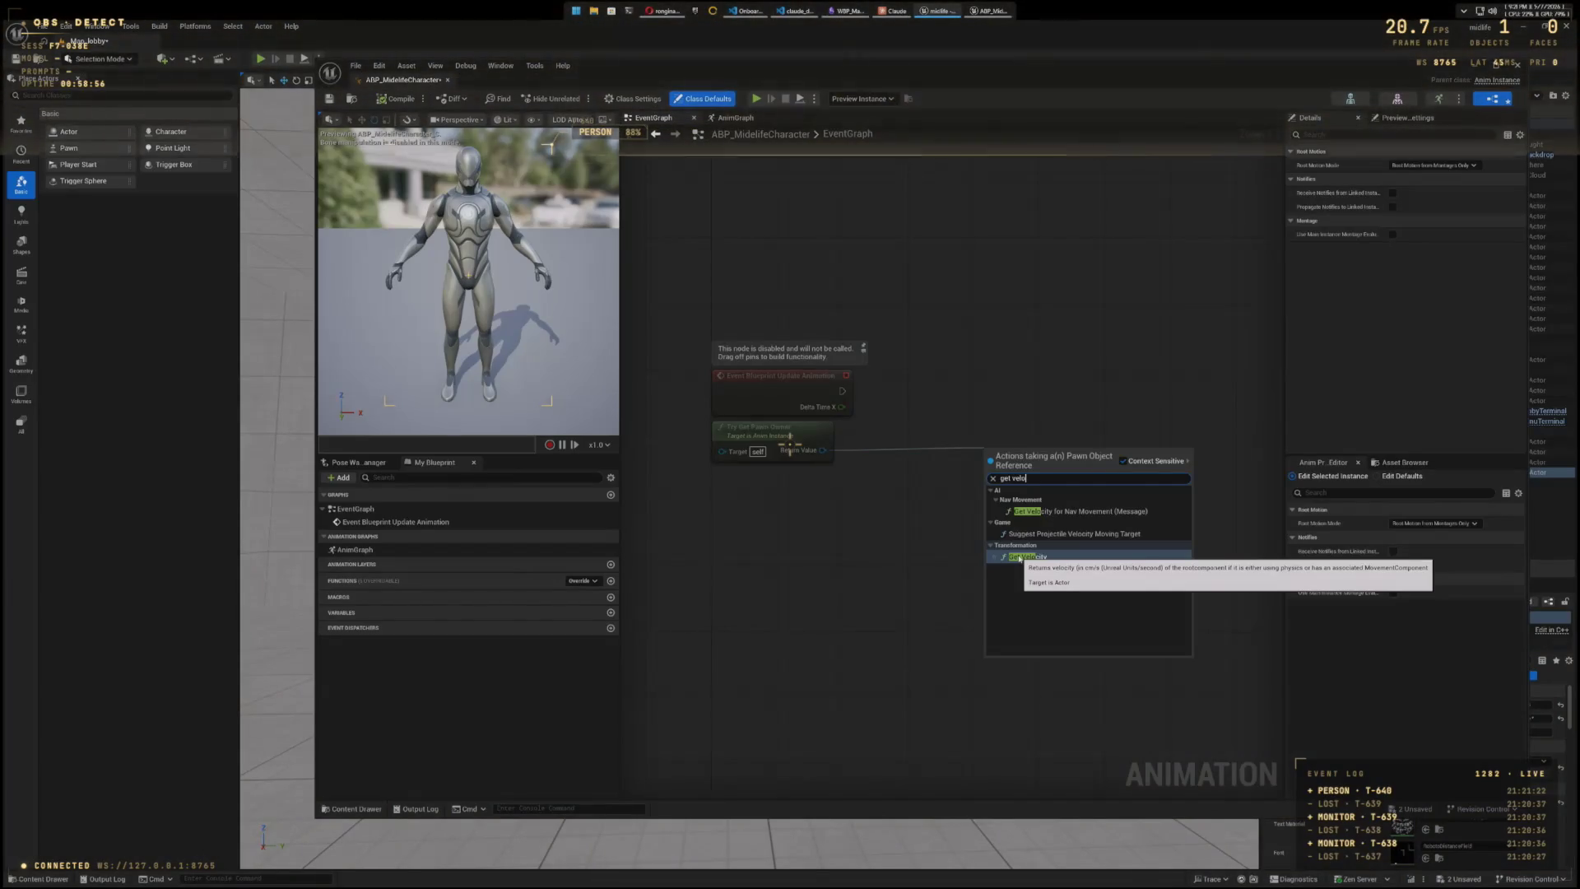
pyautogui.click(1018, 559)
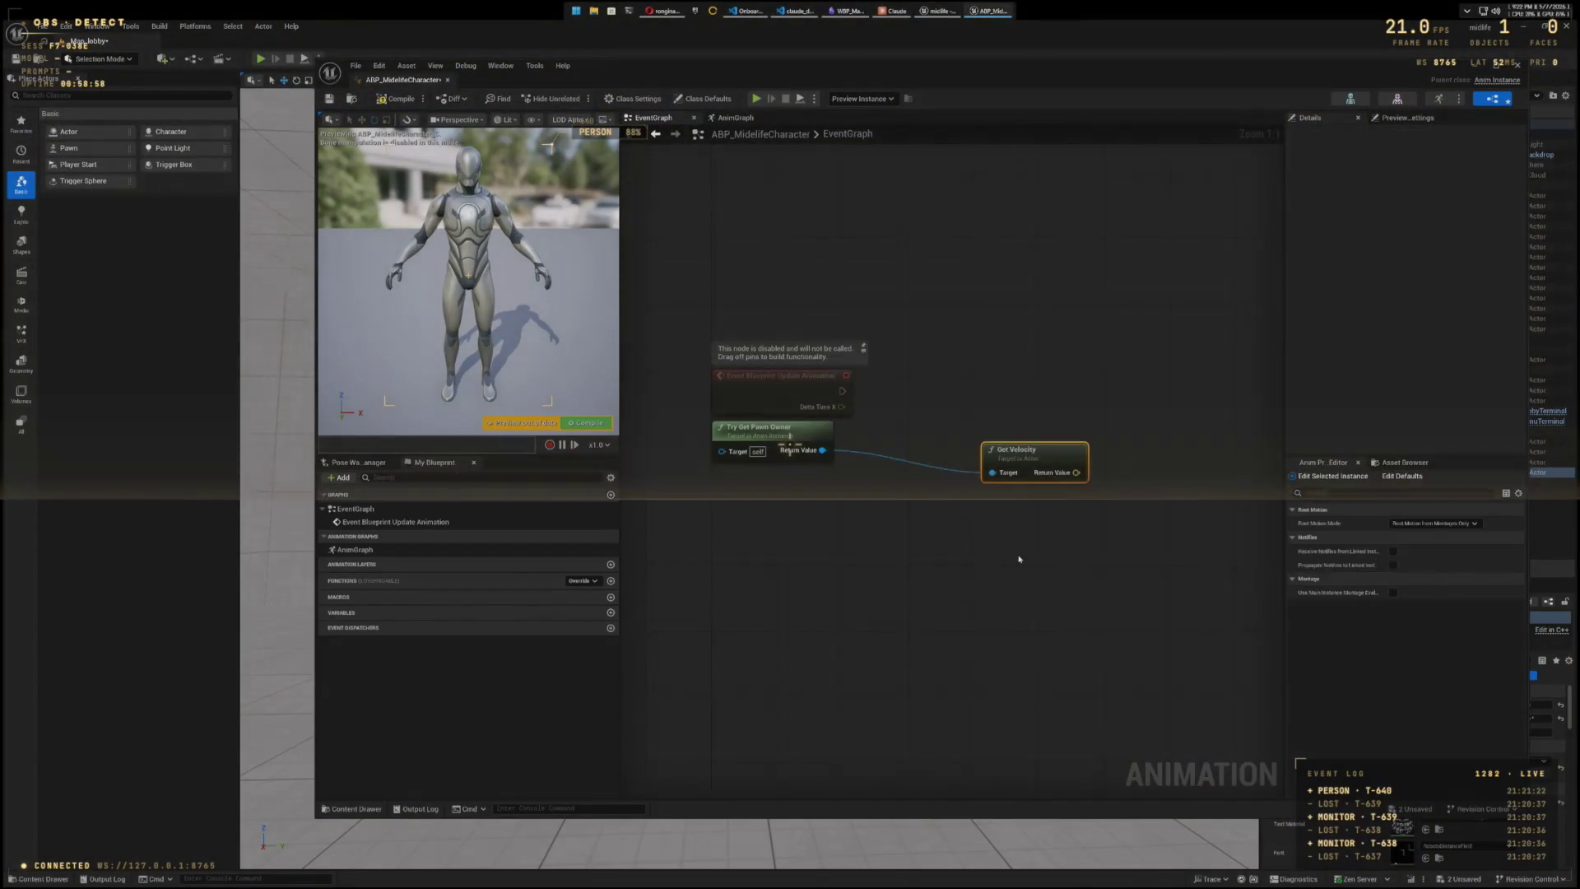
pyautogui.moveTo(1051, 554)
pyautogui.mouseDown()
pyautogui.moveTo(1065, 497)
pyautogui.moveTo(1027, 521)
pyautogui.mouseUp()
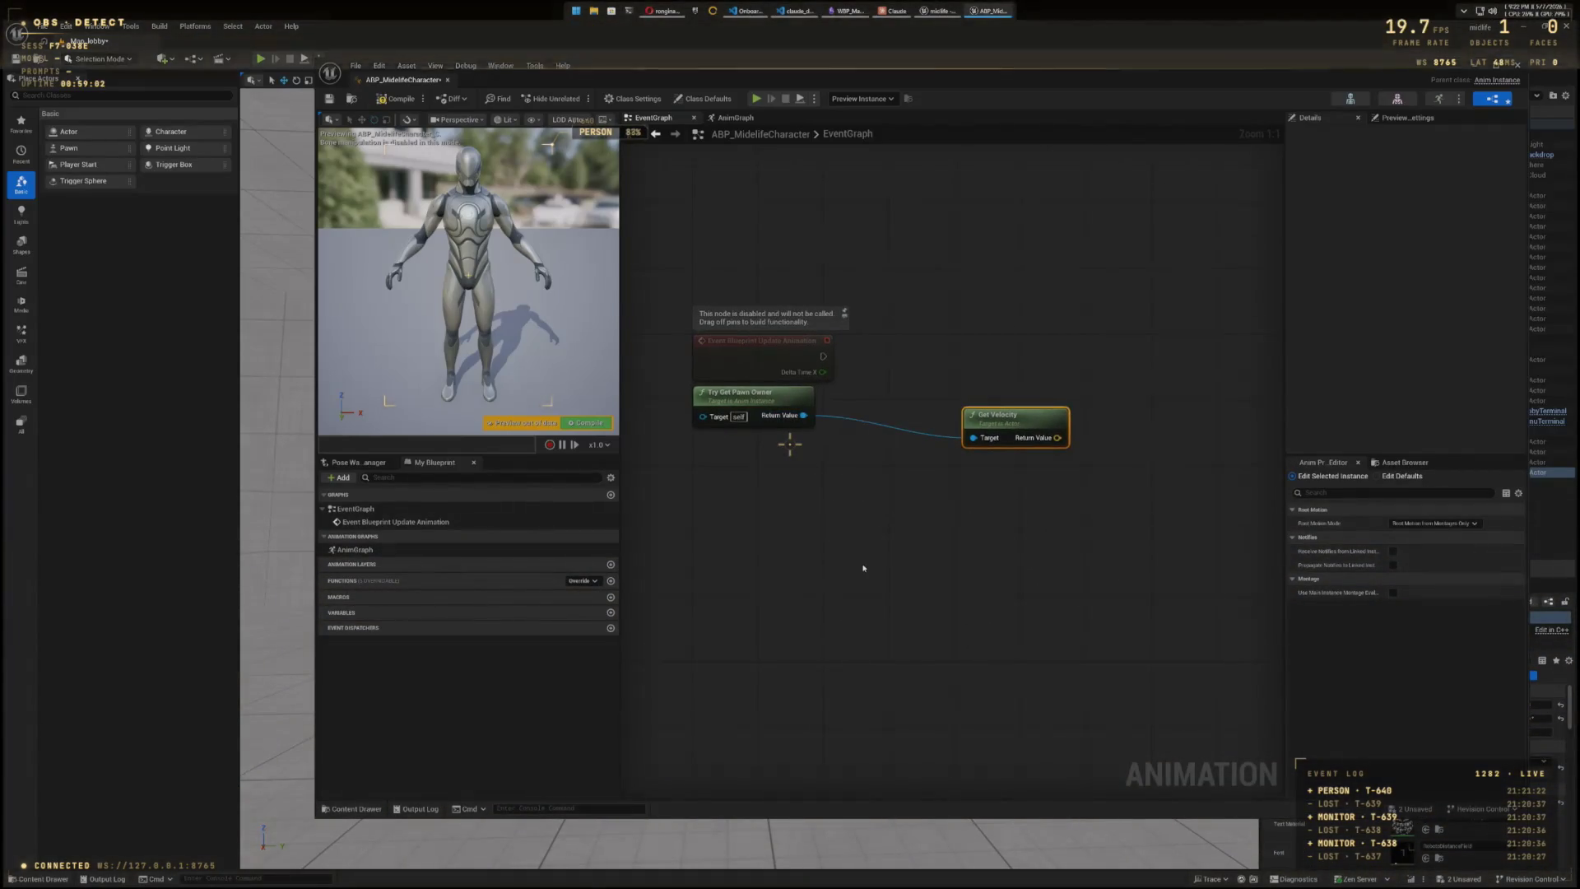
# - Add a Cast To BP_MidlifeCharacter node to the EventGraph using 'cast to bp_m'
pyautogui.rightClick(864, 567)
pyautogui.write('c')
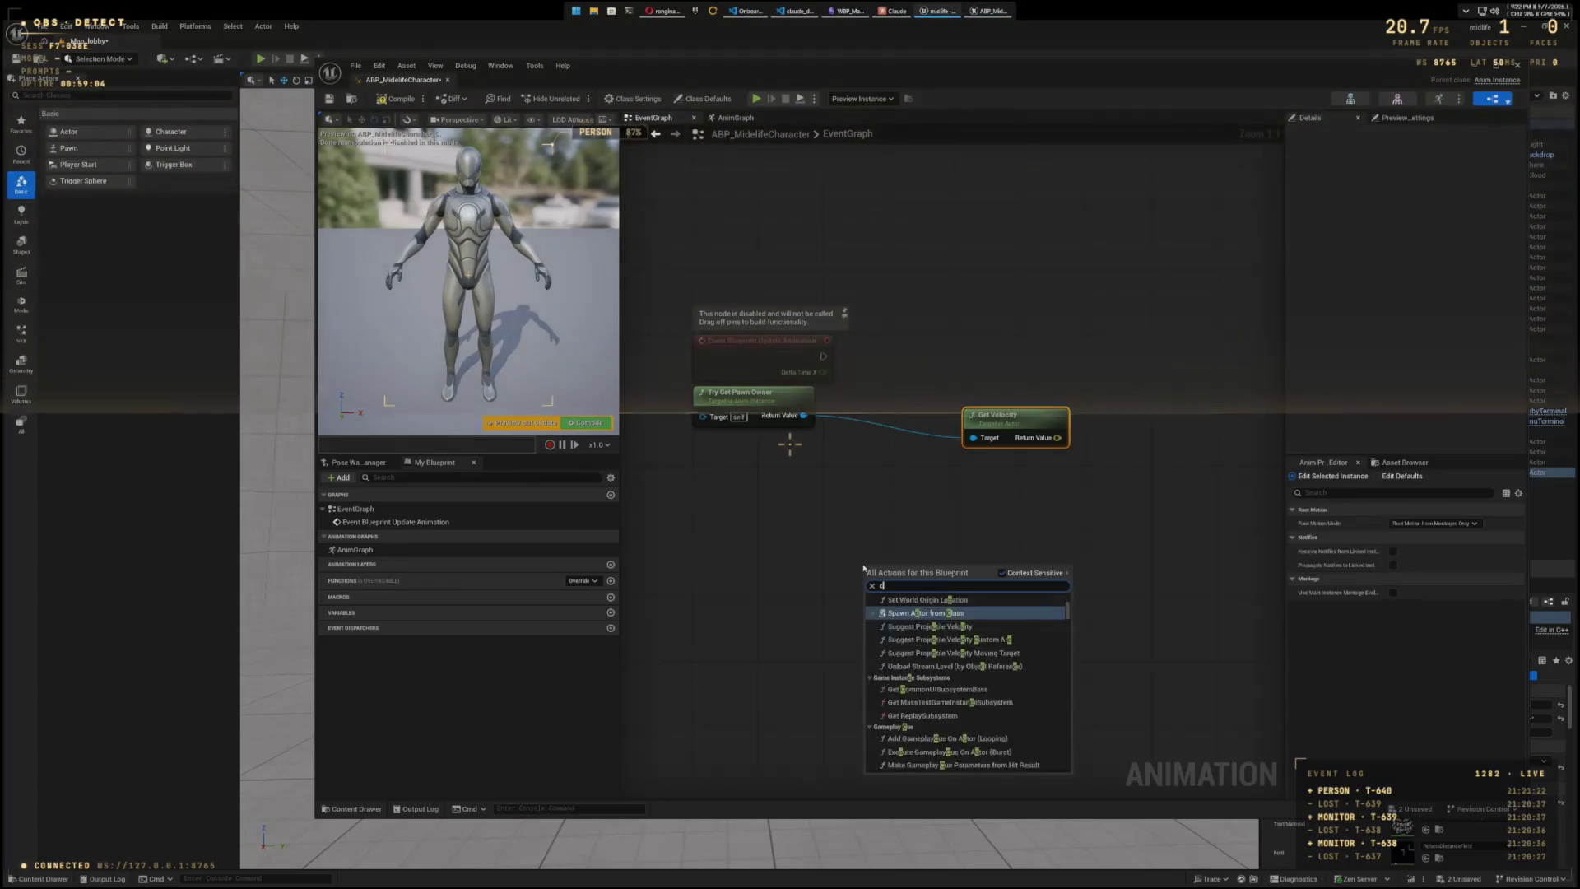
pyautogui.write('ast to bp_midlife')
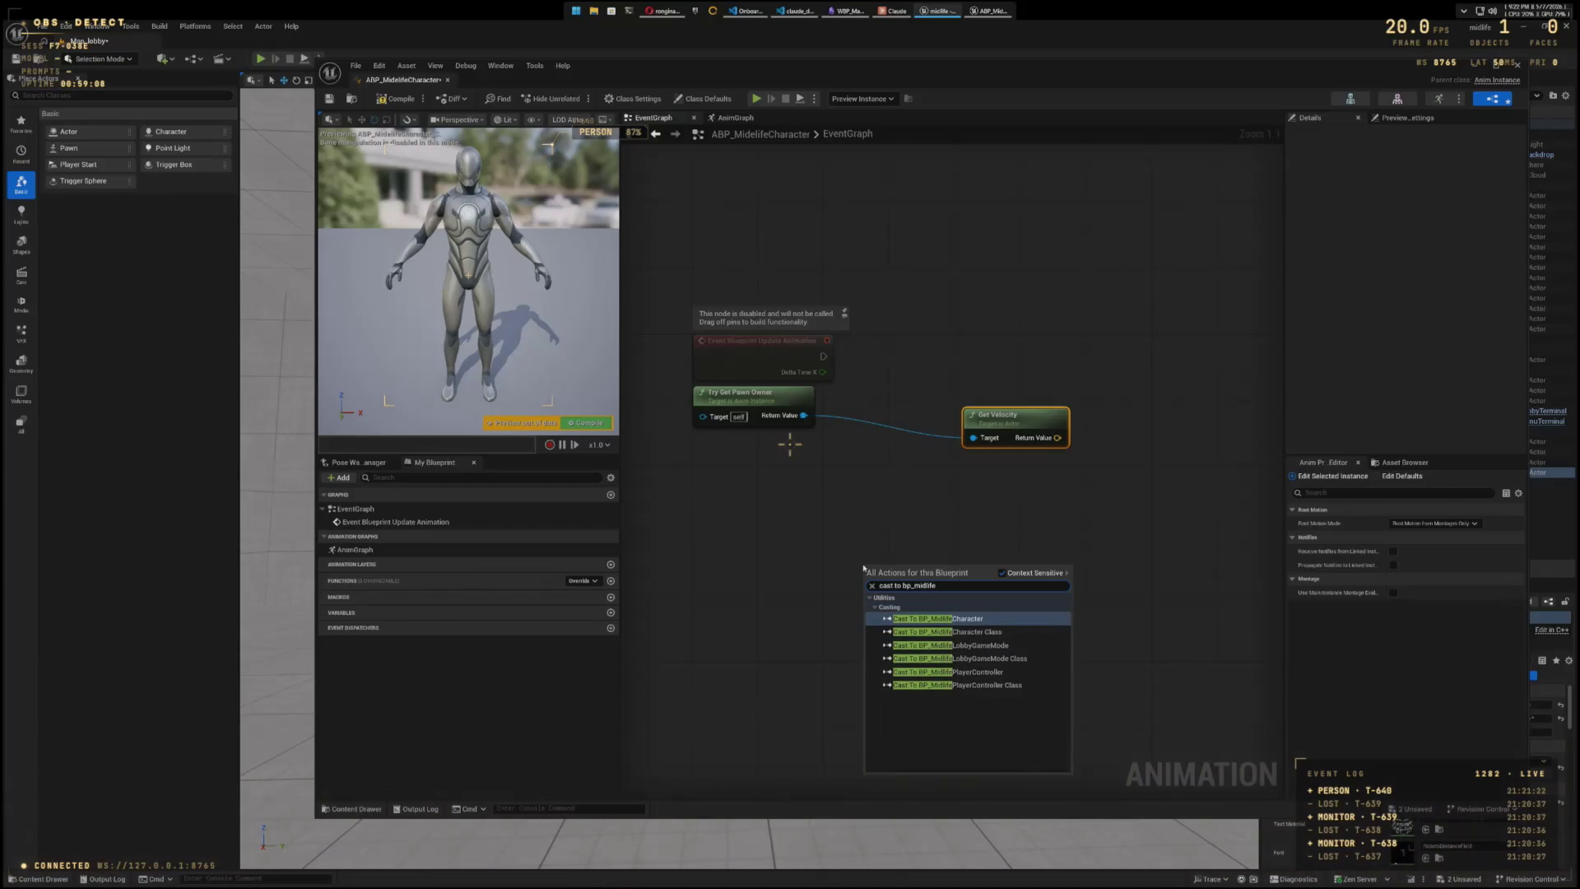
pyautogui.press('Return')
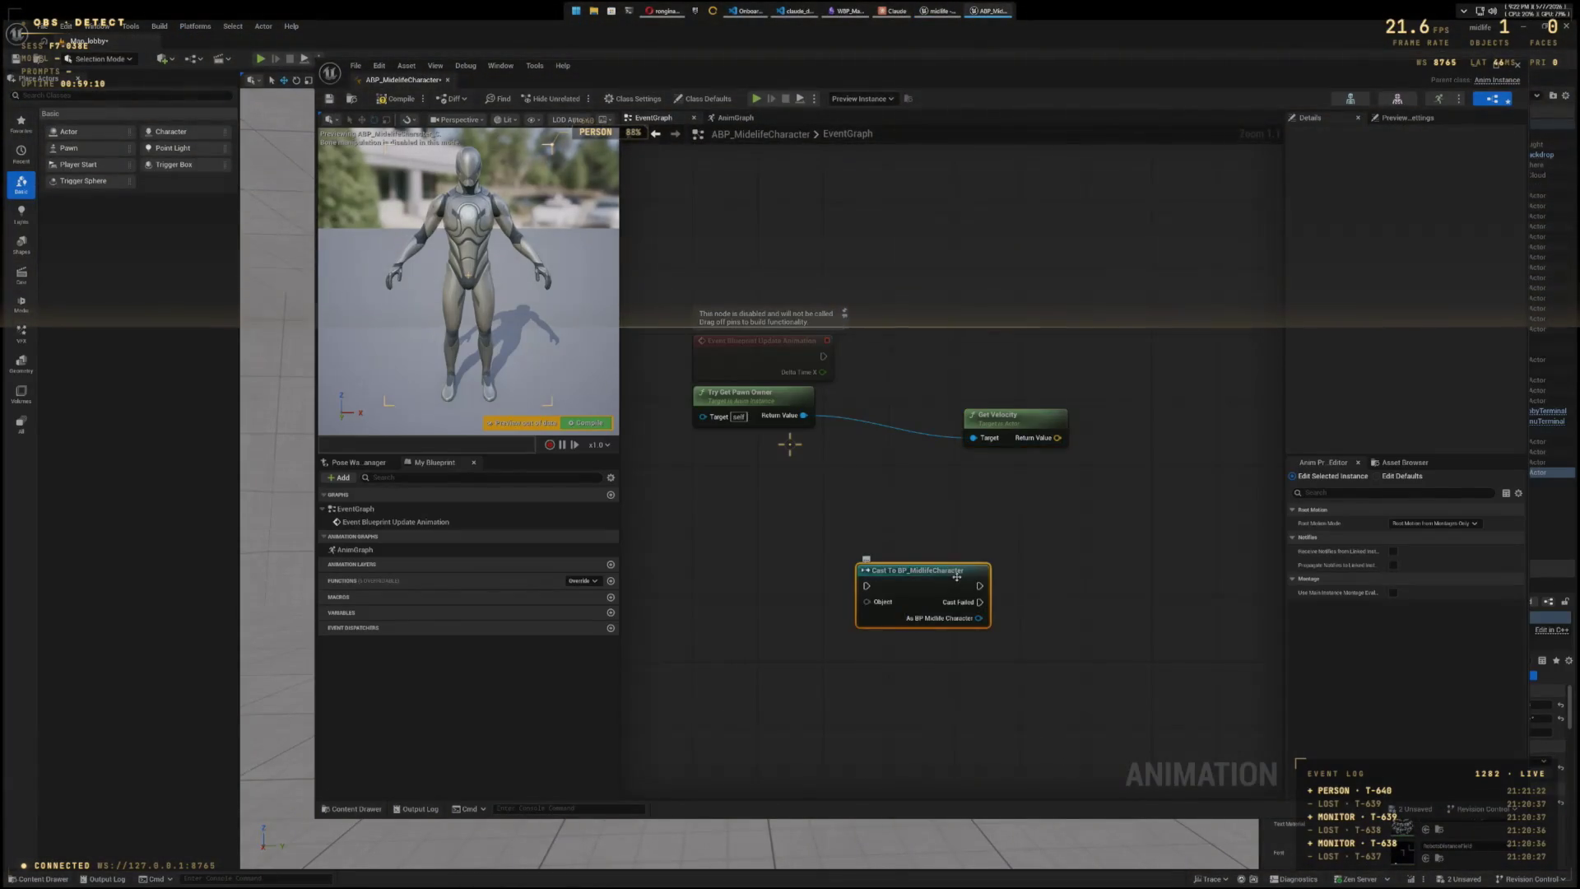
# - Search 'get velocity' among the actions from the cast's As BP Midlife Character output
pyautogui.moveTo(978, 585)
pyautogui.mouseDown()
pyautogui.moveTo(1136, 564)
pyautogui.moveTo(1038, 616)
pyautogui.moveTo(1130, 637)
pyautogui.mouseUp()
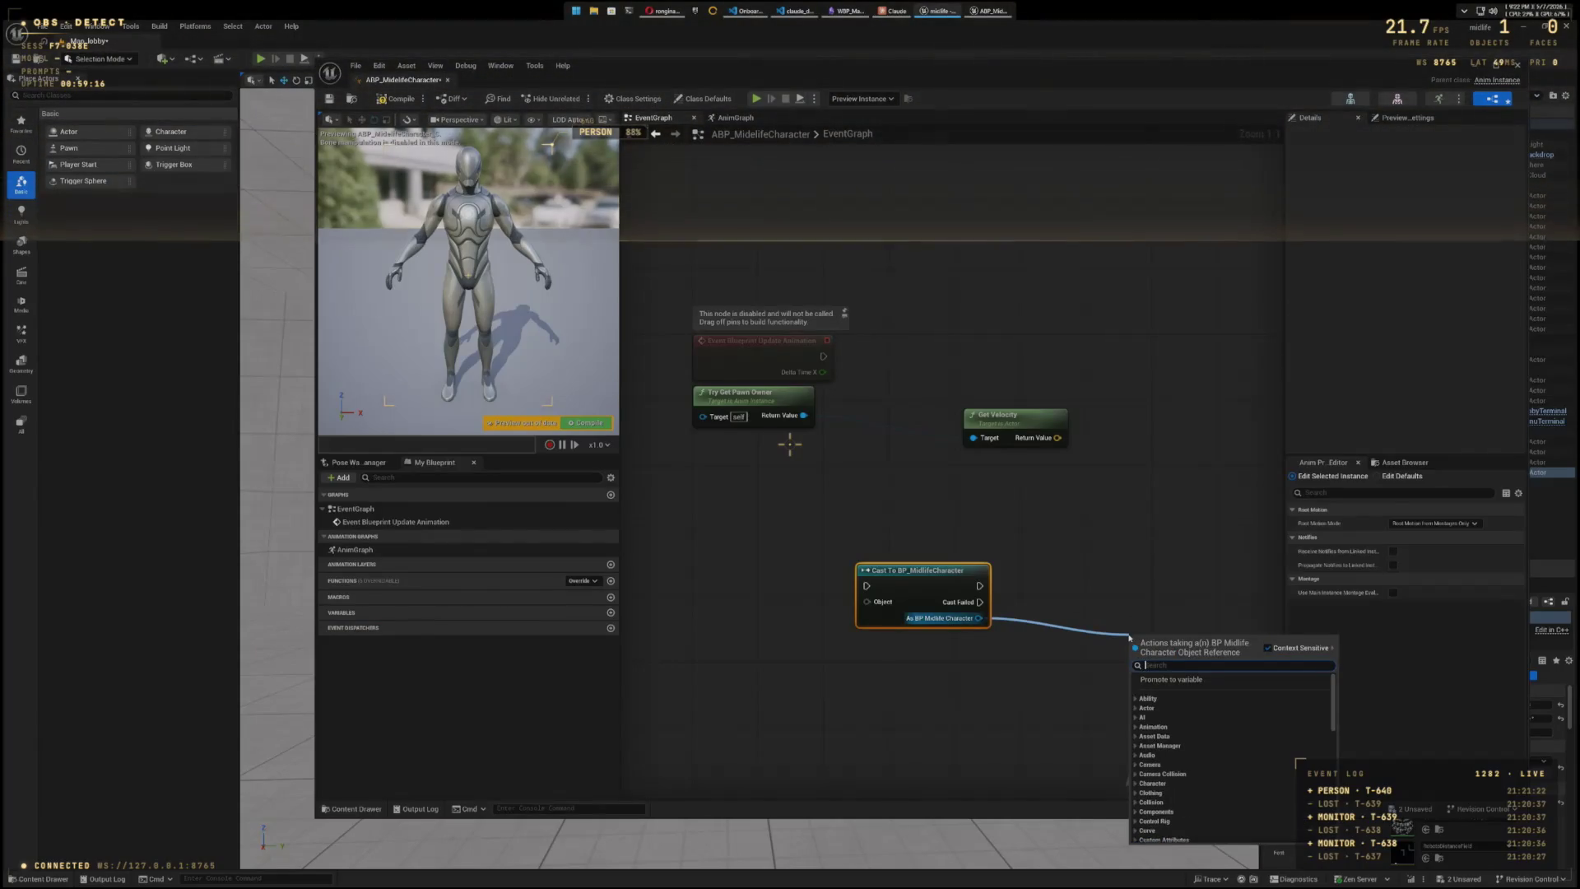
pyautogui.write('get veloc')
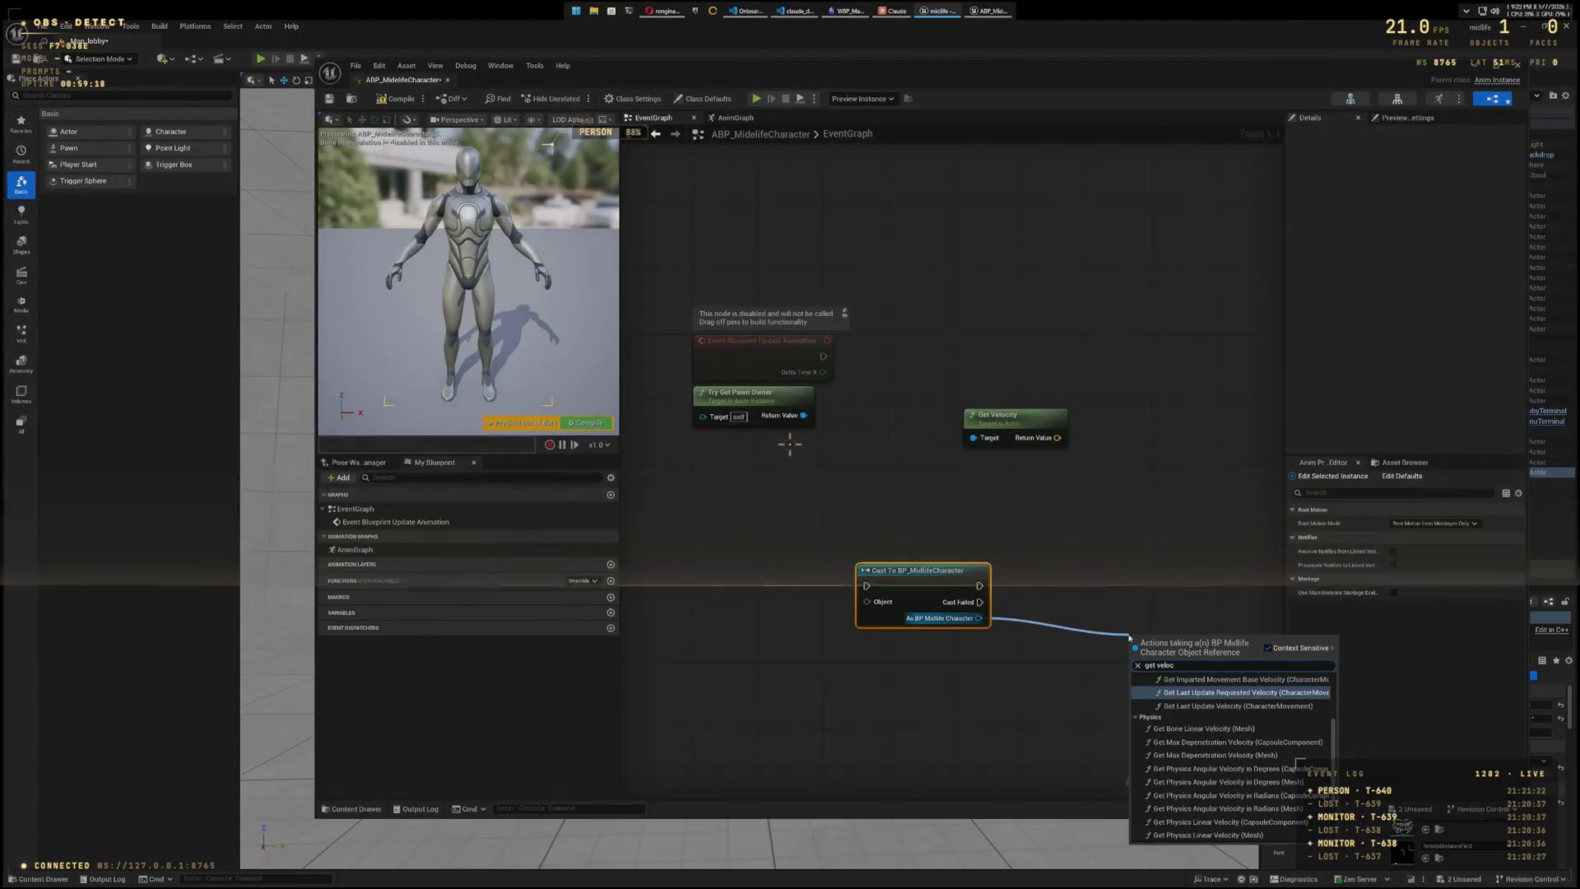
pyautogui.scroll(3, 1185, 684)
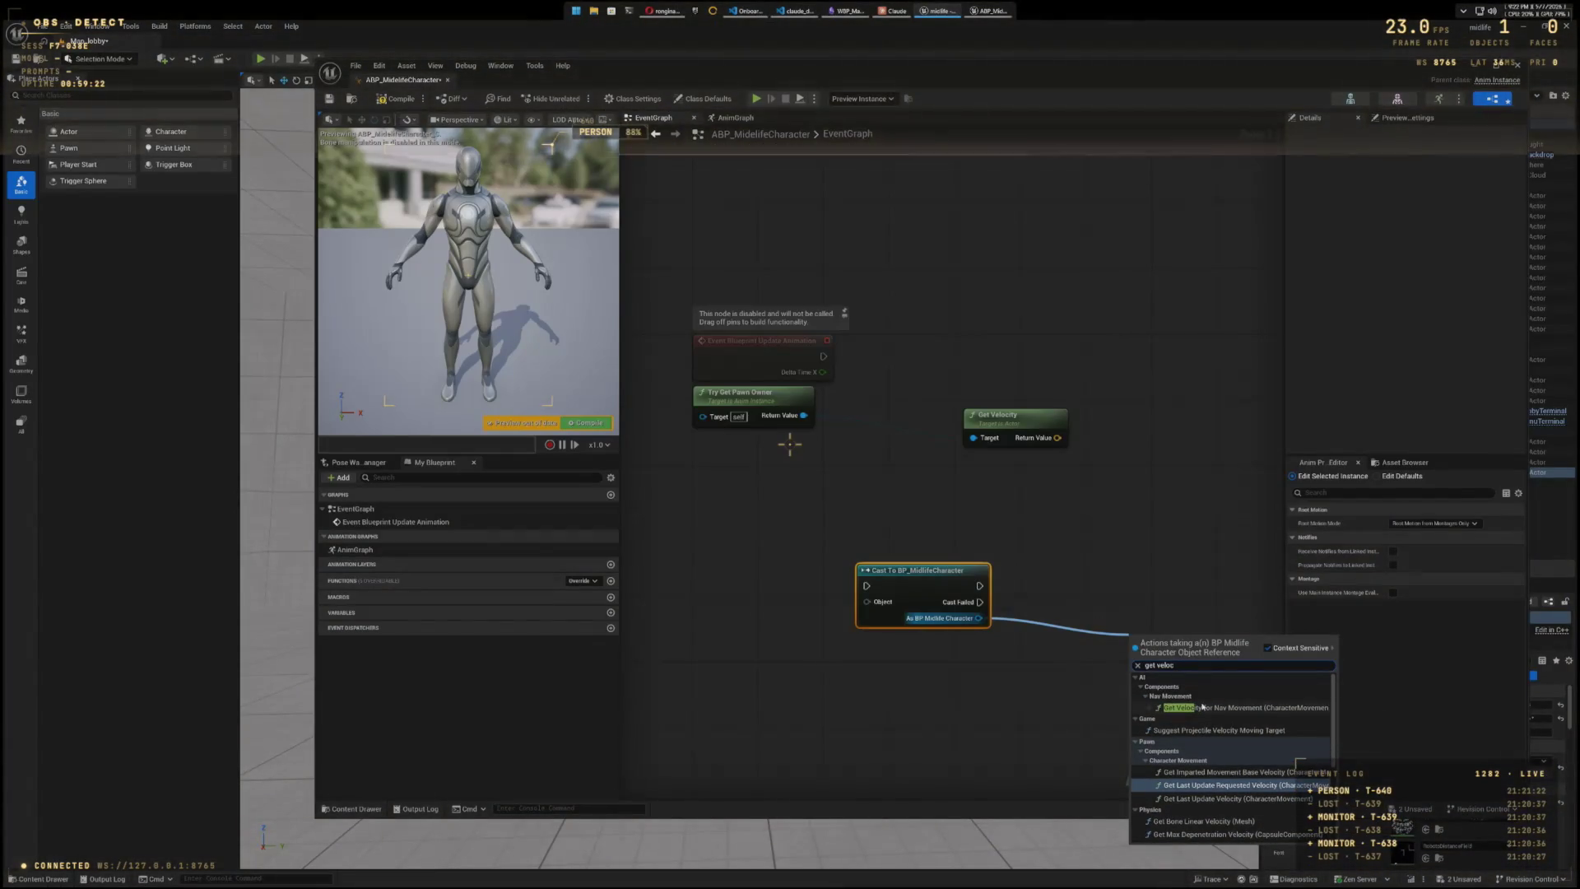
pyautogui.write('ity')
pyautogui.scroll(3, 1226, 733)
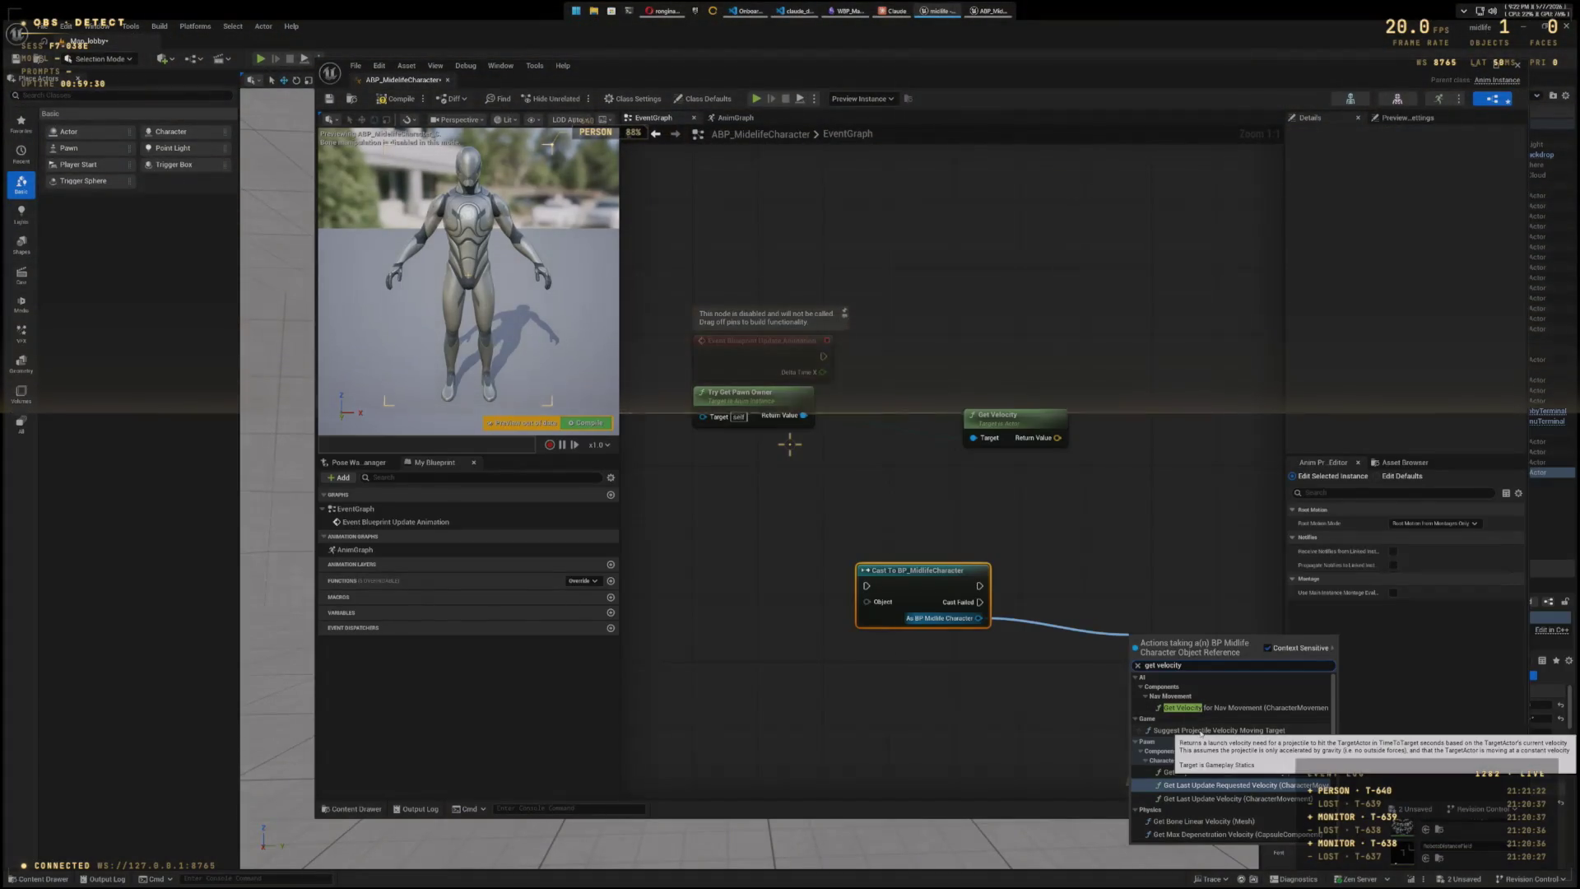
pyautogui.scroll(-2, 1199, 787)
pyautogui.scroll(-5, 1200, 787)
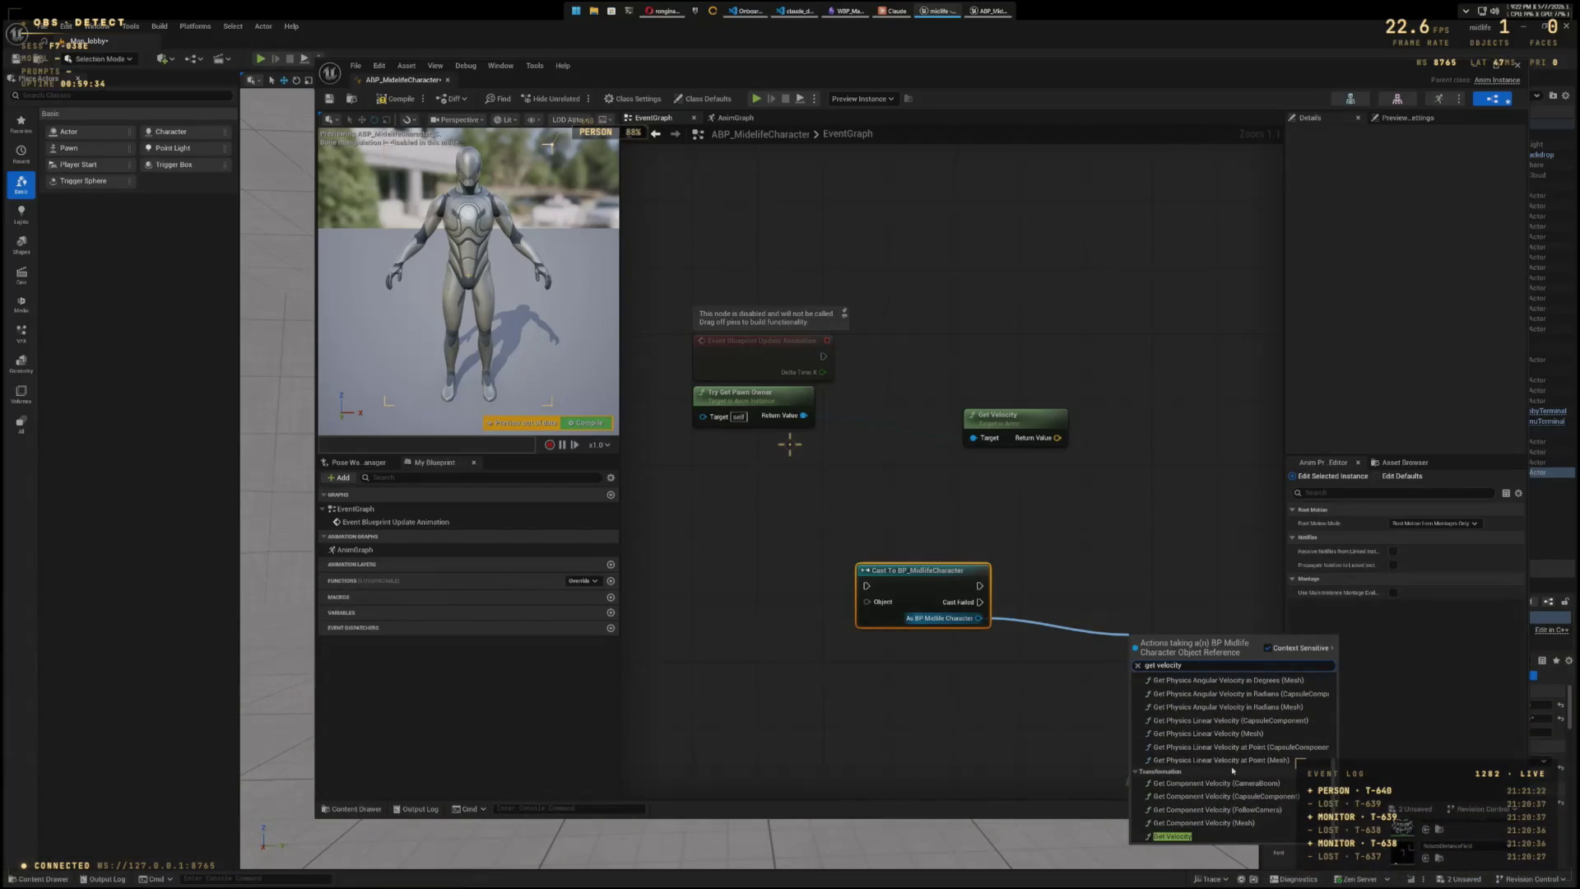
# - Add Get Velocity from the cast's character output, delete the old one, and wire Try Get Pawn Owner into the cast
pyautogui.click(1176, 836)
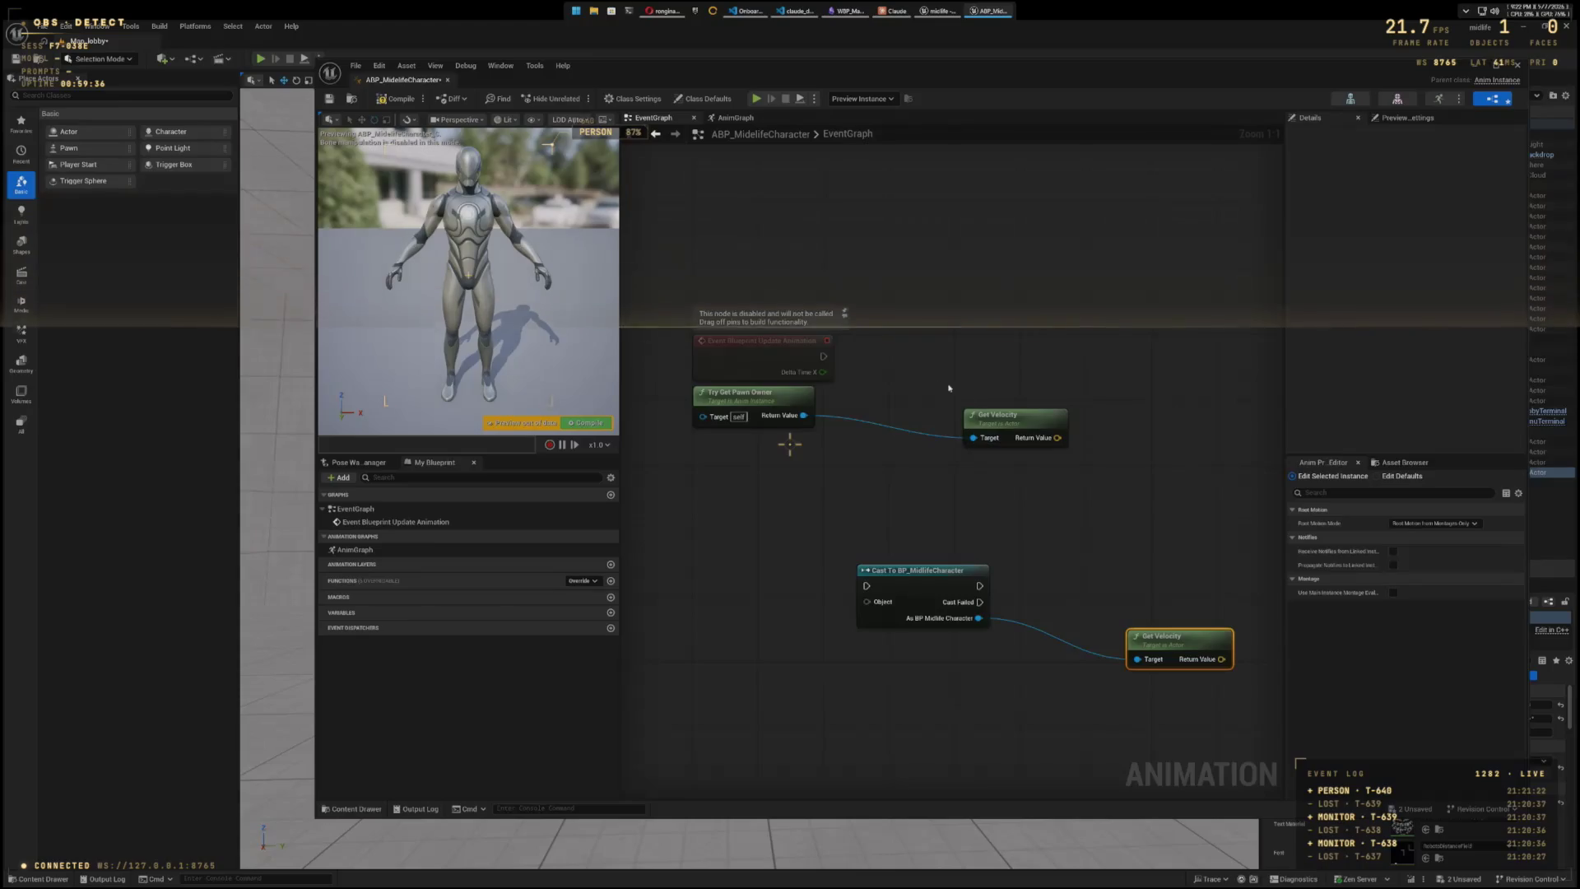
pyautogui.press('Delete')
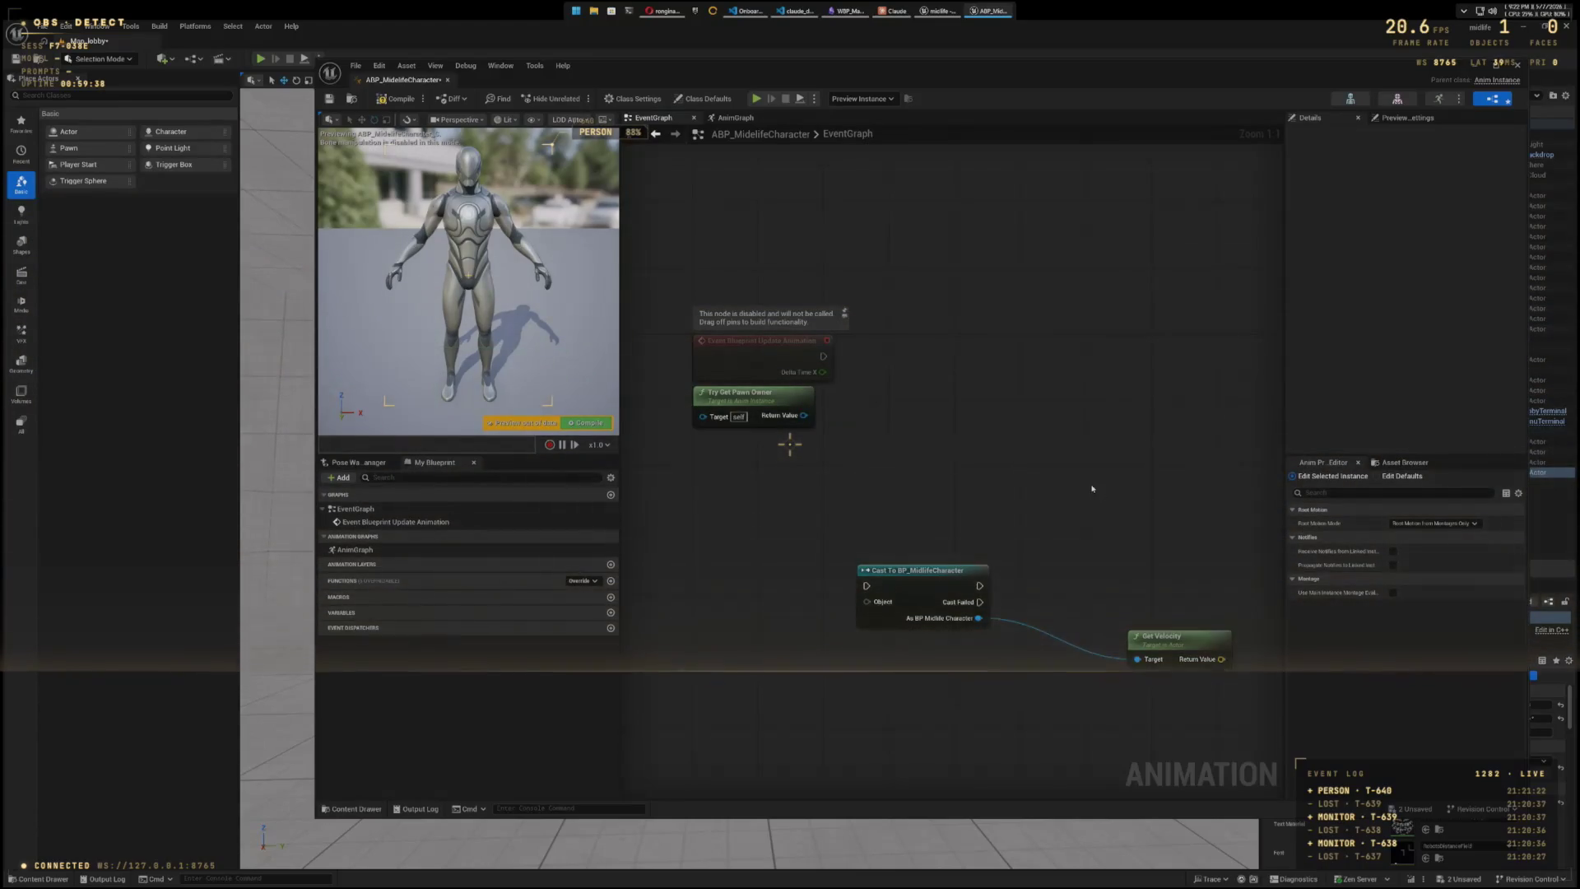
pyautogui.moveTo(1051, 492)
pyautogui.mouseDown()
pyautogui.moveTo(1092, 659)
pyautogui.moveTo(1140, 654)
pyautogui.mouseUp()
pyautogui.moveTo(956, 570); pyautogui.dragTo(980, 404)
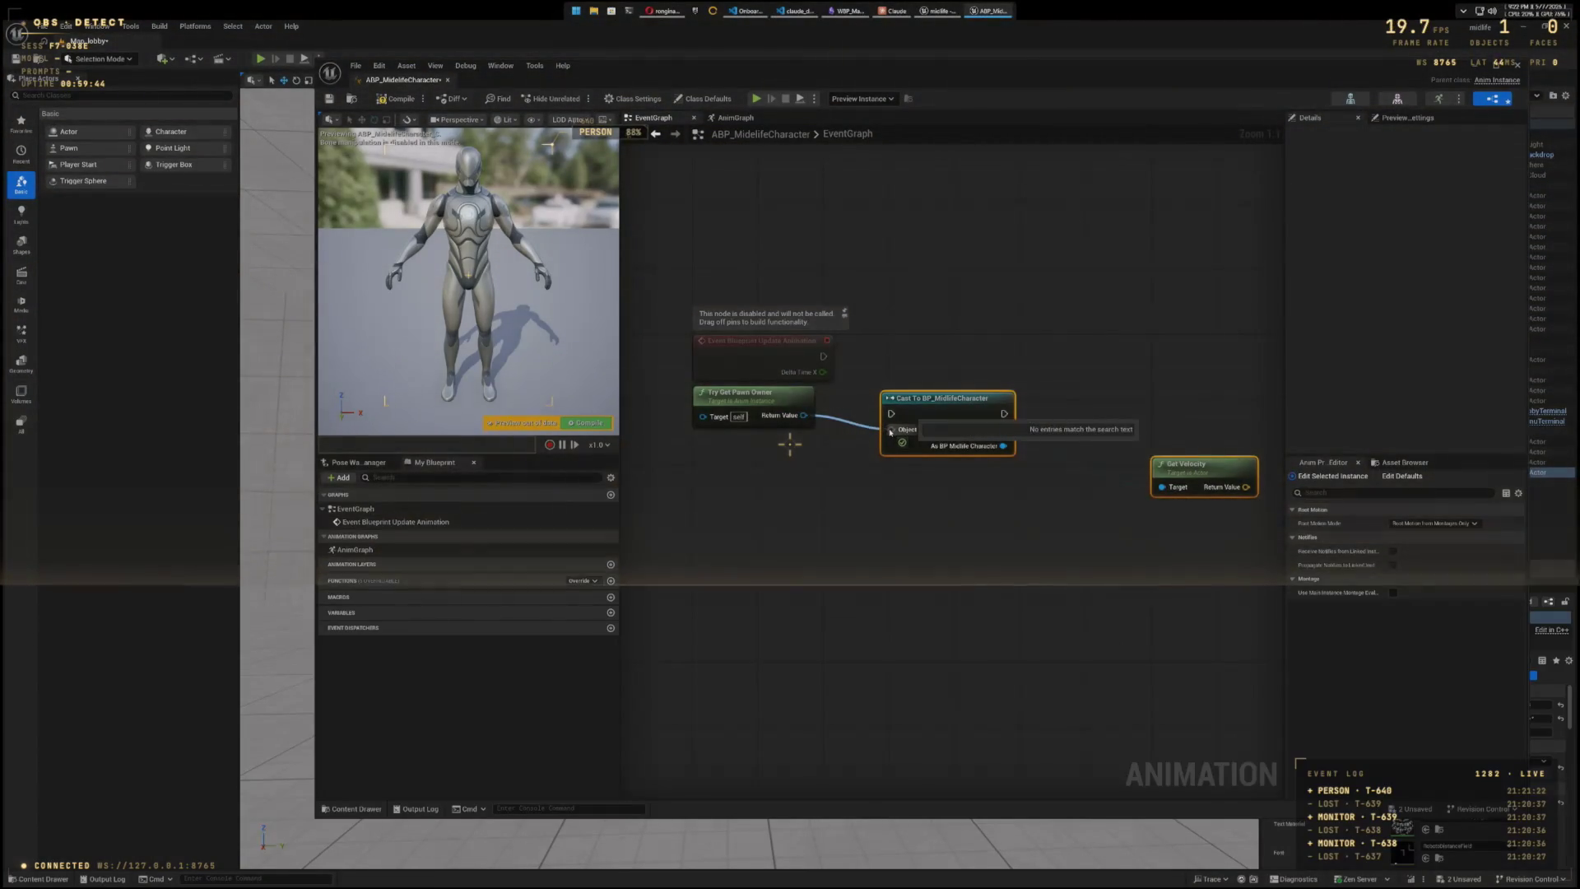
pyautogui.moveTo(1003, 445)
pyautogui.mouseDown()
pyautogui.moveTo(1162, 486)
pyautogui.moveTo(1110, 476)
pyautogui.moveTo(1119, 517)
pyautogui.mouseUp()
# - Arrange the cast and Get Velocity nodes neatly in the graph
pyautogui.click(1180, 470)
pyautogui.moveTo(907, 412); pyautogui.dragTo(943, 396)
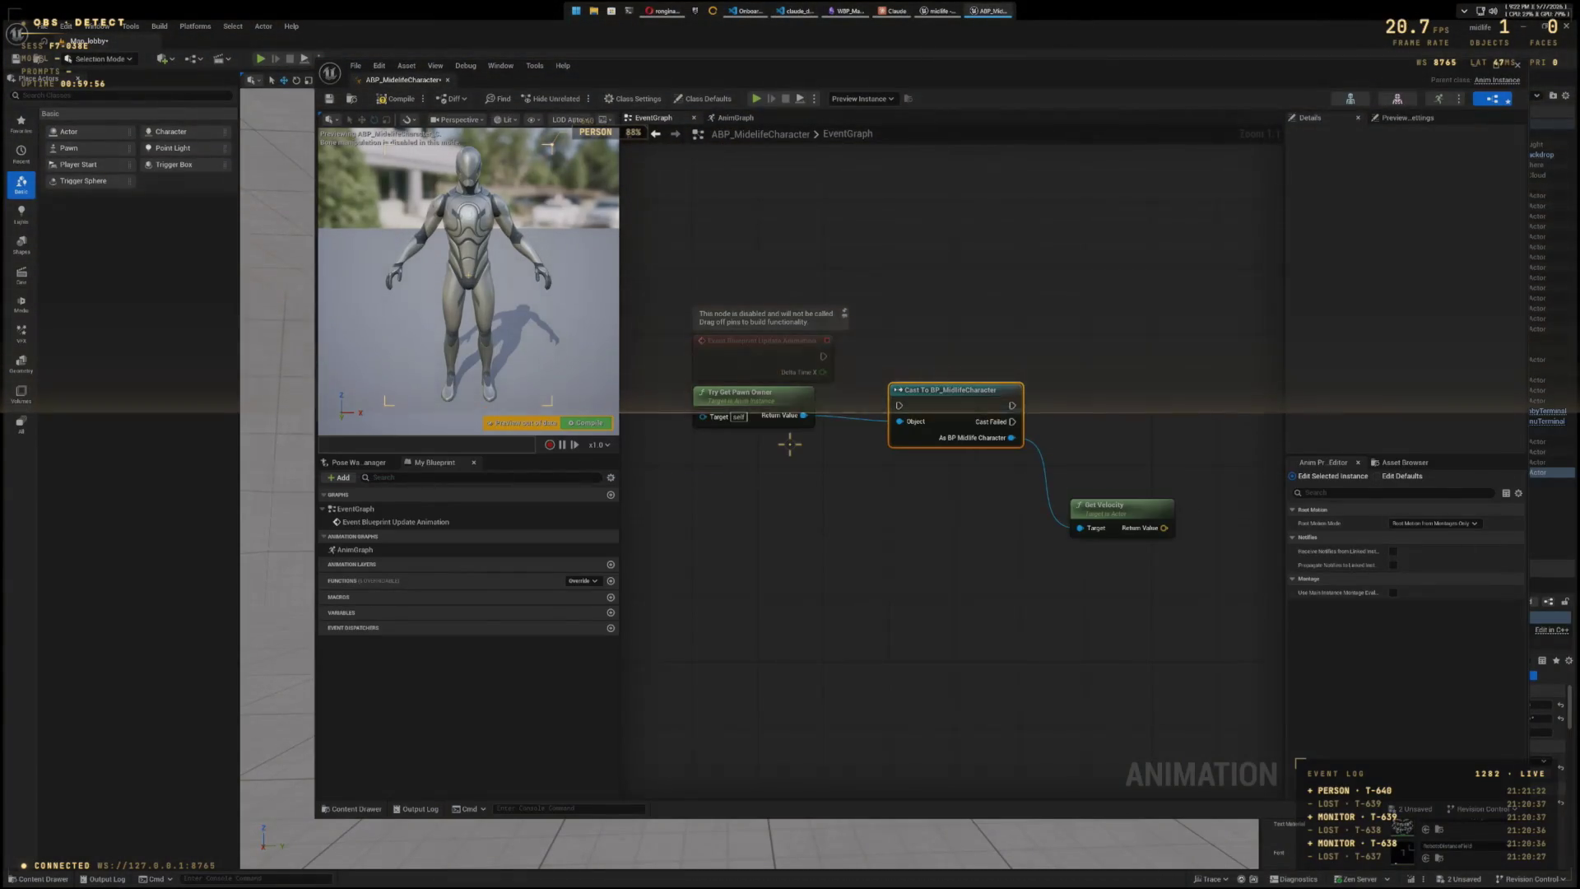
pyautogui.moveTo(1151, 597); pyautogui.dragTo(957, 613)
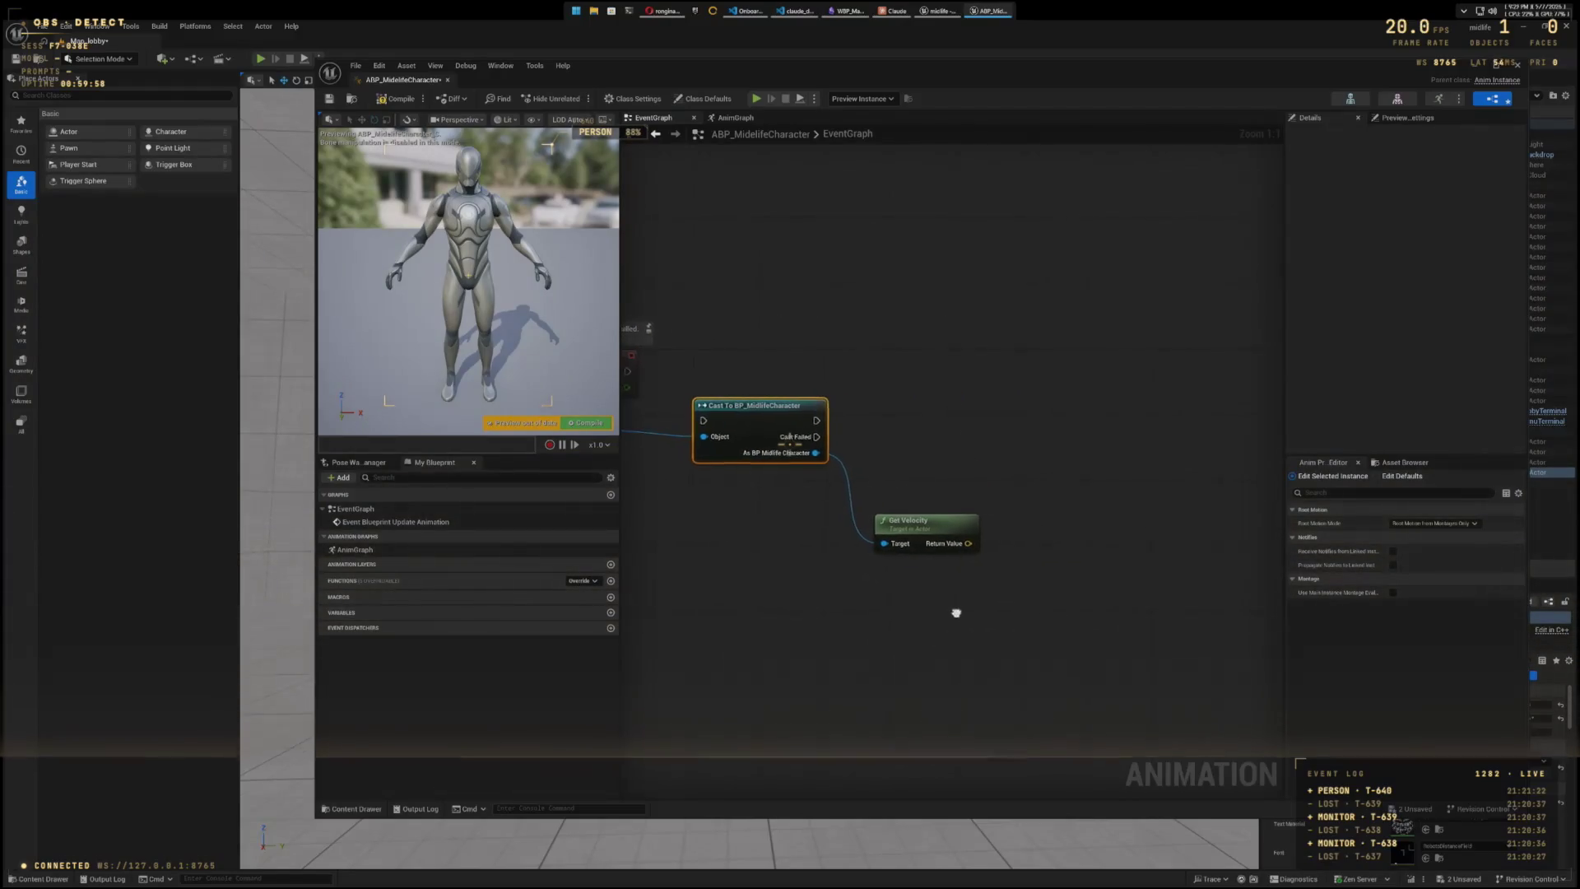
pyautogui.moveTo(949, 525); pyautogui.dragTo(1020, 515)
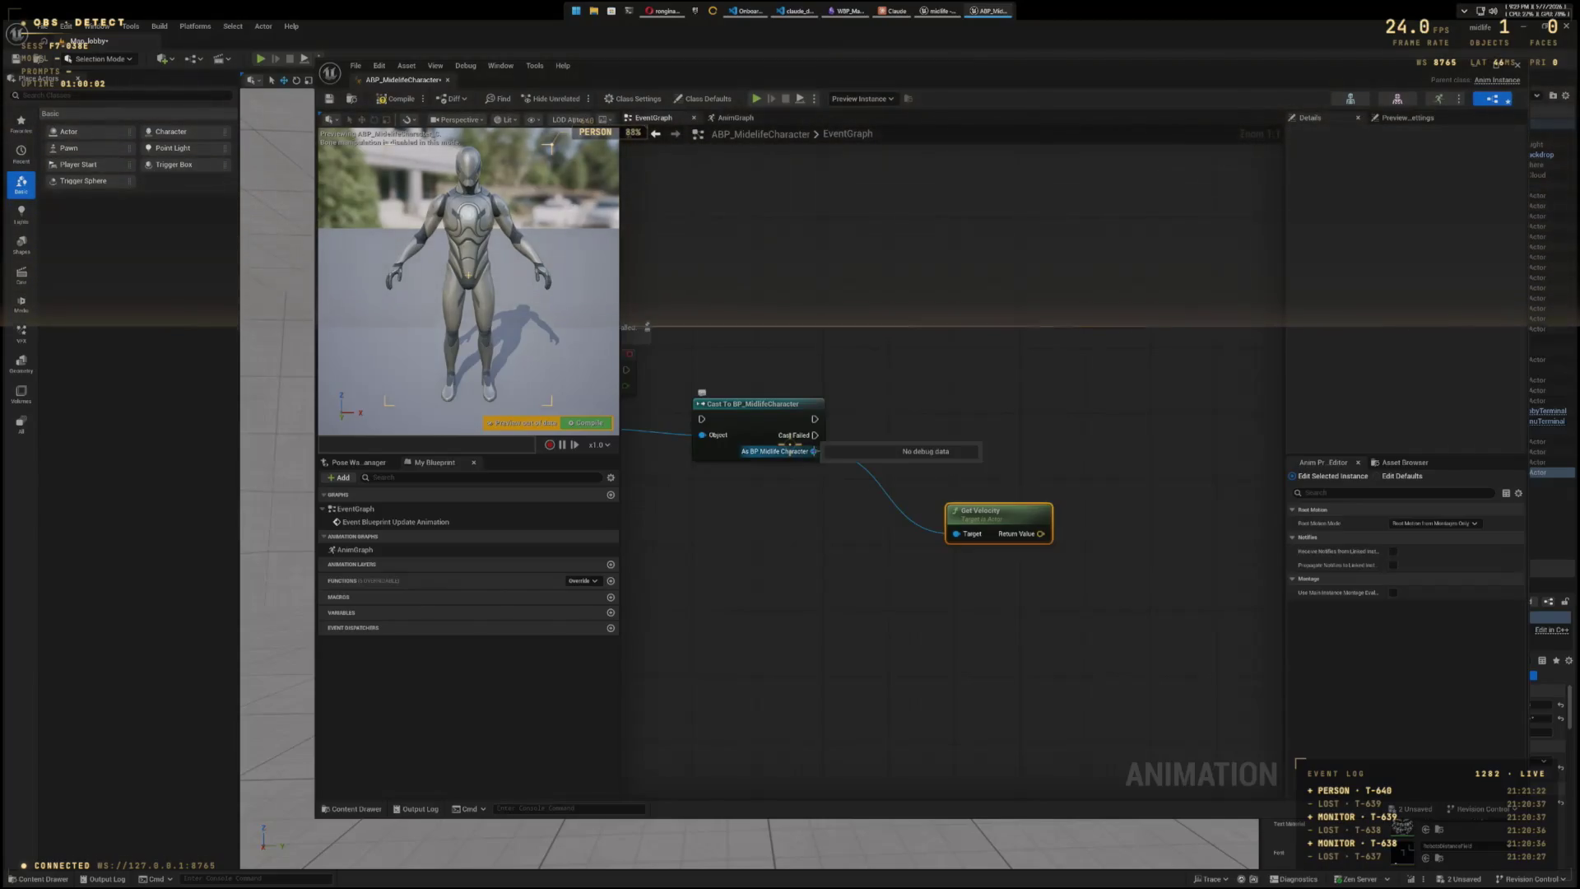
# - Search 'stance' from the cast character and collapse the Clothing, Components and Light Weight Instance categories
pyautogui.moveTo(994, 436); pyautogui.dragTo(1007, 433)
pyautogui.write('stance')
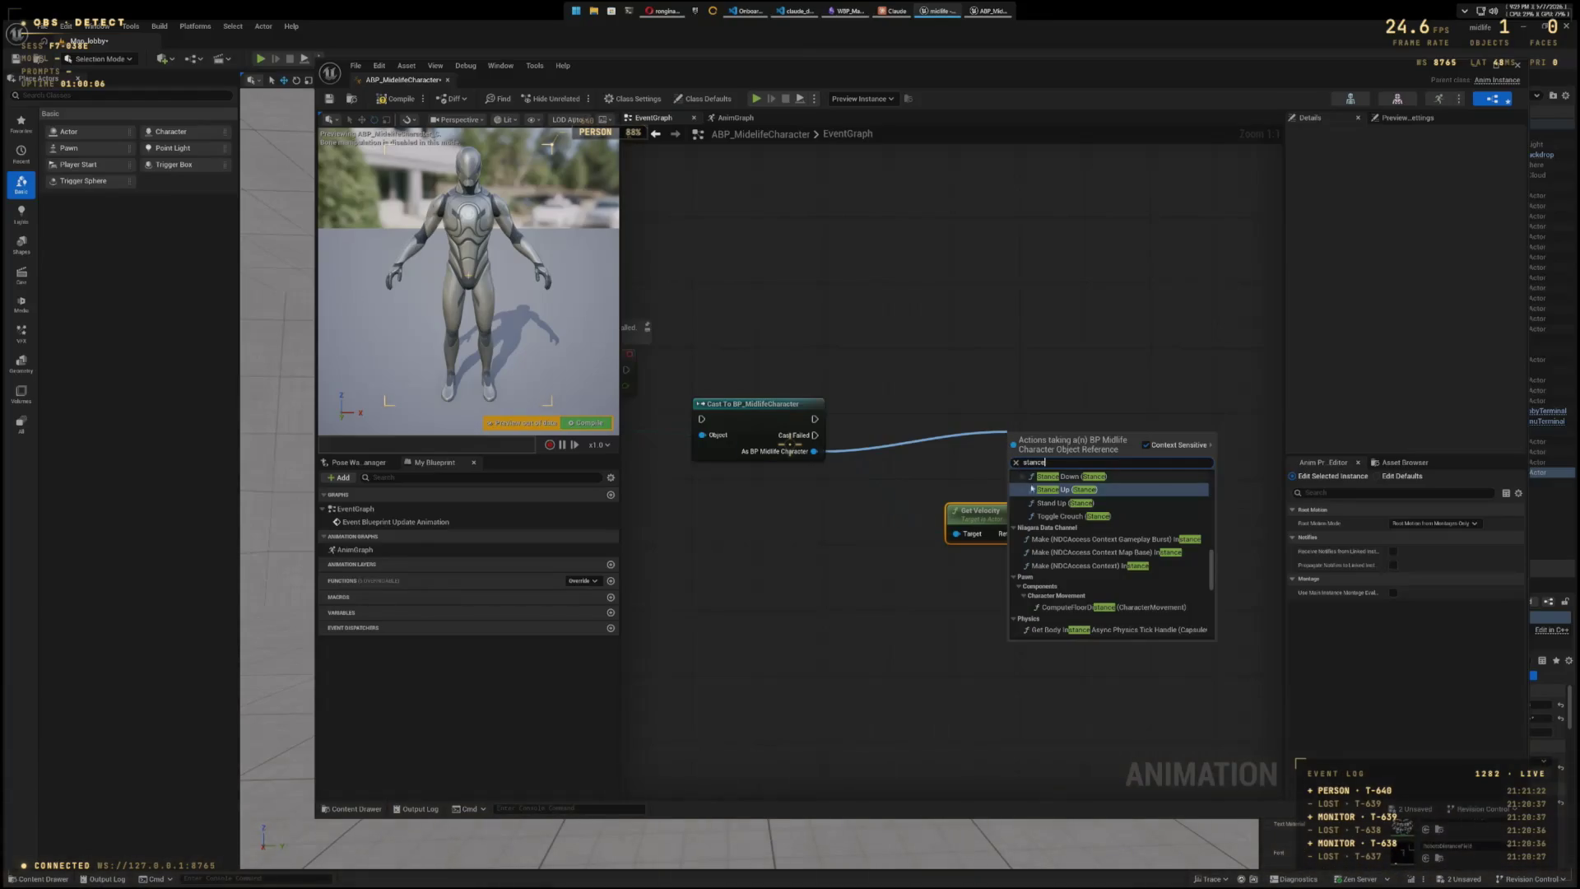
pyautogui.scroll(3, 1050, 511)
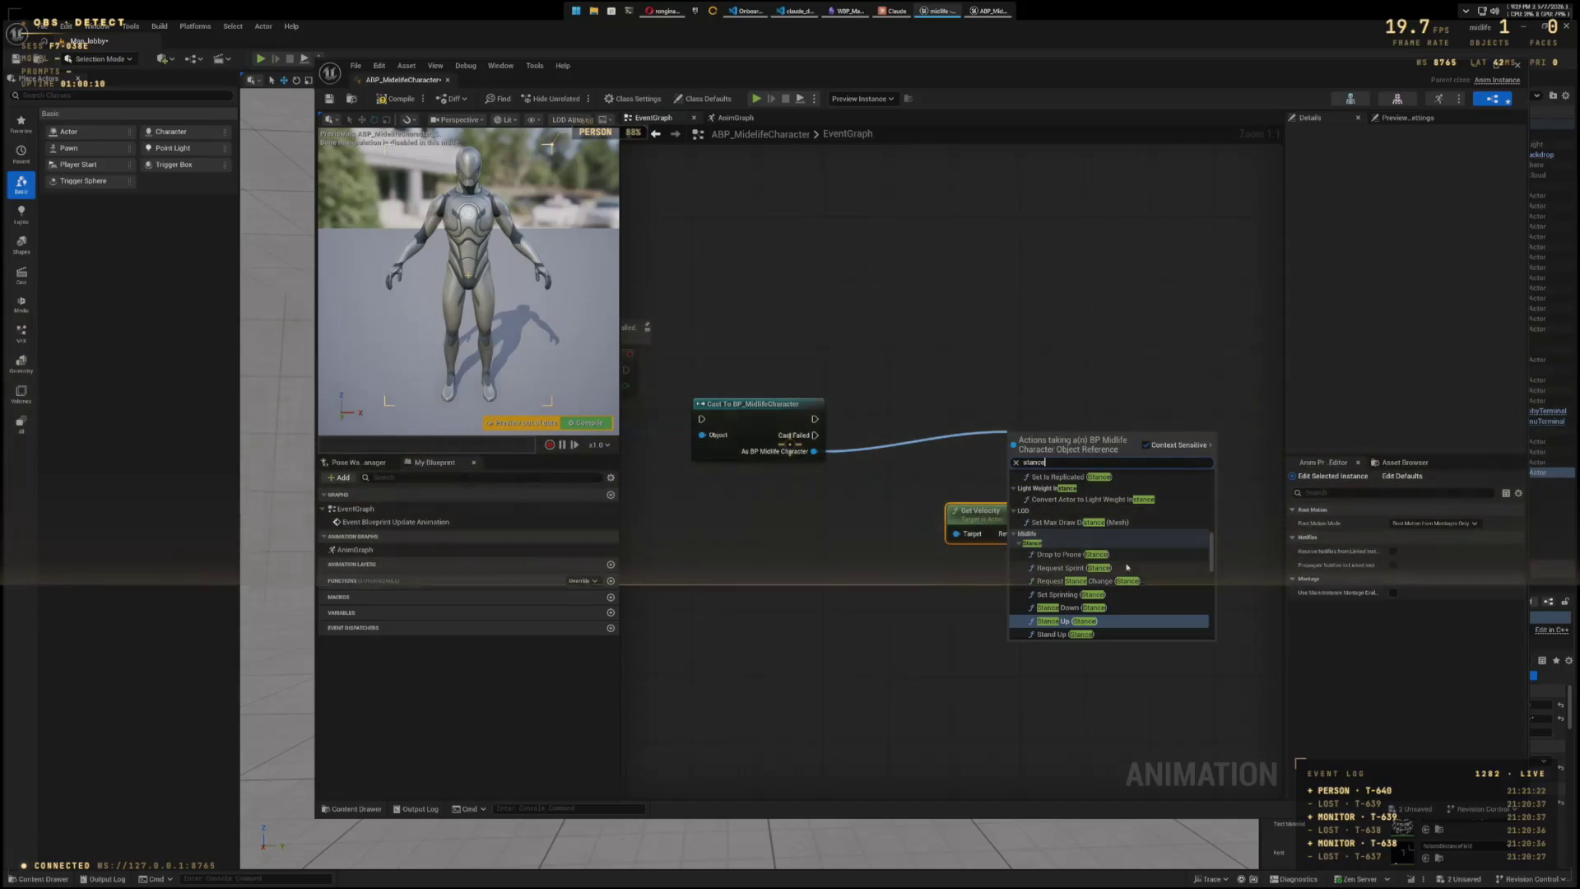
pyautogui.scroll(-1, 1137, 597)
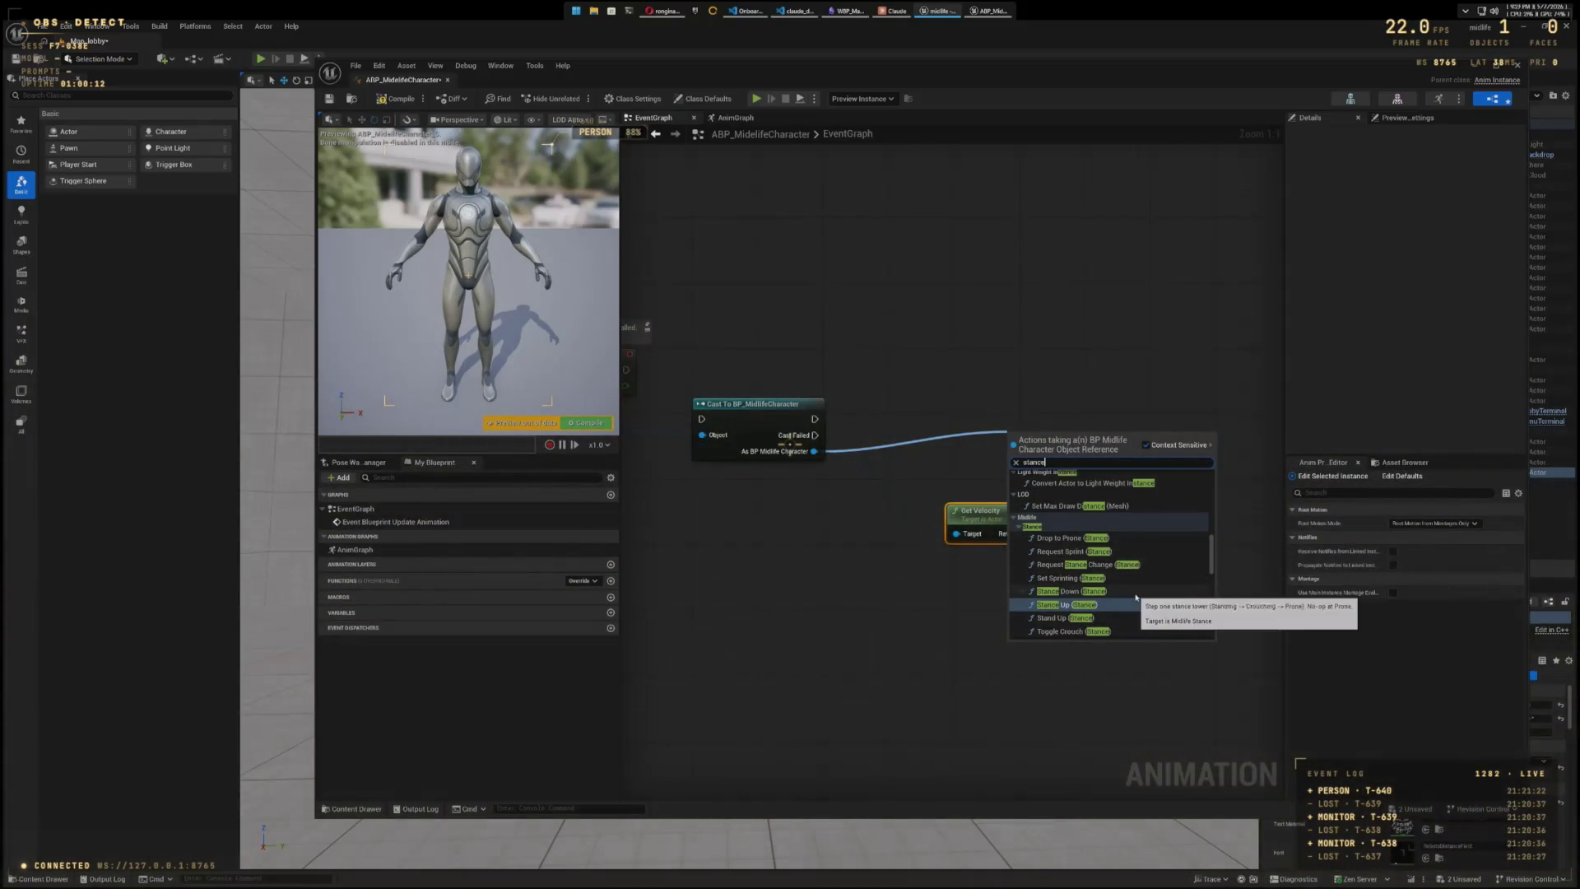
pyautogui.scroll(-1, 1137, 594)
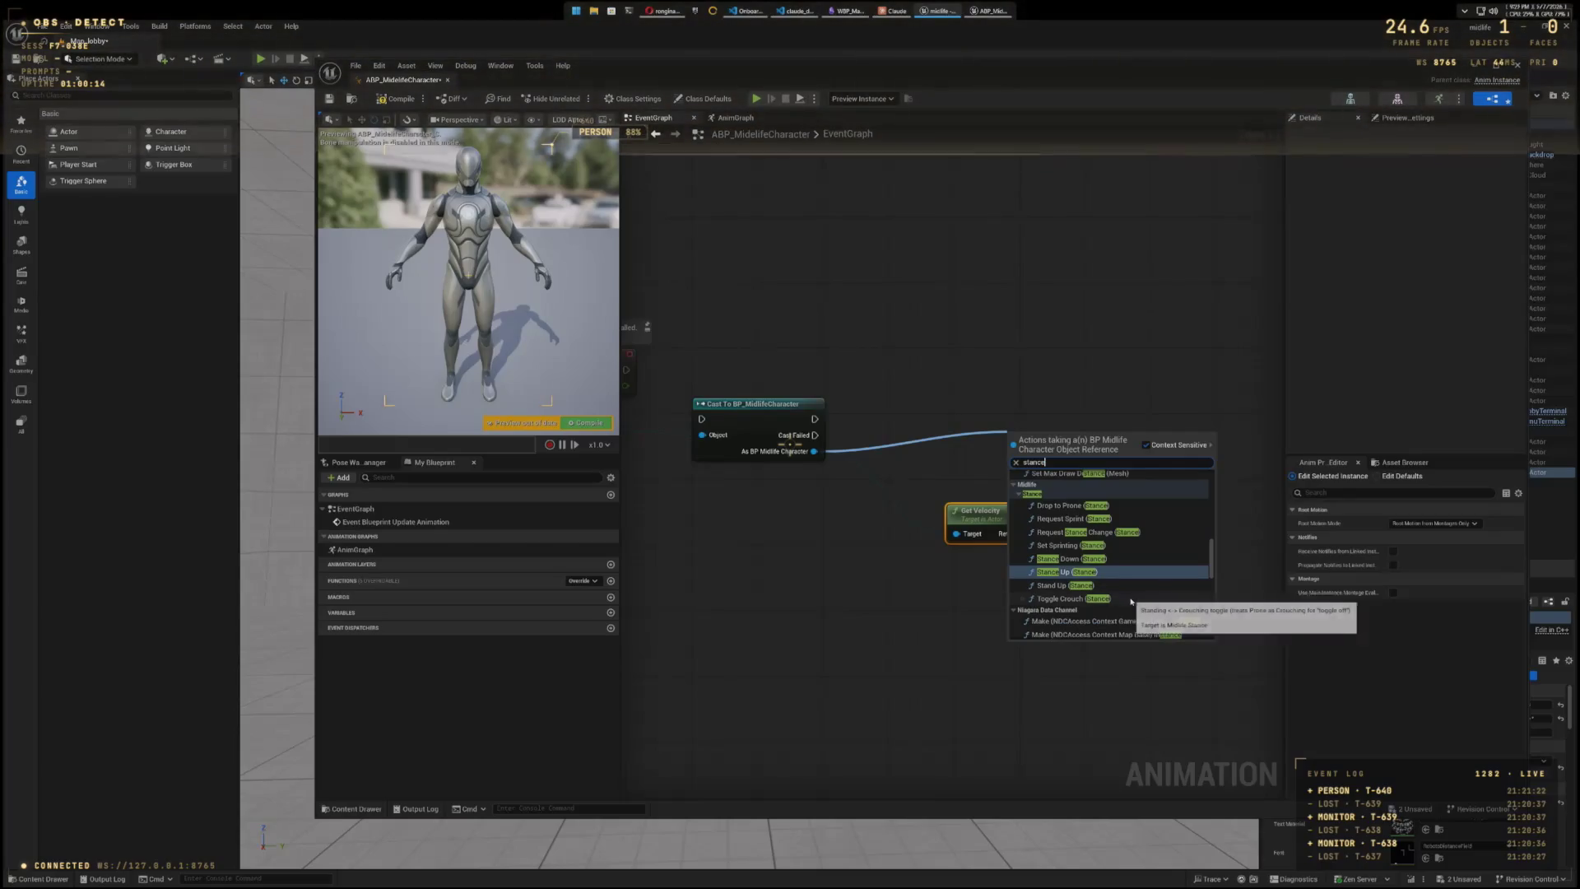
pyautogui.scroll(-2, 1138, 583)
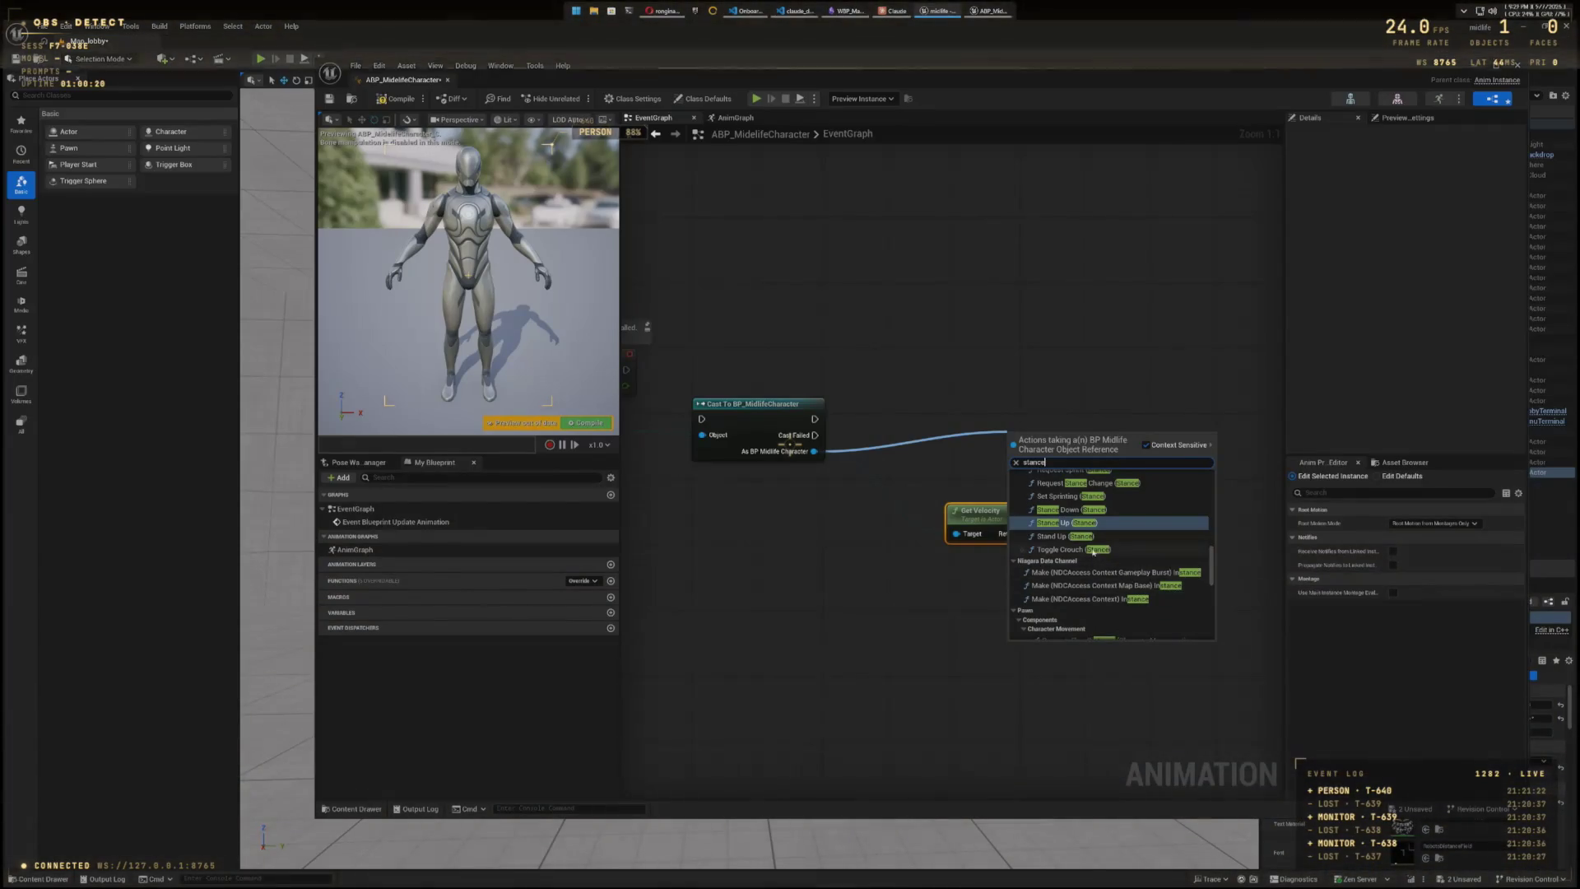
pyautogui.scroll(5, 1099, 556)
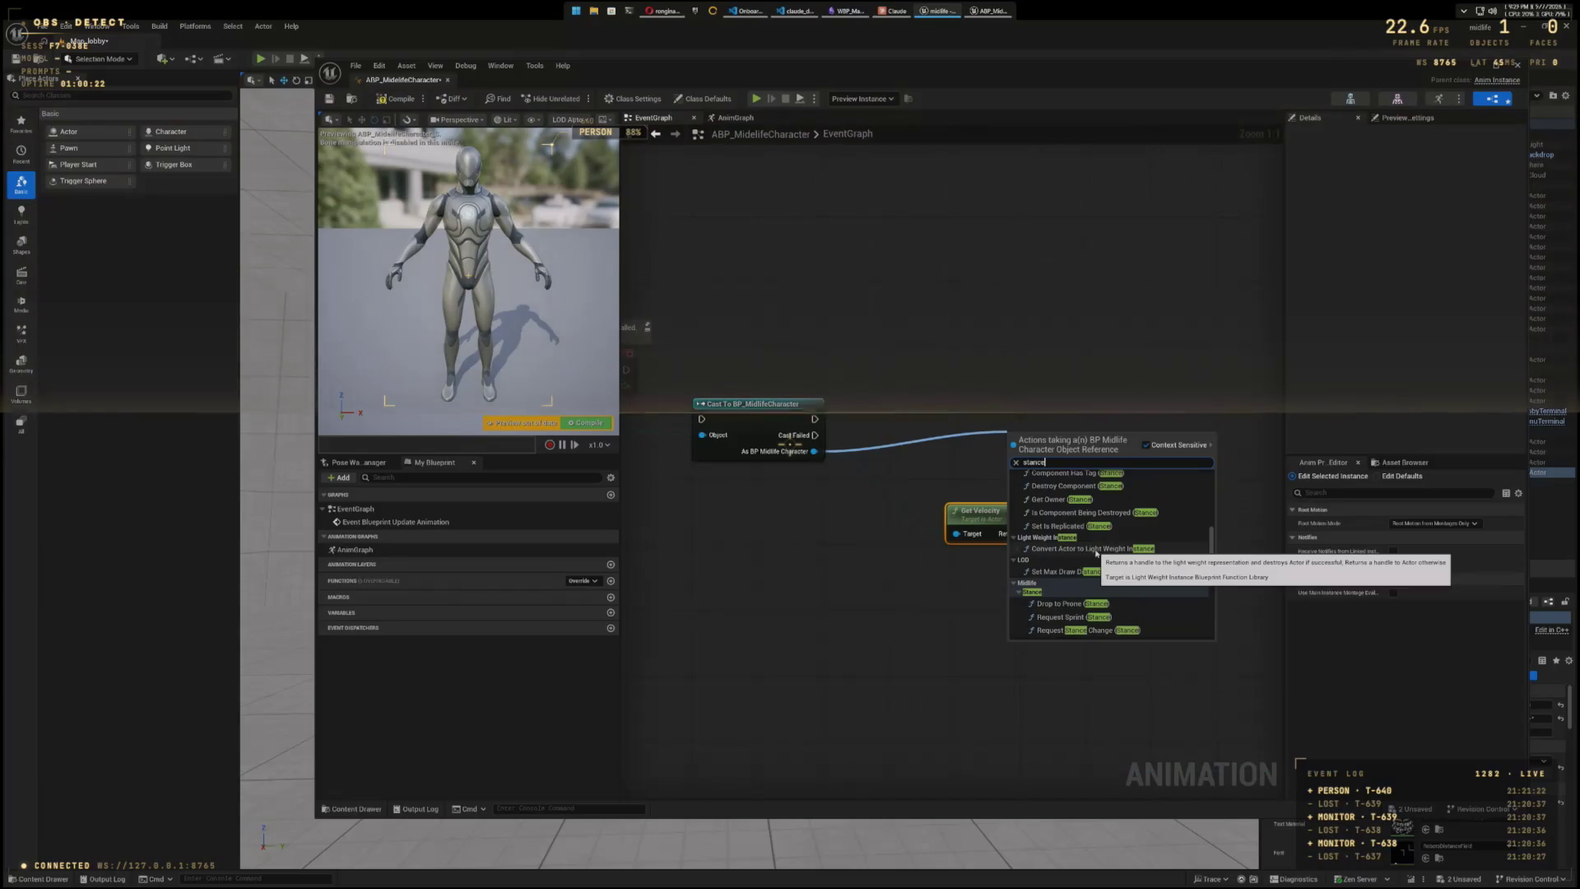
pyautogui.scroll(5, 1099, 553)
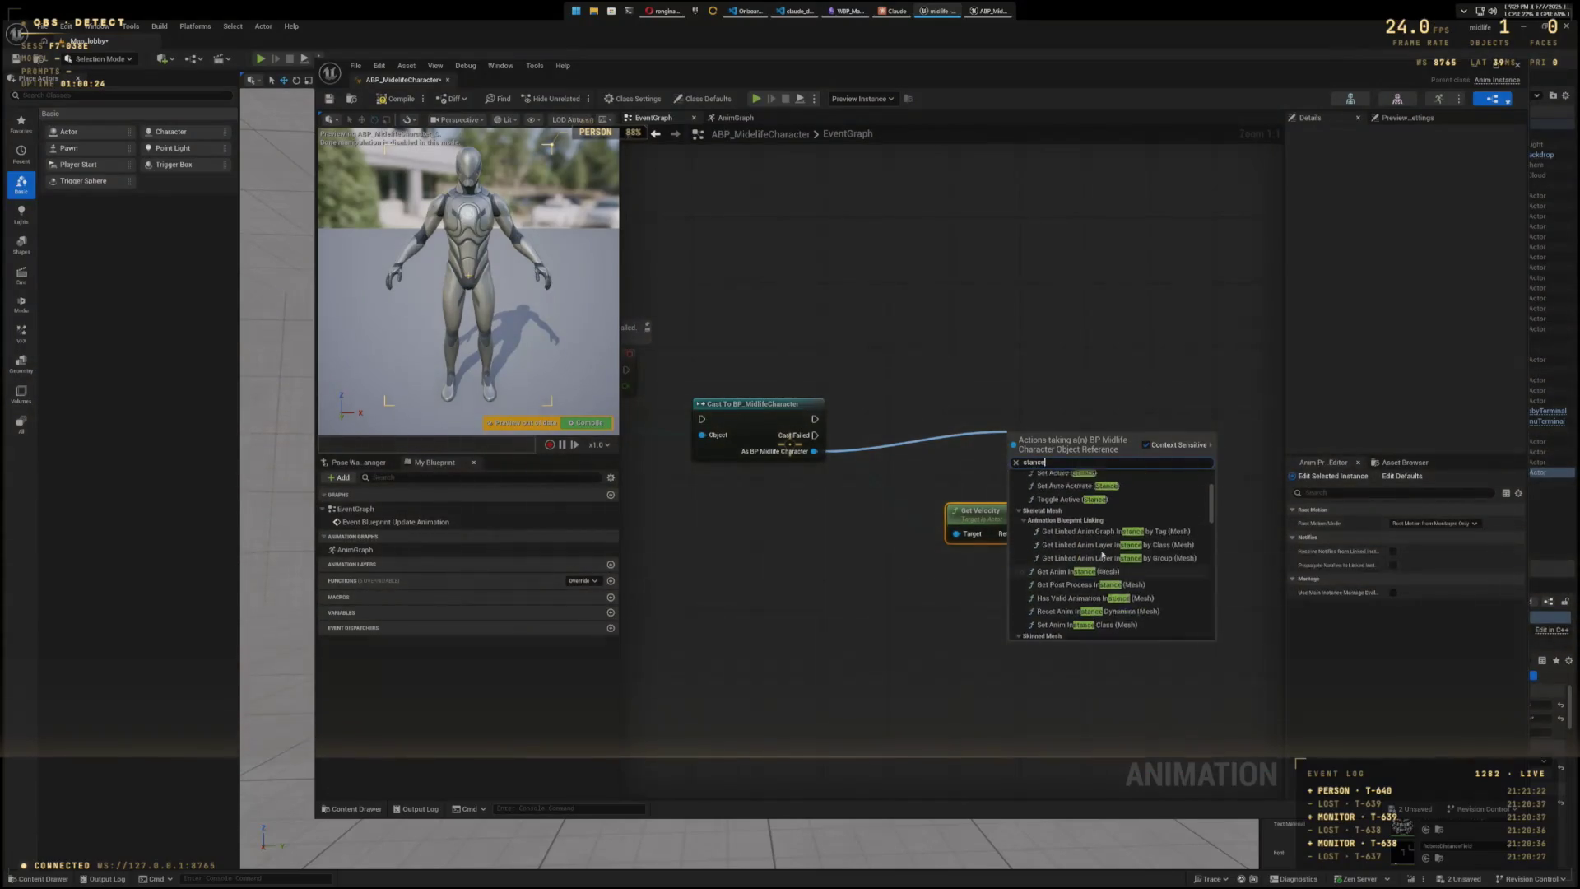
pyautogui.scroll(5, 1102, 554)
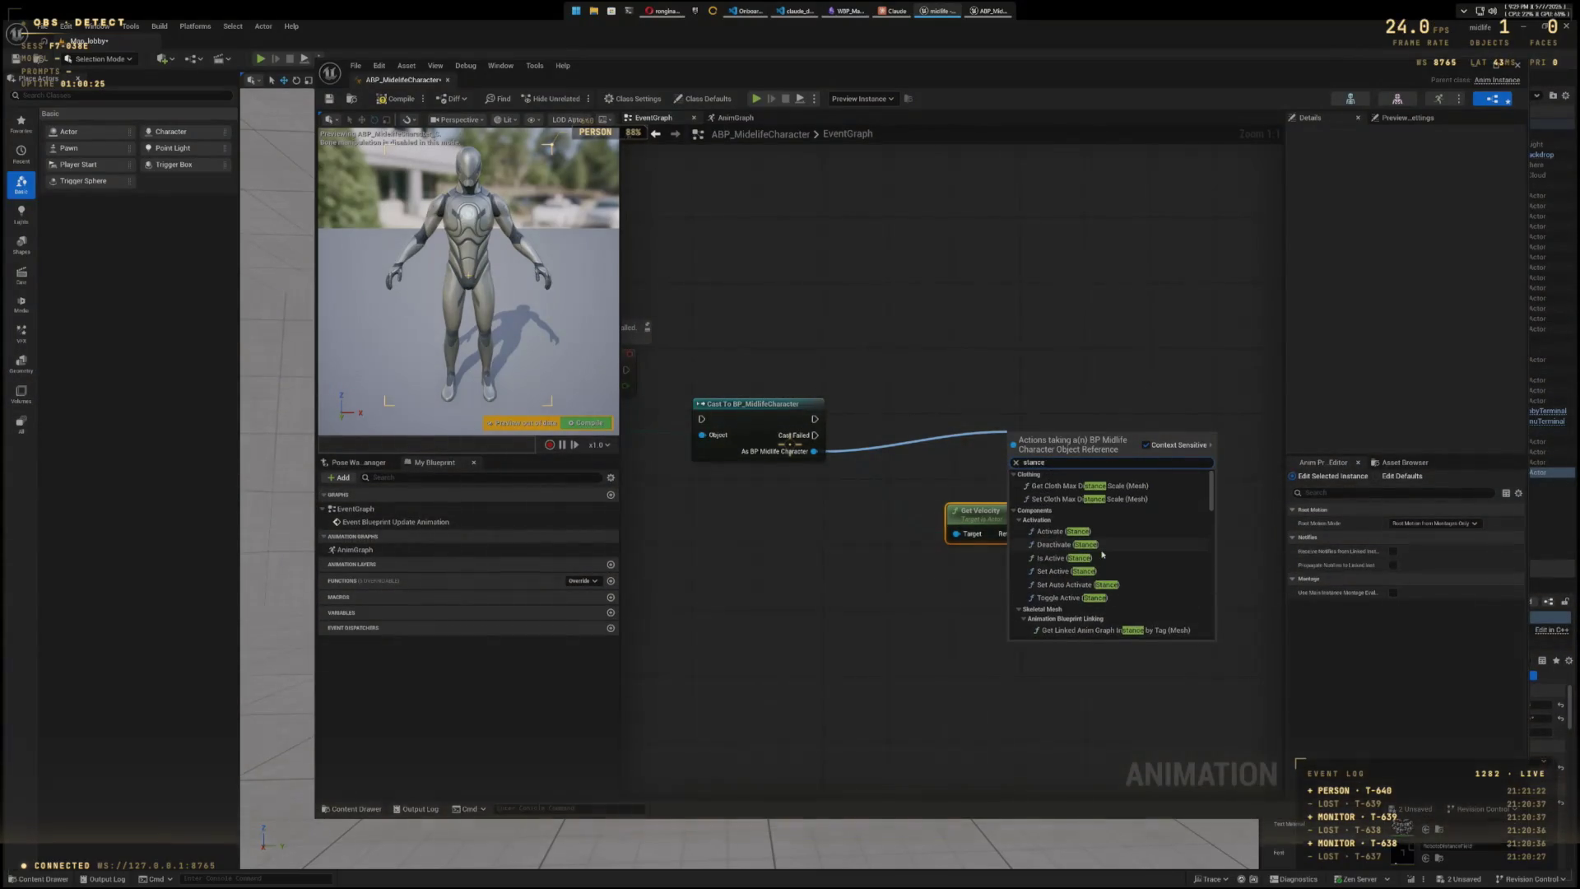
pyautogui.click(1012, 477)
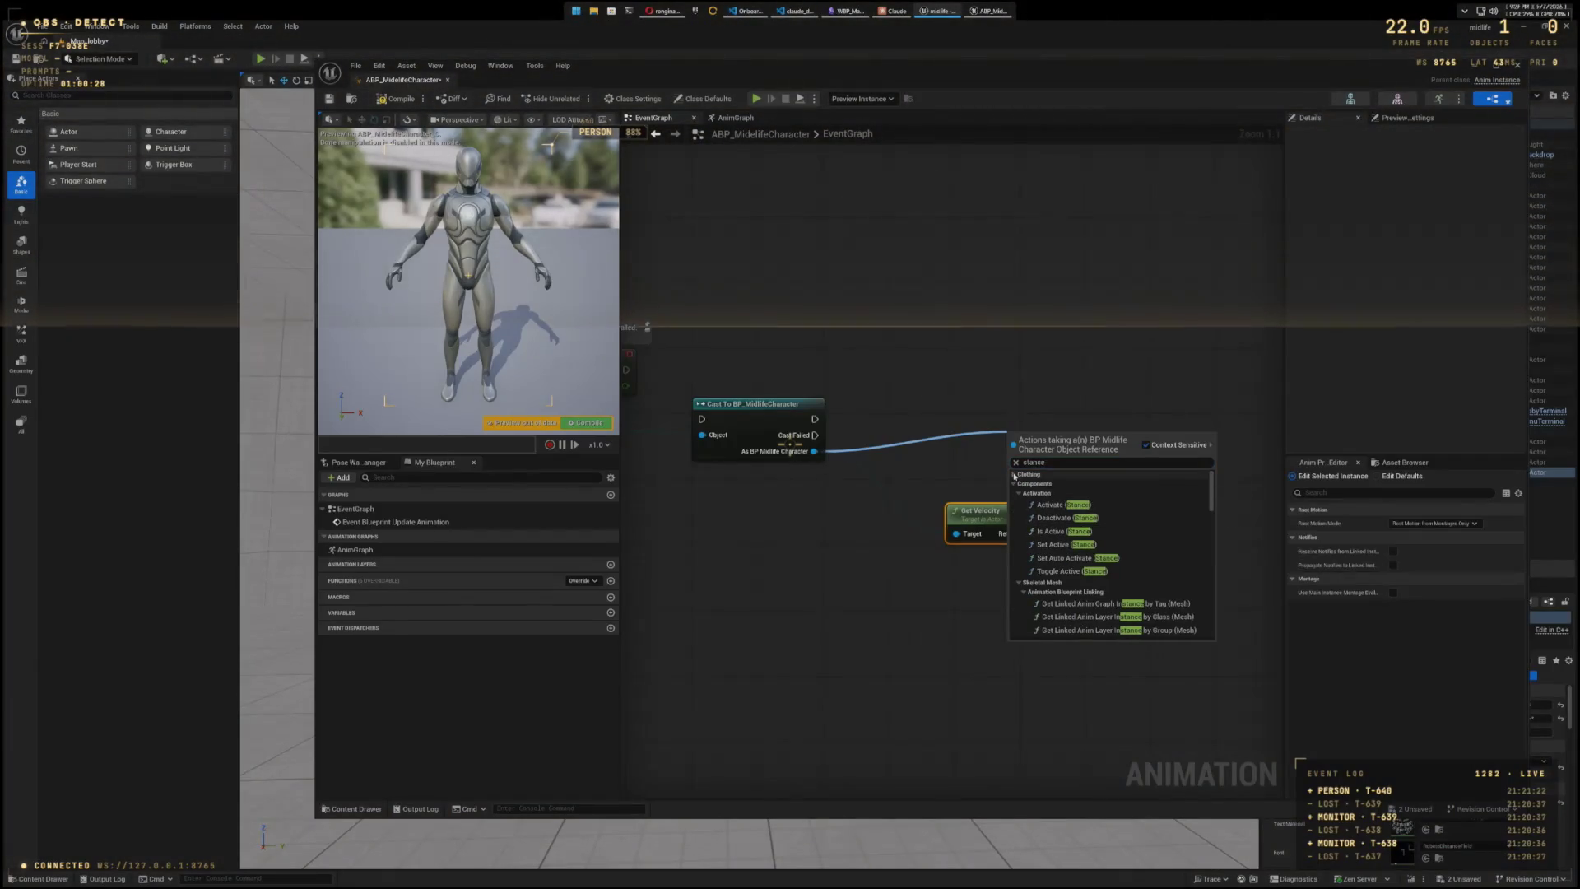
pyautogui.click(1014, 483)
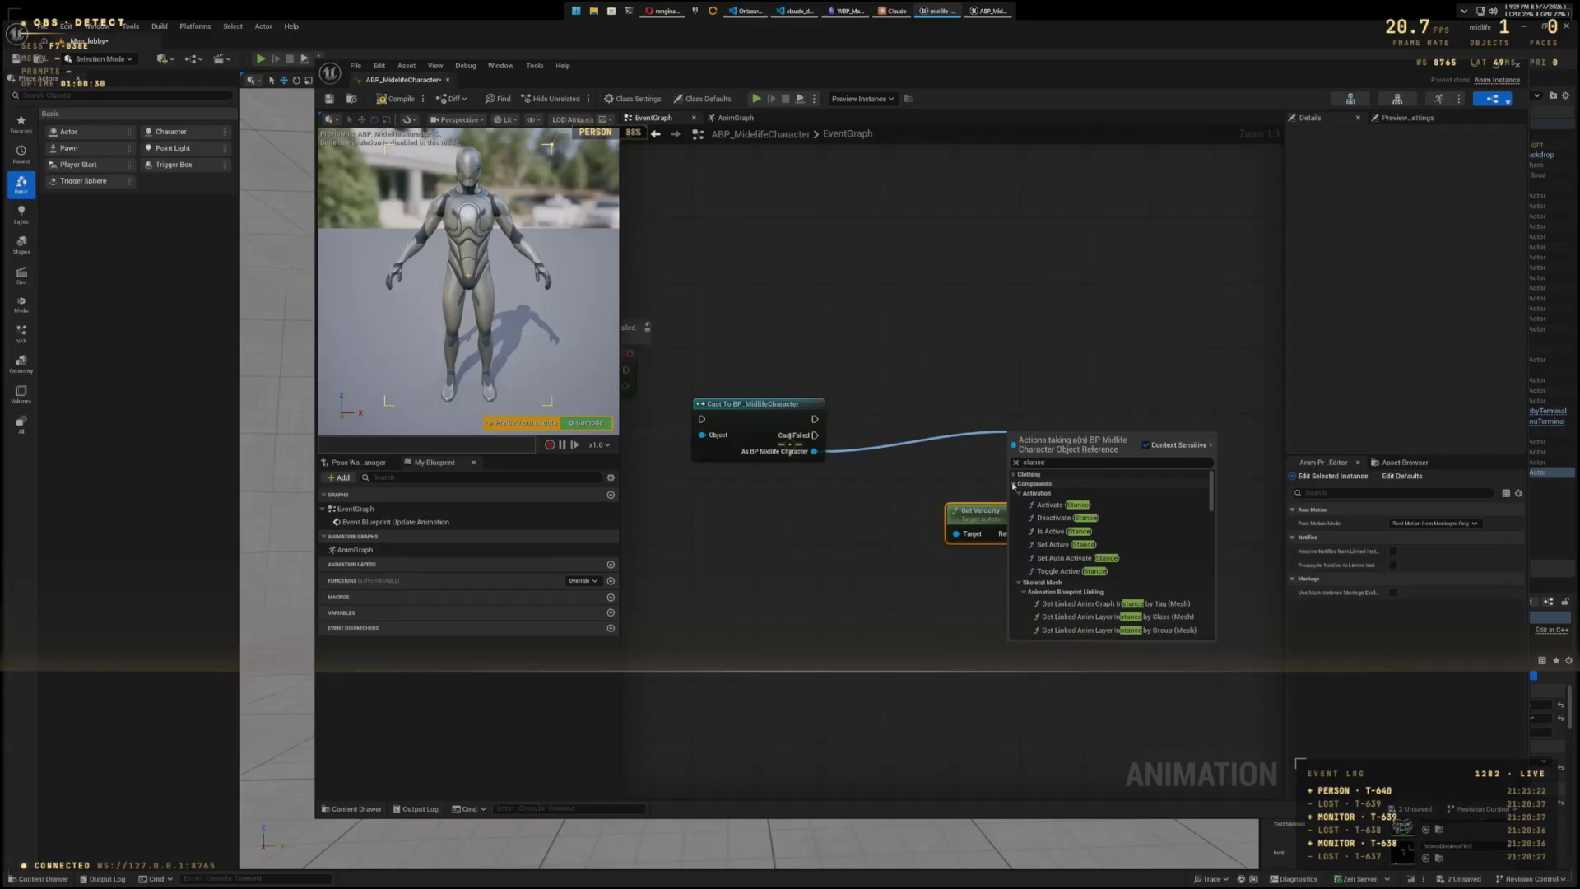
pyautogui.click(1014, 492)
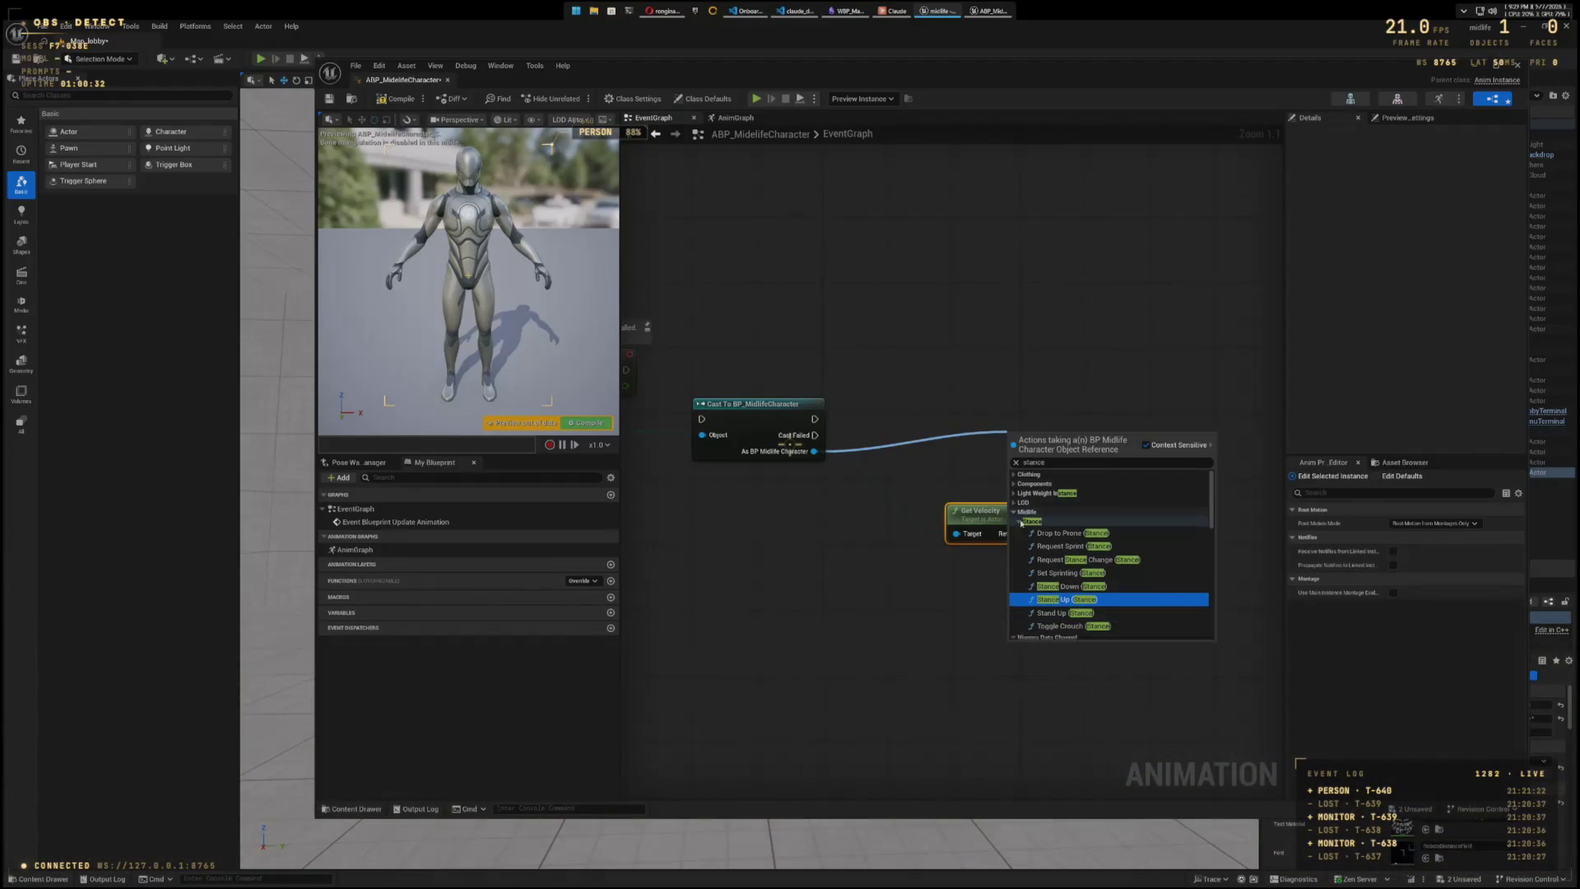
# - Browse the results, briefly try 'current sta', then restore the 'stance' search
pyautogui.scroll(-3, 1057, 565)
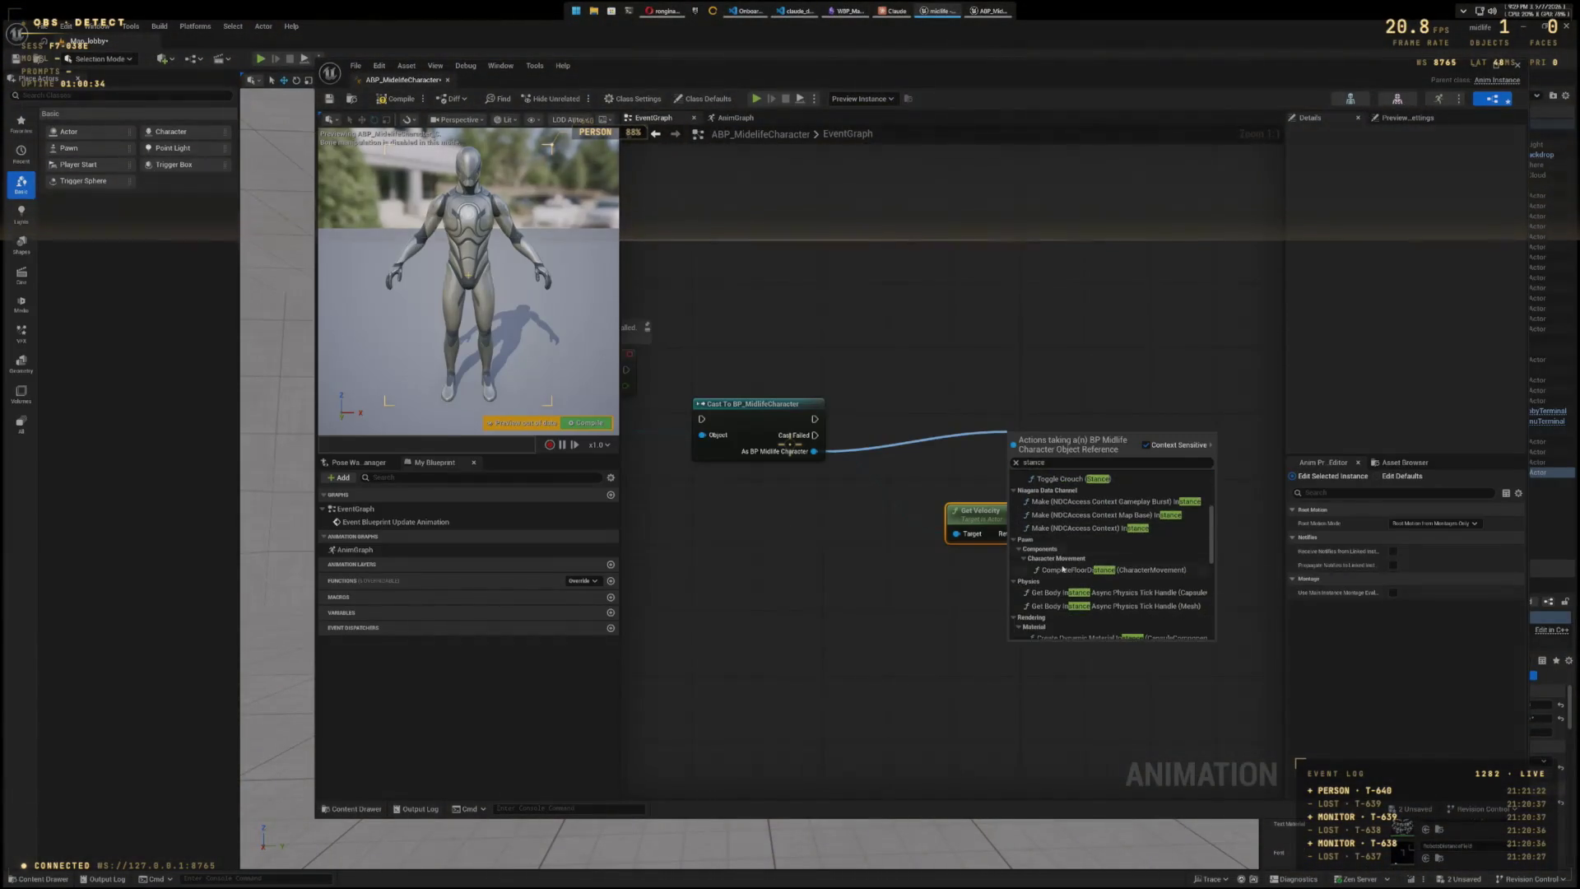
pyautogui.scroll(2, 1063, 568)
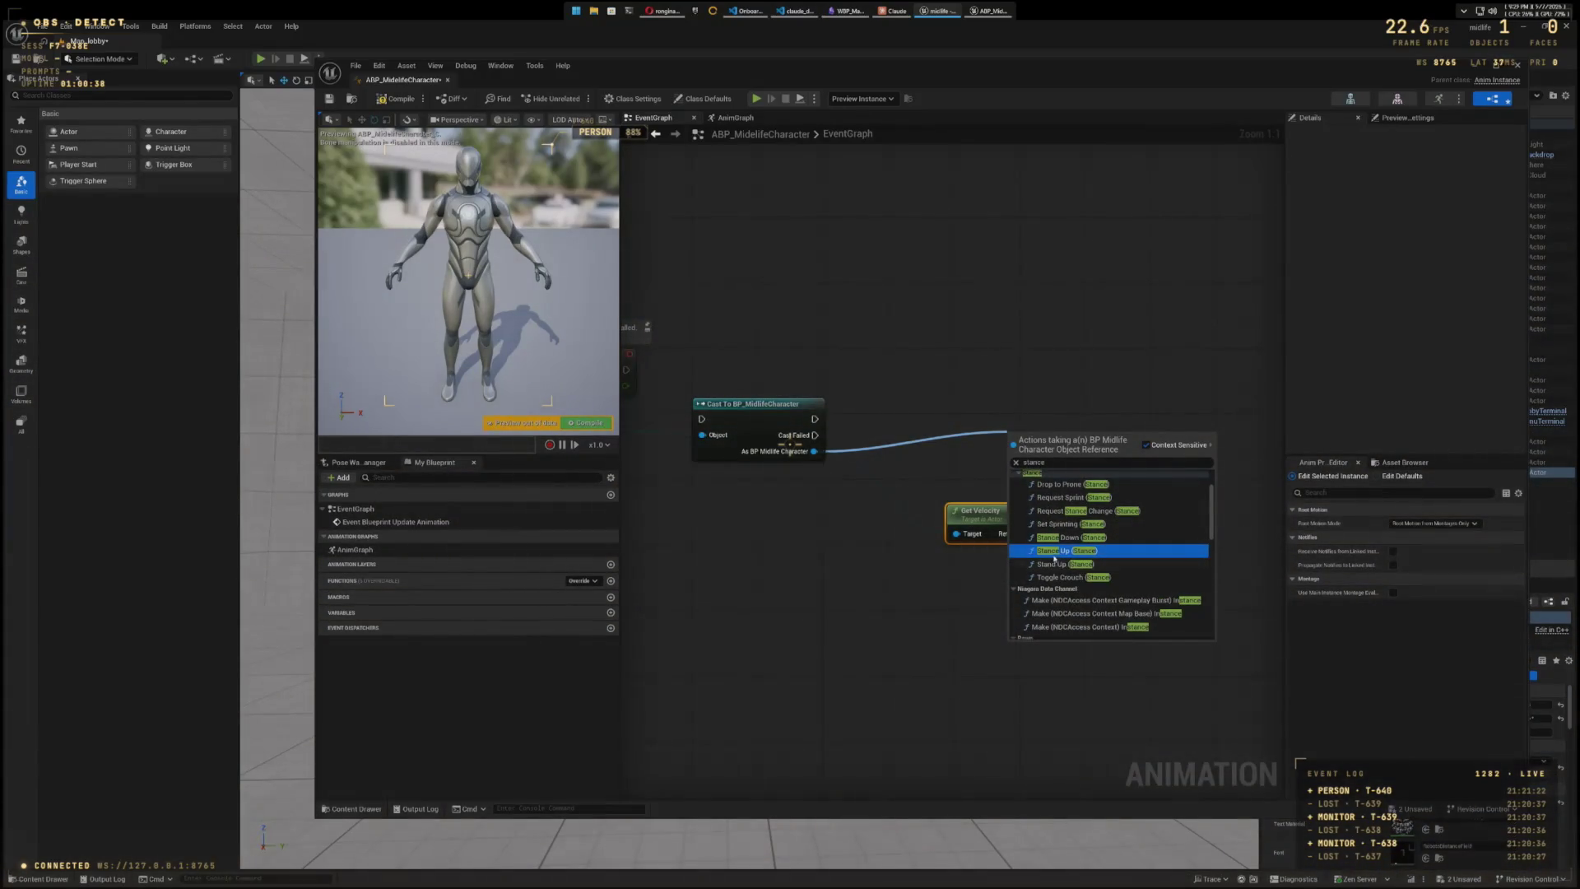
pyautogui.scroll(2, 1069, 543)
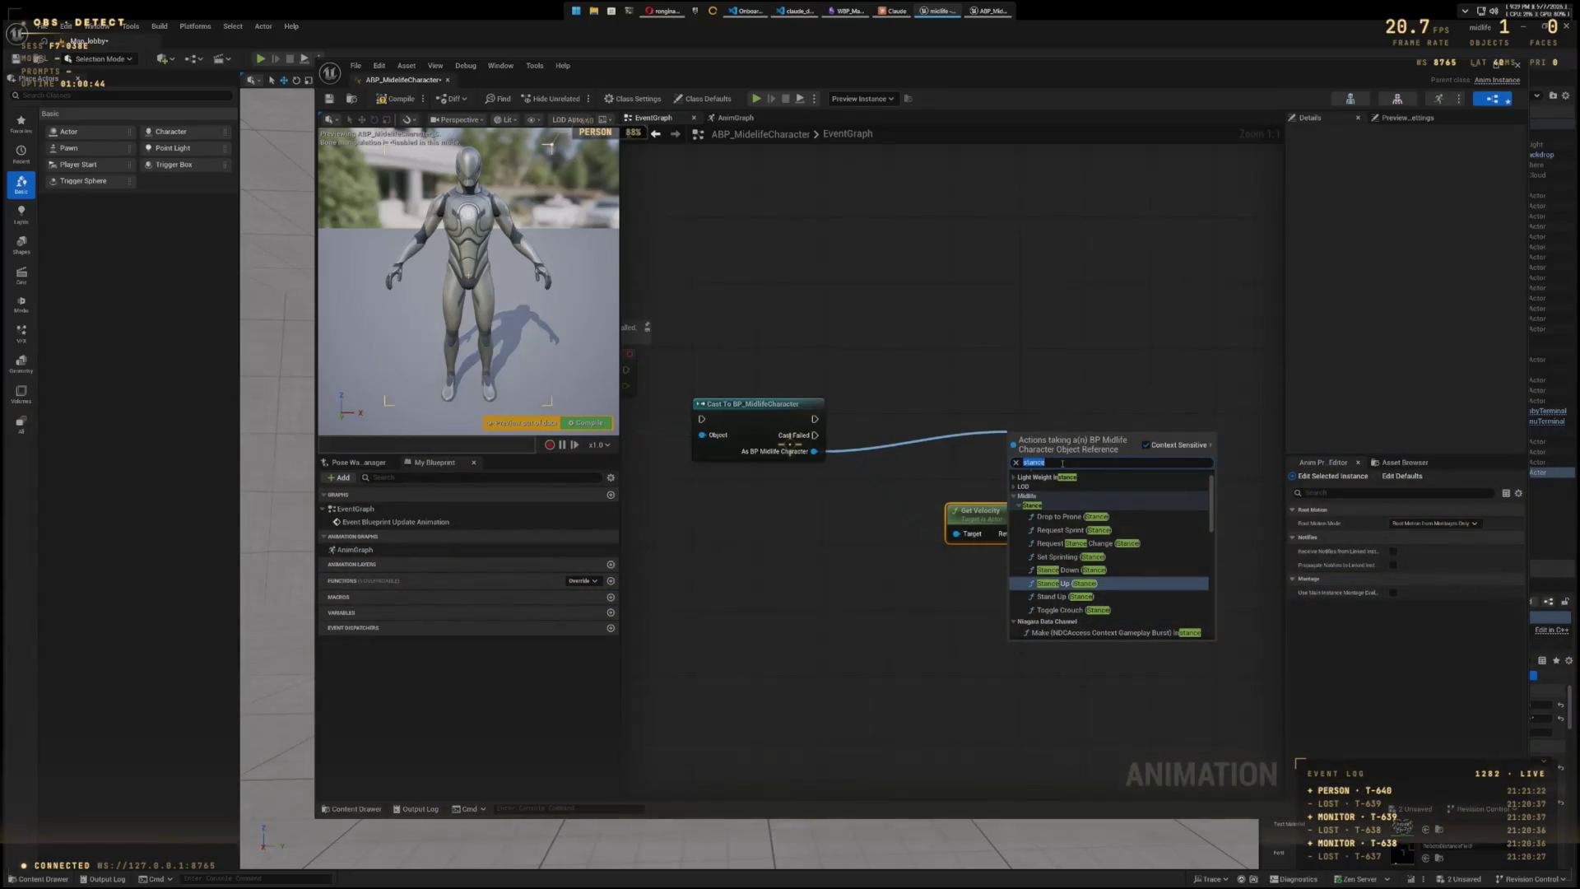
pyautogui.write('get curent')
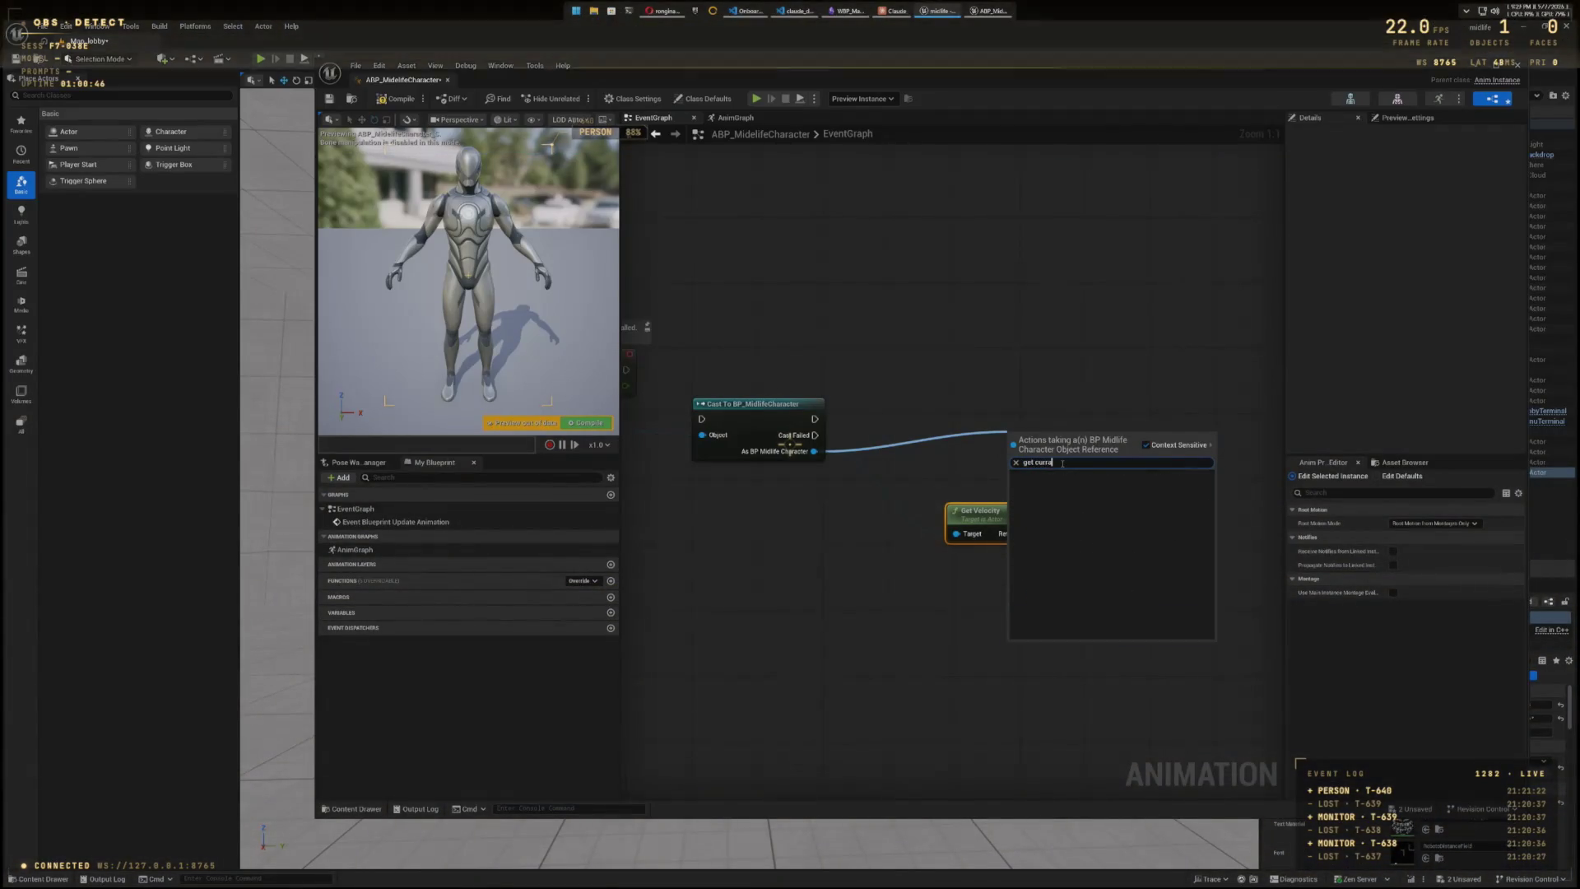
pyautogui.write(' stance')
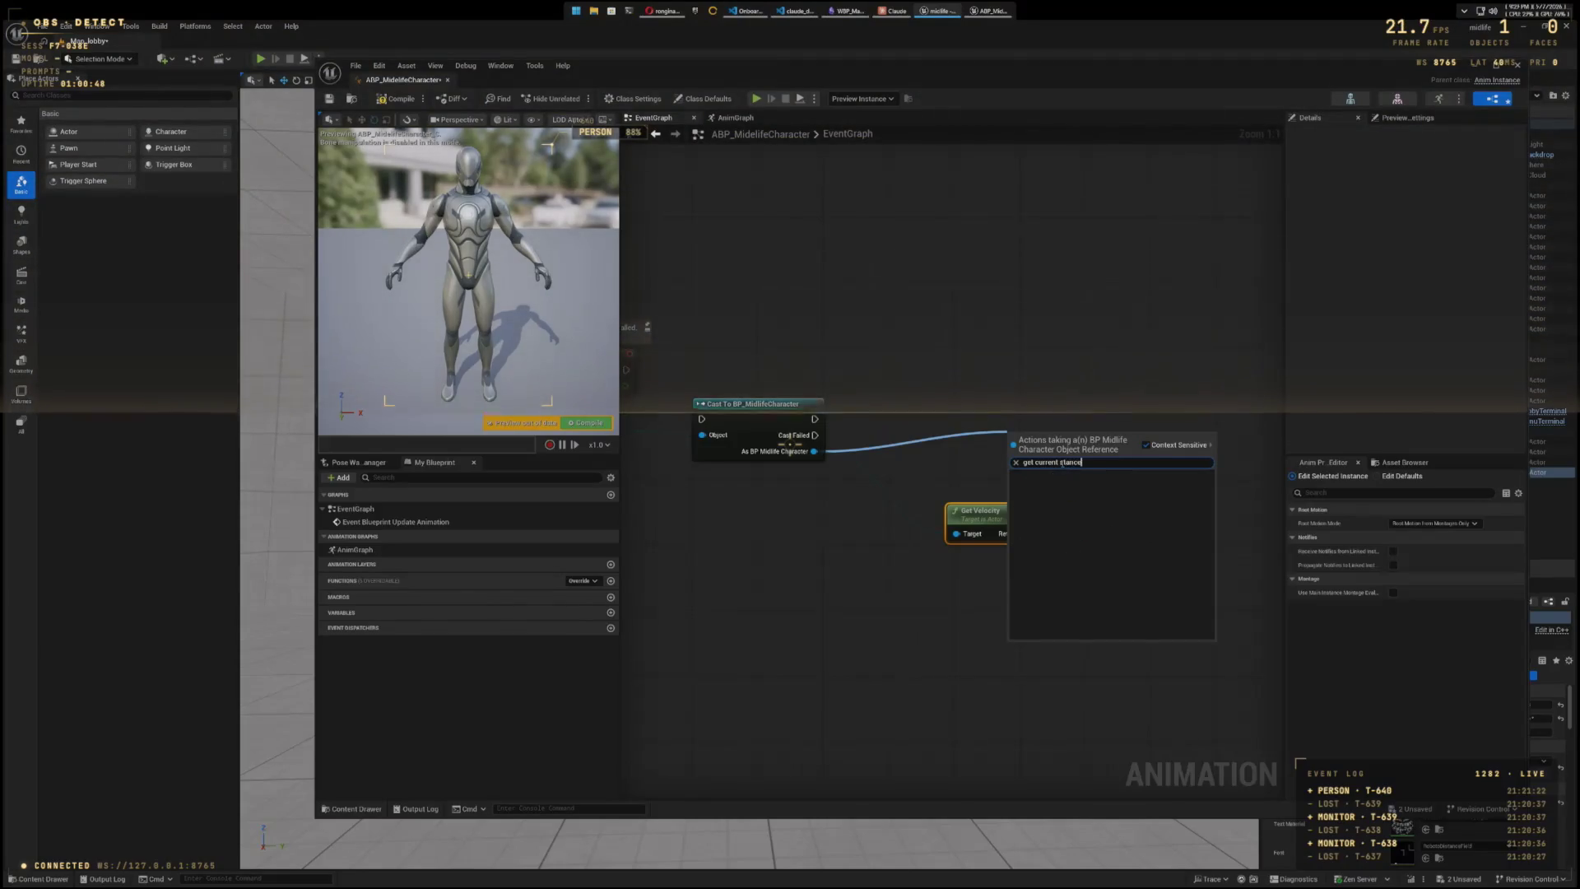
pyautogui.hotkey('ctrl', 'a')
pyautogui.write('stanc')
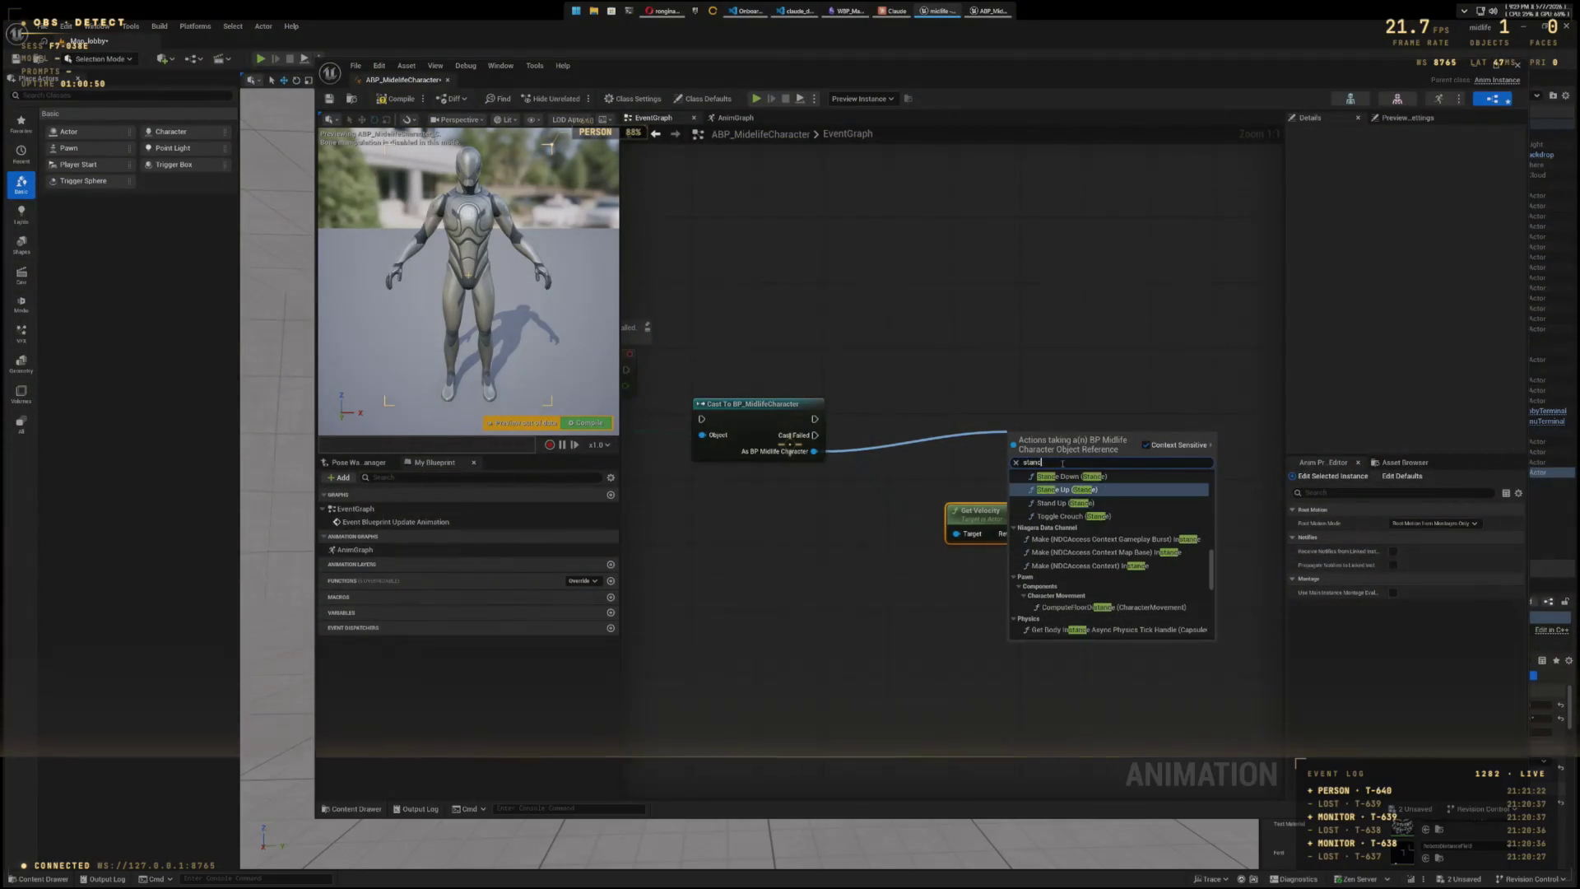
pyautogui.write('e')
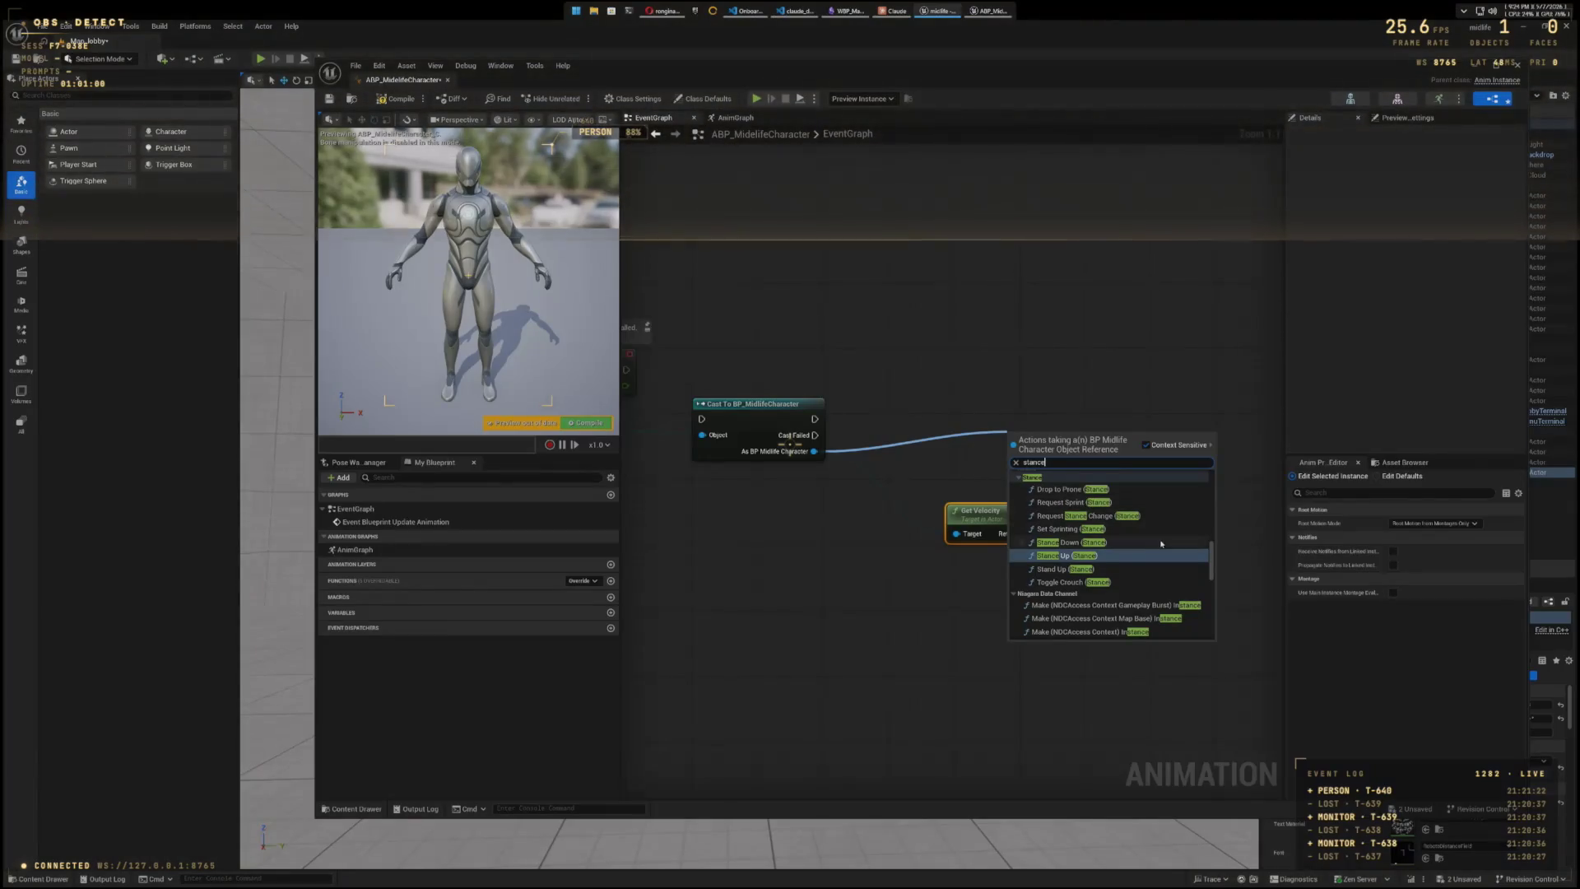
pyautogui.scroll(1, 1161, 544)
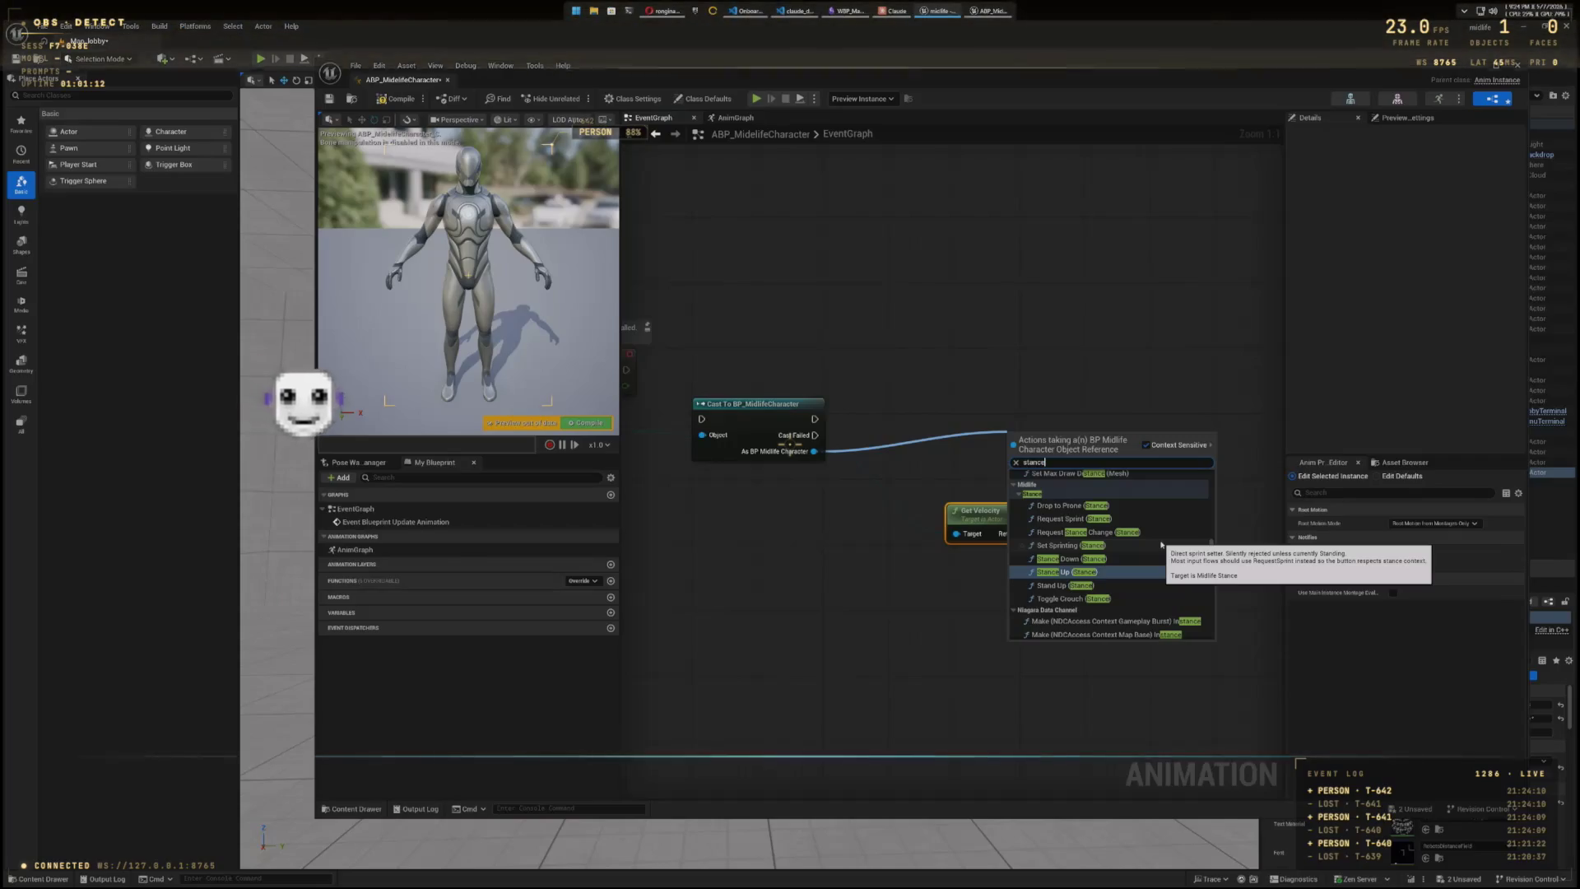
# - Capture a screenshot of the stance action list
pyautogui.press('super+shift+s')
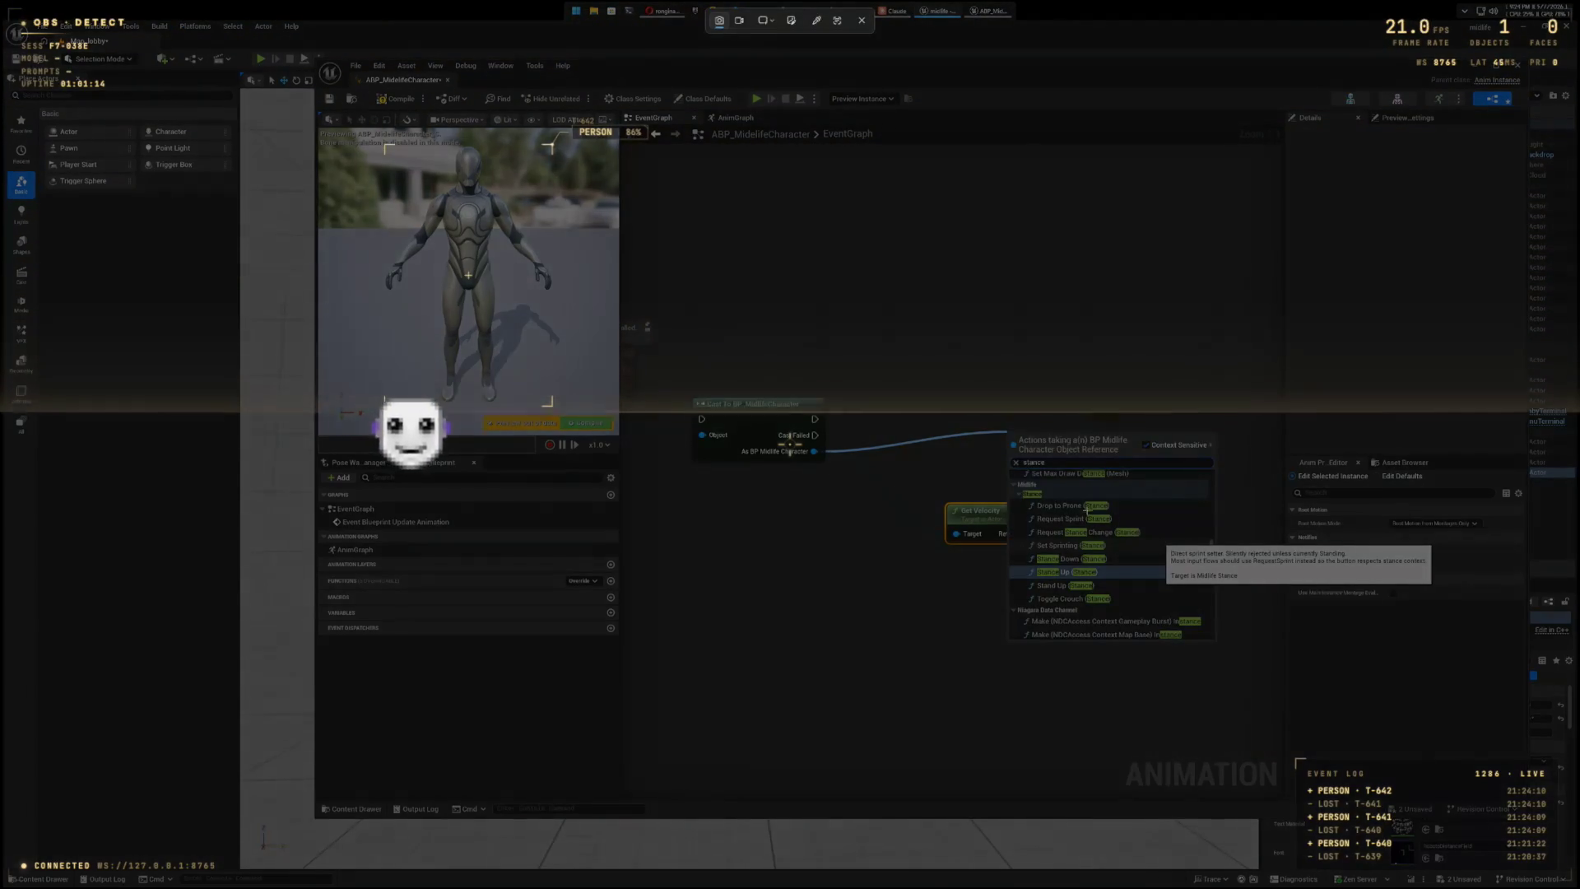
pyautogui.moveTo(976, 399); pyautogui.dragTo(1243, 663)
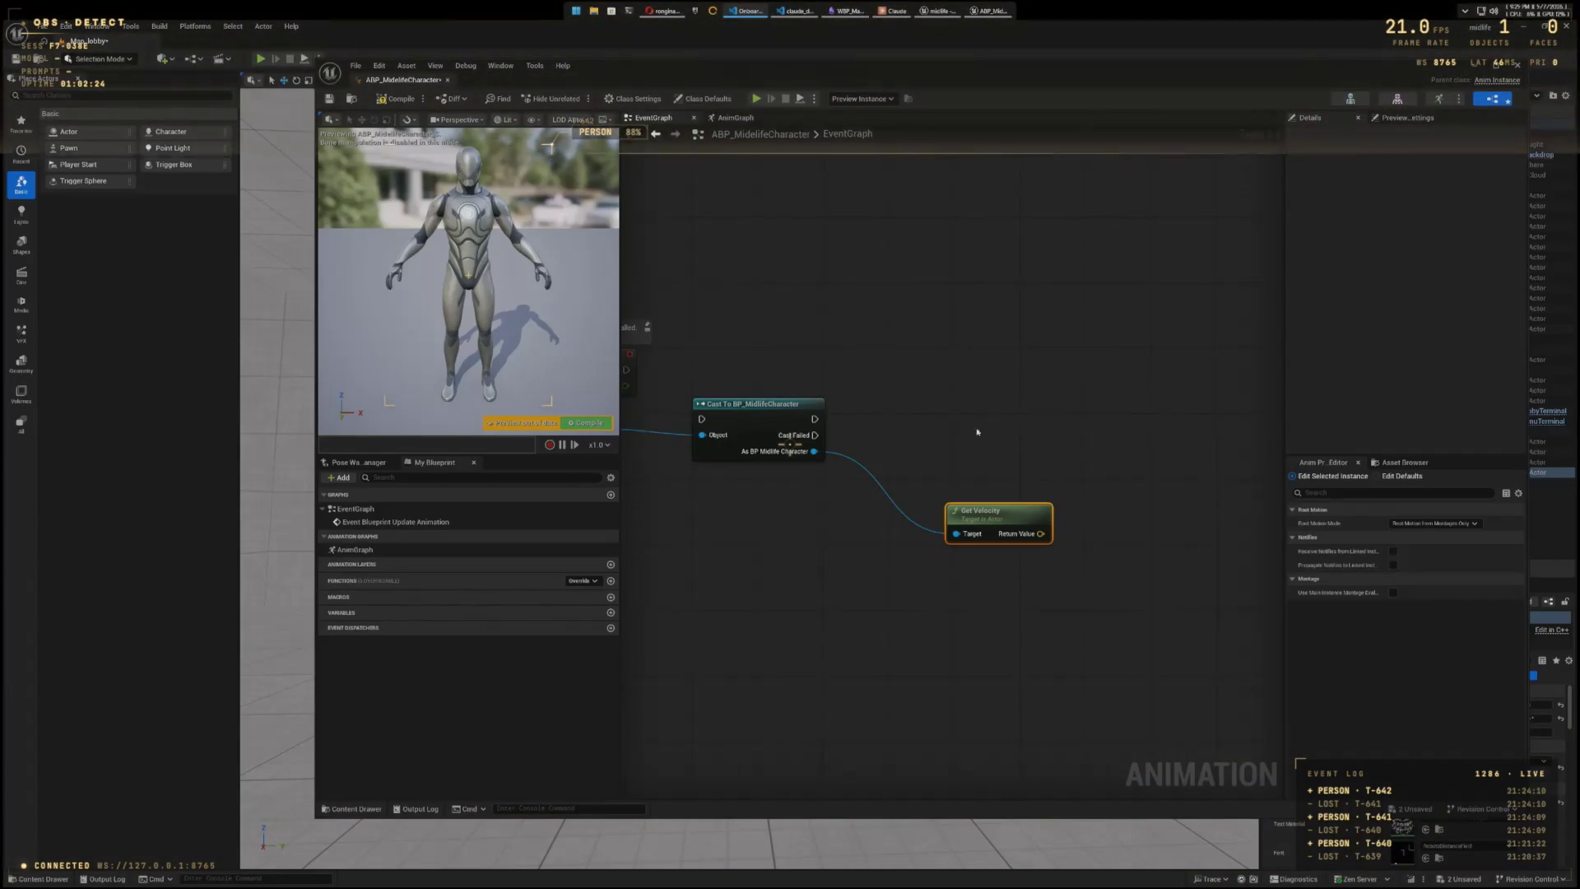
# - Add a Get Stance node from the cast's Midlife character output
pyautogui.moveTo(1046, 412); pyautogui.dragTo(1046, 411)
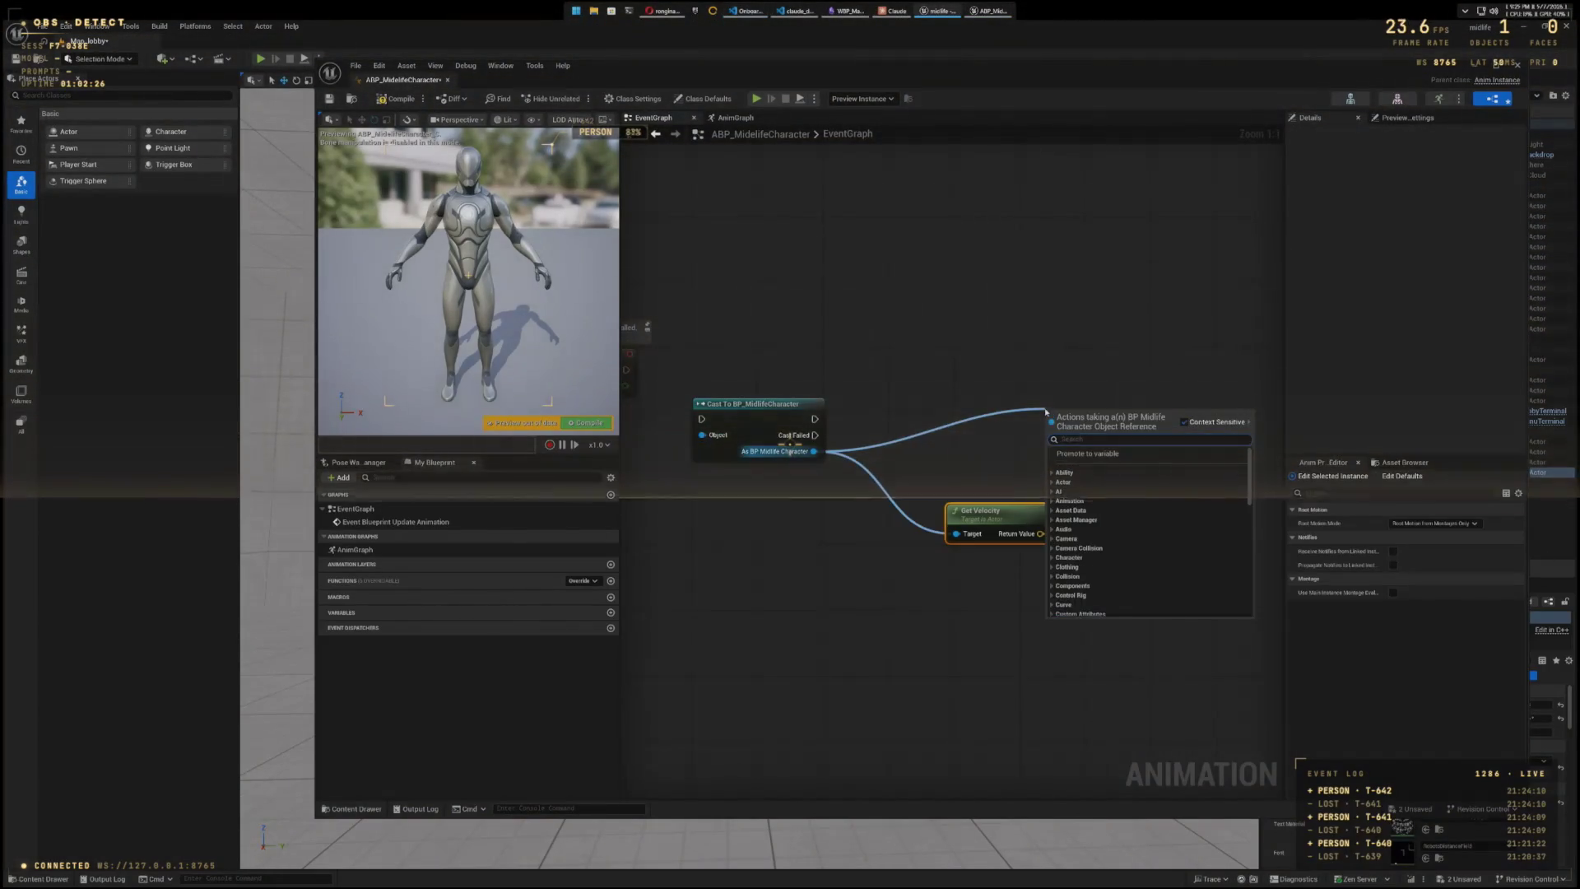
pyautogui.write('Midlife')
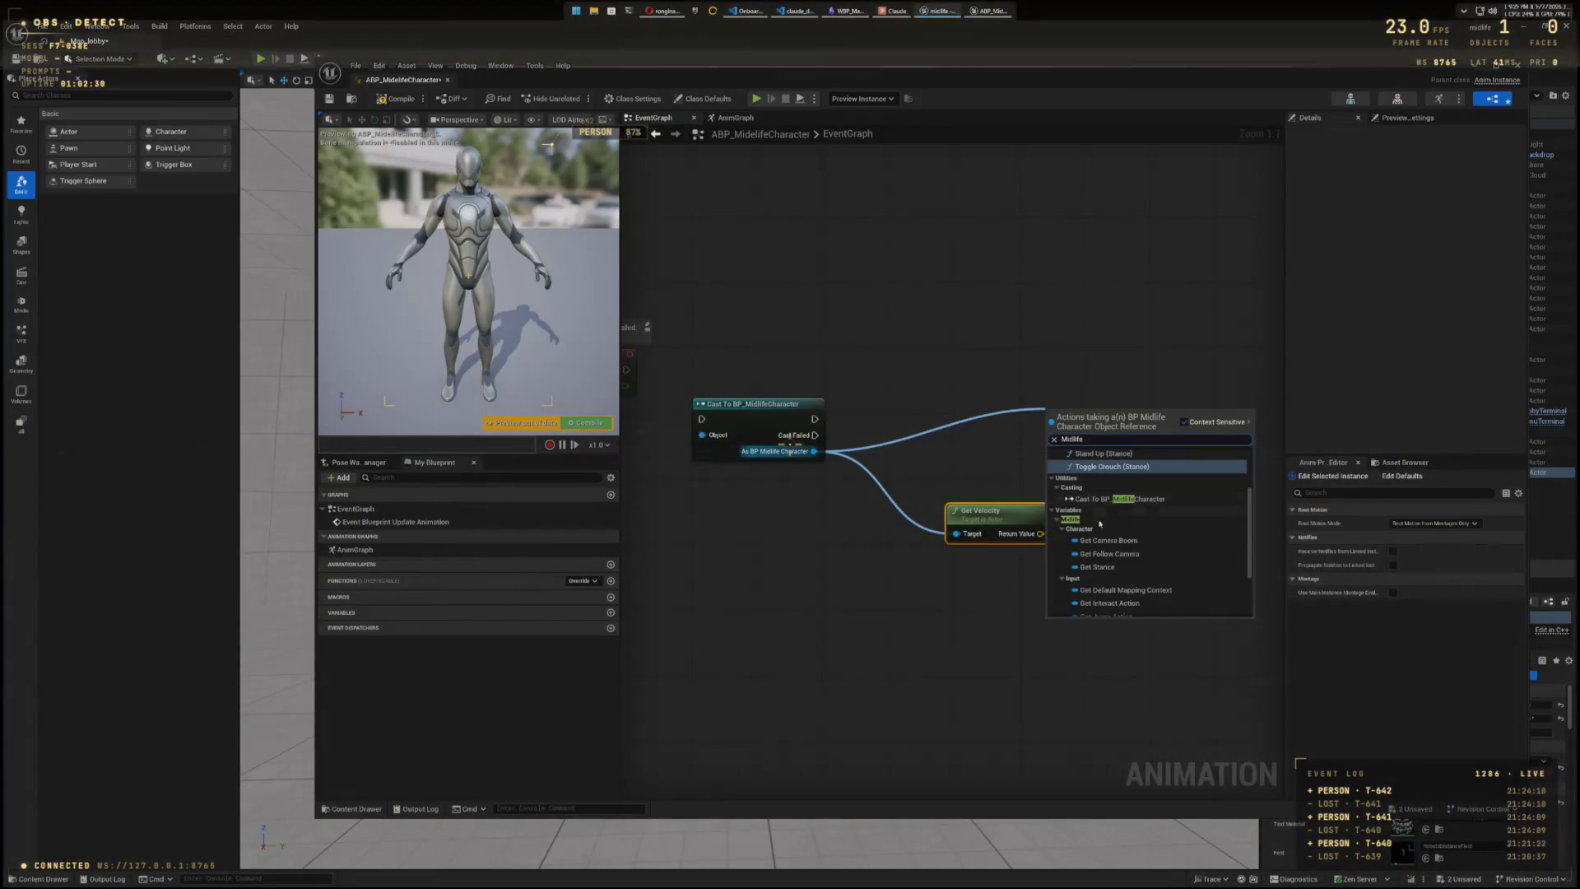
pyautogui.click(1127, 571)
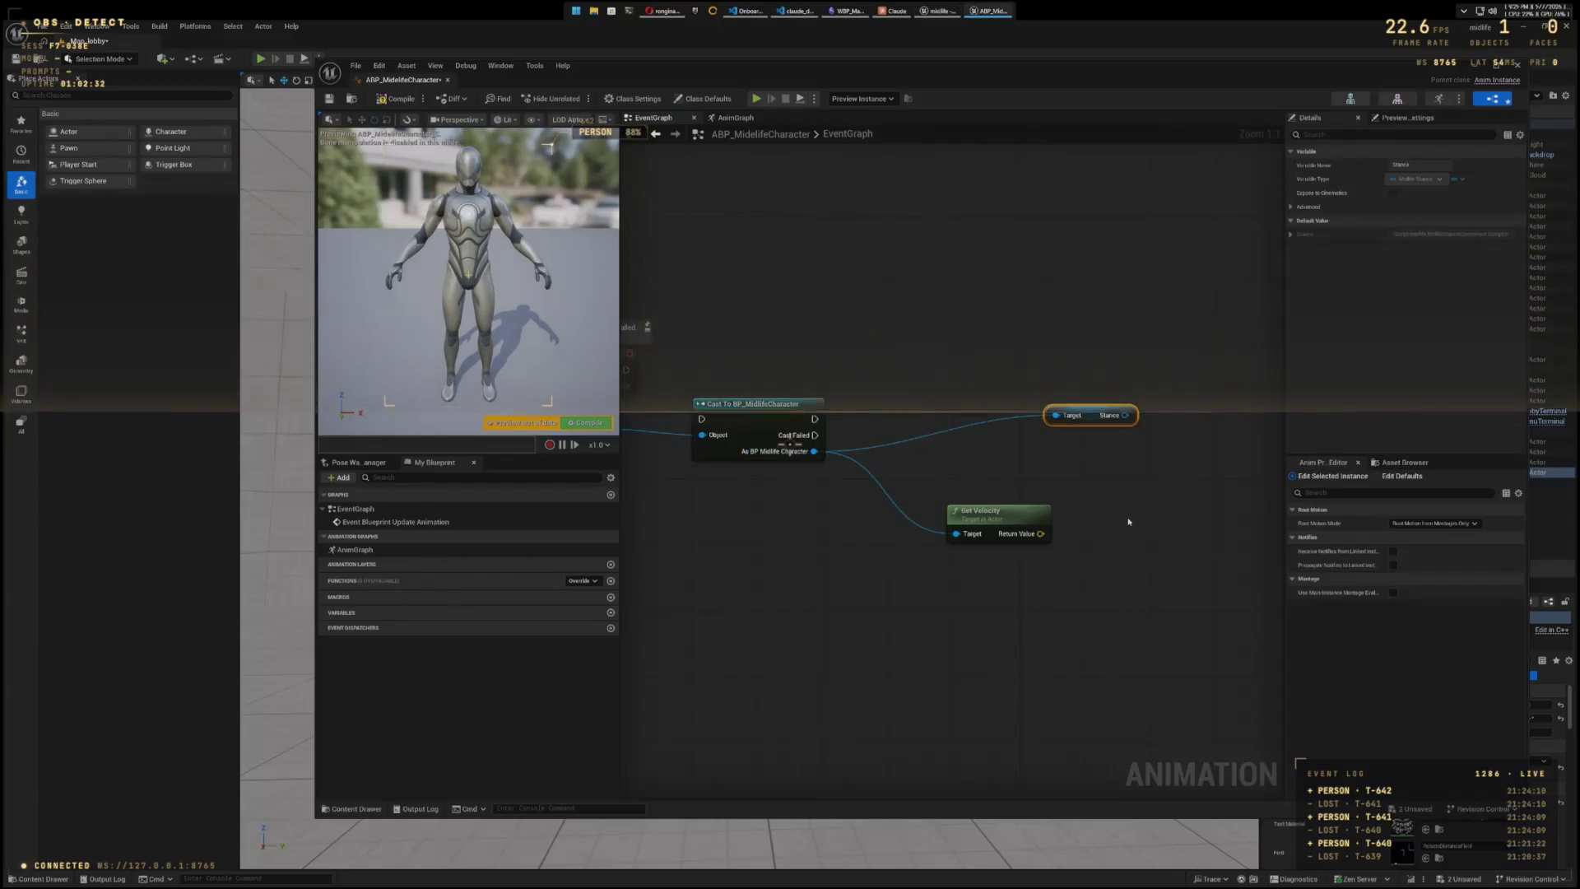
pyautogui.moveTo(1128, 521); pyautogui.dragTo(793, 440)
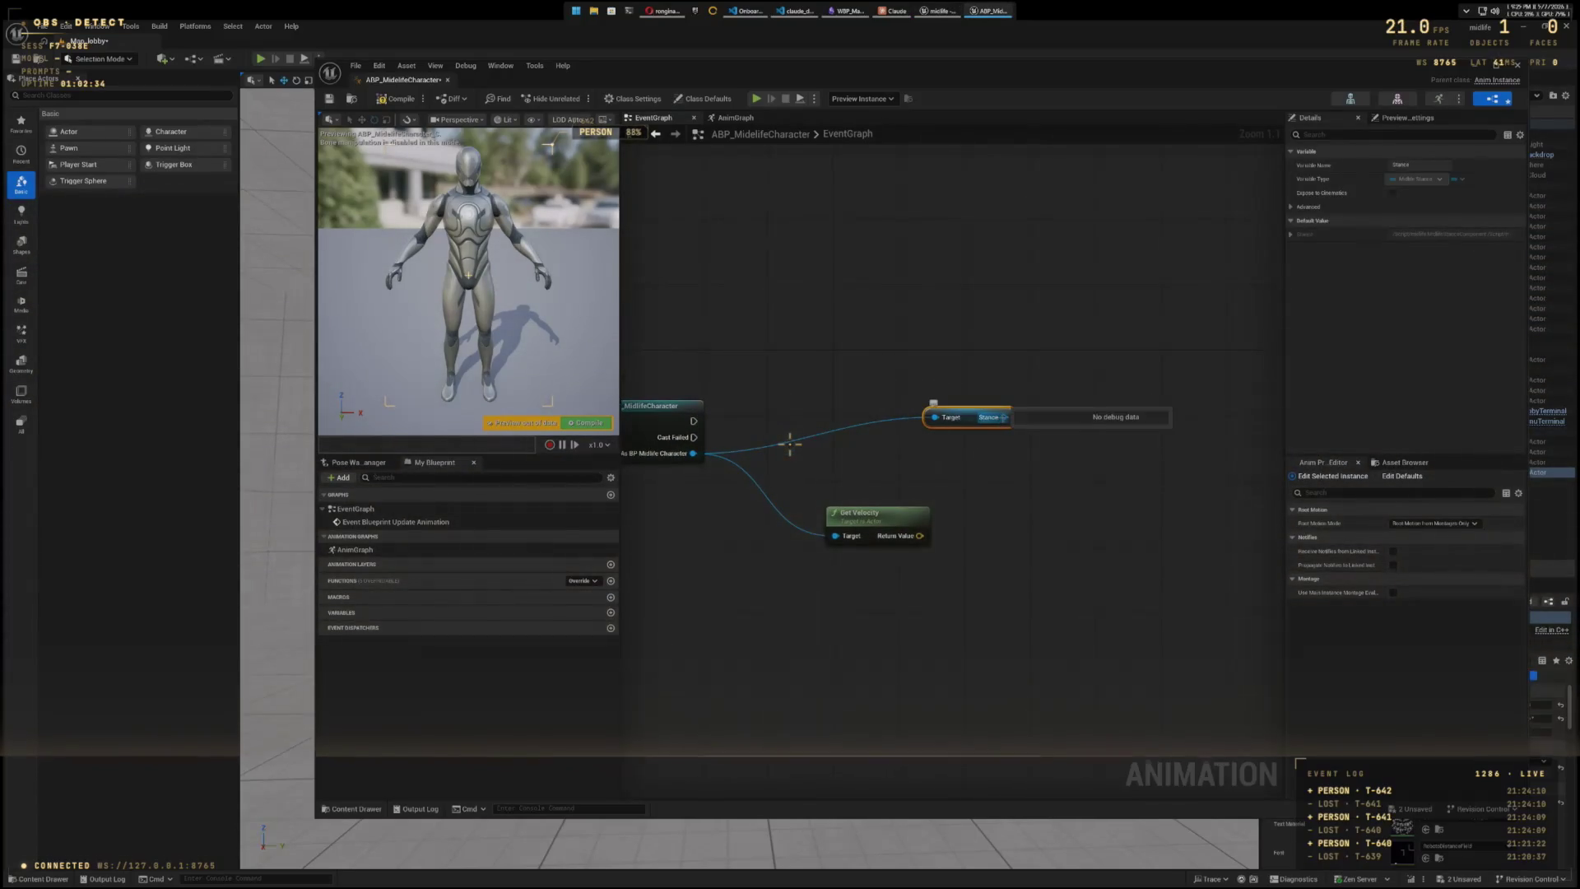
# - Add a Current Stance getter wired from the Stance output
pyautogui.moveTo(1004, 417)
pyautogui.mouseDown()
pyautogui.moveTo(1058, 452)
pyautogui.moveTo(1115, 417)
pyautogui.mouseUp()
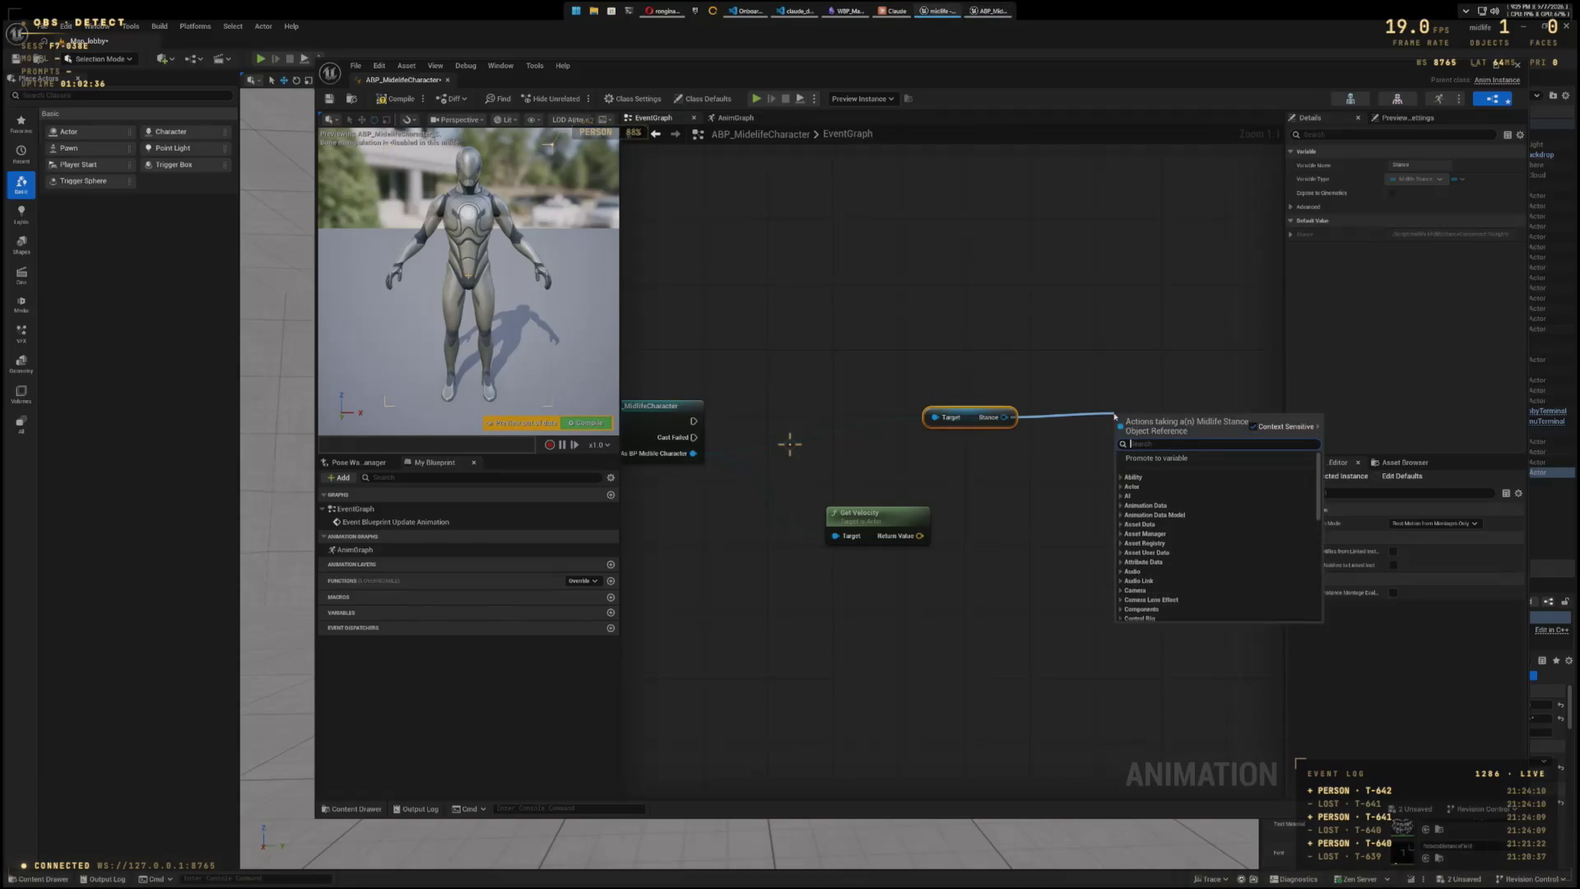
pyautogui.write('get')
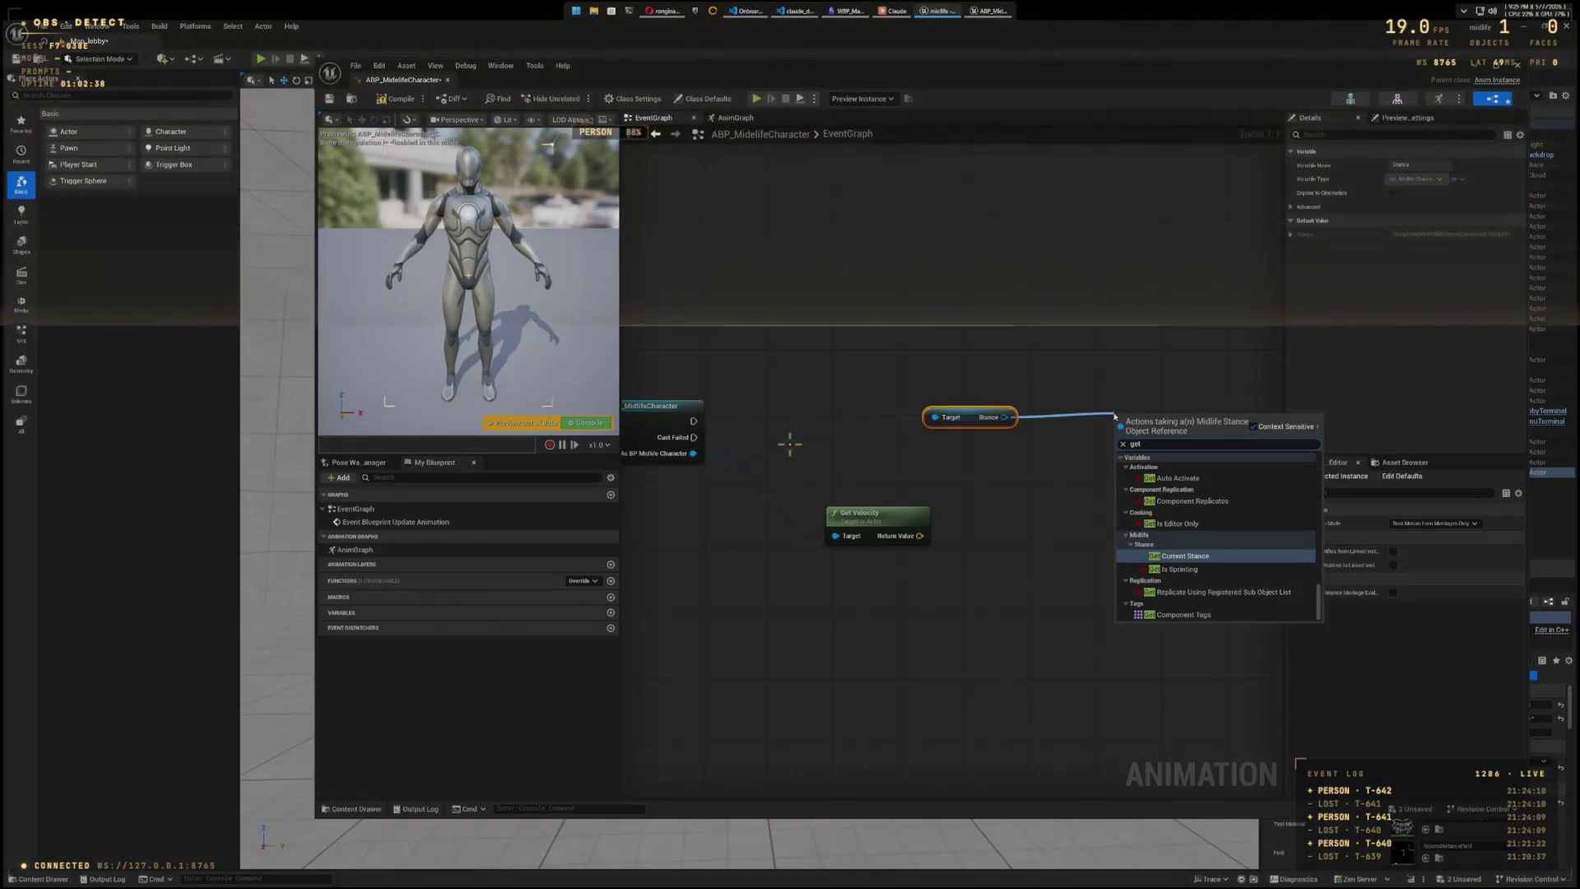
pyautogui.click(1130, 559)
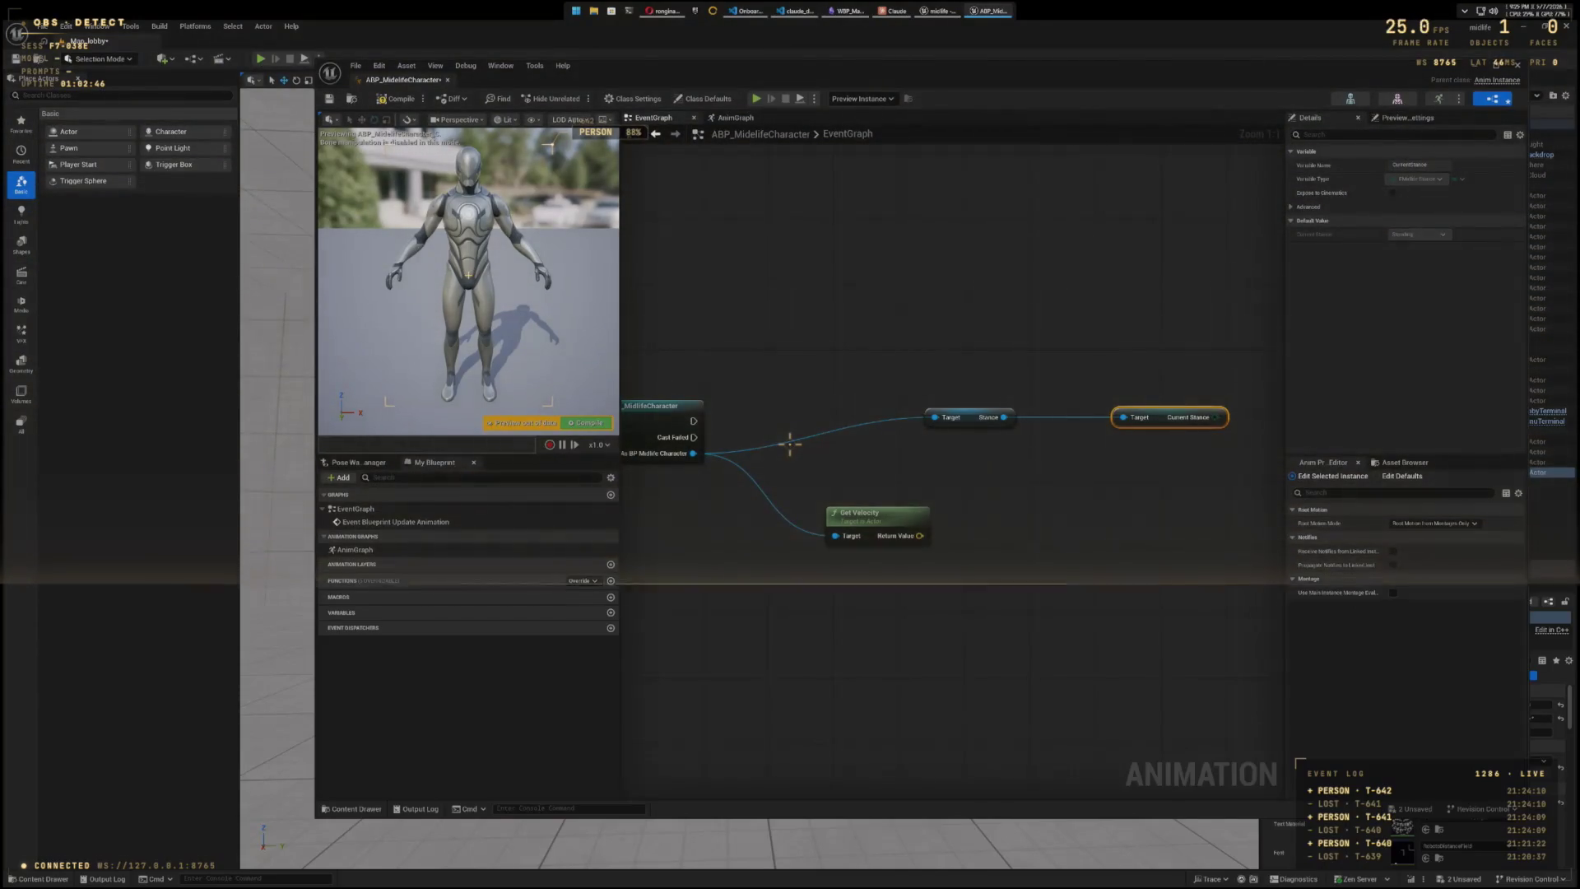
pyautogui.moveTo(1190, 563); pyautogui.dragTo(1005, 585)
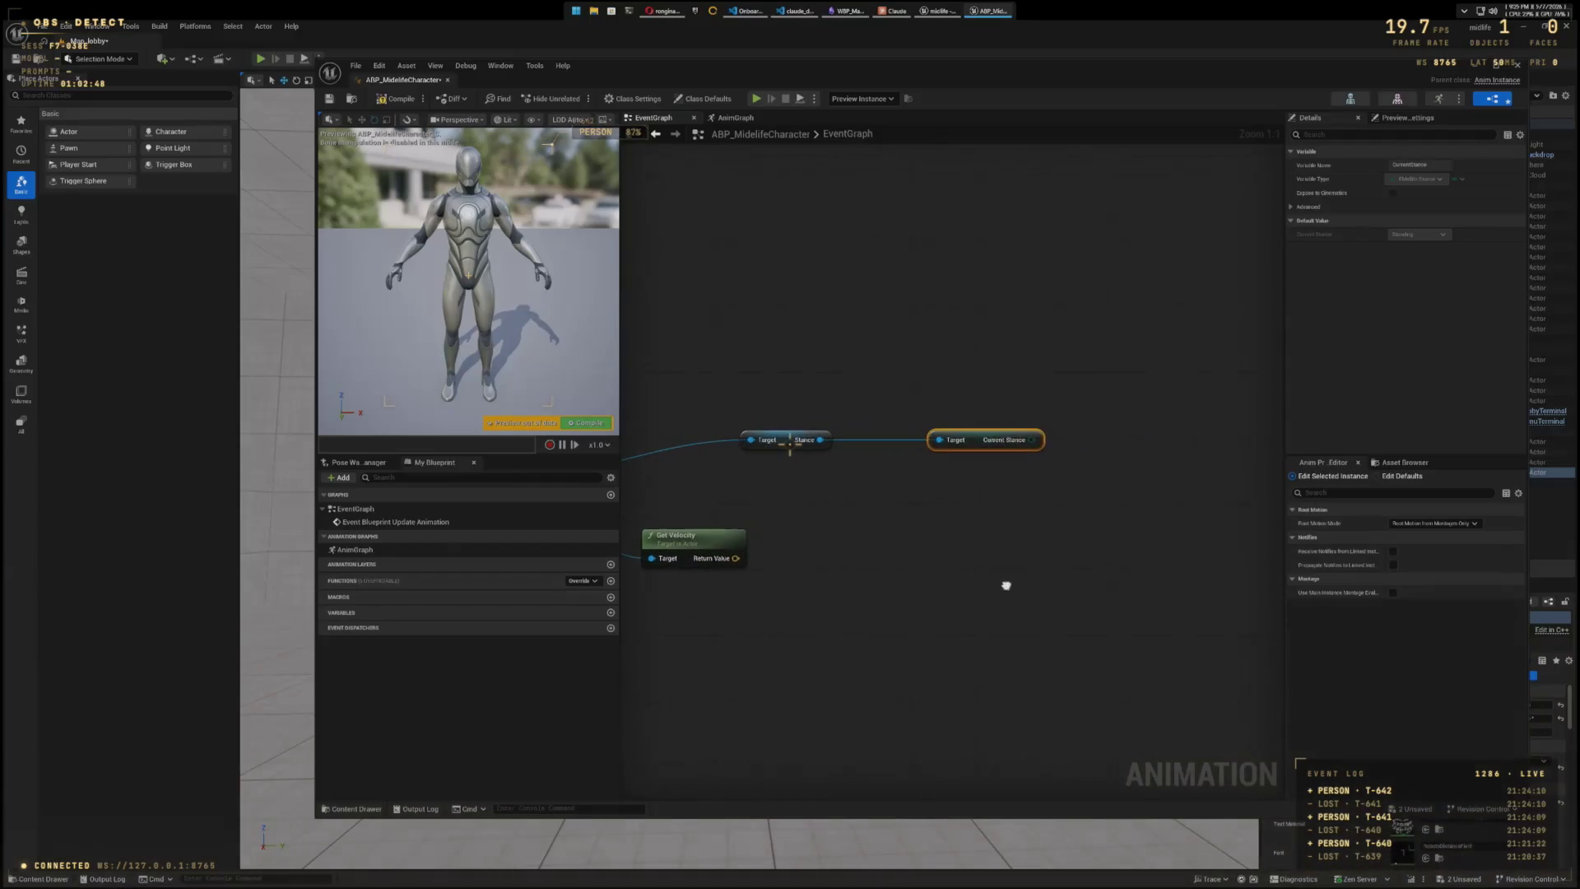
# - Try a 'set current' search from Current Stance, then clear it and dismiss the menu
pyautogui.moveTo(1027, 439); pyautogui.dragTo(1159, 430)
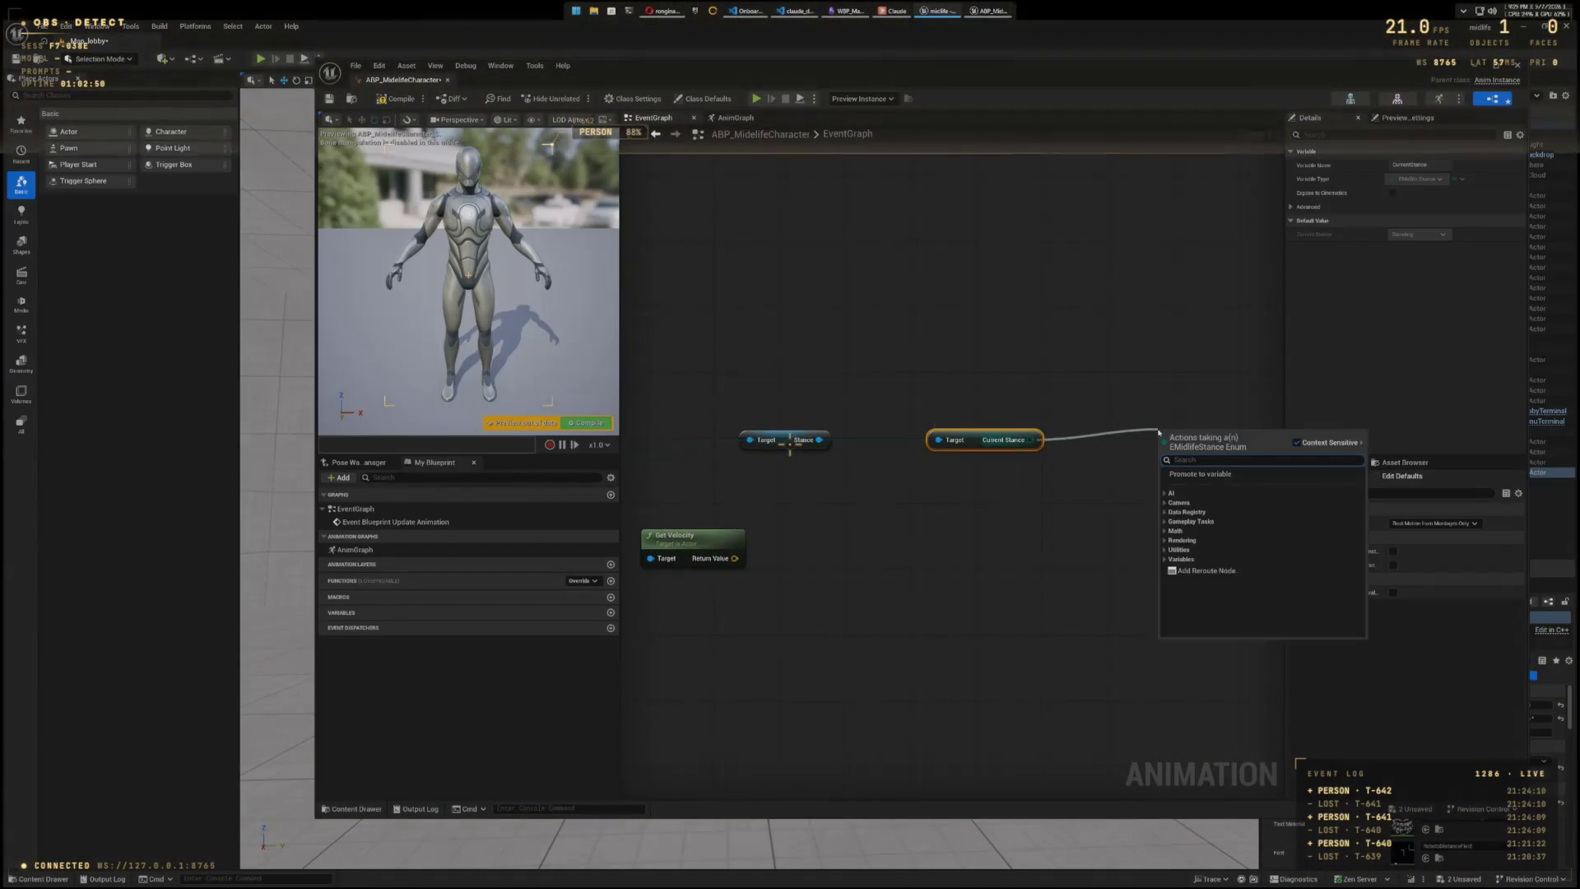
pyautogui.write('set')
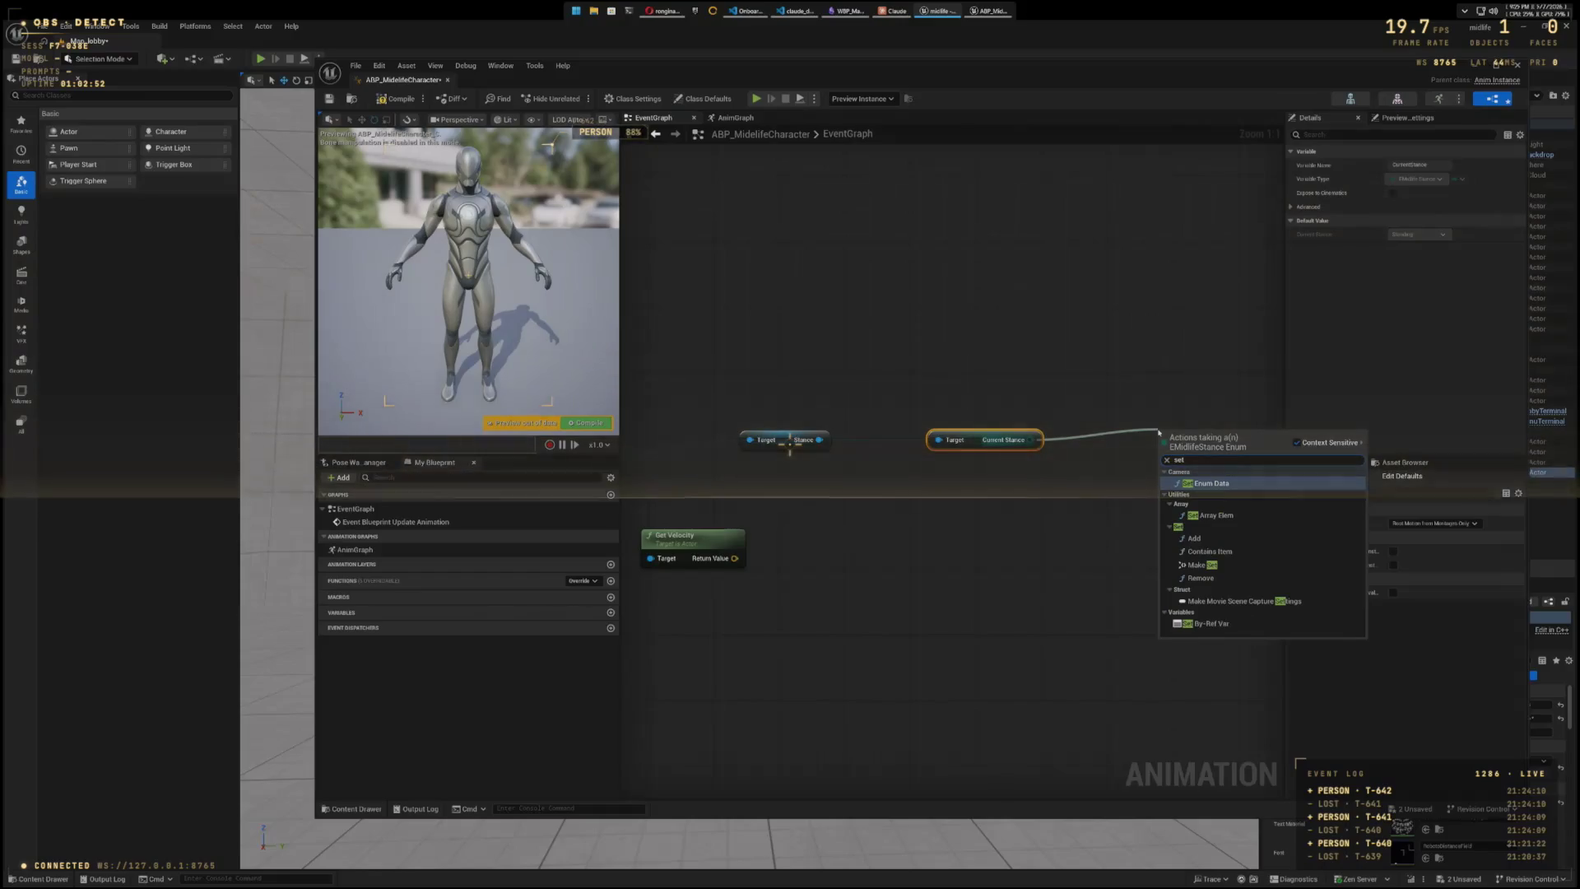
pyautogui.write(' current')
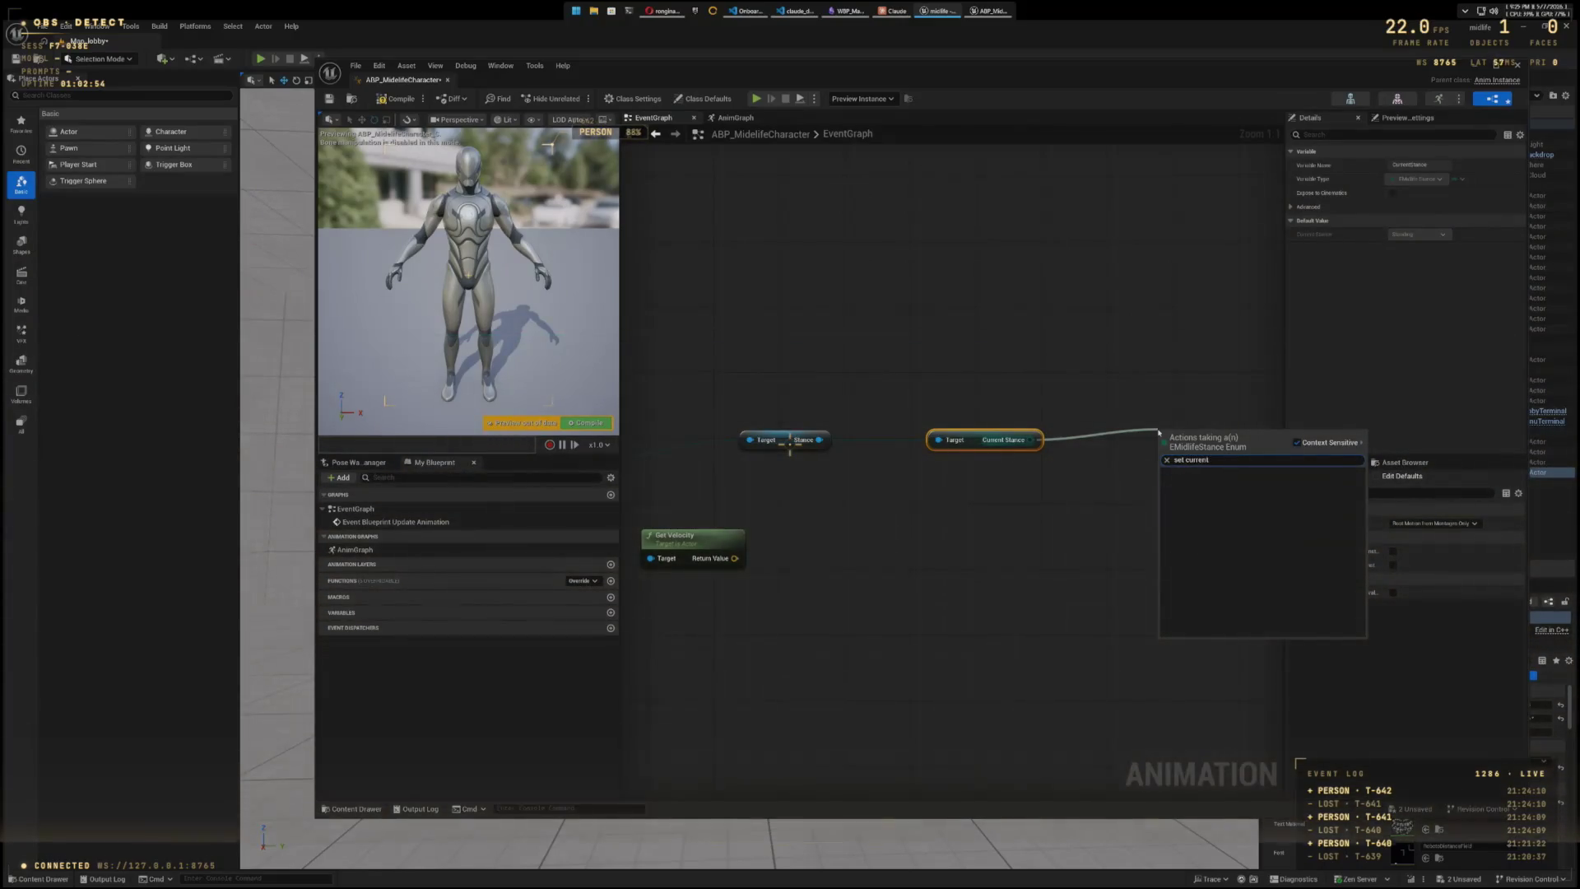
pyautogui.press('BackSpace')
pyautogui.press('BackSpace')
pyautogui.press('BackSpace')
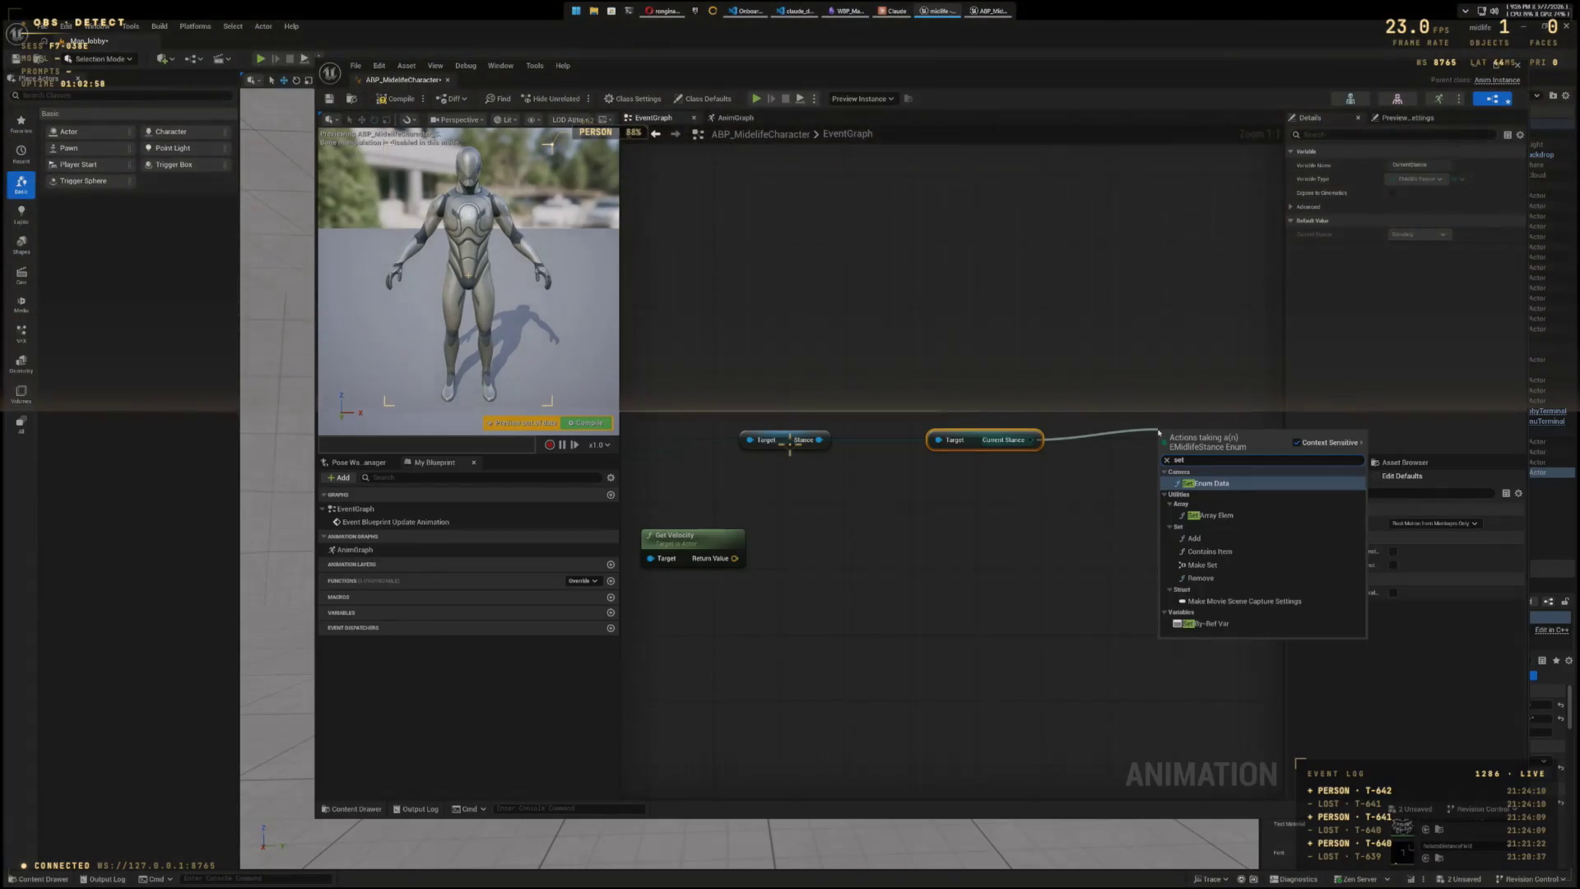
pyautogui.press('BackSpace')
pyautogui.press('BackSpace')
pyautogui.press('BackSpace')
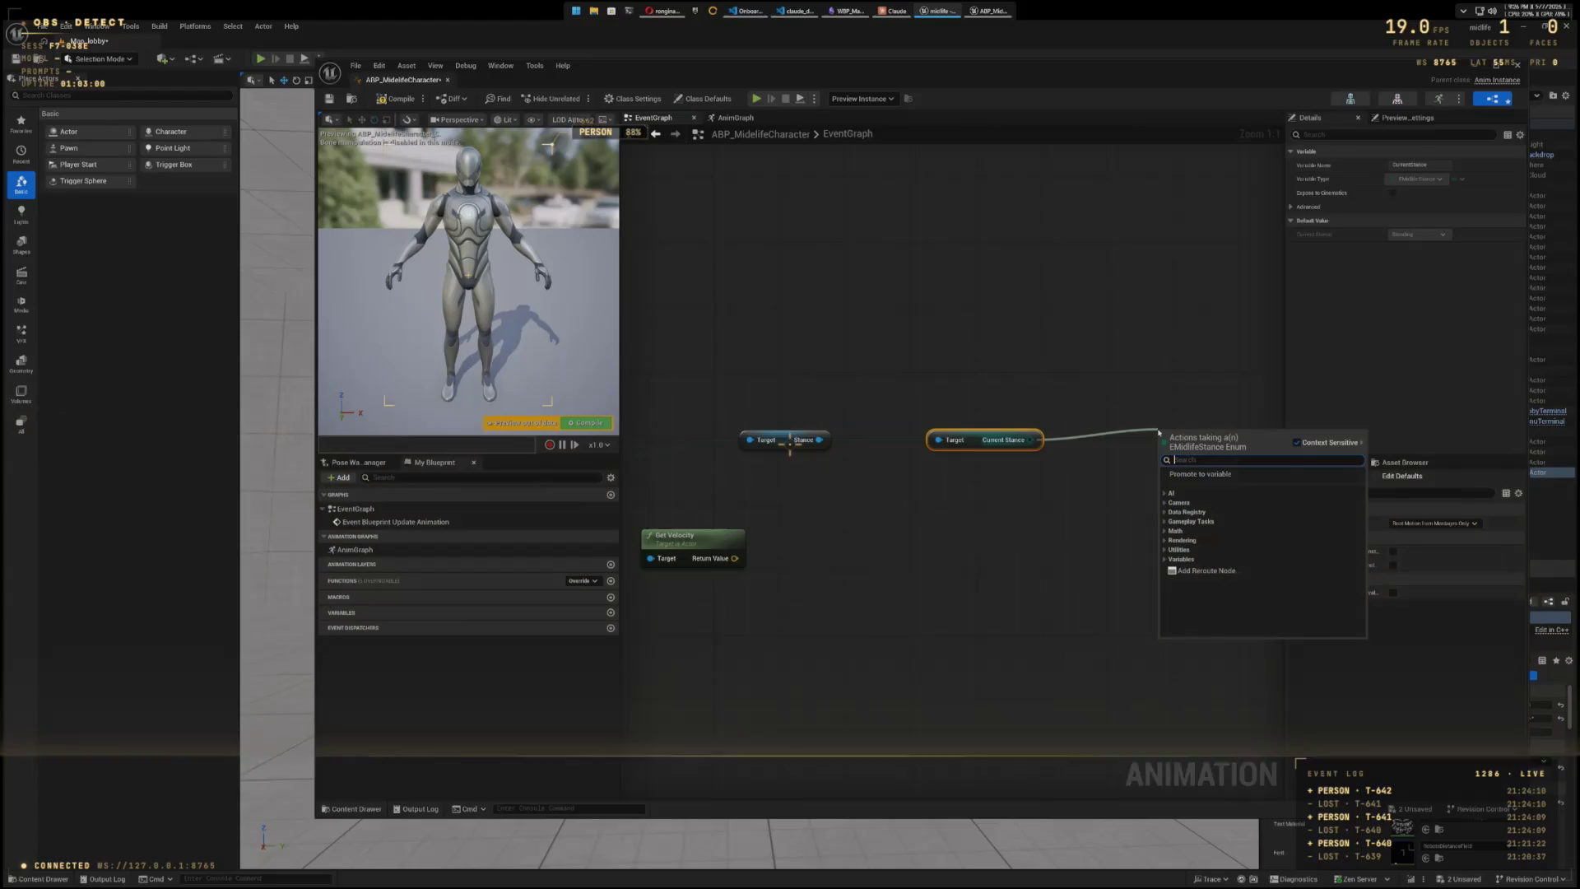
pyautogui.click(999, 681)
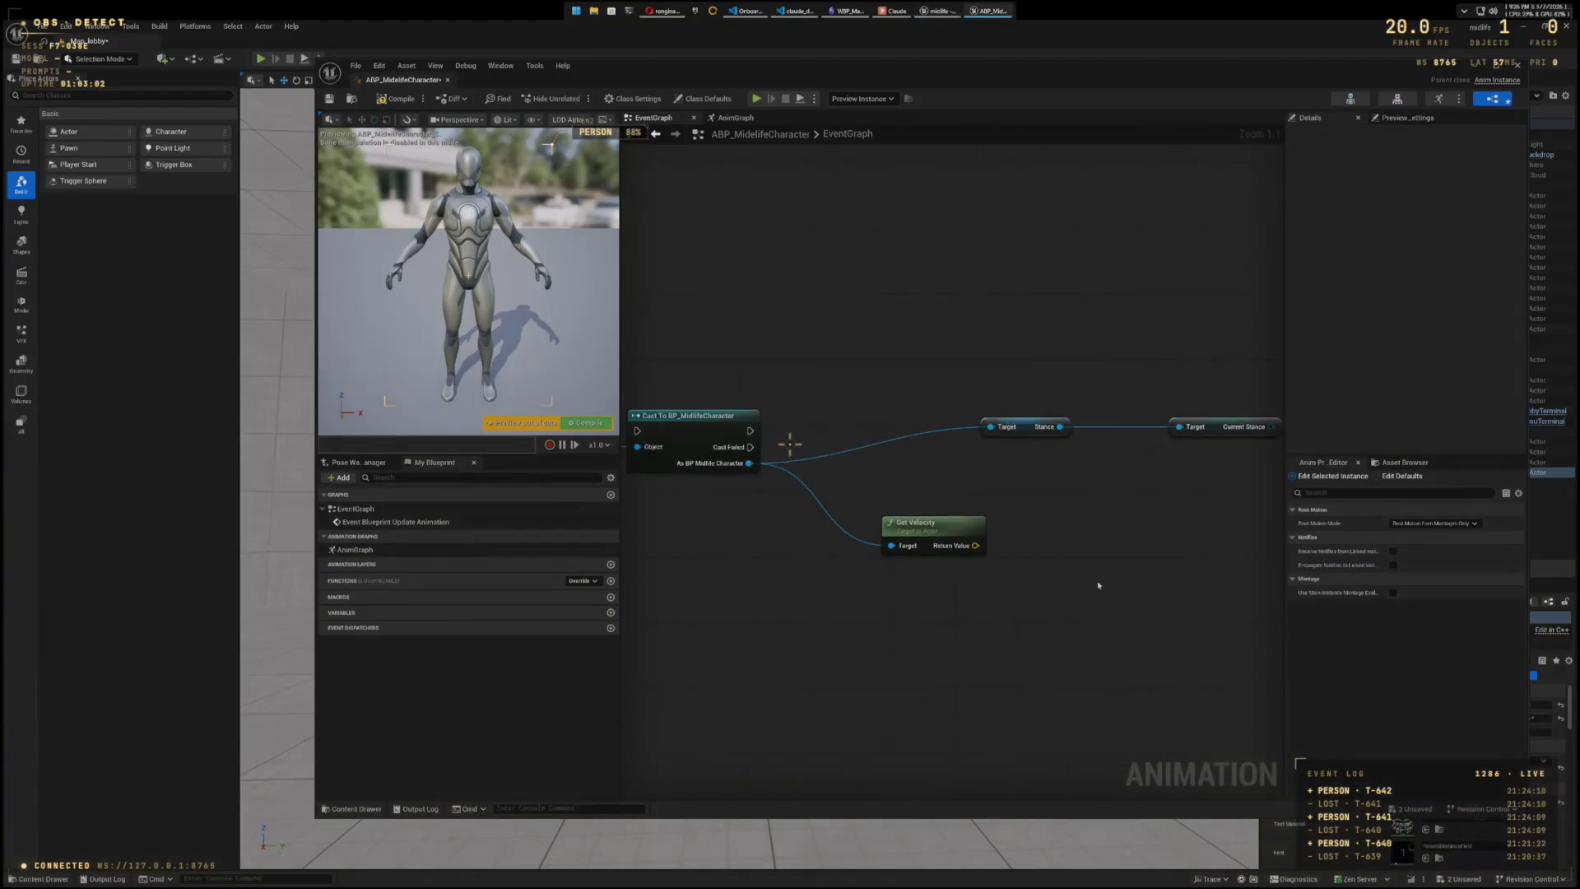
# - Search Get Velocity's Return Value actions for 'vsize' and 'Set', and screenshot the results
pyautogui.moveTo(978, 523); pyautogui.dragTo(1026, 523)
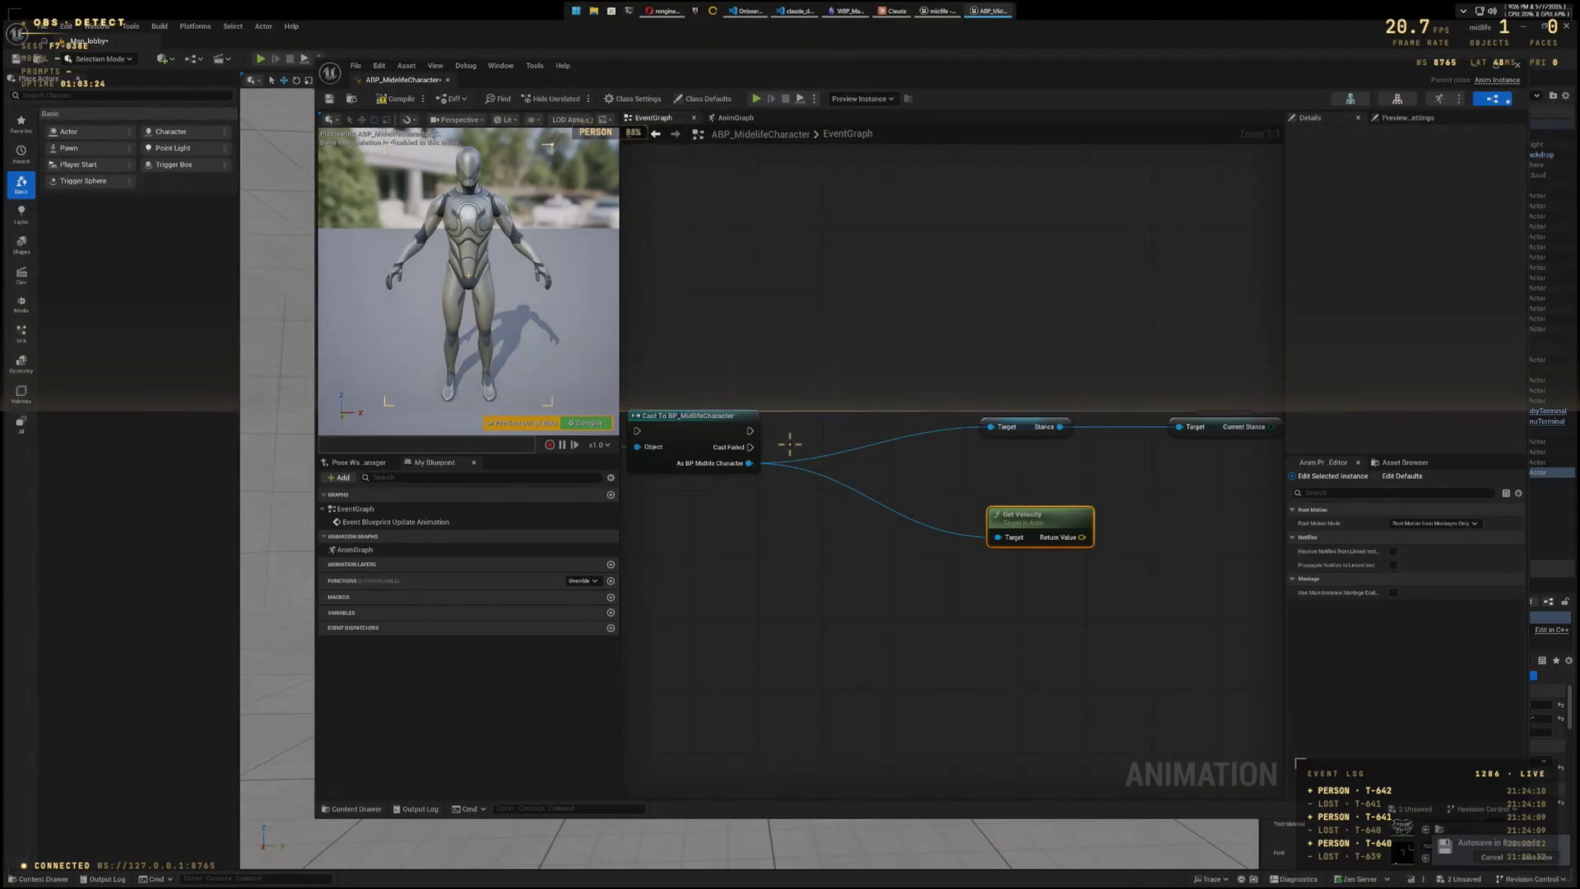
pyautogui.moveTo(1157, 638); pyautogui.dragTo(960, 606)
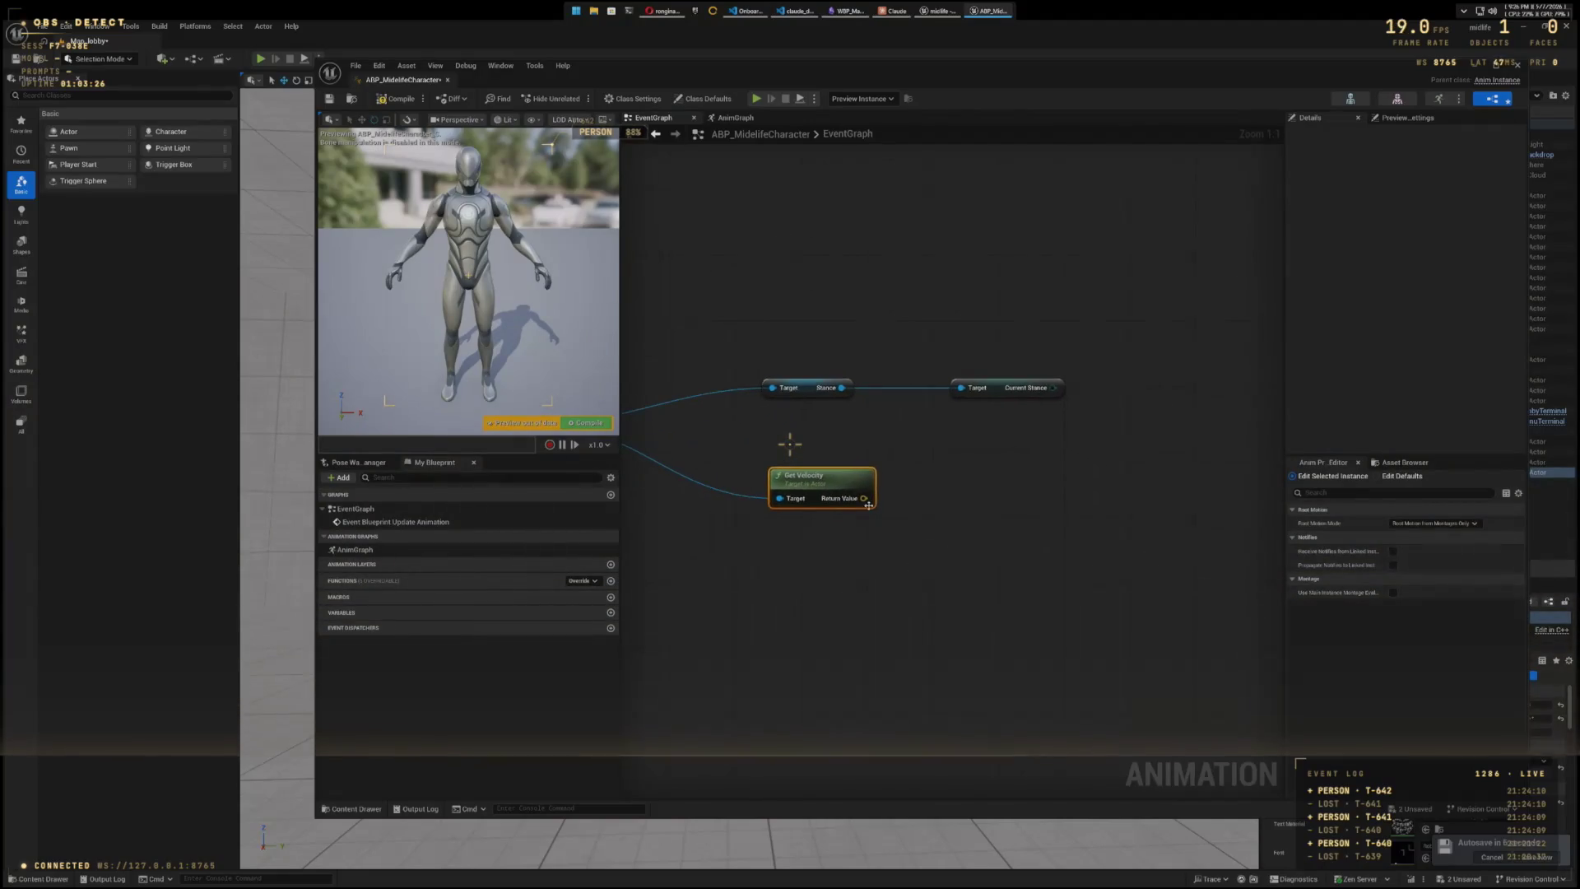
pyautogui.moveTo(868, 505); pyautogui.dragTo(866, 500)
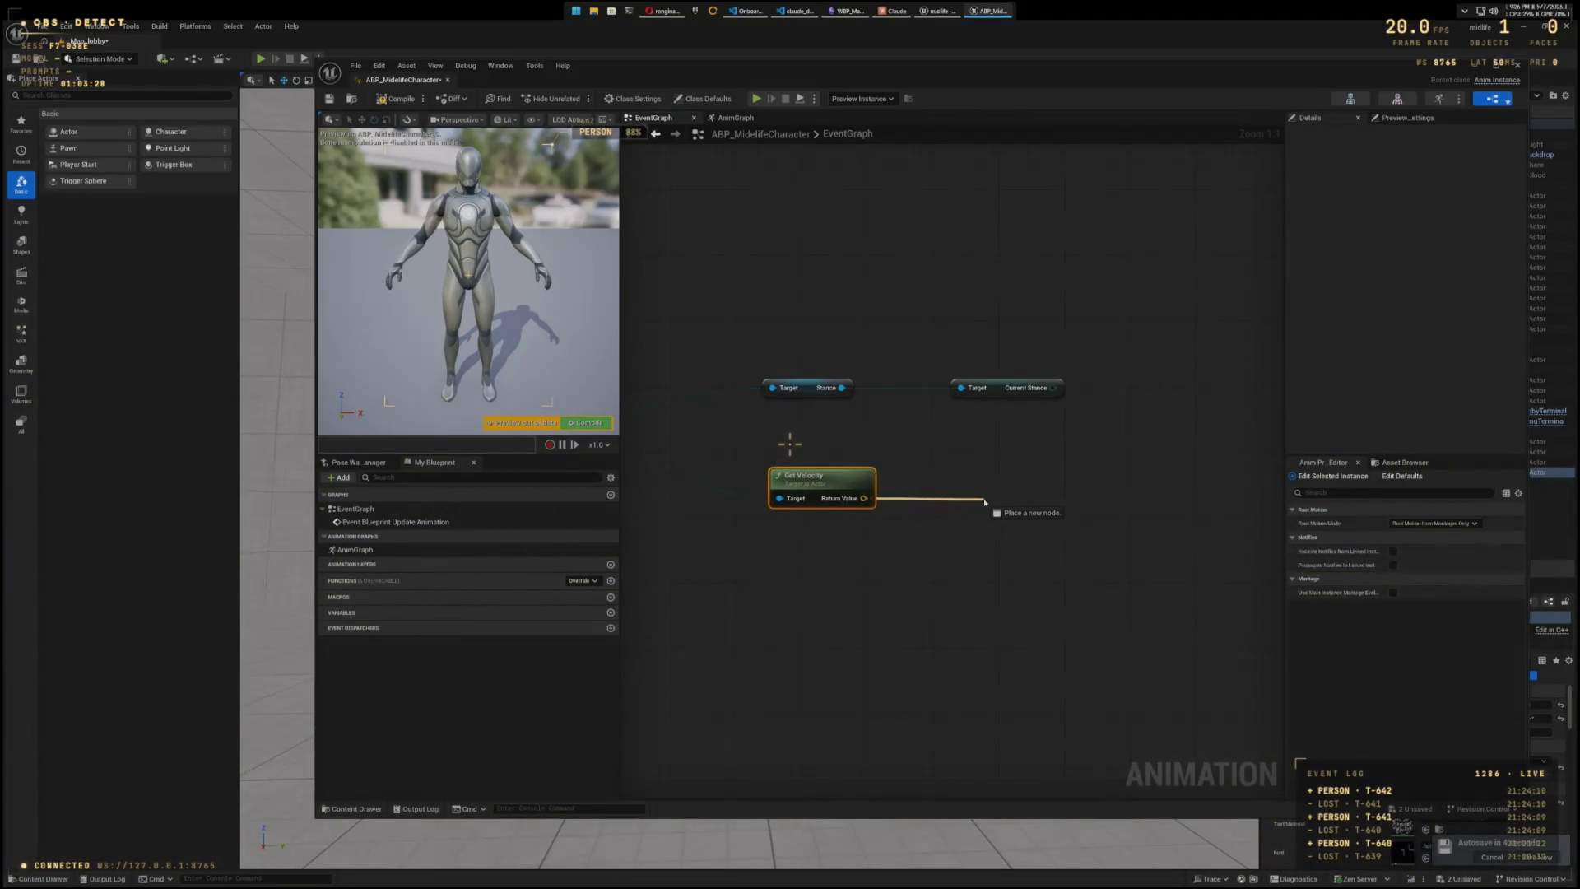
pyautogui.moveTo(985, 502); pyautogui.dragTo(997, 497)
pyautogui.write('v')
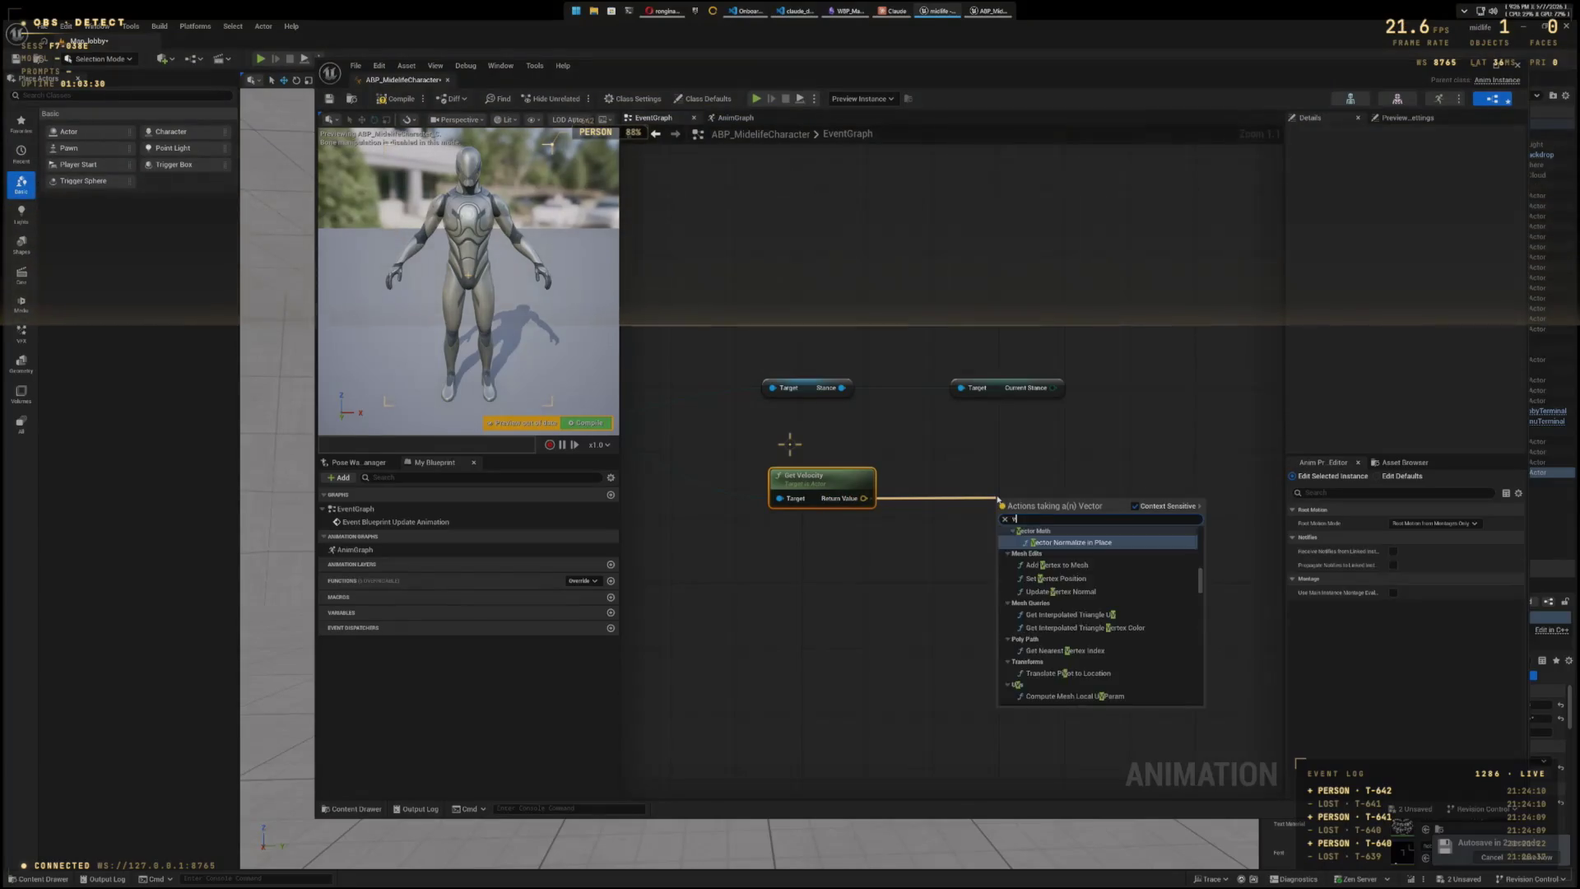
pyautogui.write('size')
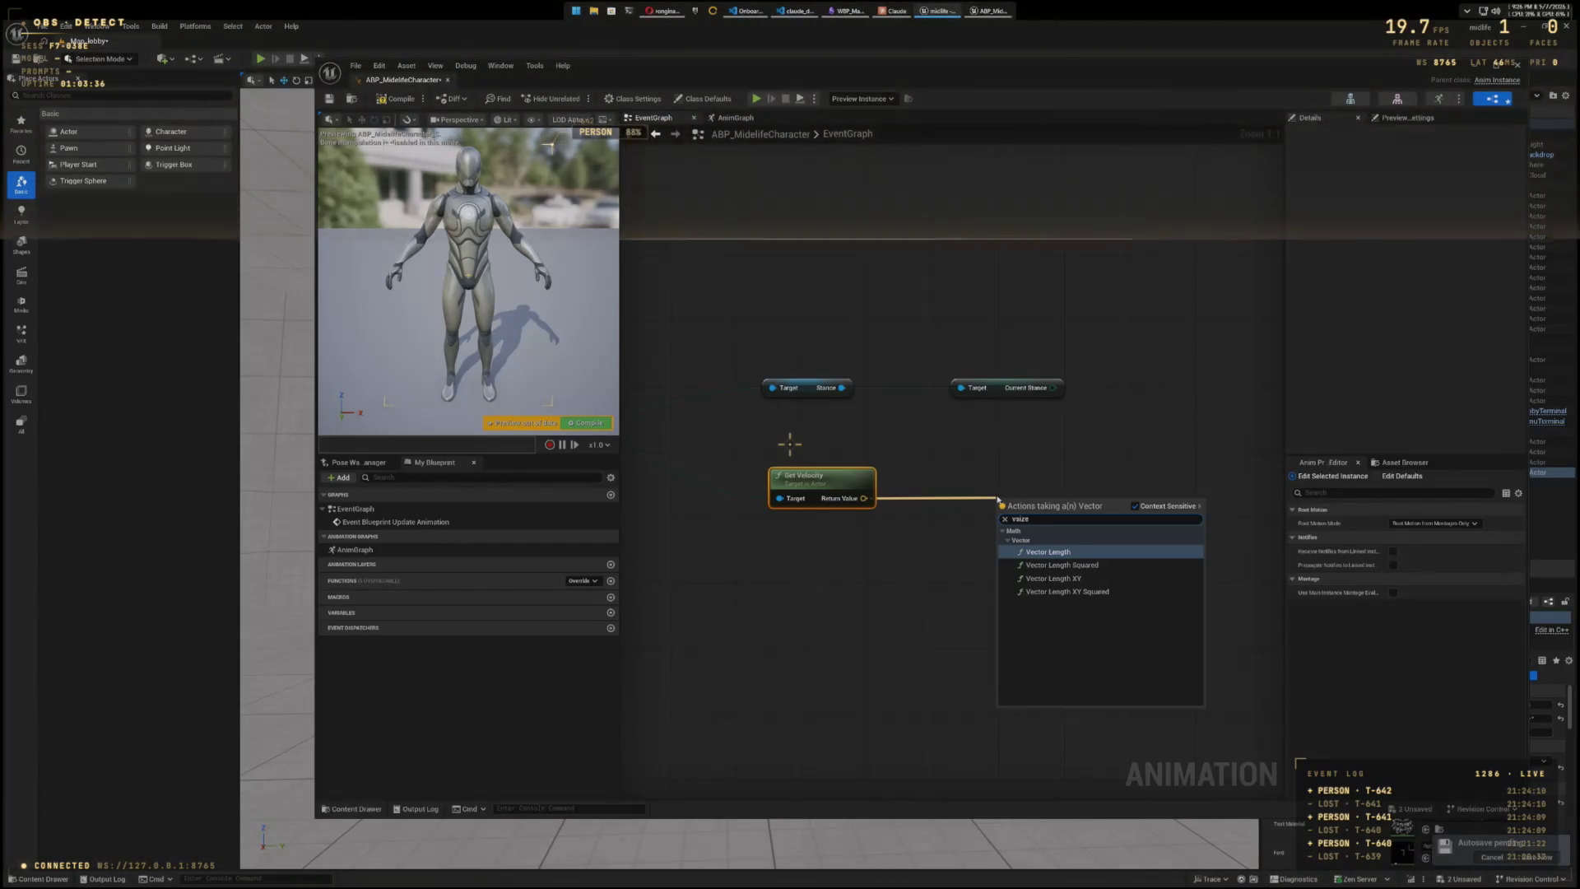
pyautogui.press('BackSpace')
pyautogui.press('BackSpace')
pyautogui.press('BackSpace')
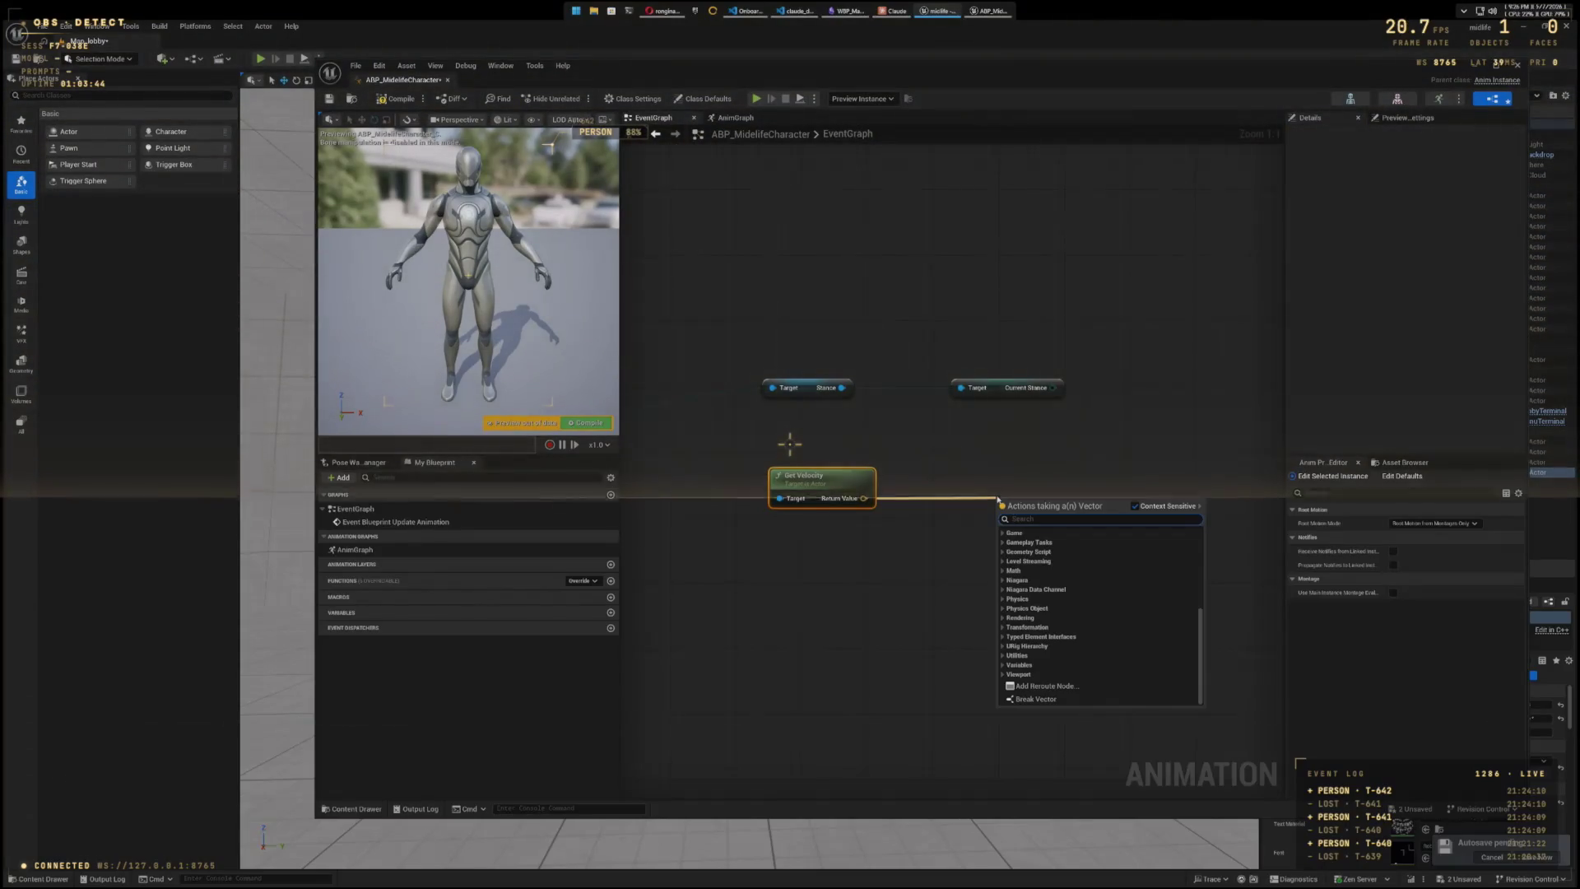
pyautogui.write('Set')
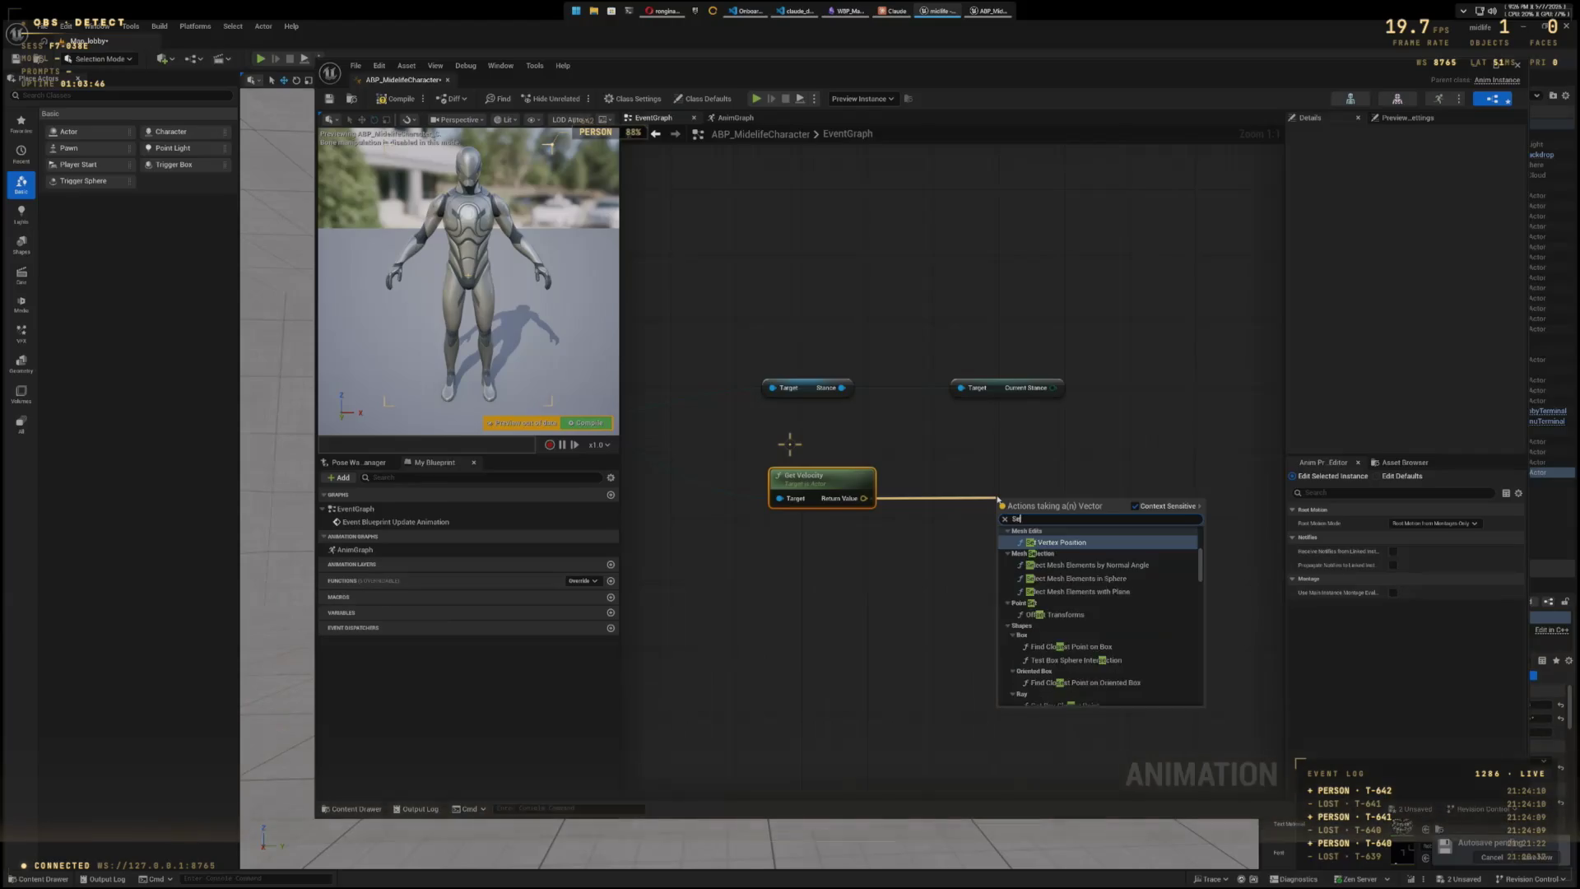
pyautogui.press('BackSpace')
pyautogui.press('BackSpace')
pyautogui.press('BackSpace')
pyautogui.write('S')
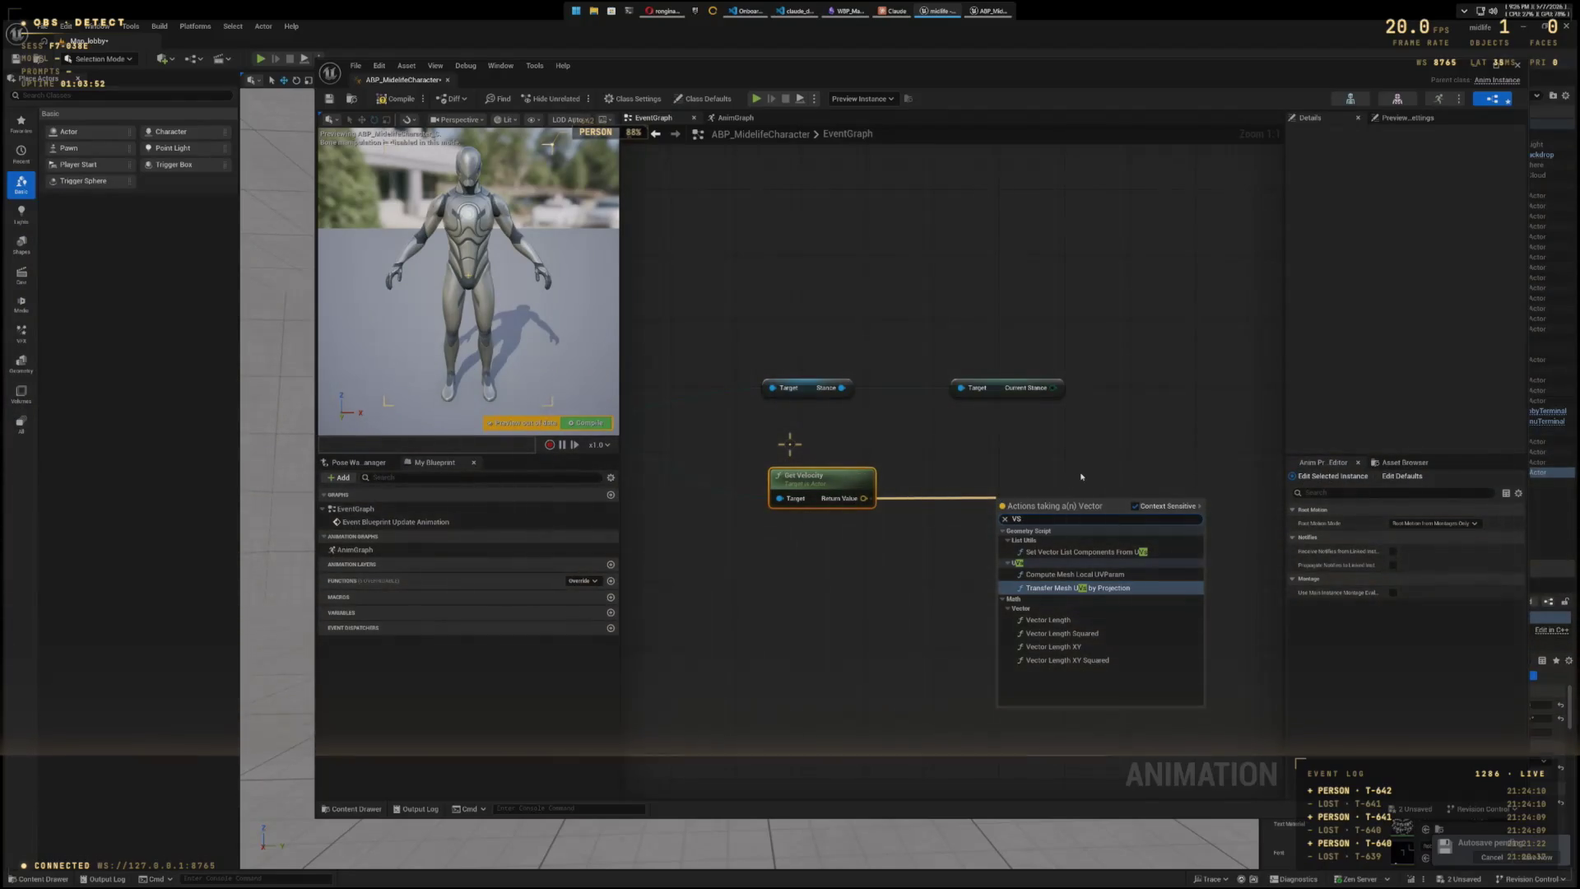
pyautogui.press('super+shift+s')
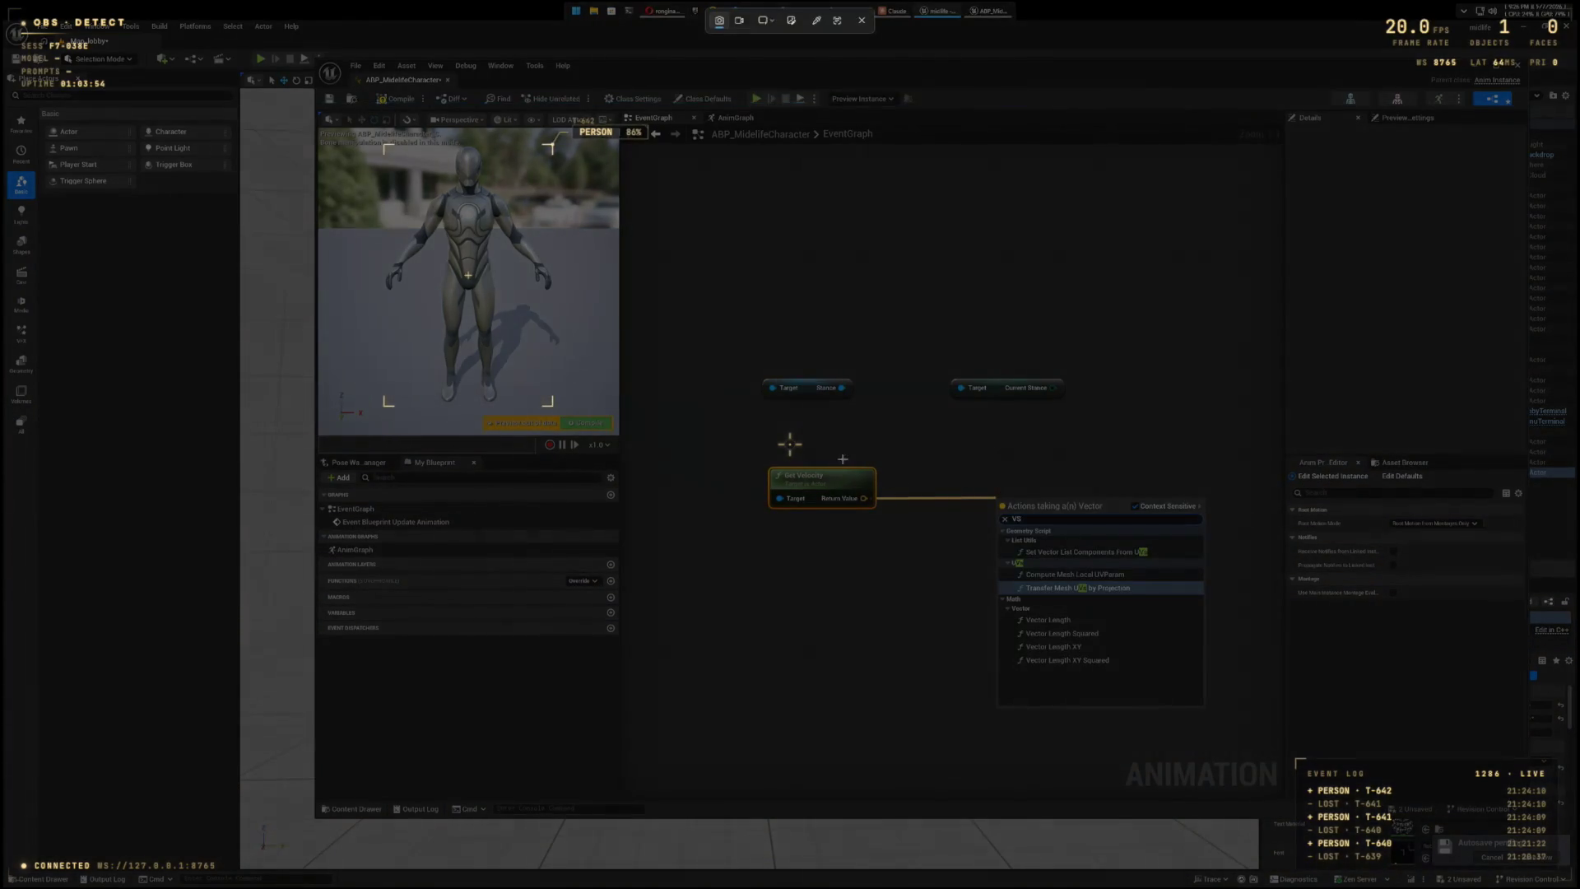
pyautogui.moveTo(809, 441)
pyautogui.mouseDown()
pyautogui.moveTo(1177, 677)
pyautogui.moveTo(1232, 744)
pyautogui.mouseUp()
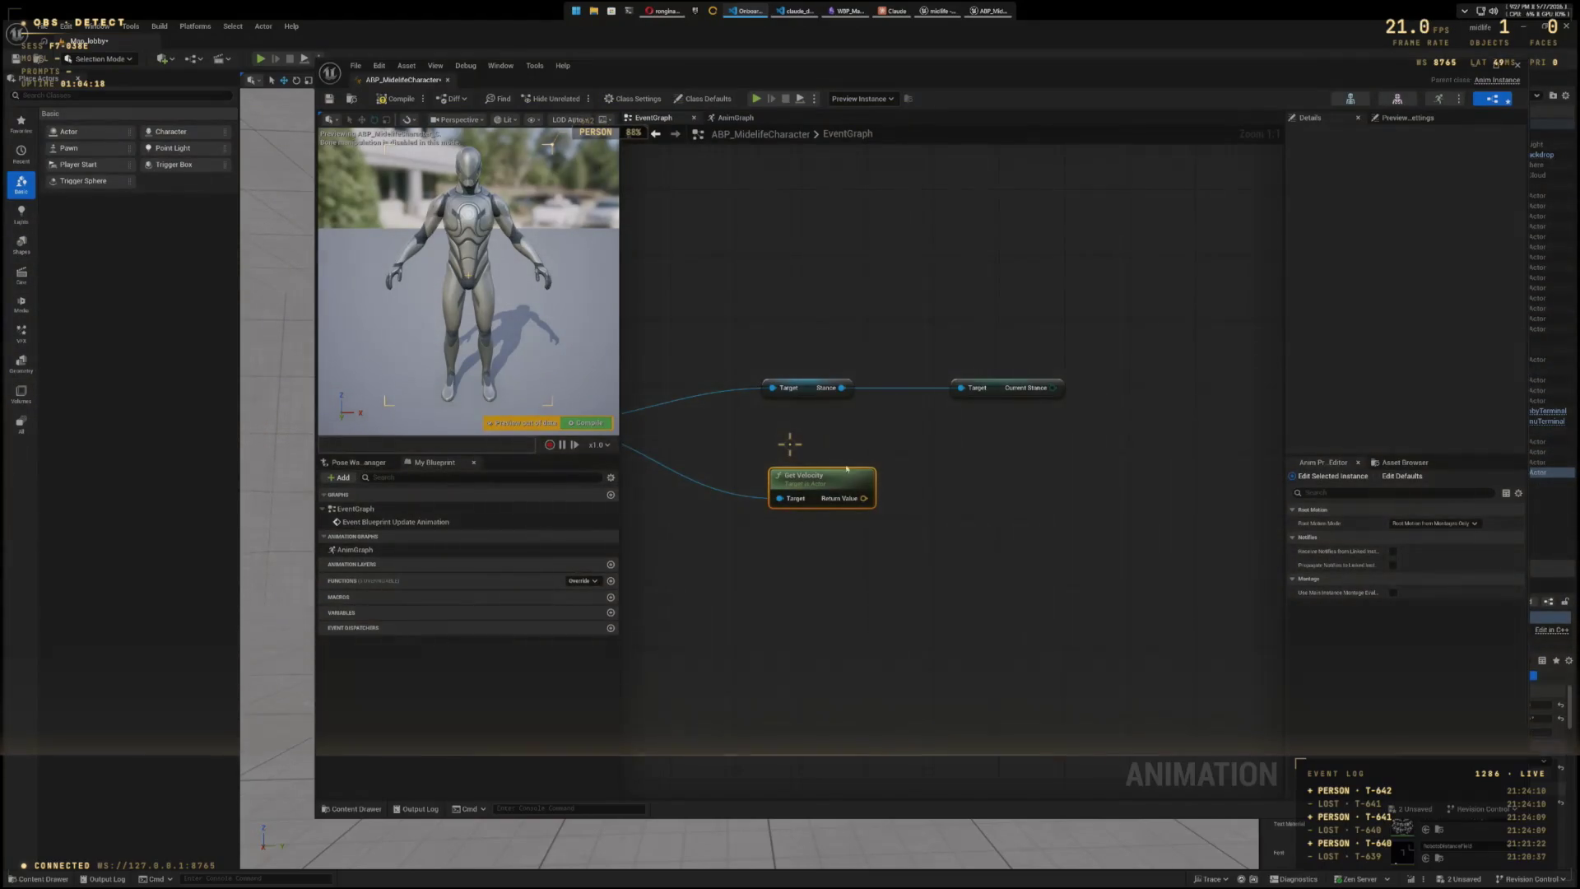
# - Add a Vector Length node wired from Get Velocity's Return Value
pyautogui.moveTo(965, 493); pyautogui.dragTo(990, 497)
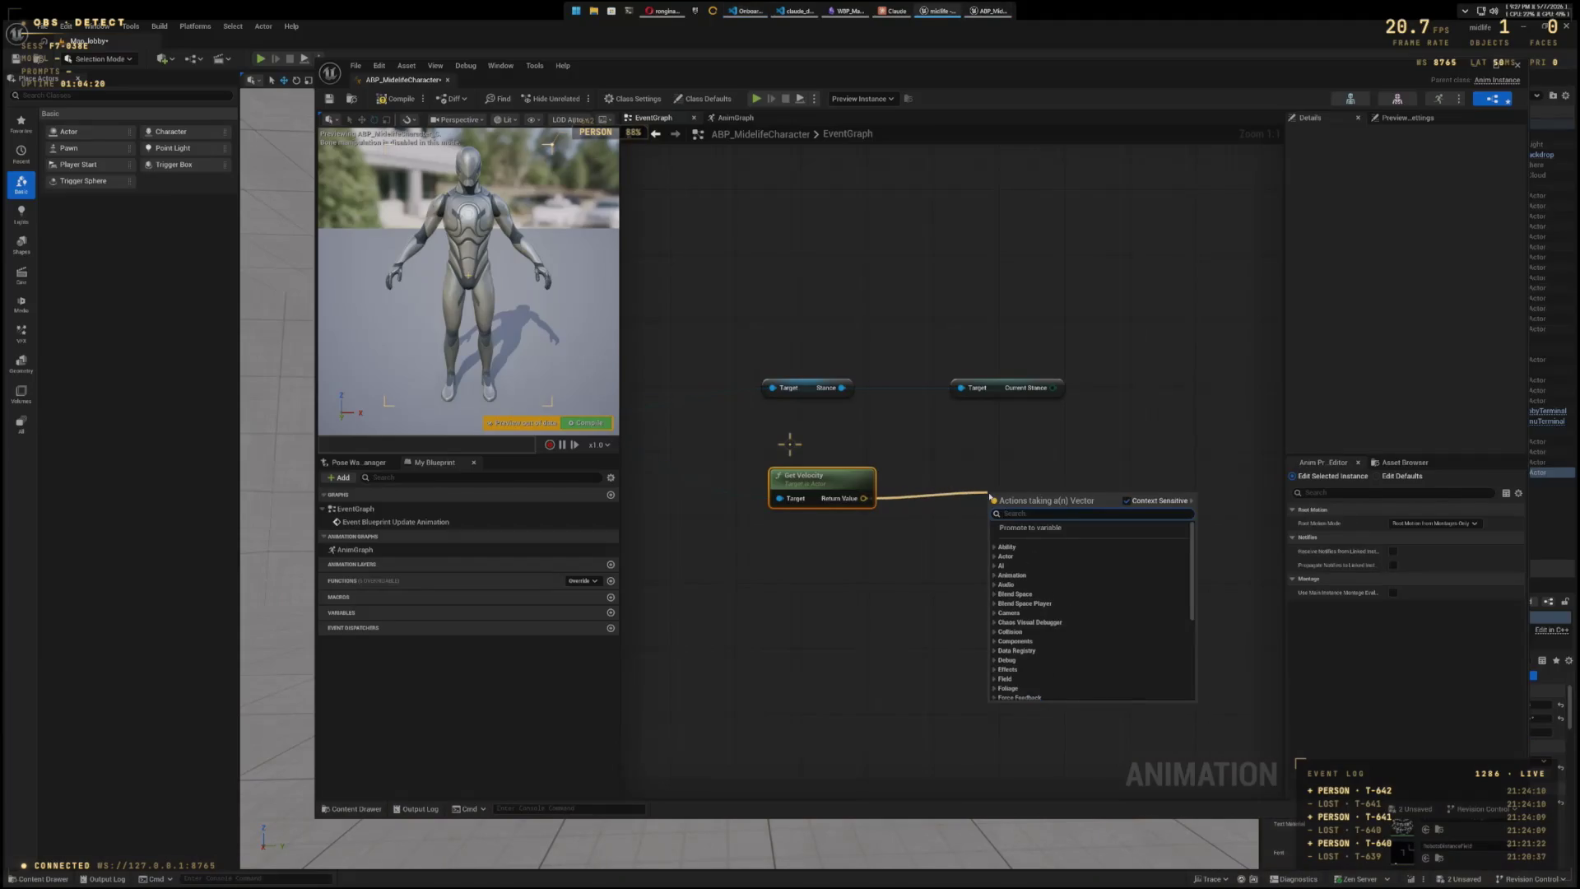
pyautogui.write('vector')
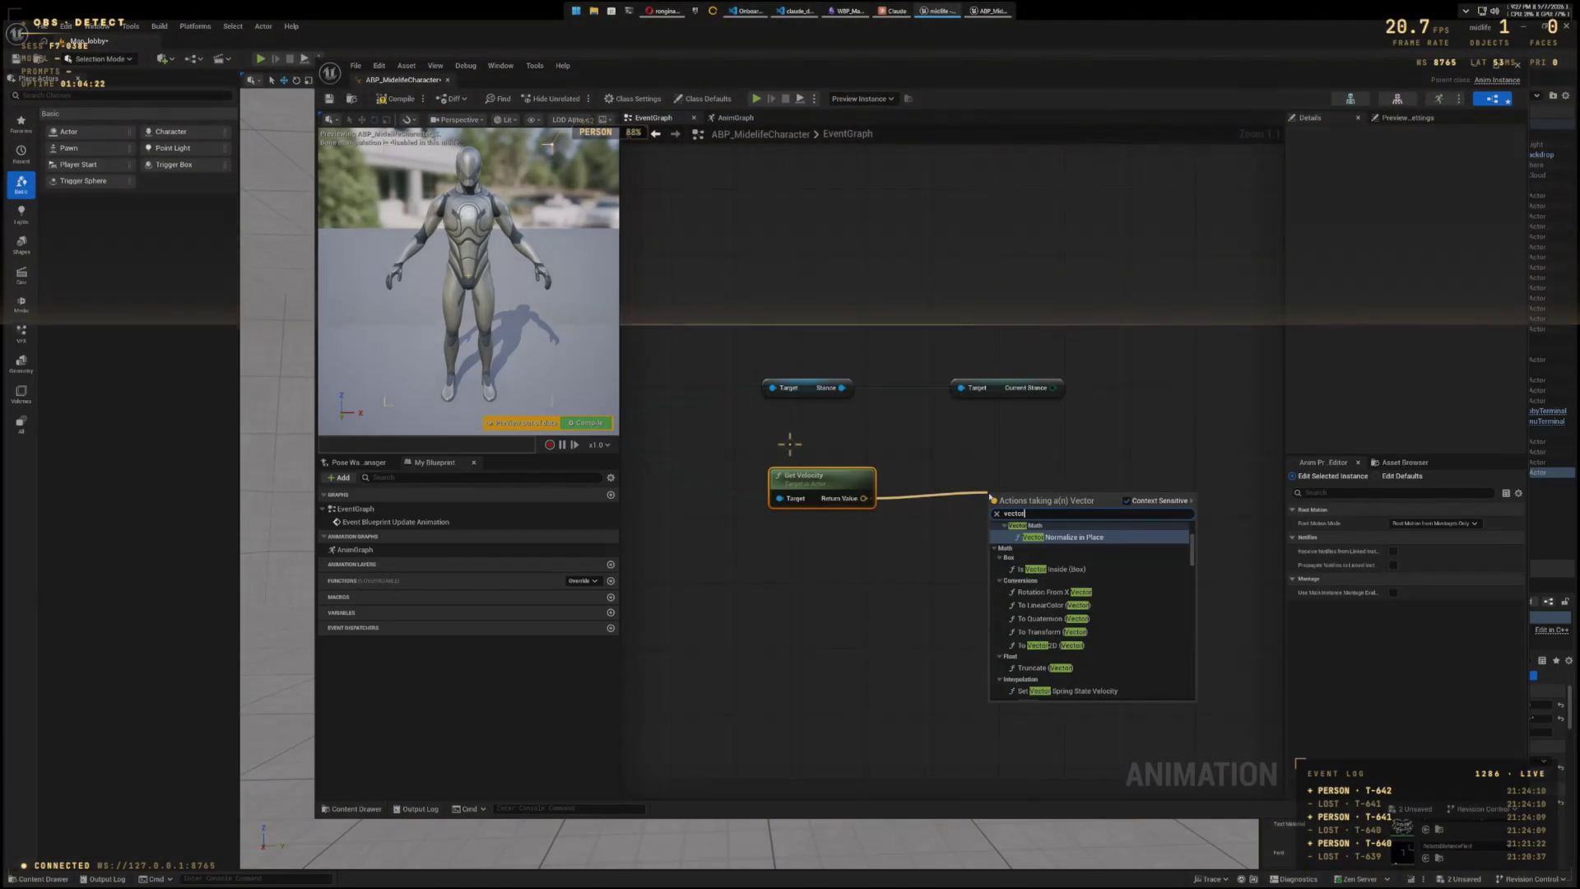
pyautogui.write(' len')
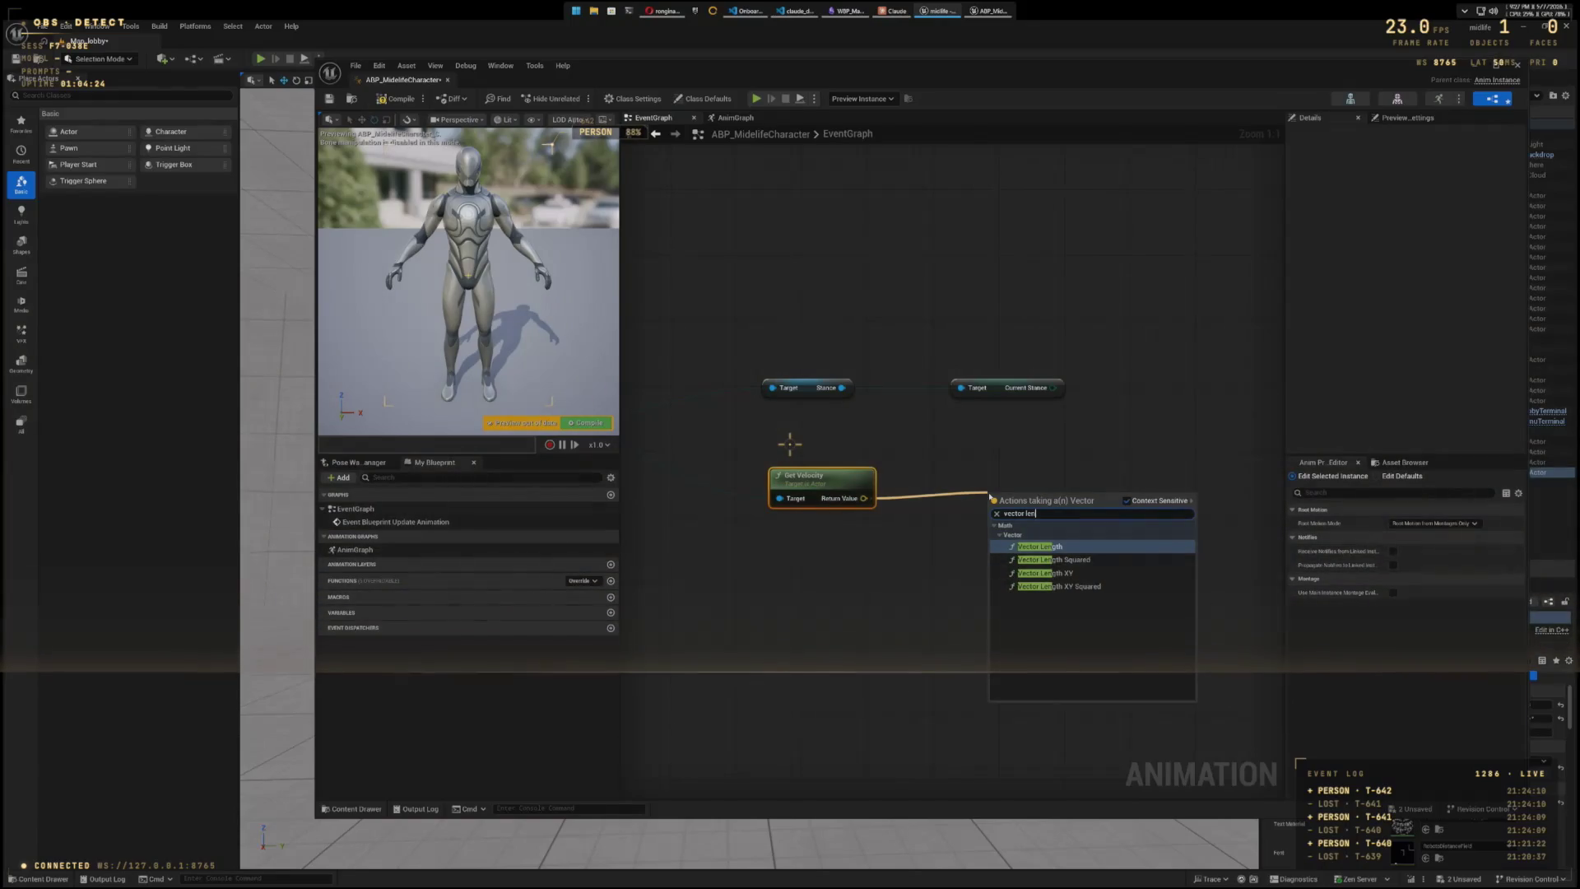
pyautogui.click(1049, 547)
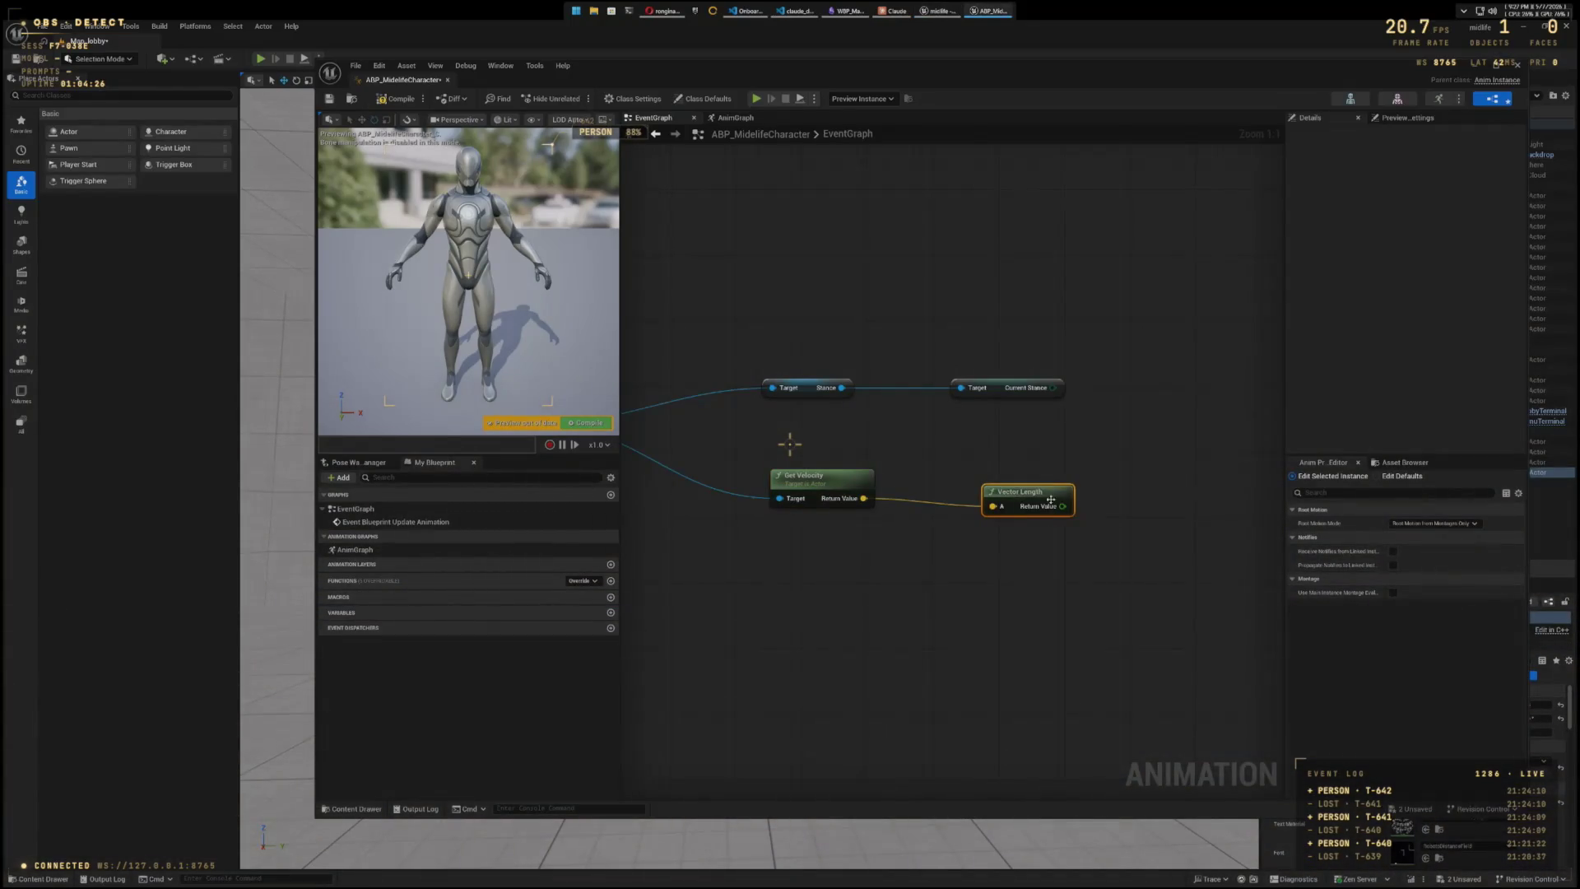
# - Nudge the Vector Length node into place and pan the event graph
pyautogui.moveTo(1045, 493); pyautogui.dragTo(1013, 484)
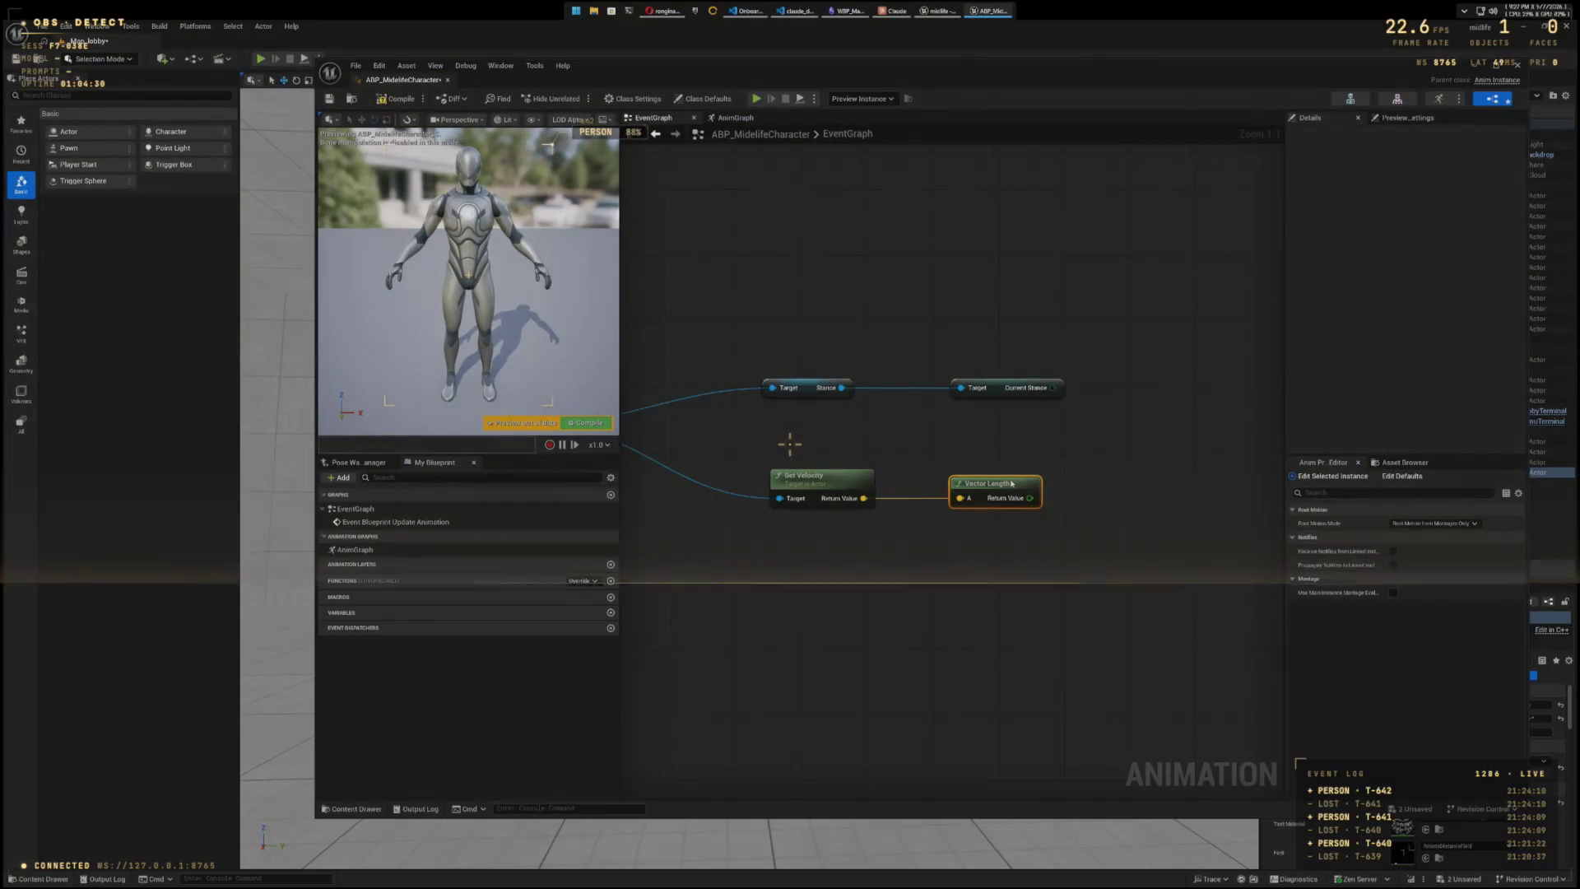
pyautogui.moveTo(1123, 536)
pyautogui.mouseDown()
pyautogui.moveTo(1058, 575)
pyautogui.moveTo(1102, 578)
pyautogui.mouseUp()
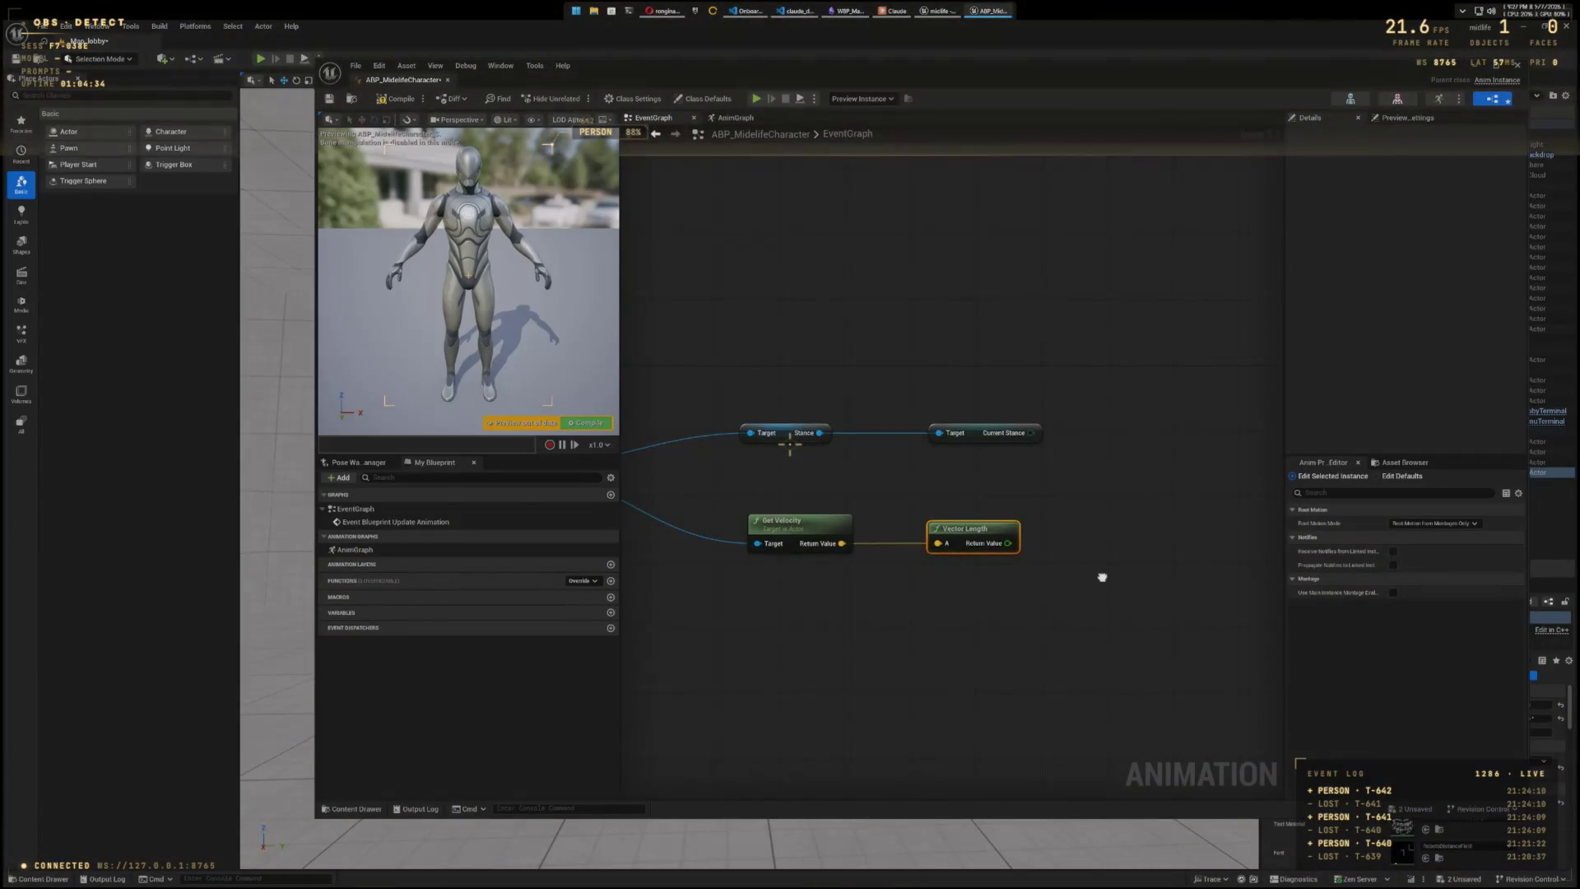
pyautogui.moveTo(1102, 578); pyautogui.dragTo(1093, 567)
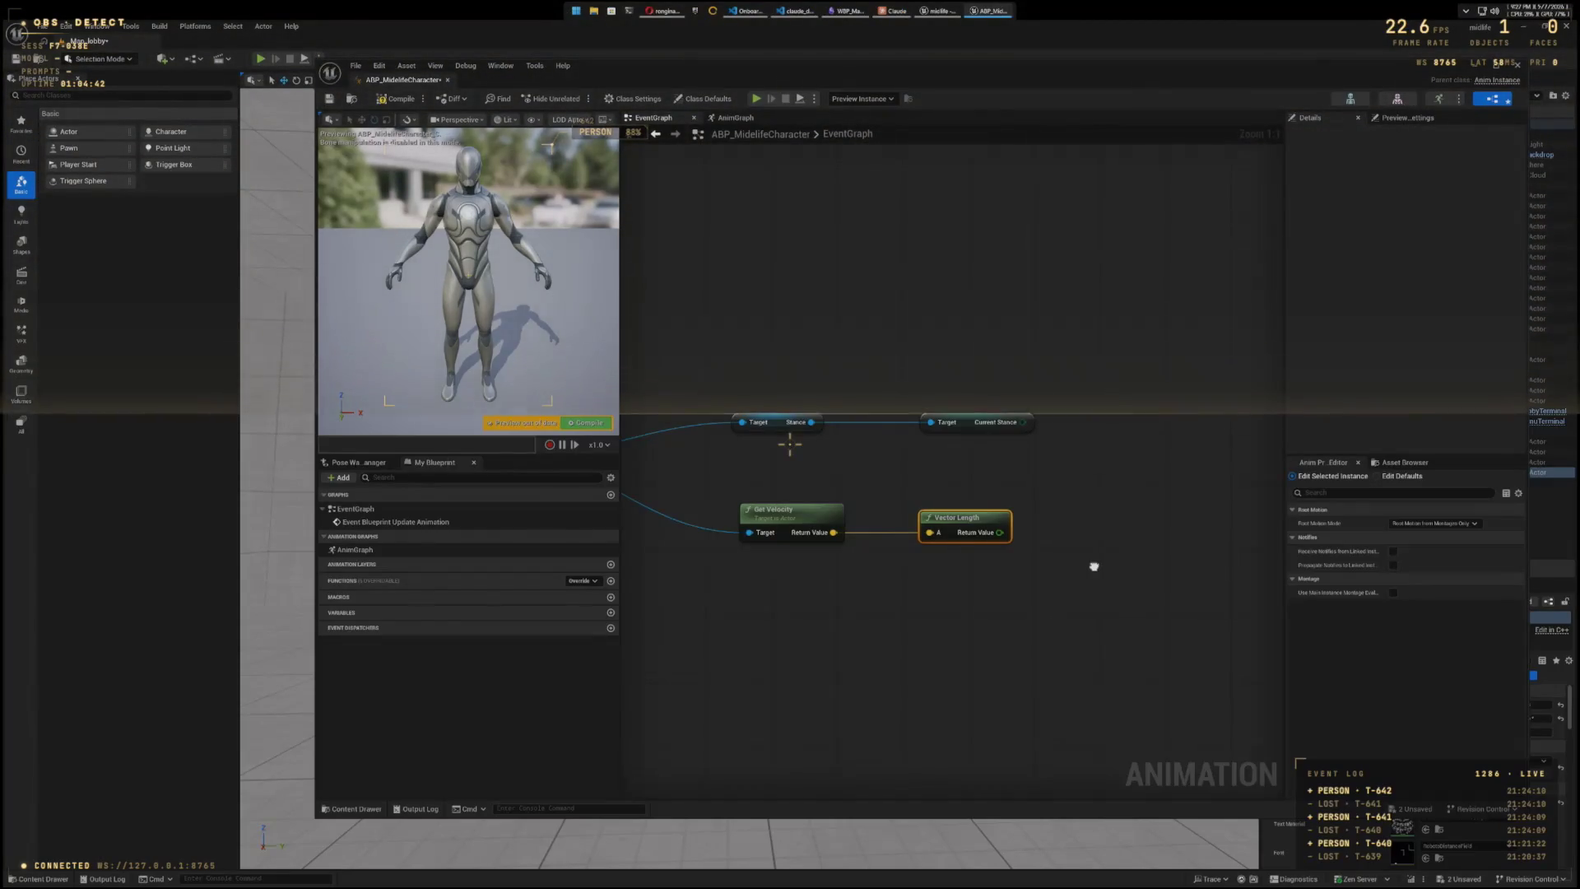
pyautogui.moveTo(1093, 567)
pyautogui.mouseDown()
pyautogui.moveTo(1065, 559)
pyautogui.moveTo(1082, 569)
pyautogui.mouseUp()
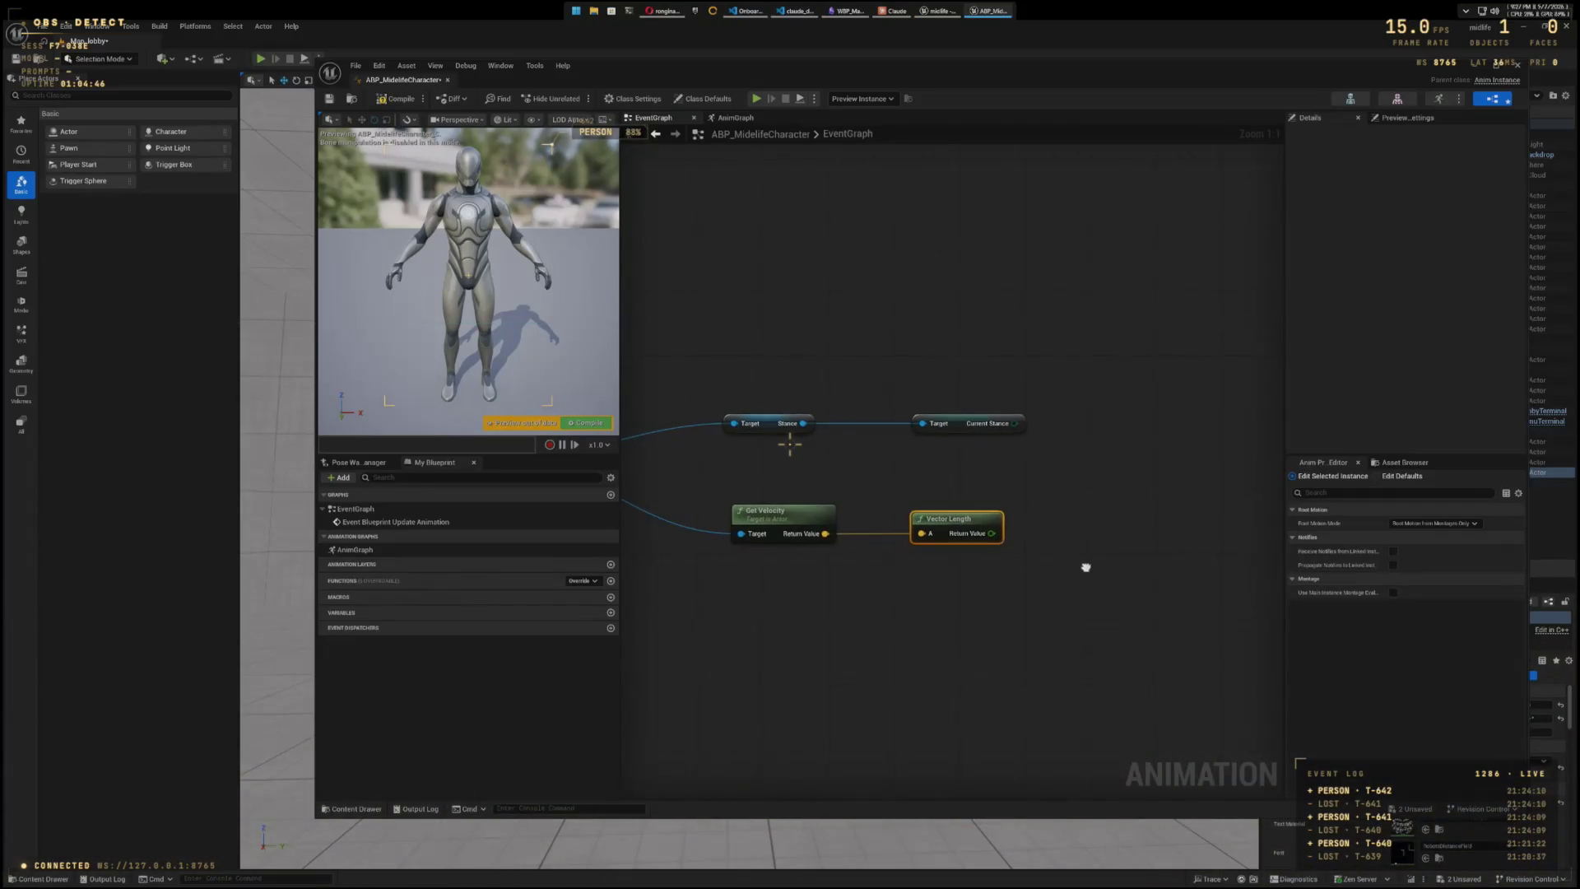
# - Search graph actions for 'set speed' and 'Midlife', close without adding, and pan to the Cast node
pyautogui.rightClick(1113, 523)
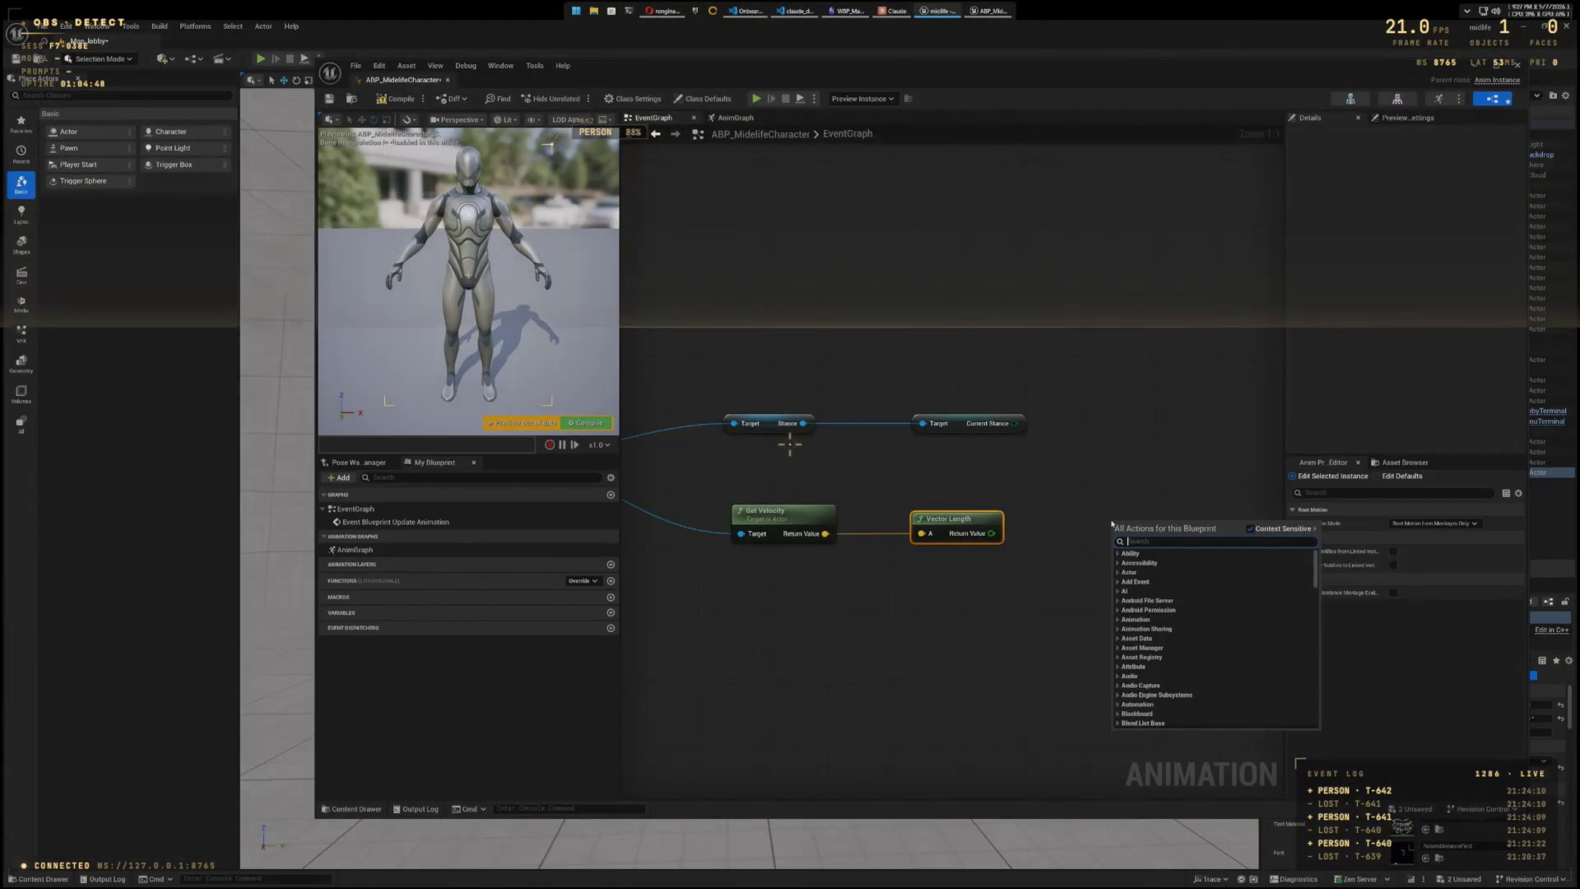
pyautogui.write('set speed')
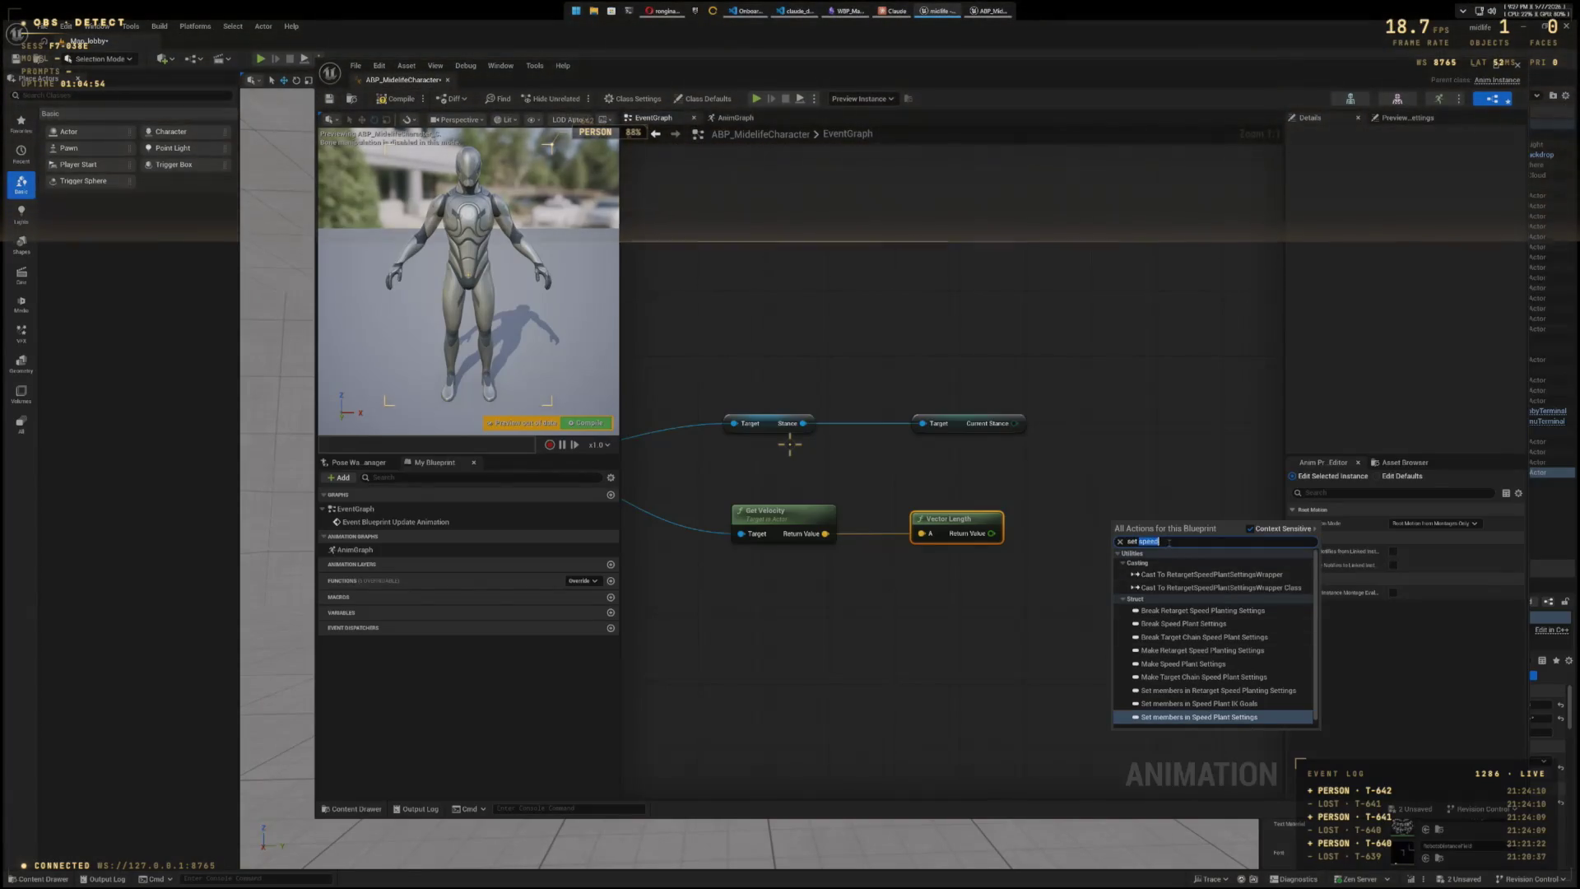
pyautogui.click(1120, 541)
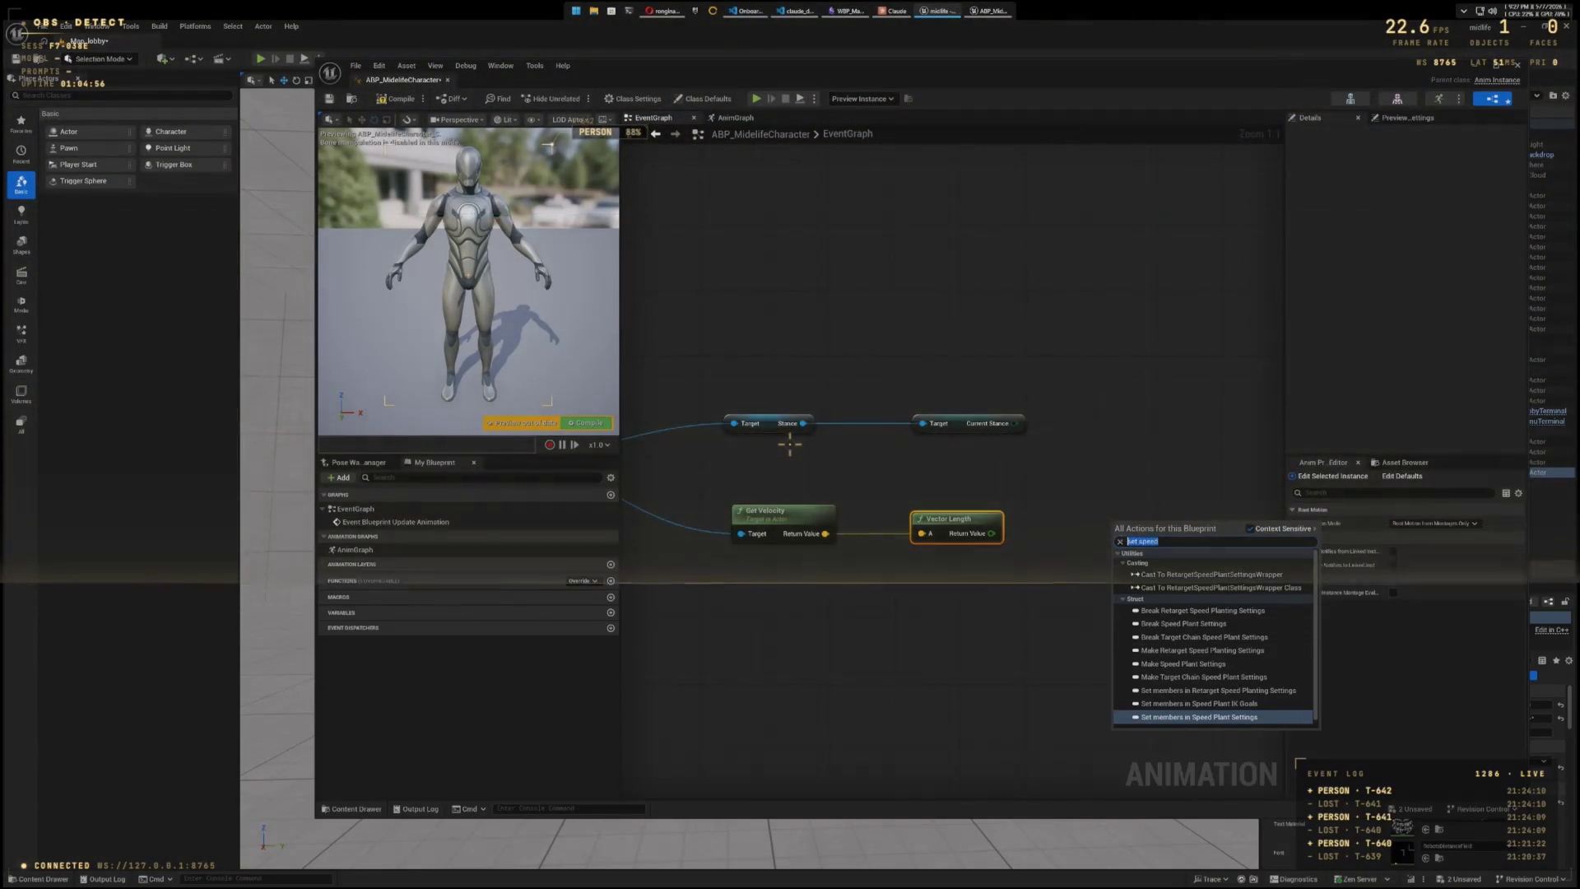
pyautogui.write('Midlif')
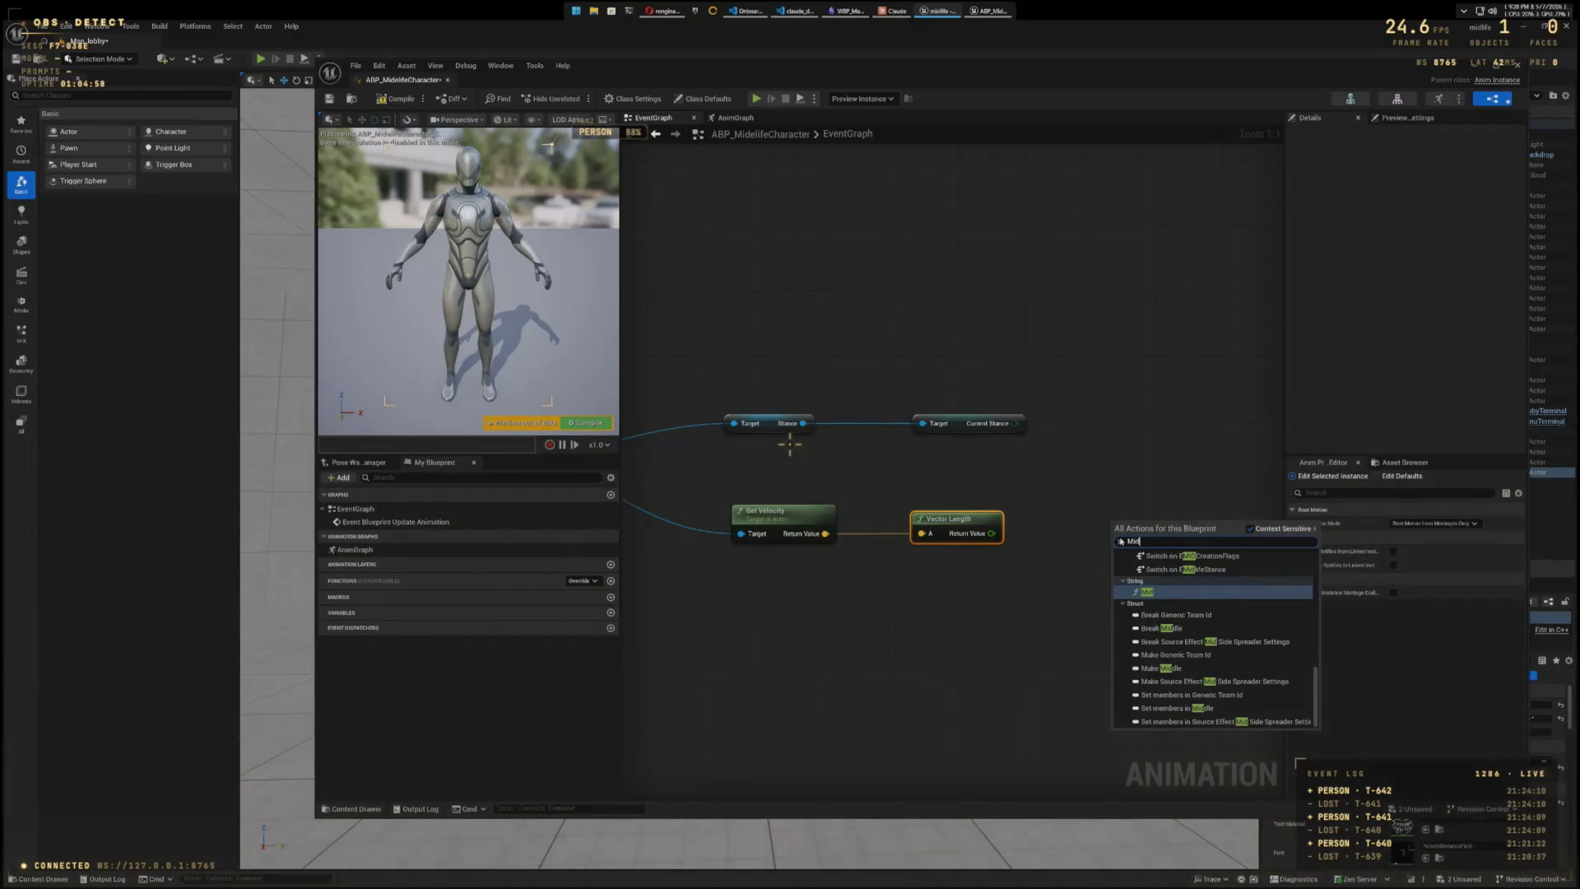
pyautogui.write('e')
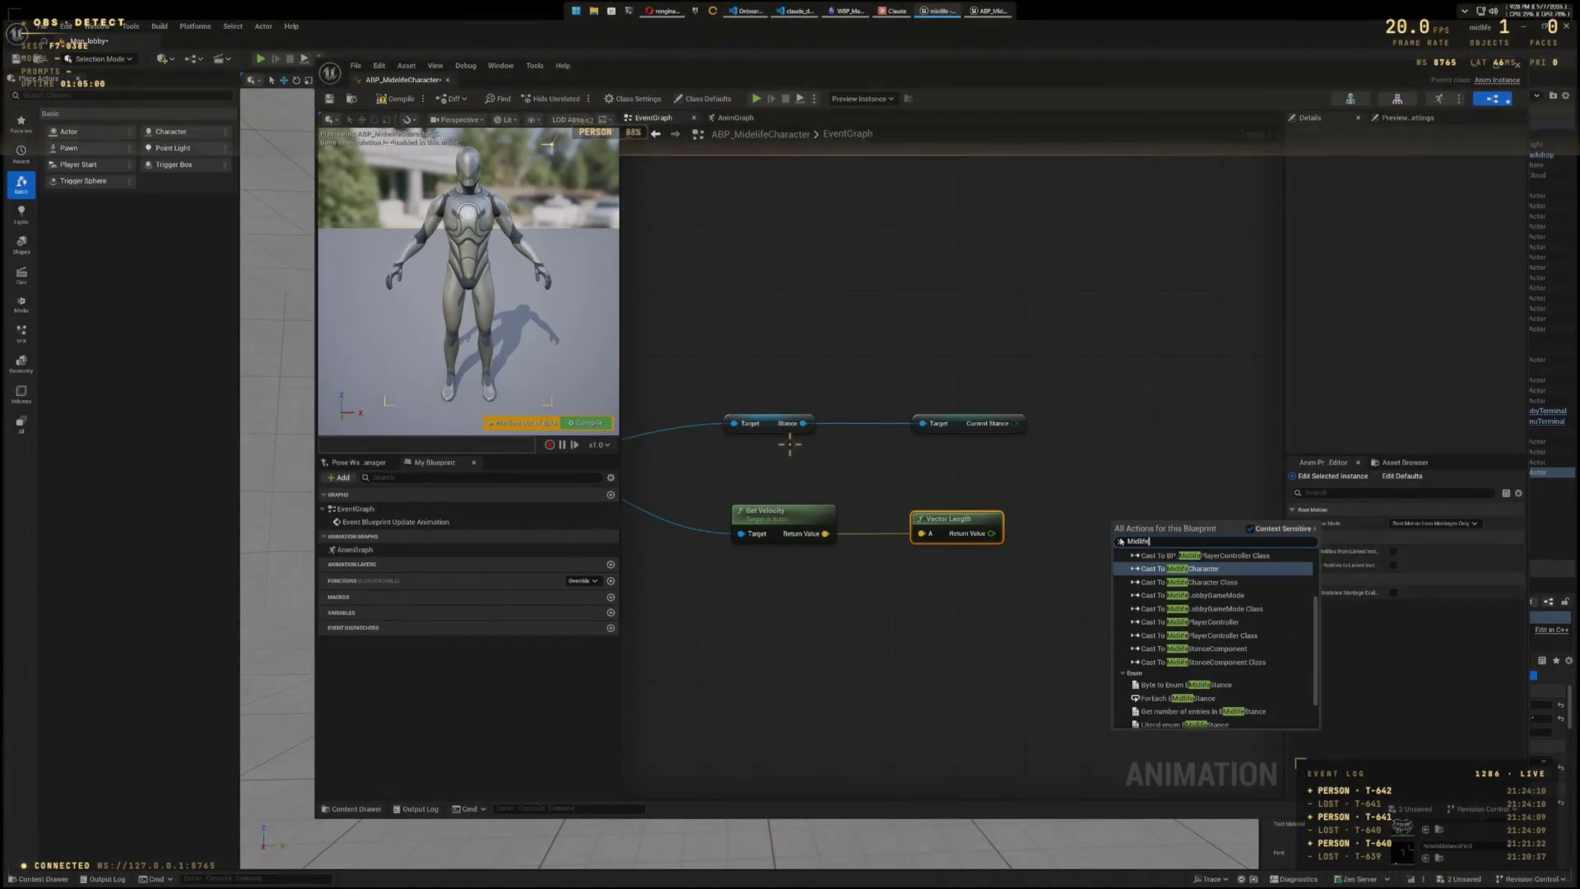
pyautogui.scroll(3, 1156, 580)
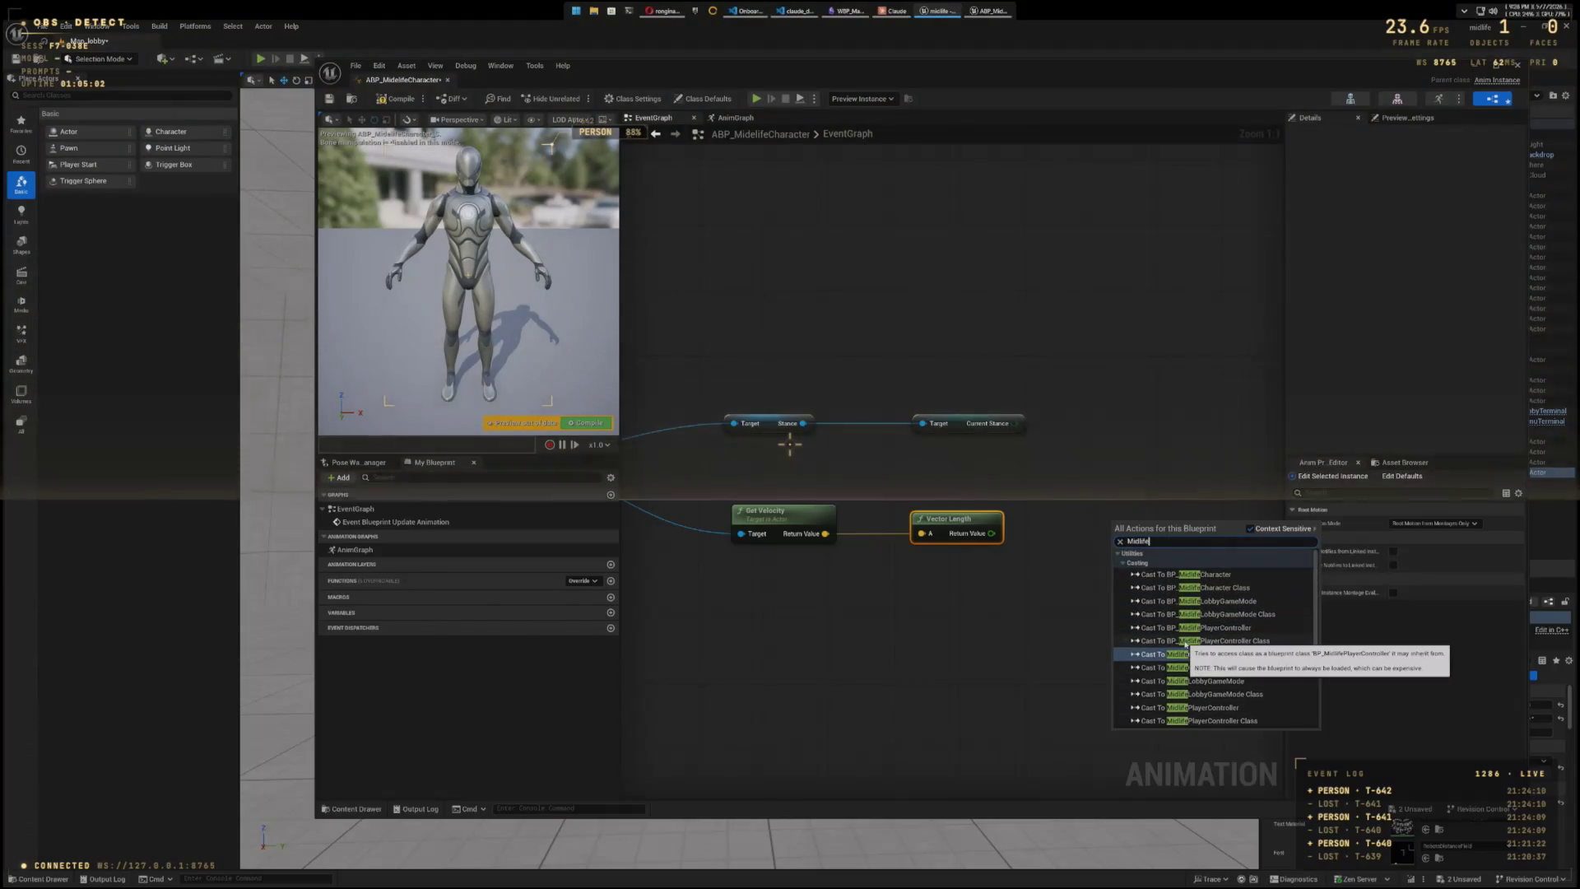
pyautogui.scroll(-3, 1161, 601)
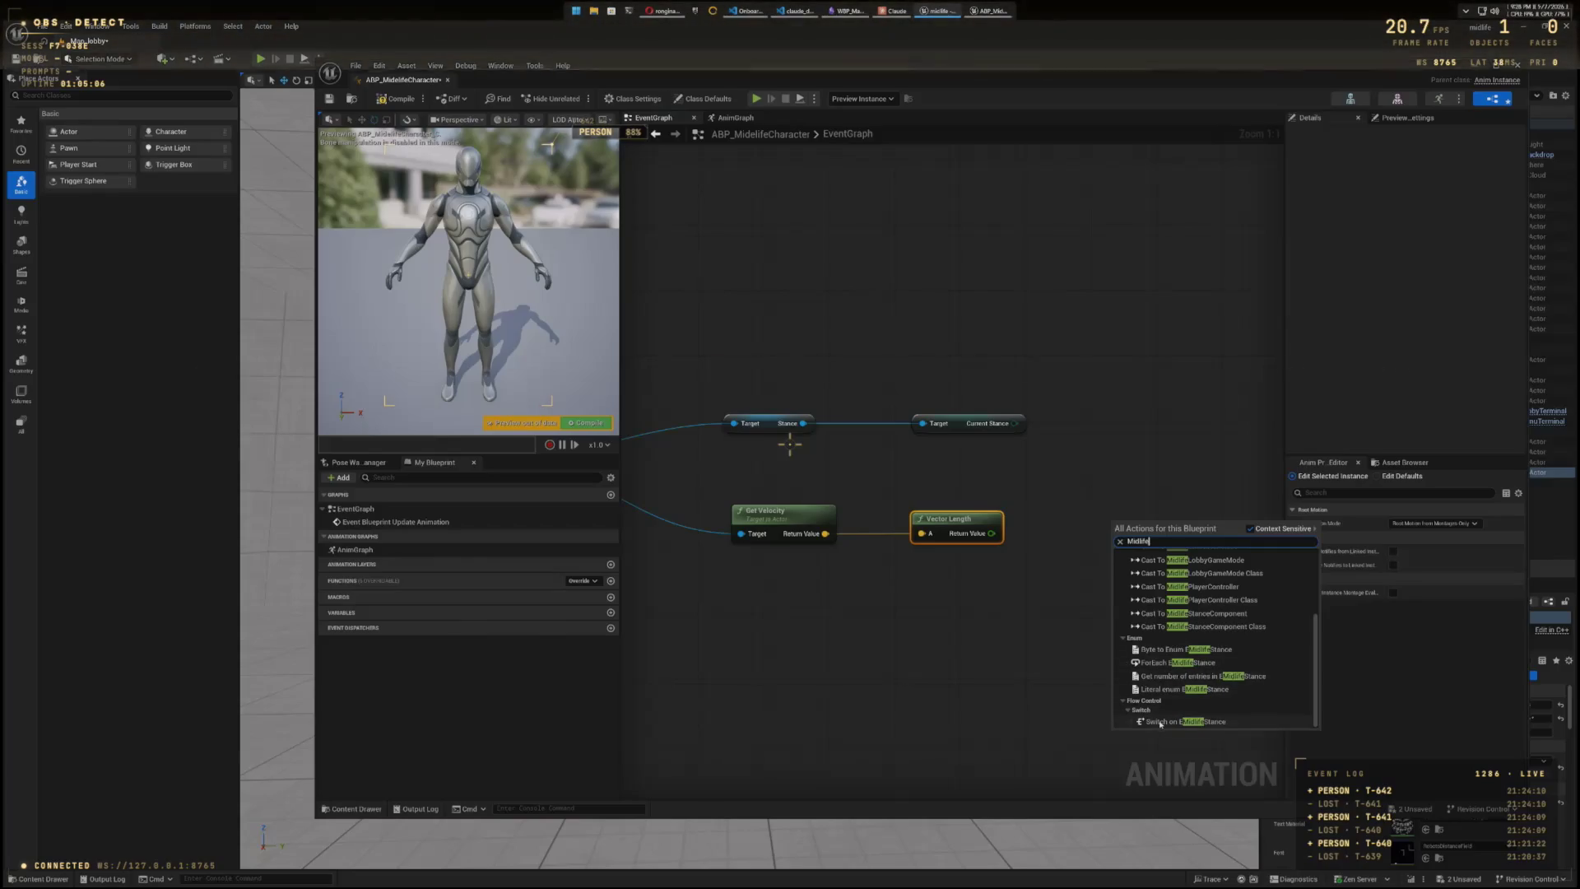
pyautogui.click(1048, 680)
pyautogui.moveTo(1047, 680)
pyautogui.mouseDown()
pyautogui.moveTo(1252, 616)
pyautogui.moveTo(1153, 529)
pyautogui.moveTo(938, 585)
pyautogui.moveTo(934, 609)
pyautogui.moveTo(789, 654)
pyautogui.mouseUp()
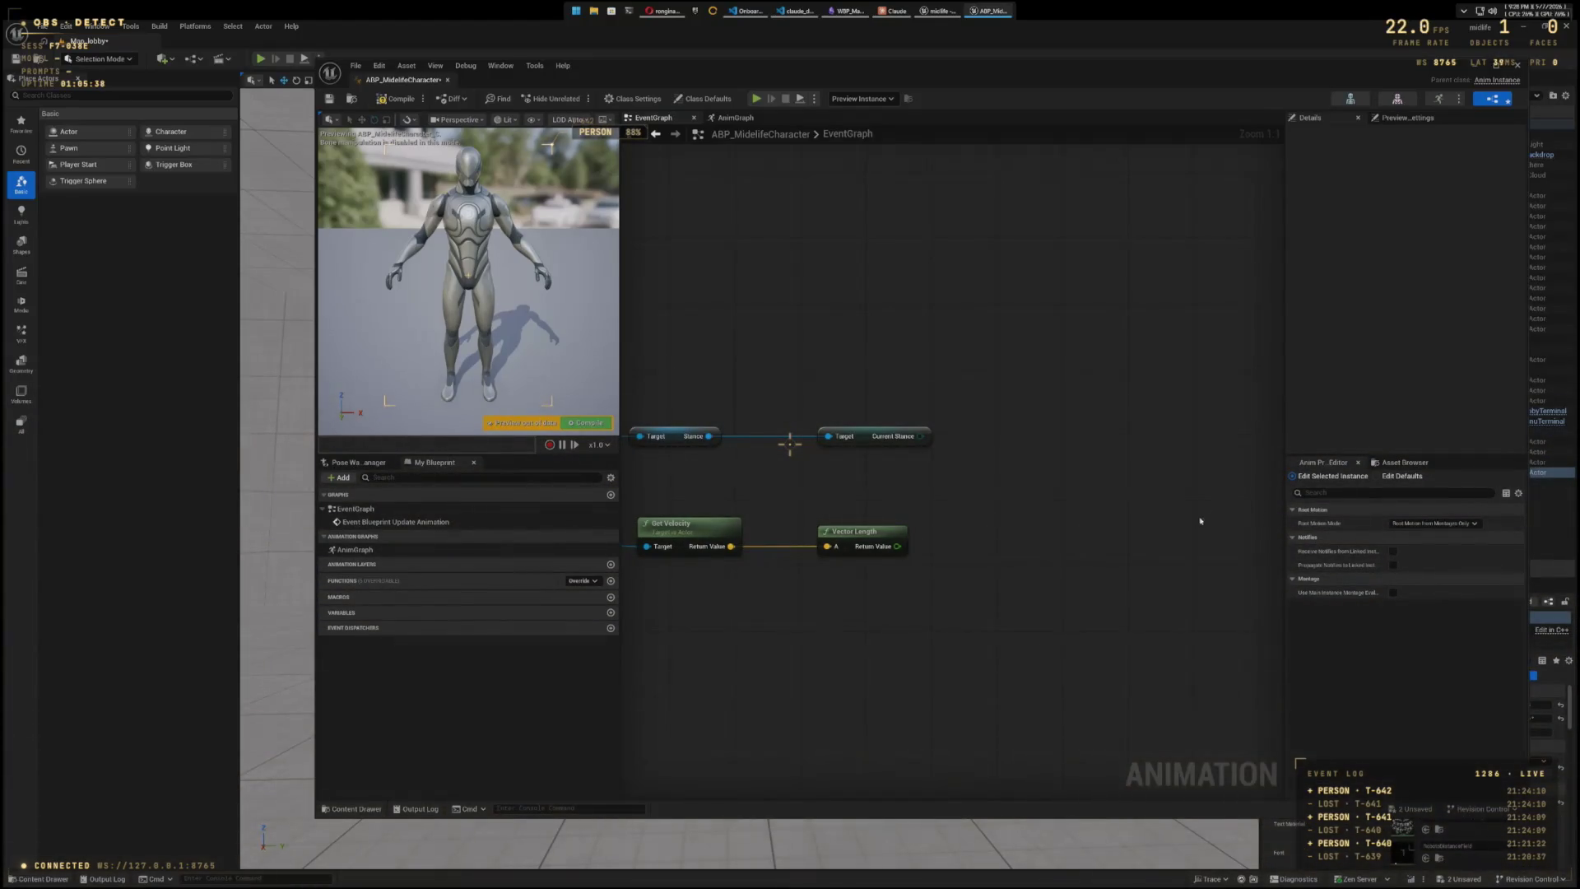
pyautogui.moveTo(980, 607); pyautogui.dragTo(1116, 598)
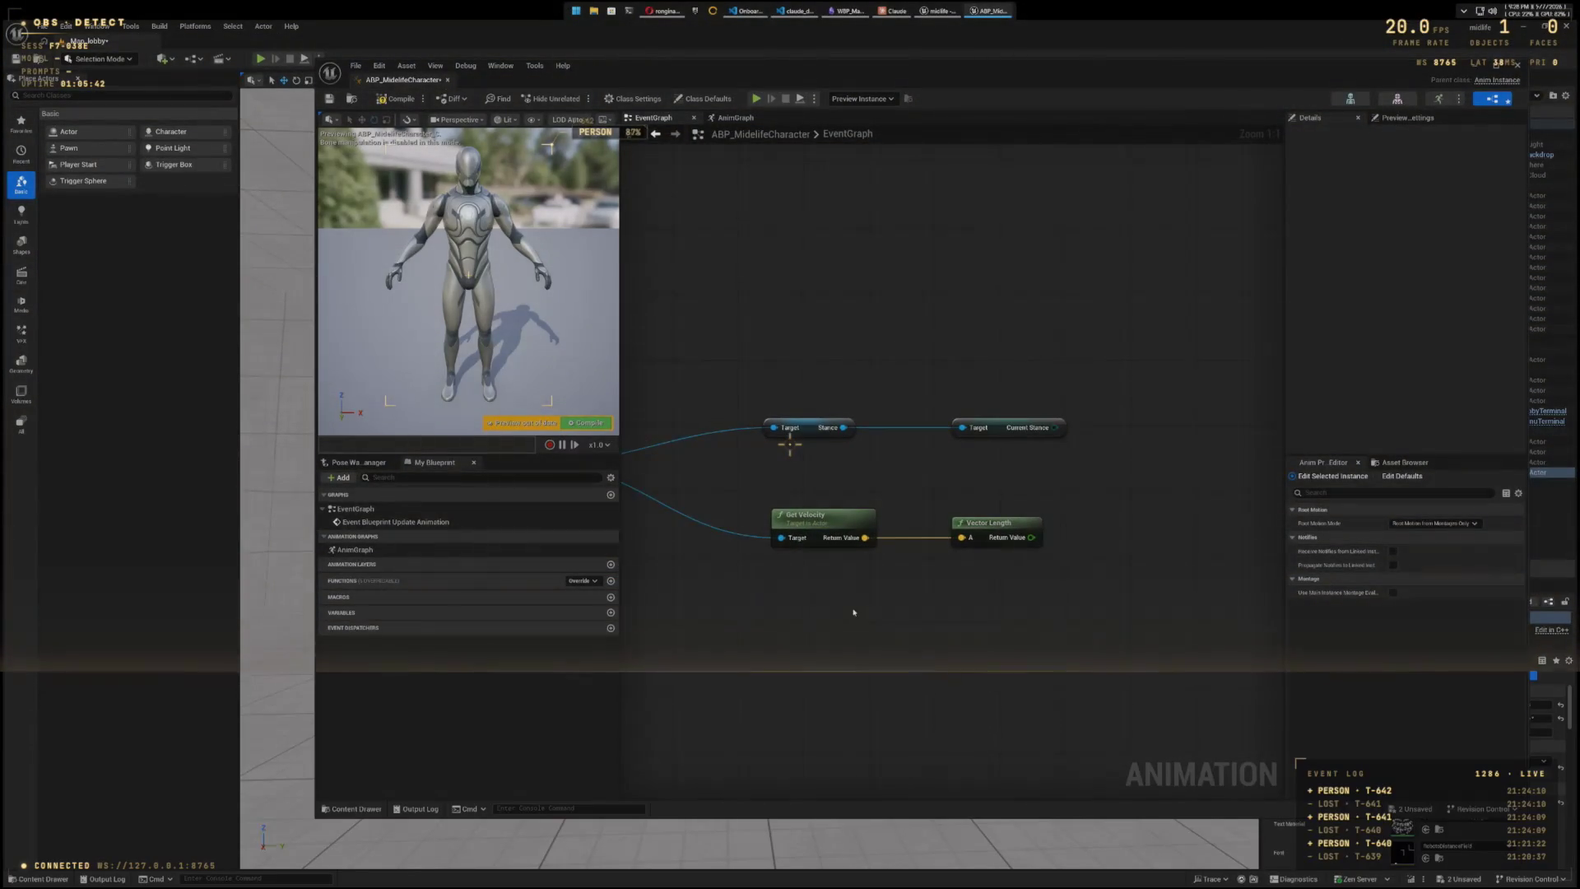
# - Add a CurrentStance variable and change its type from Boolean to Midlife Stance
pyautogui.click(610, 612)
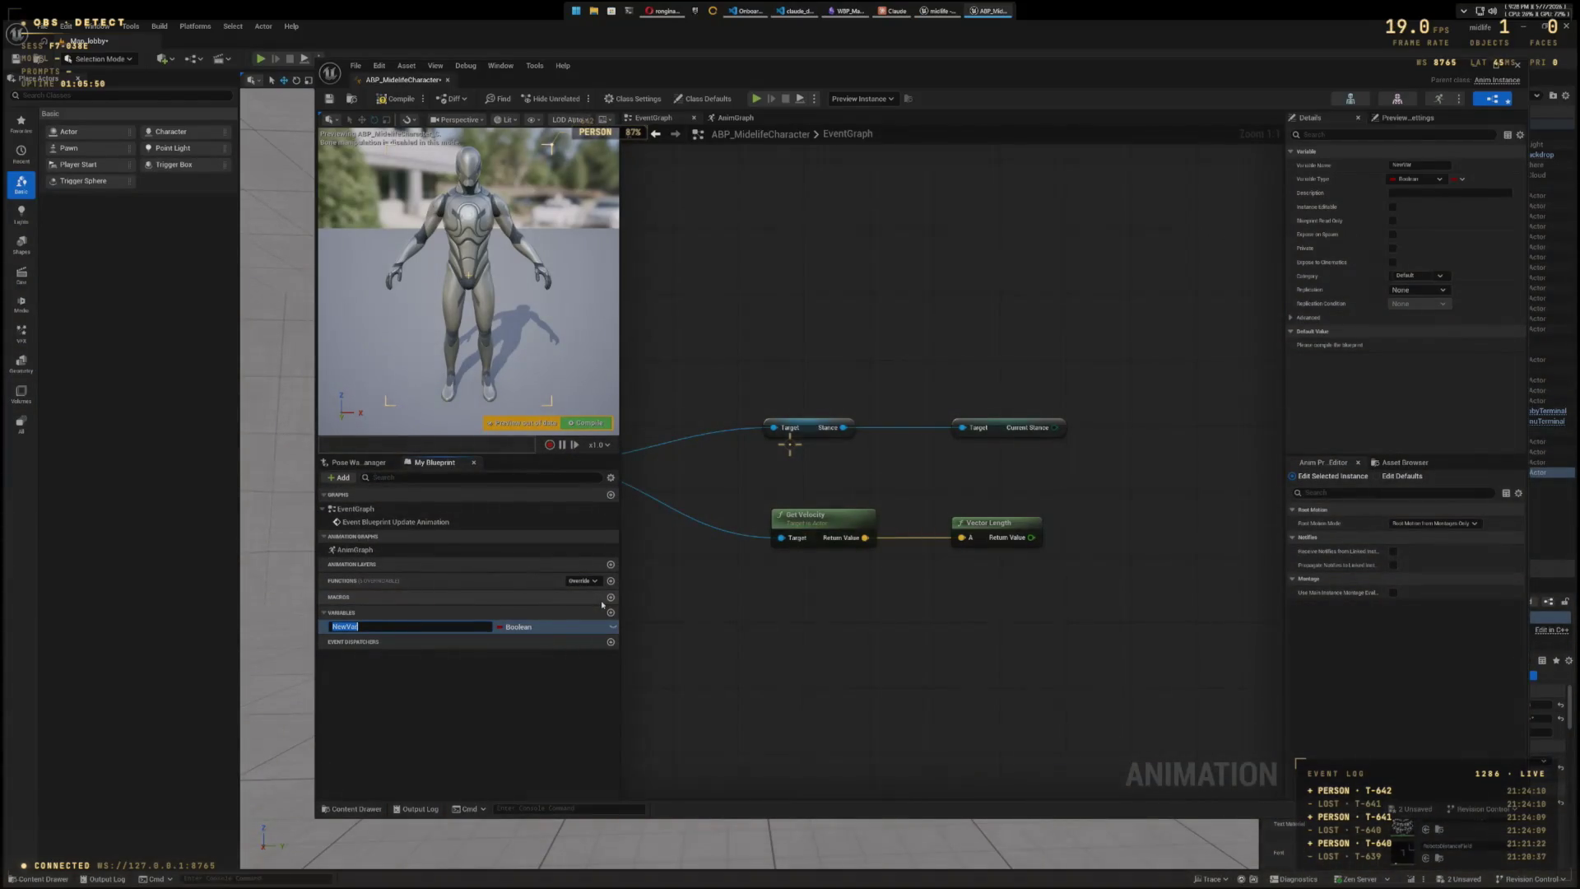
pyautogui.write('Stance')
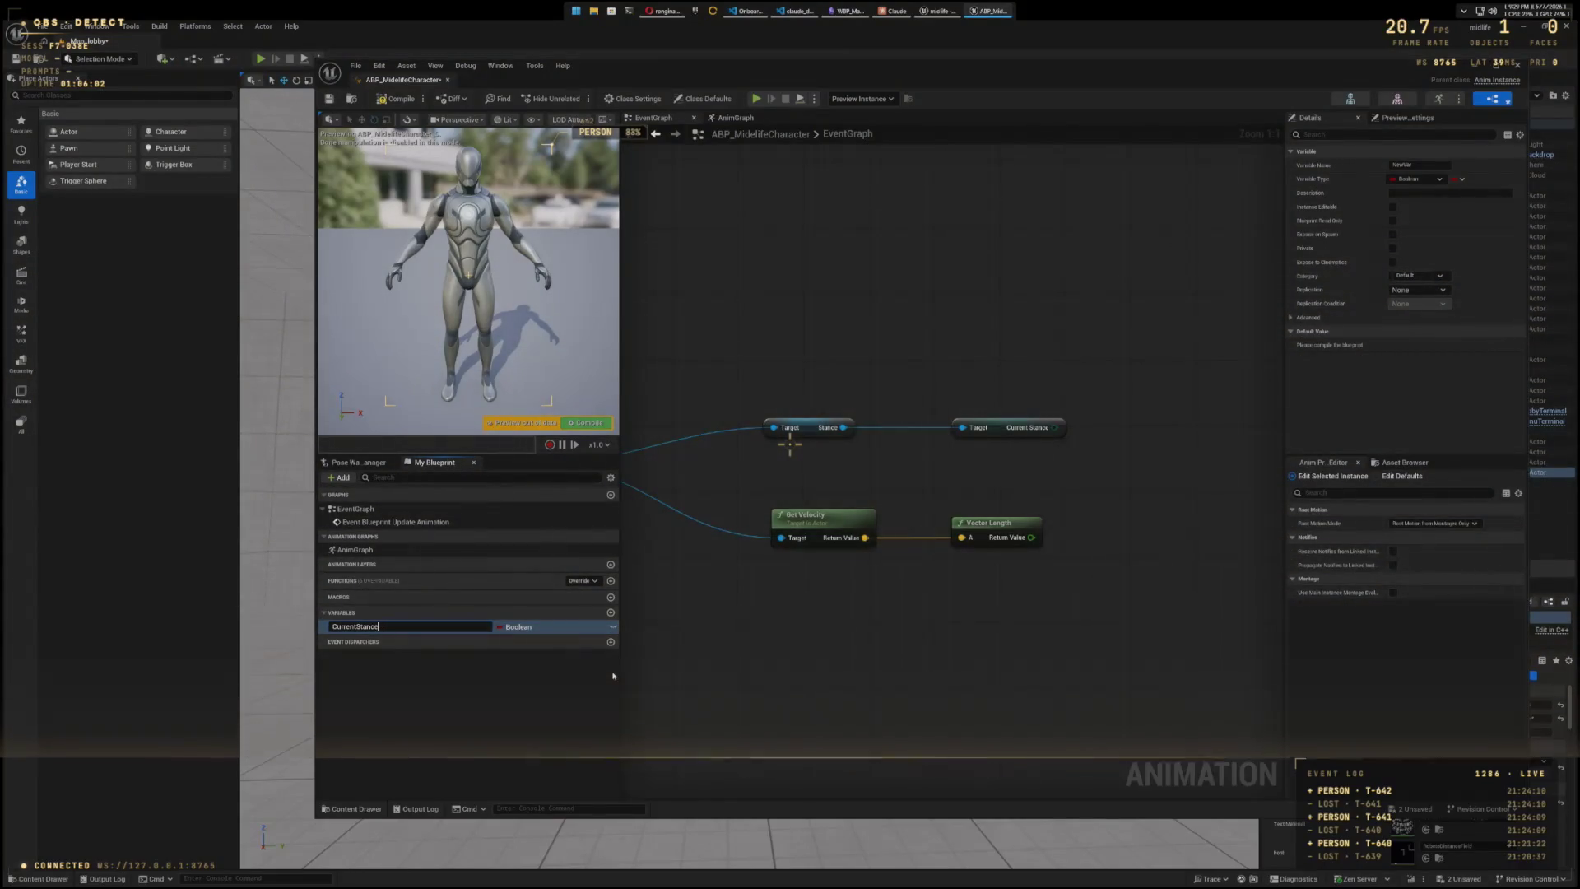
pyautogui.click(518, 627)
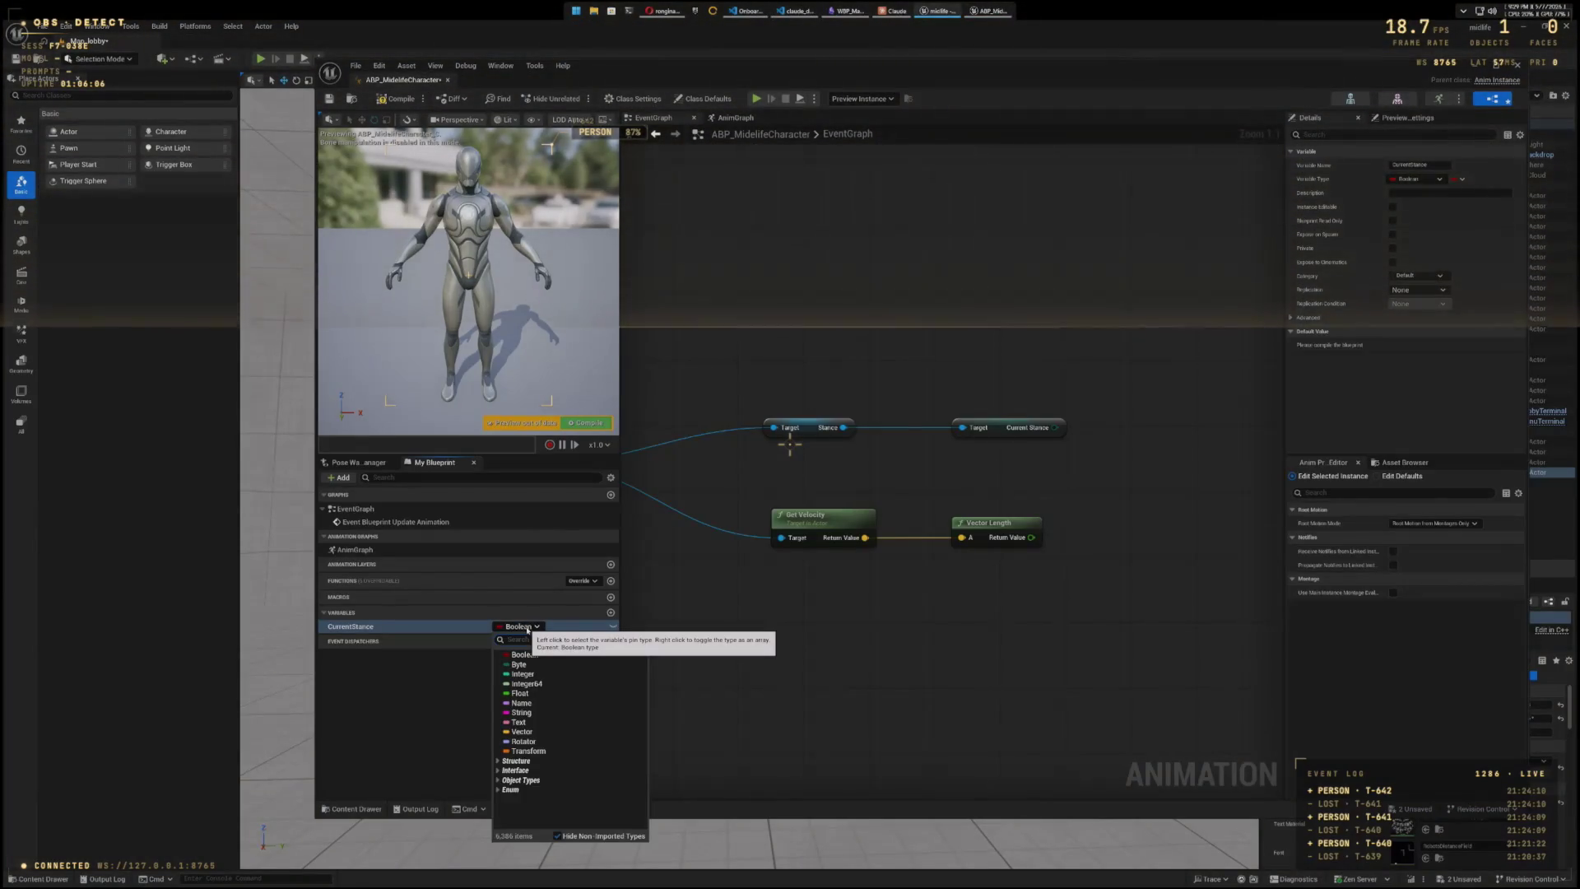
pyautogui.write('Midlife')
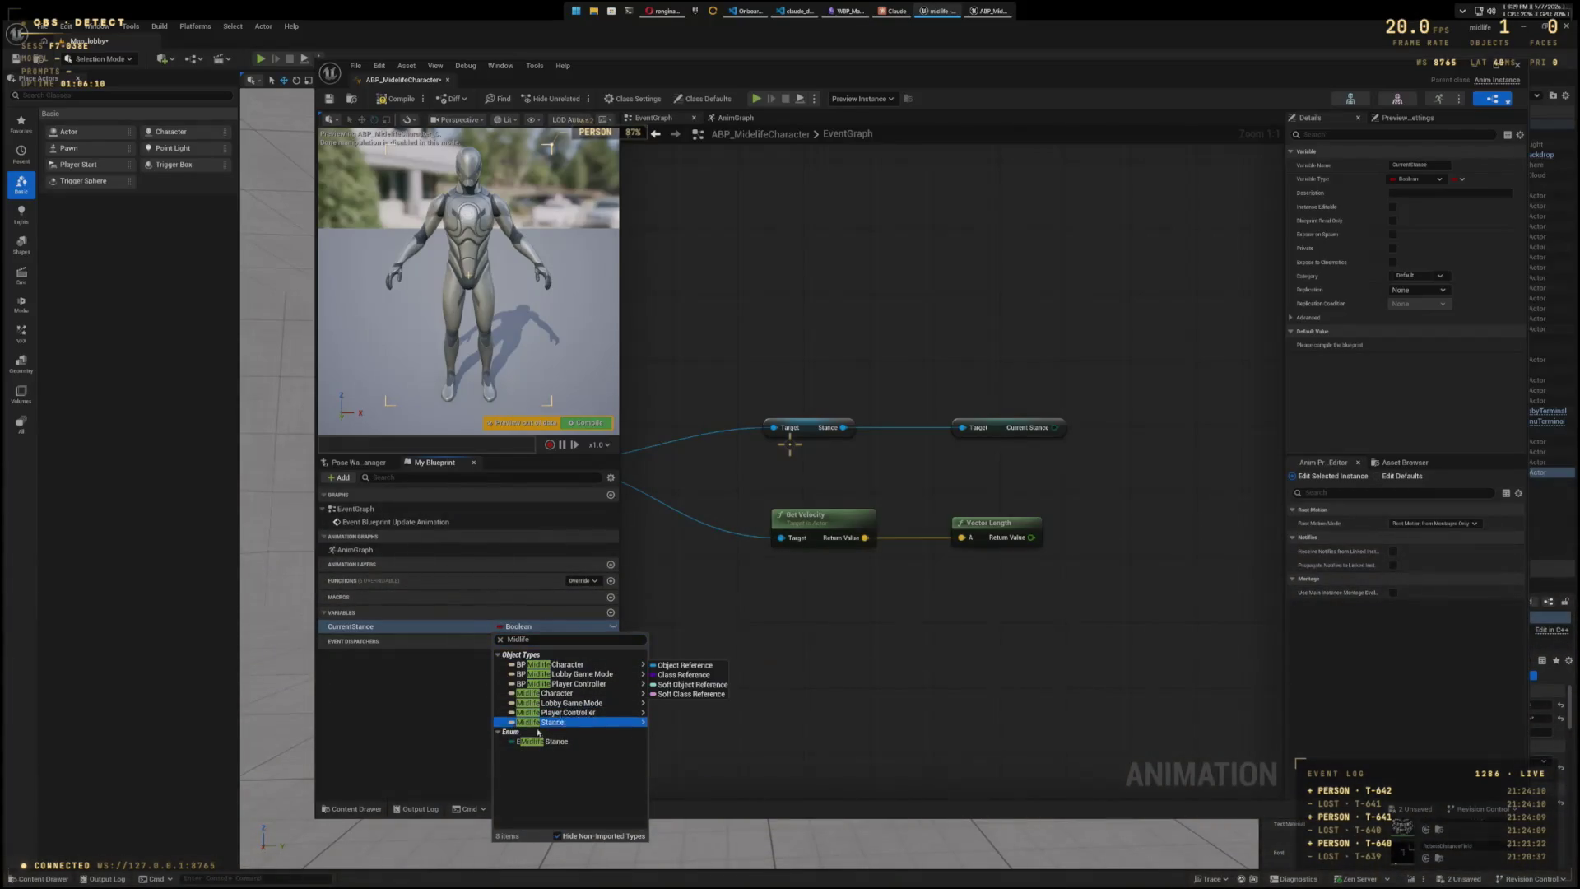
pyautogui.click(553, 741)
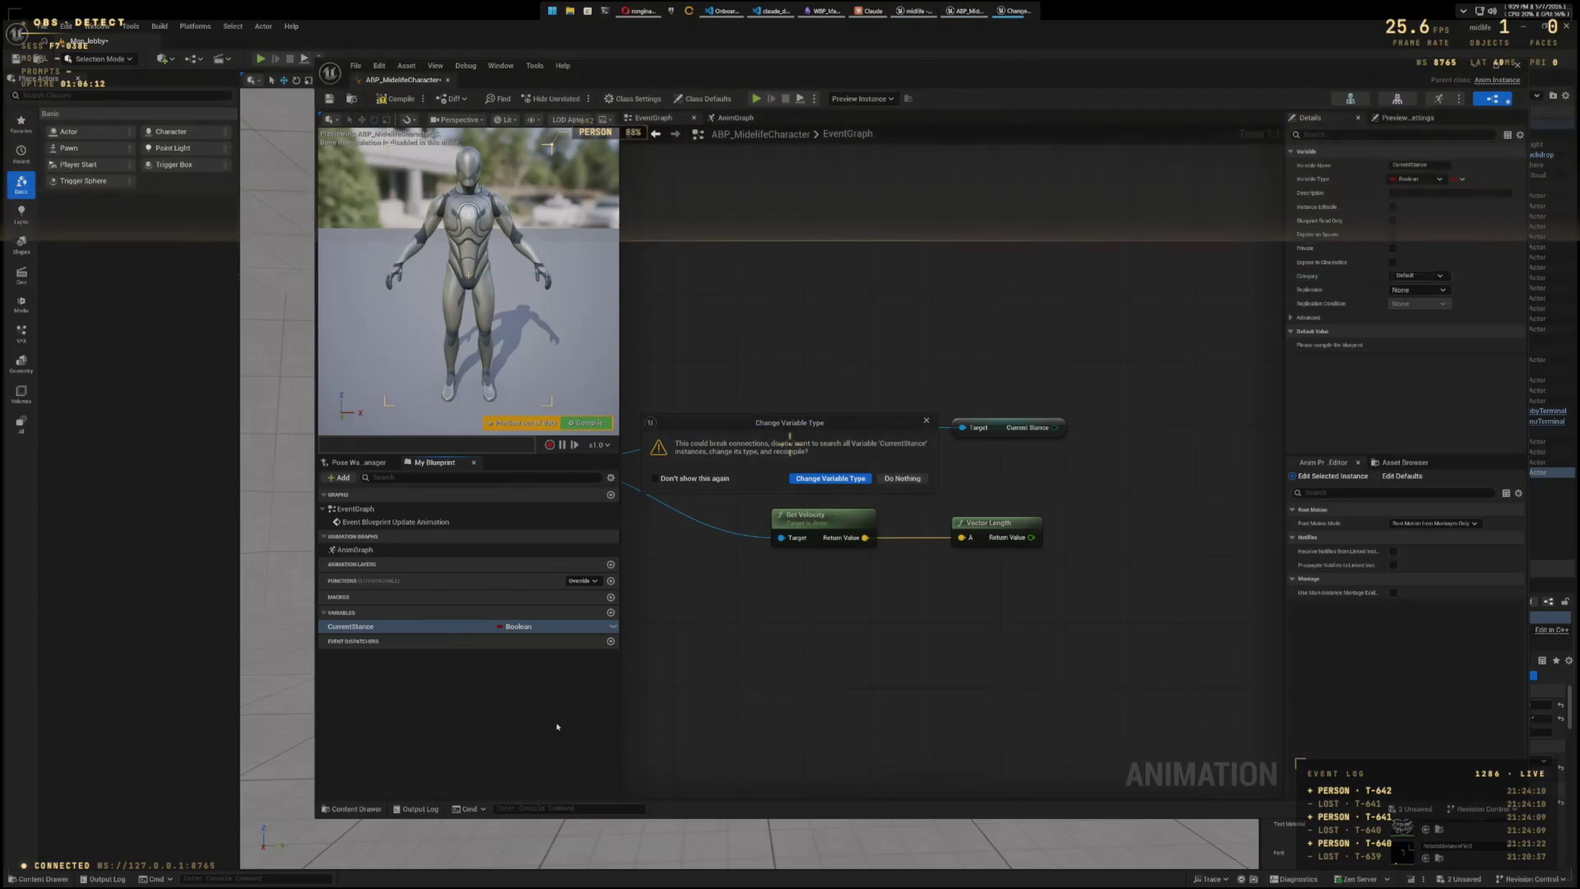
pyautogui.click(830, 479)
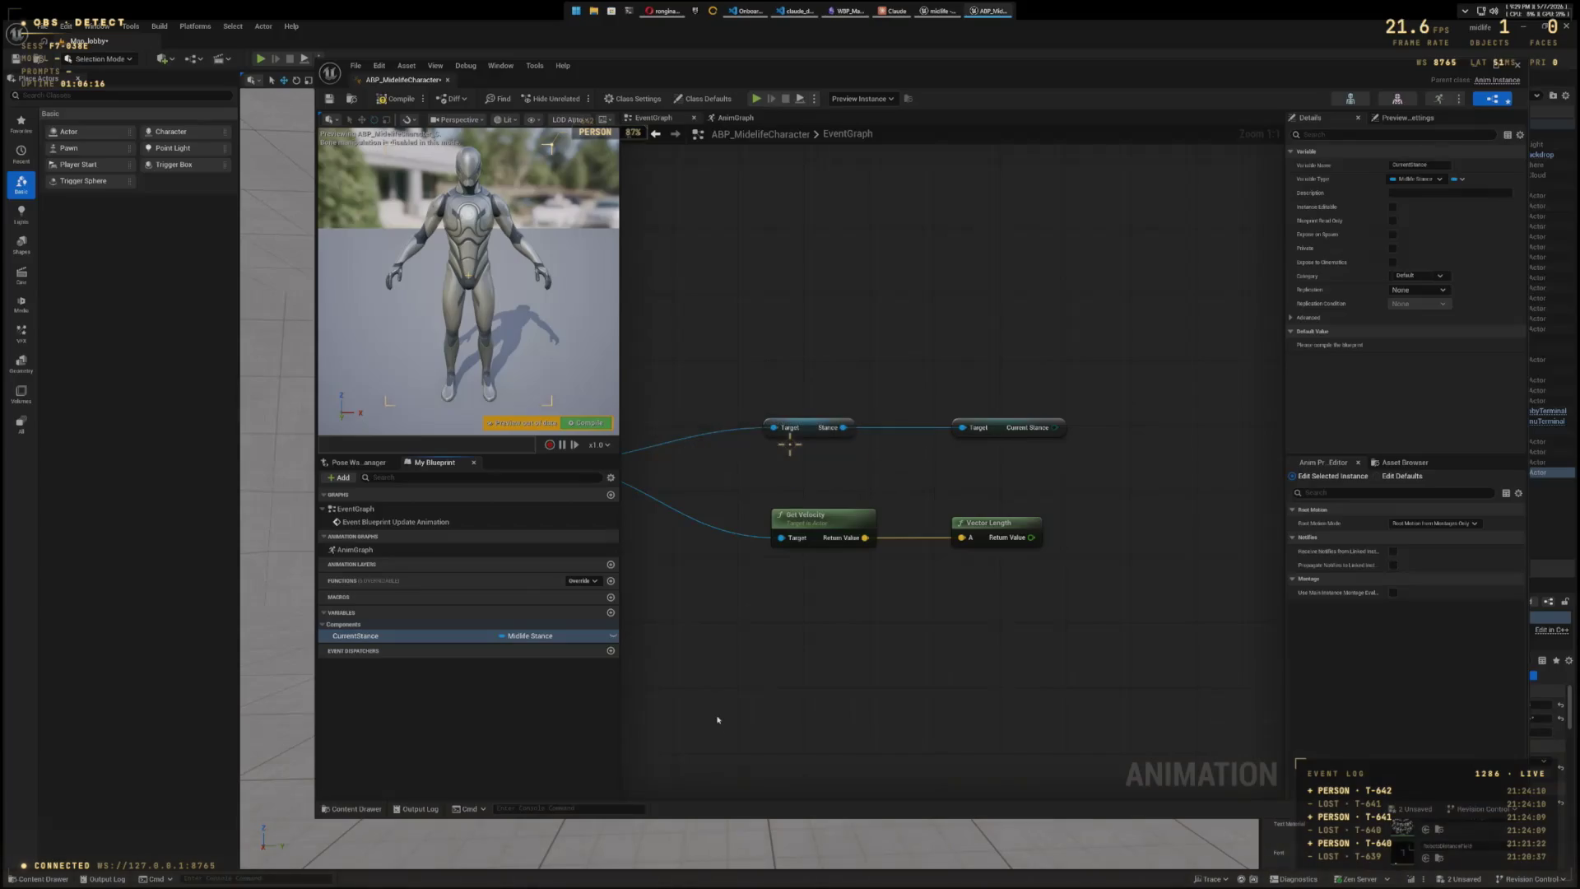
# - Add a second variable named Speed with type Float
pyautogui.click(610, 613)
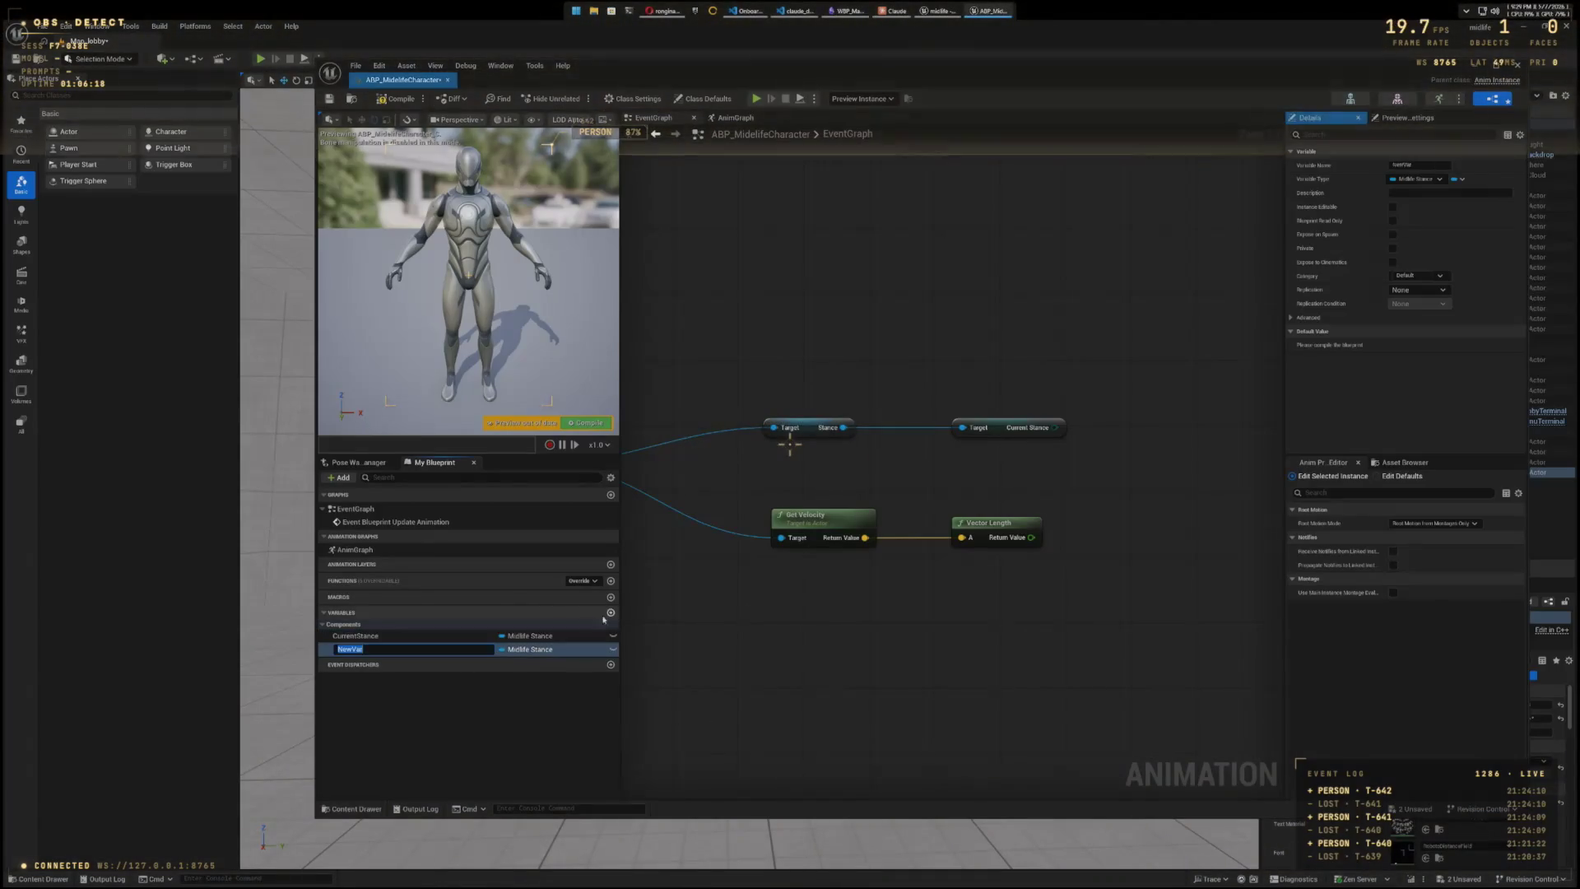
pyautogui.write('Speed')
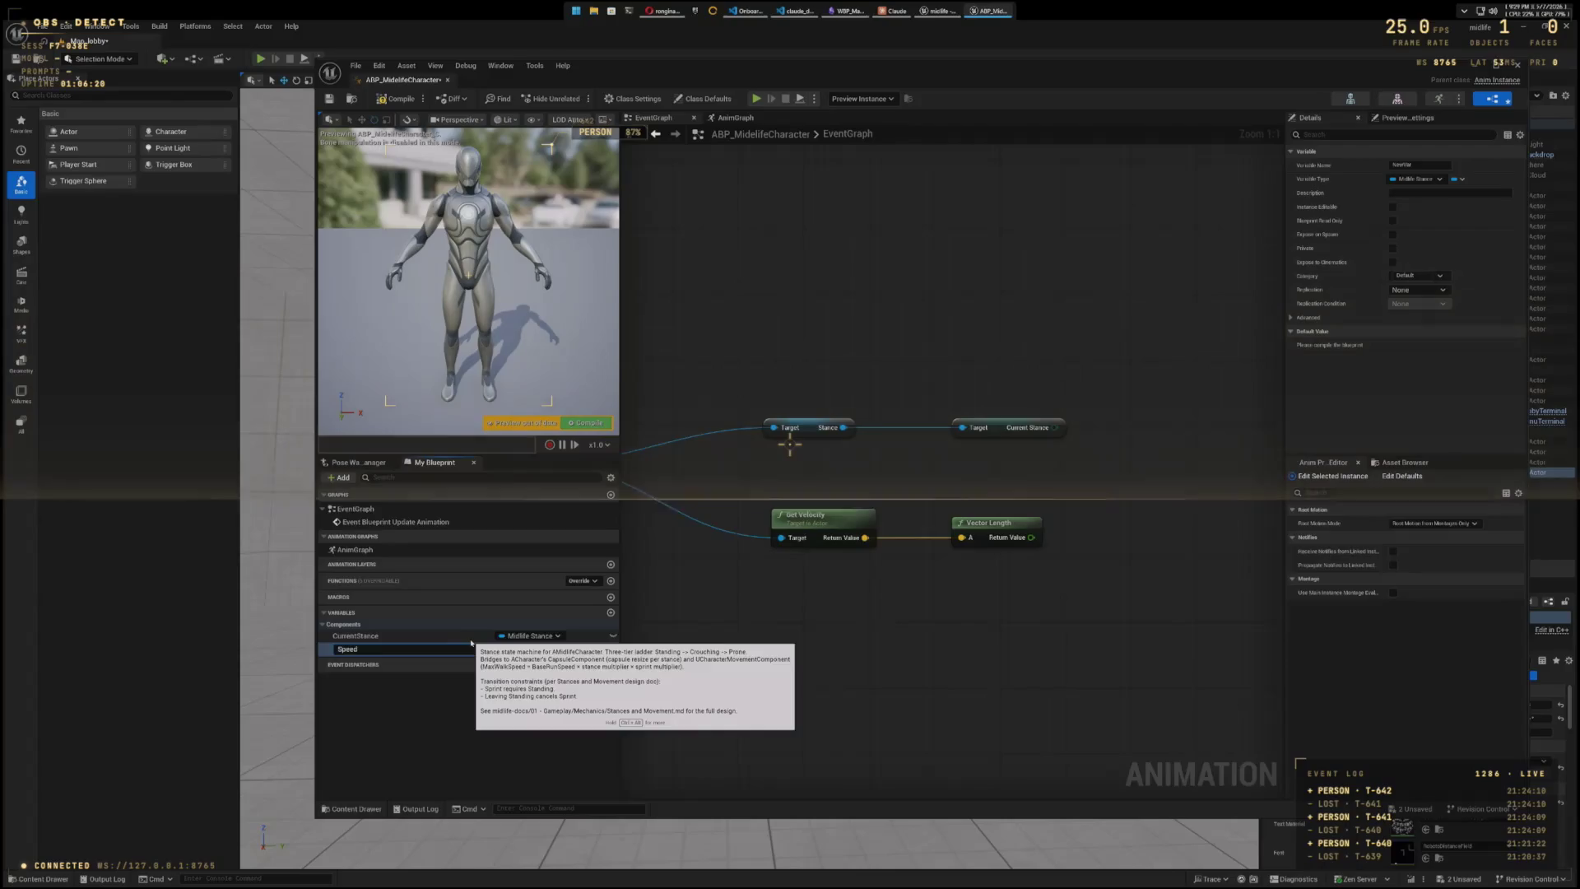
pyautogui.press('Return')
pyautogui.click(531, 649)
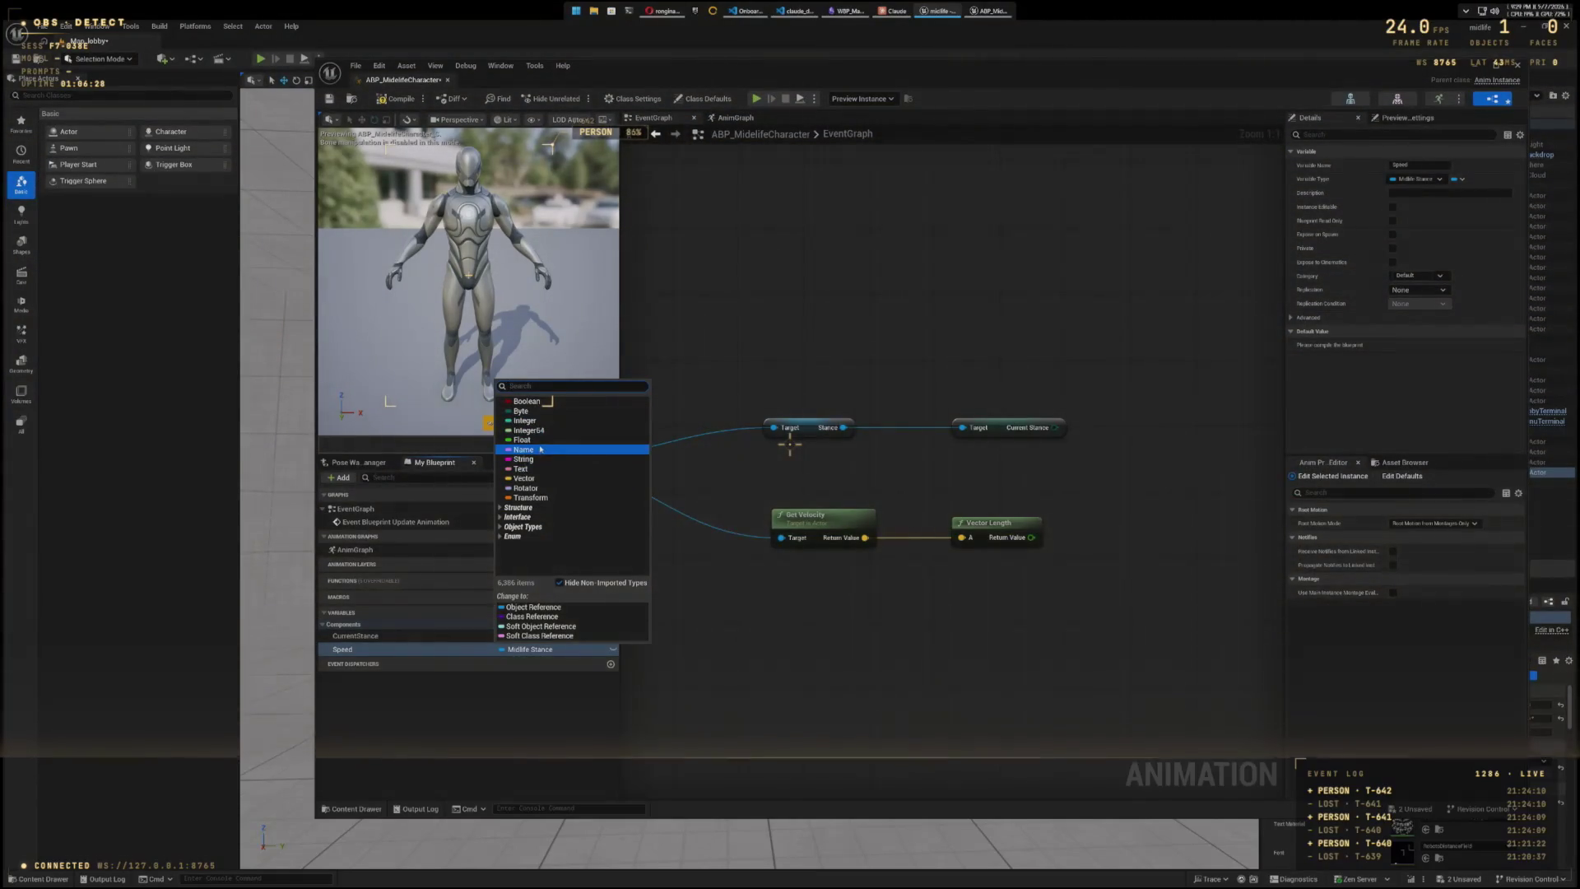
pyautogui.click(536, 440)
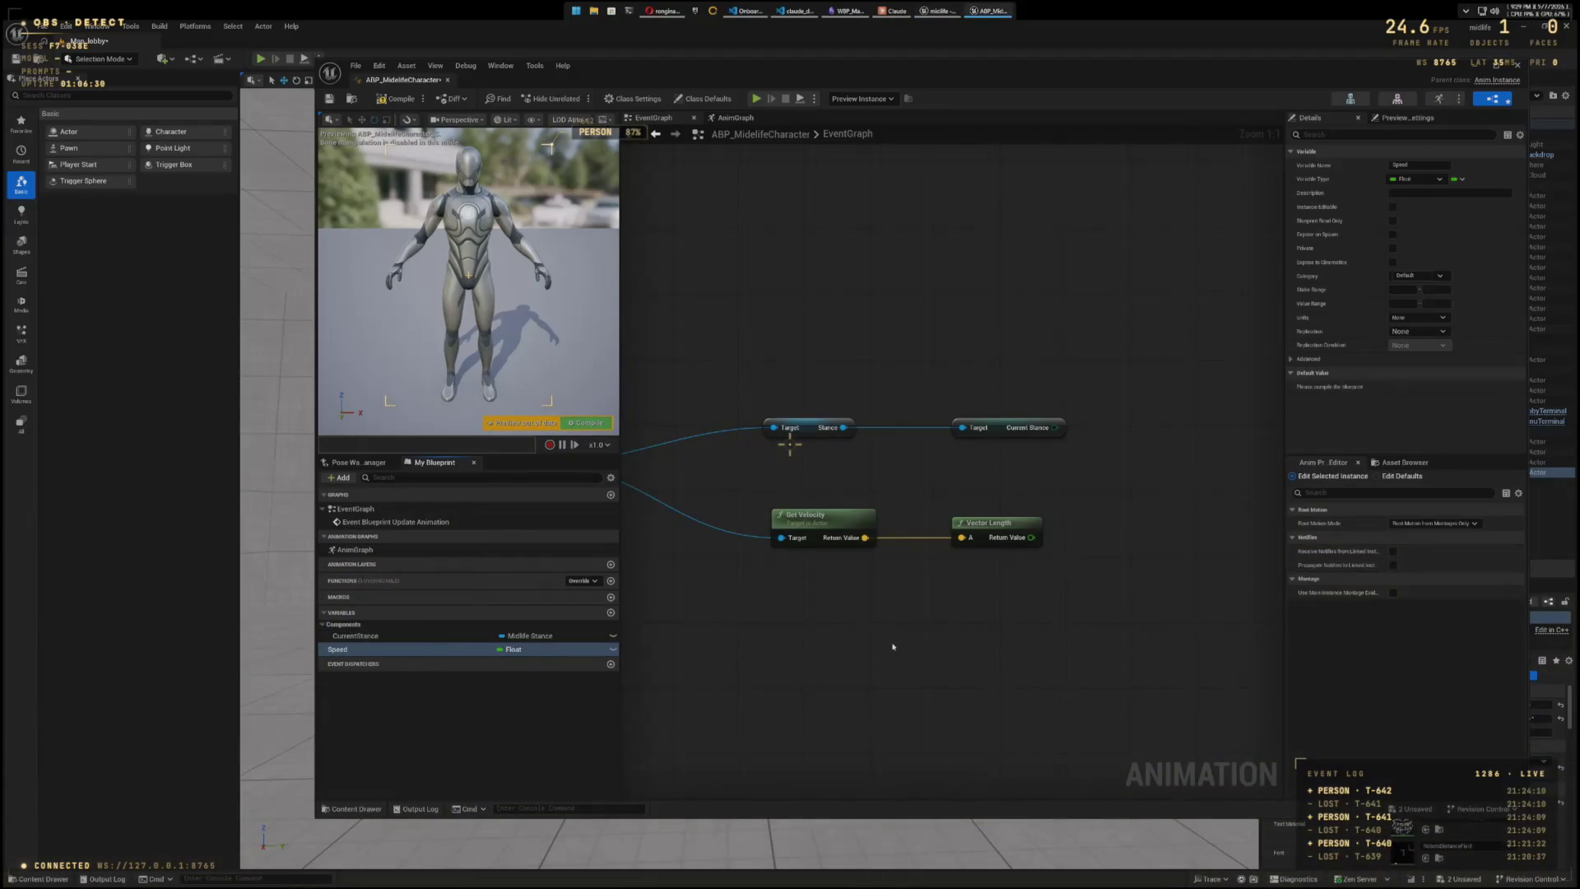
# - Add a Set Speed node fed from Vector Length's Return Value
pyautogui.moveTo(892, 646); pyautogui.dragTo(759, 675)
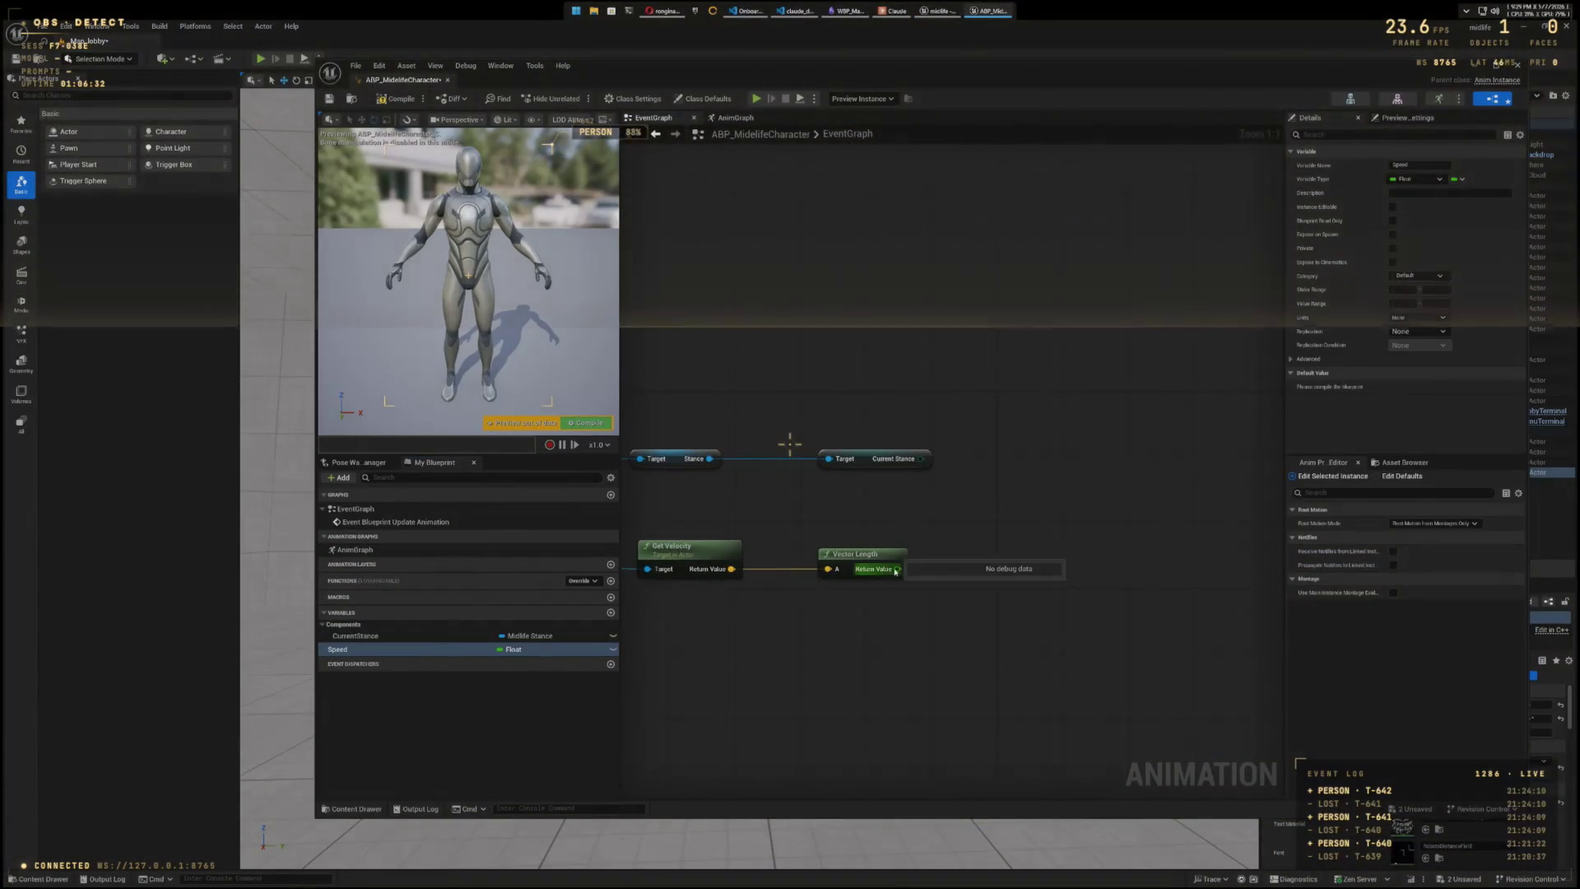
pyautogui.moveTo(898, 569); pyautogui.dragTo(1034, 564)
pyautogui.write('s')
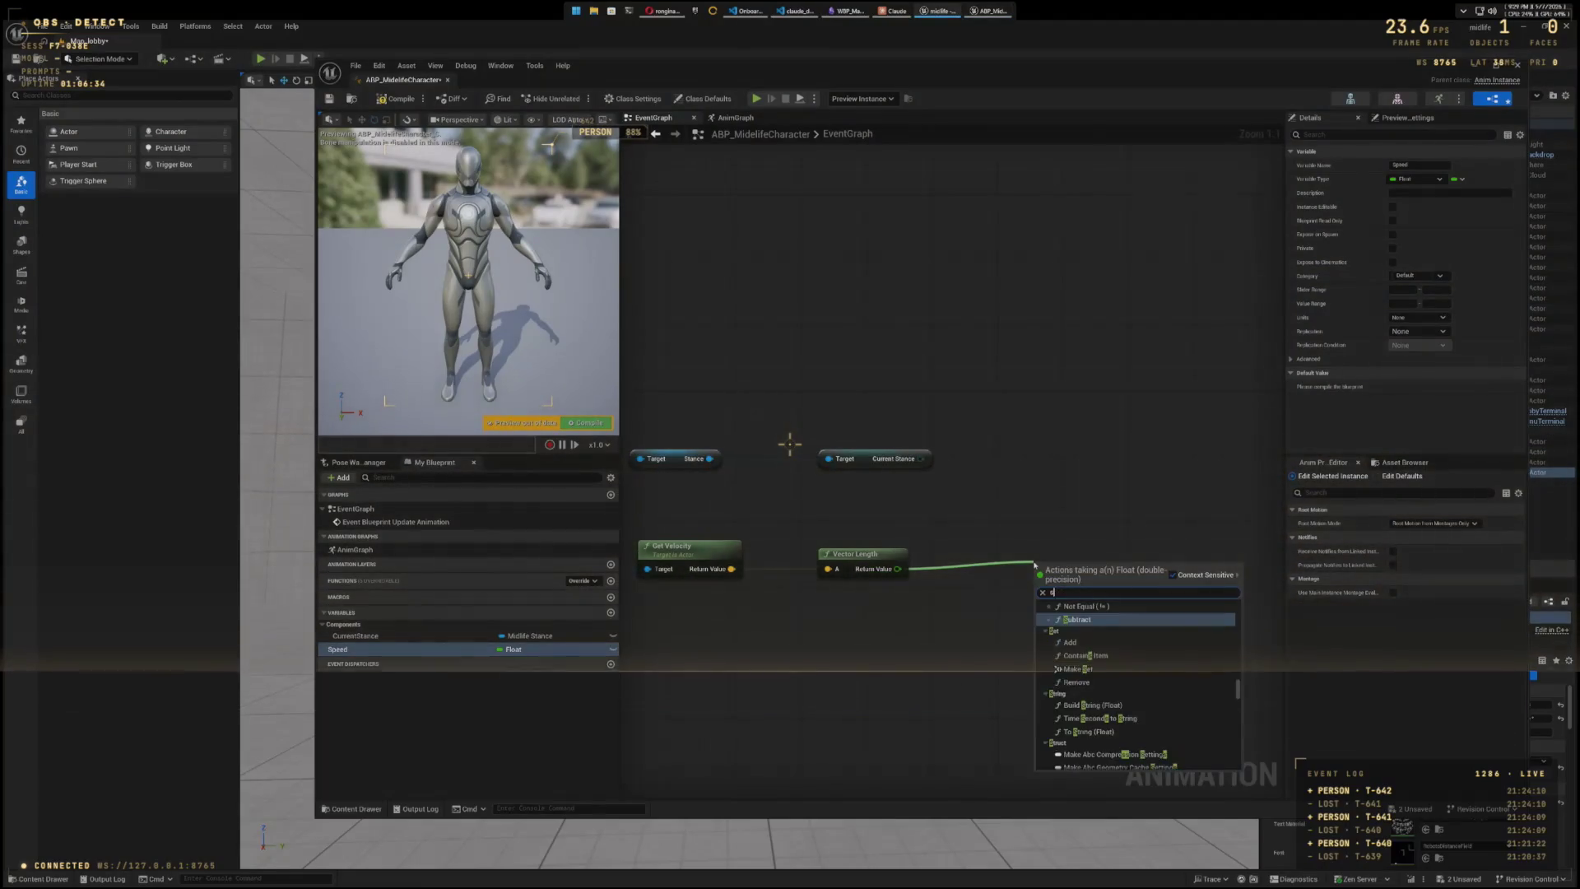
pyautogui.write('et spee')
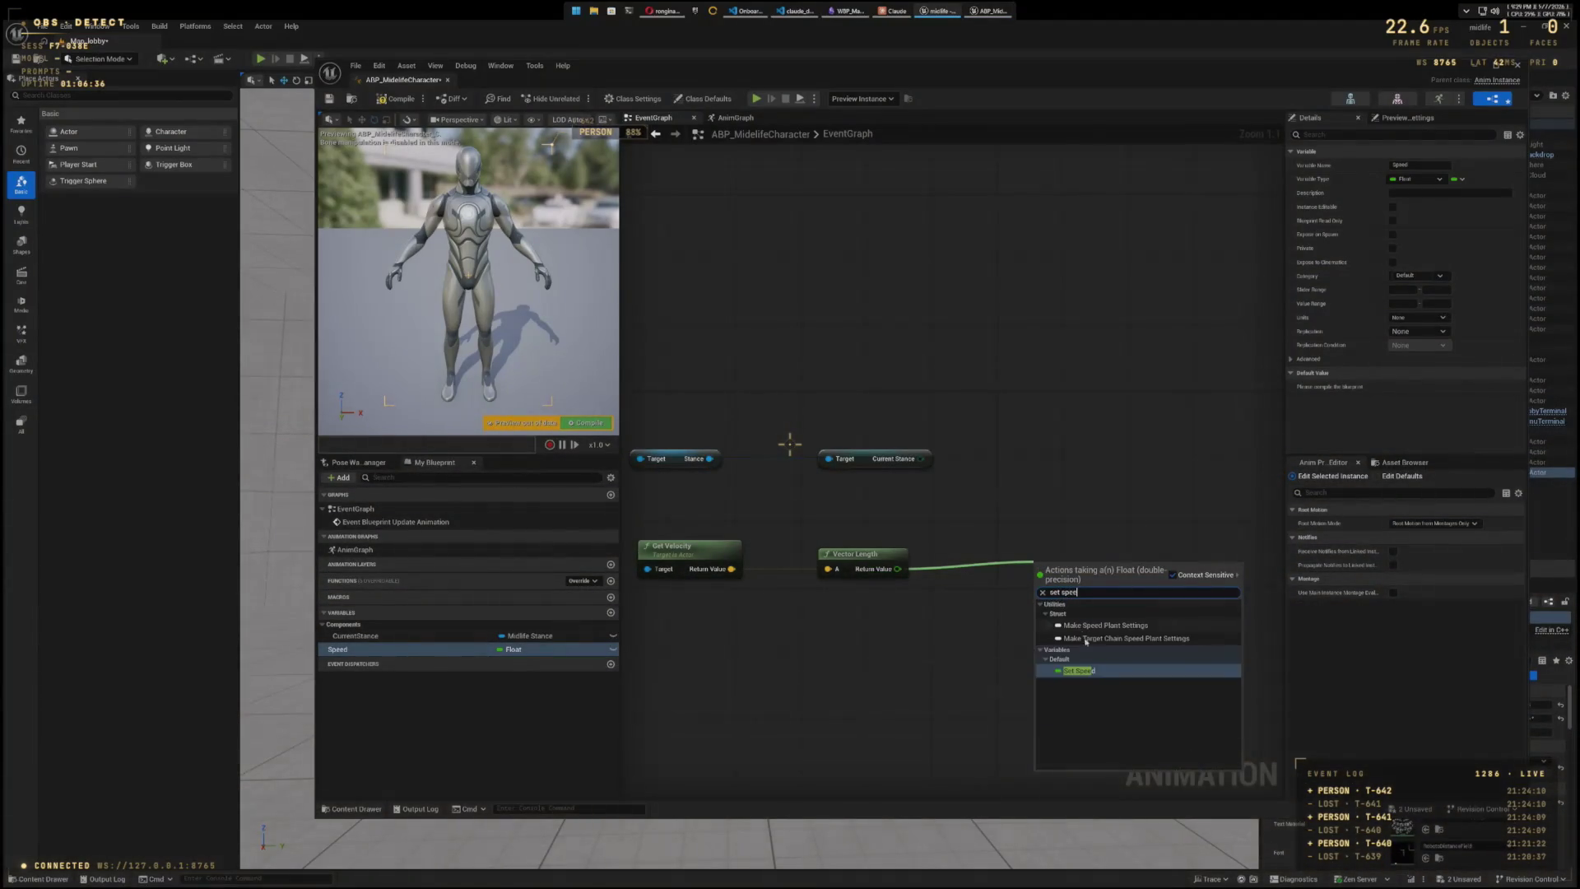
pyautogui.click(1104, 672)
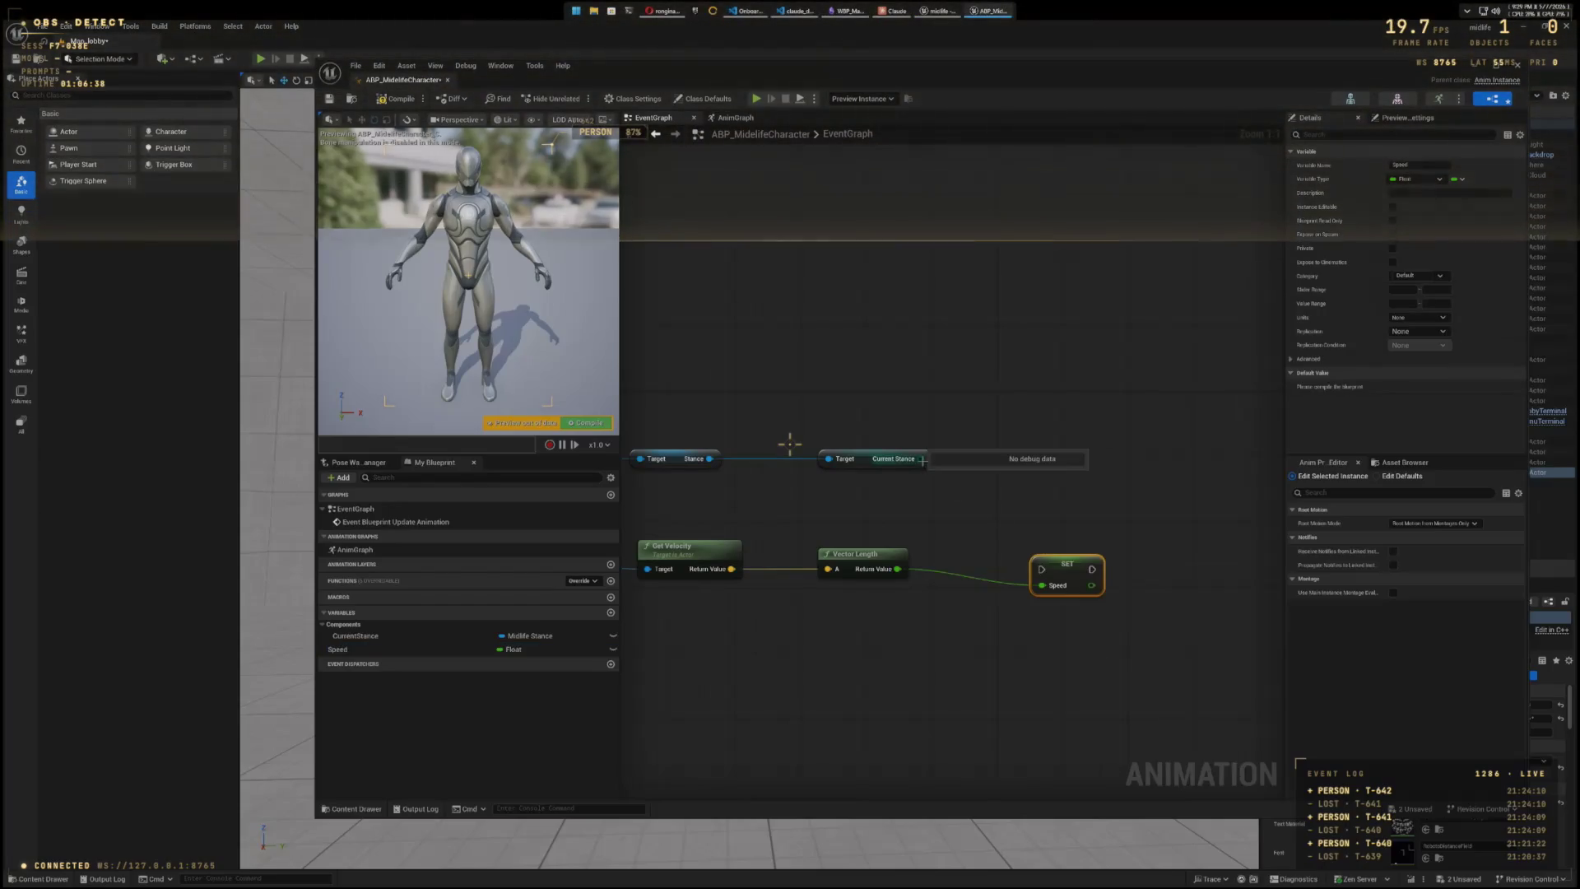
# - Search off the Current Stance output for a 'Current' setter, then dismiss the search
pyautogui.moveTo(1047, 466); pyautogui.dragTo(1038, 460)
pyautogui.write('set')
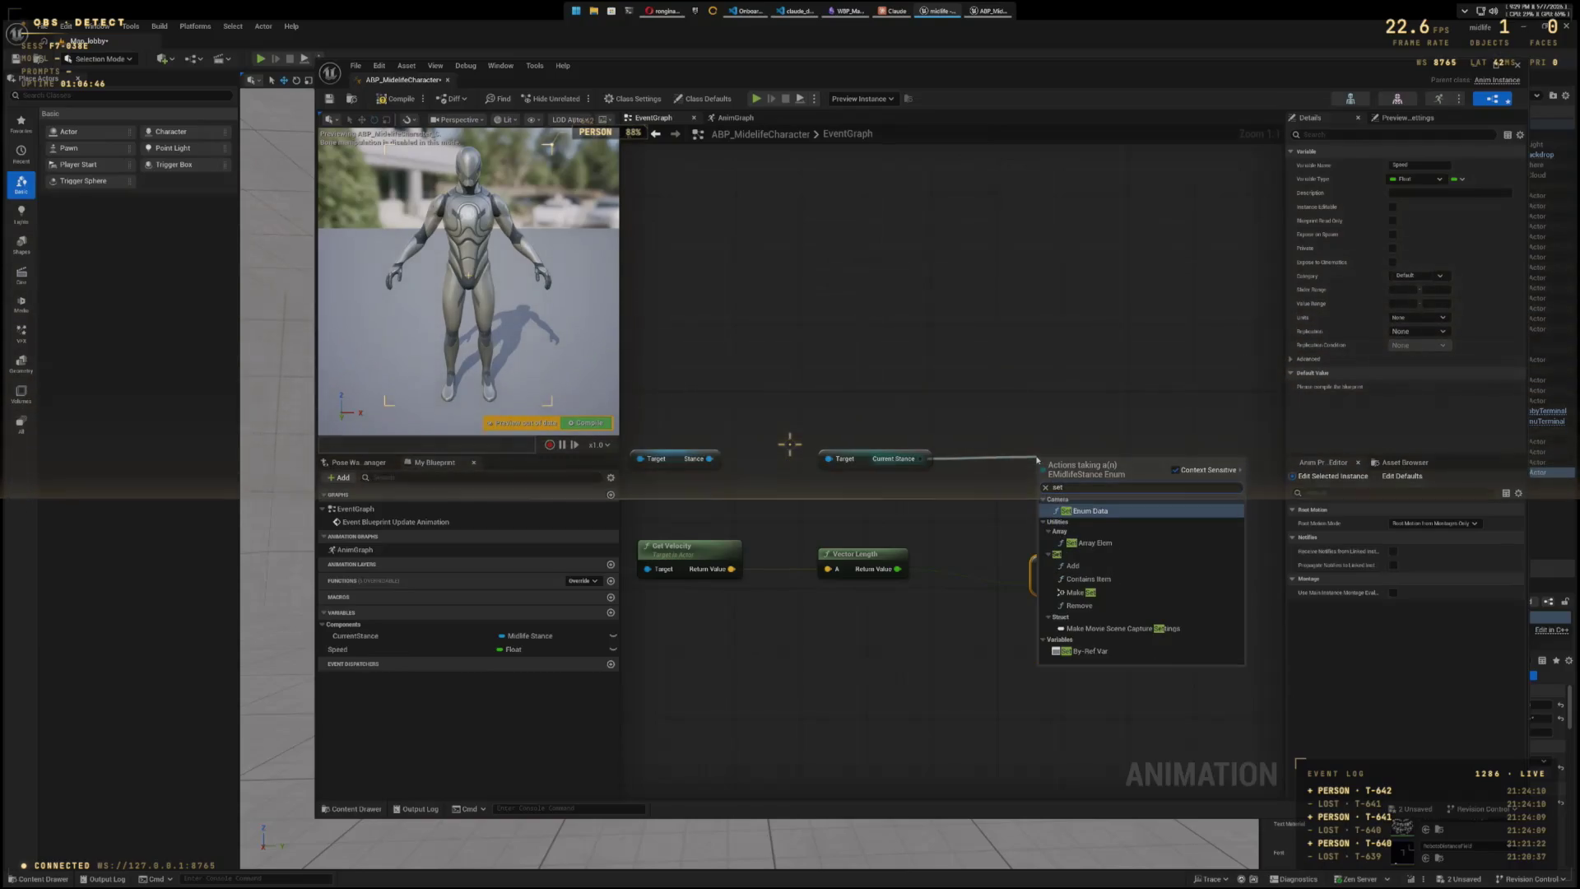
pyautogui.write(' current')
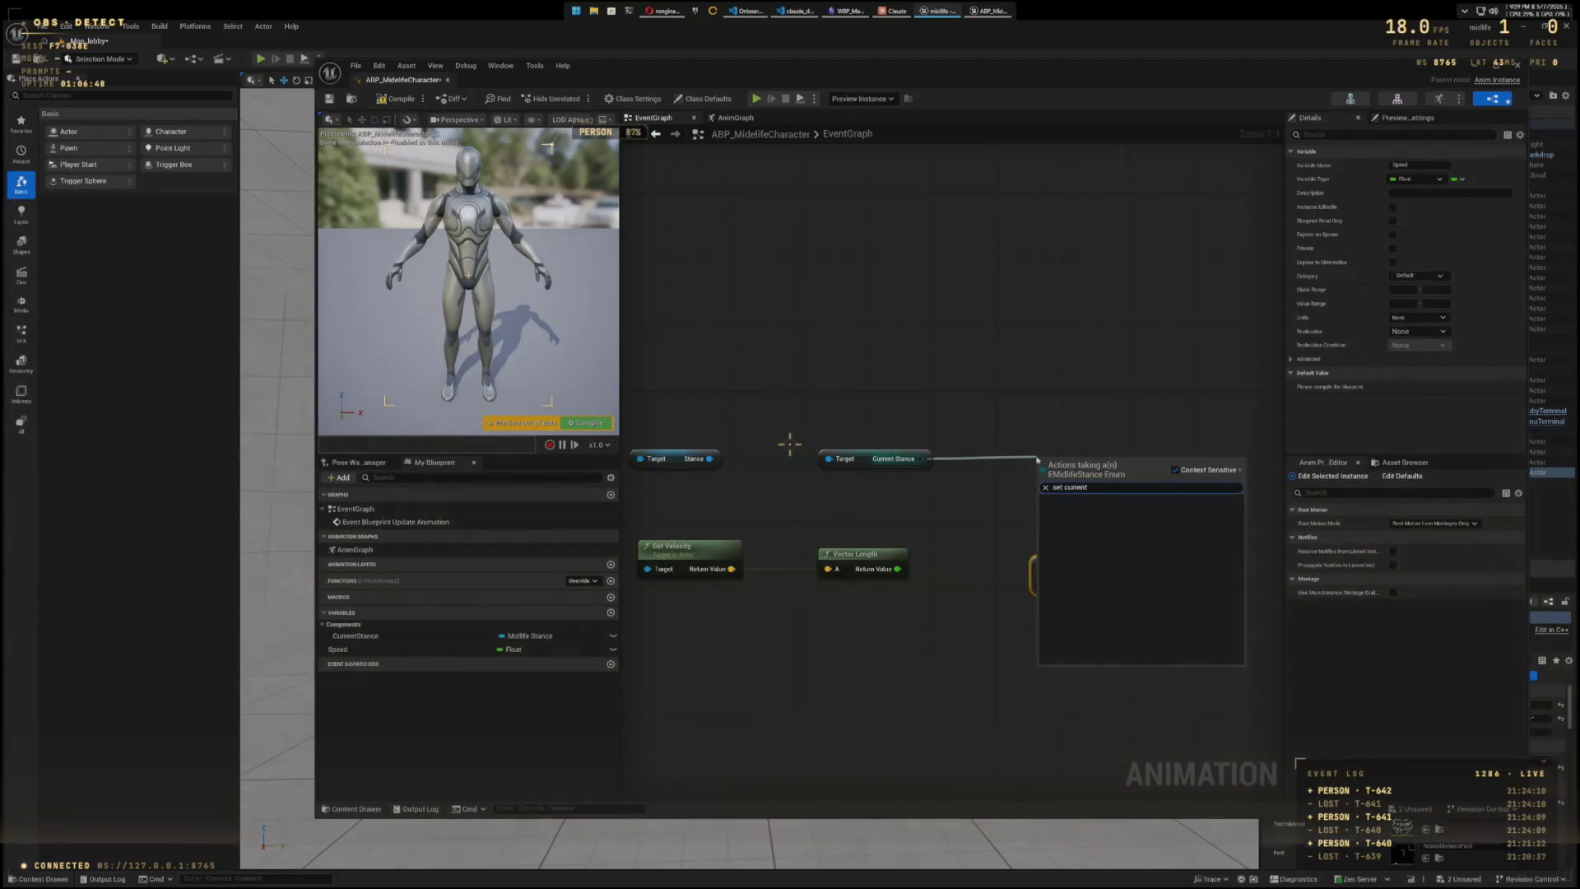
pyautogui.press('BackSpace')
pyautogui.press('BackSpace')
pyautogui.press('BackSpace')
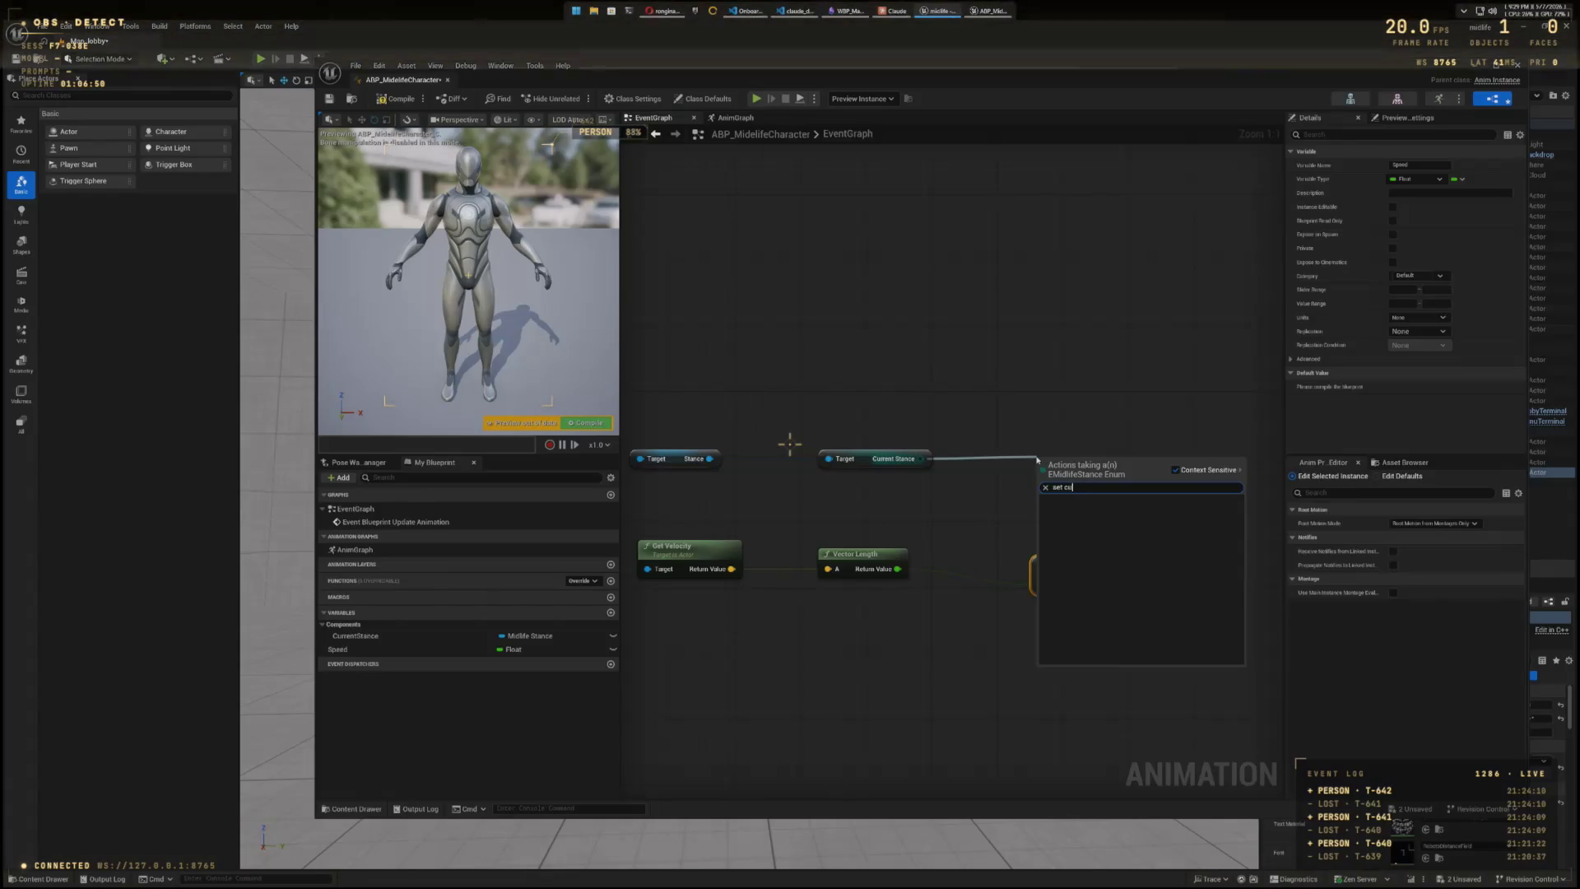
pyautogui.press('BackSpace')
pyautogui.press('BackSpace')
pyautogui.write('Current')
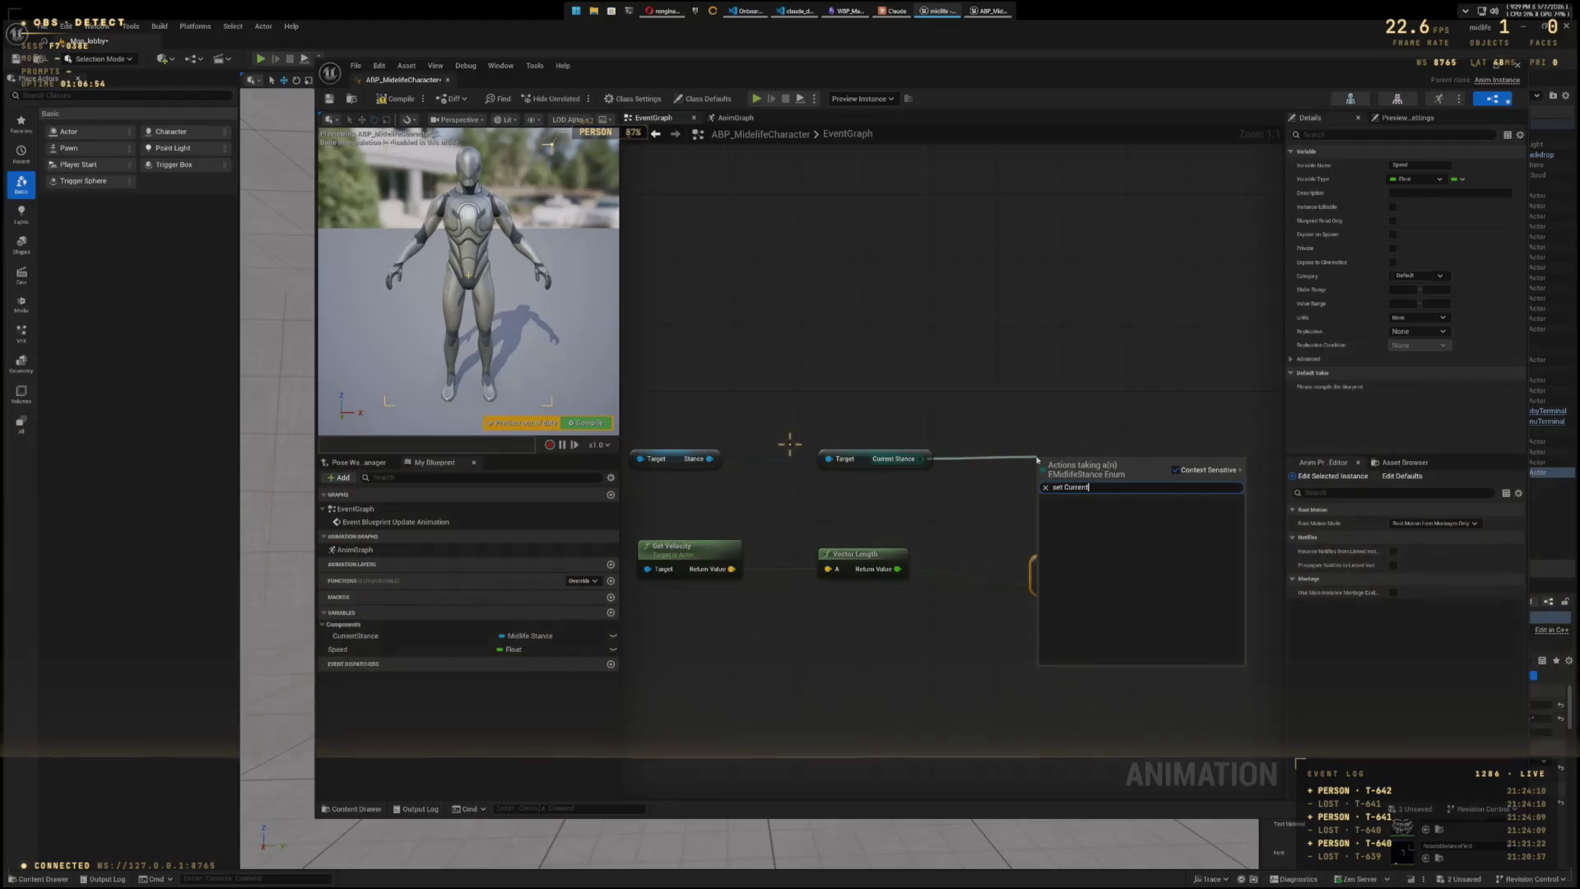
pyautogui.click(1037, 362)
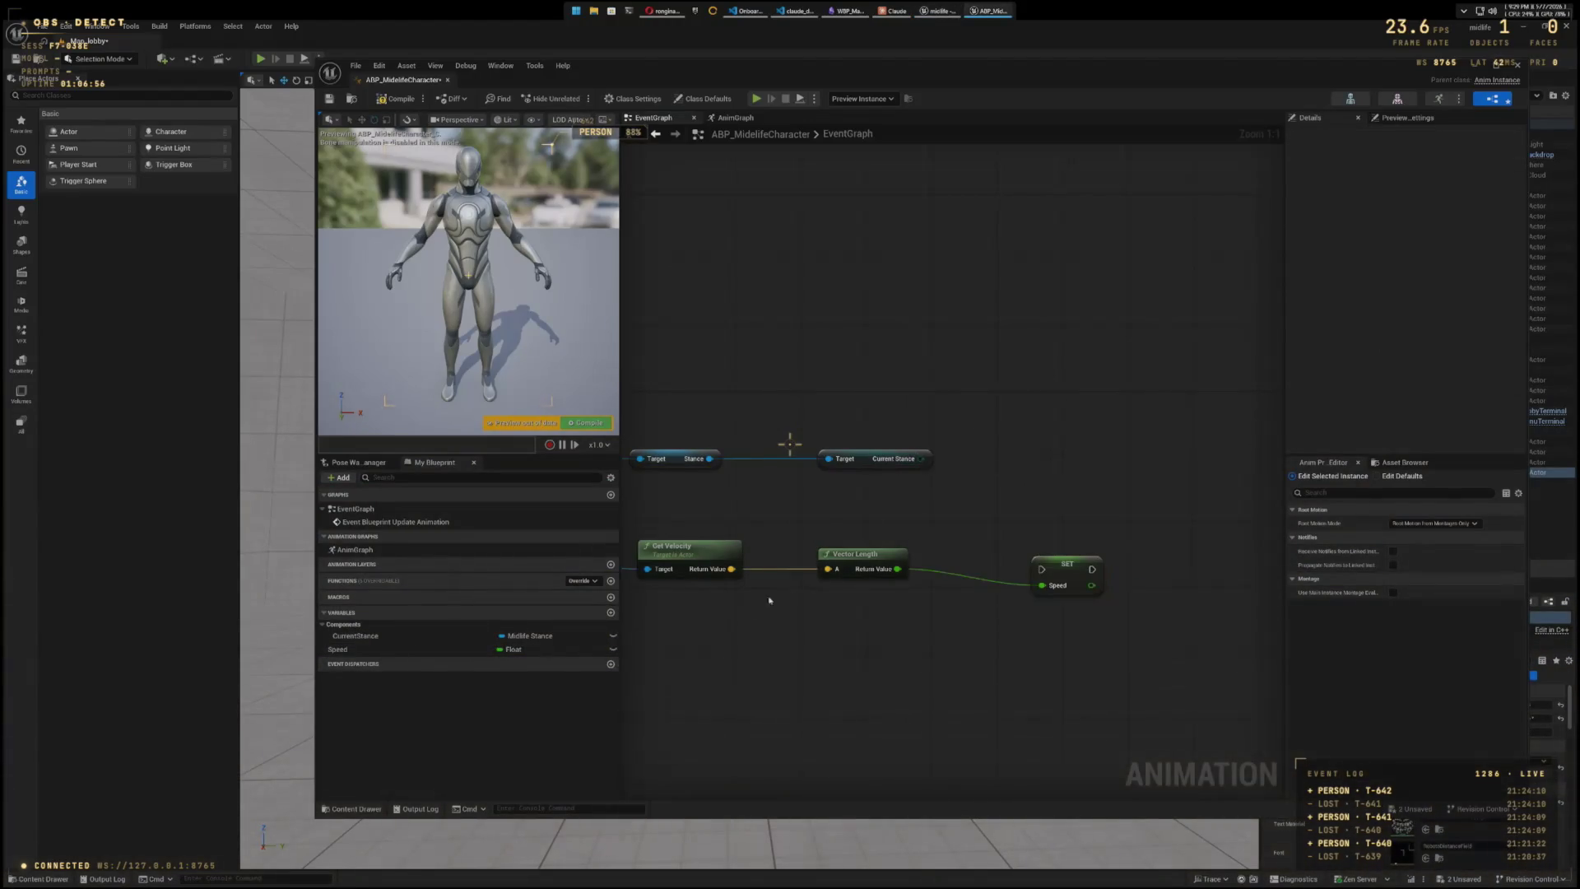
# - Drop CurrentStance into the graph as a SET node and try wiring the Current Stance getter to it
pyautogui.moveTo(362, 636)
pyautogui.mouseDown()
pyautogui.moveTo(1011, 508)
pyautogui.moveTo(1024, 445)
pyautogui.mouseUp()
pyautogui.click(1062, 477)
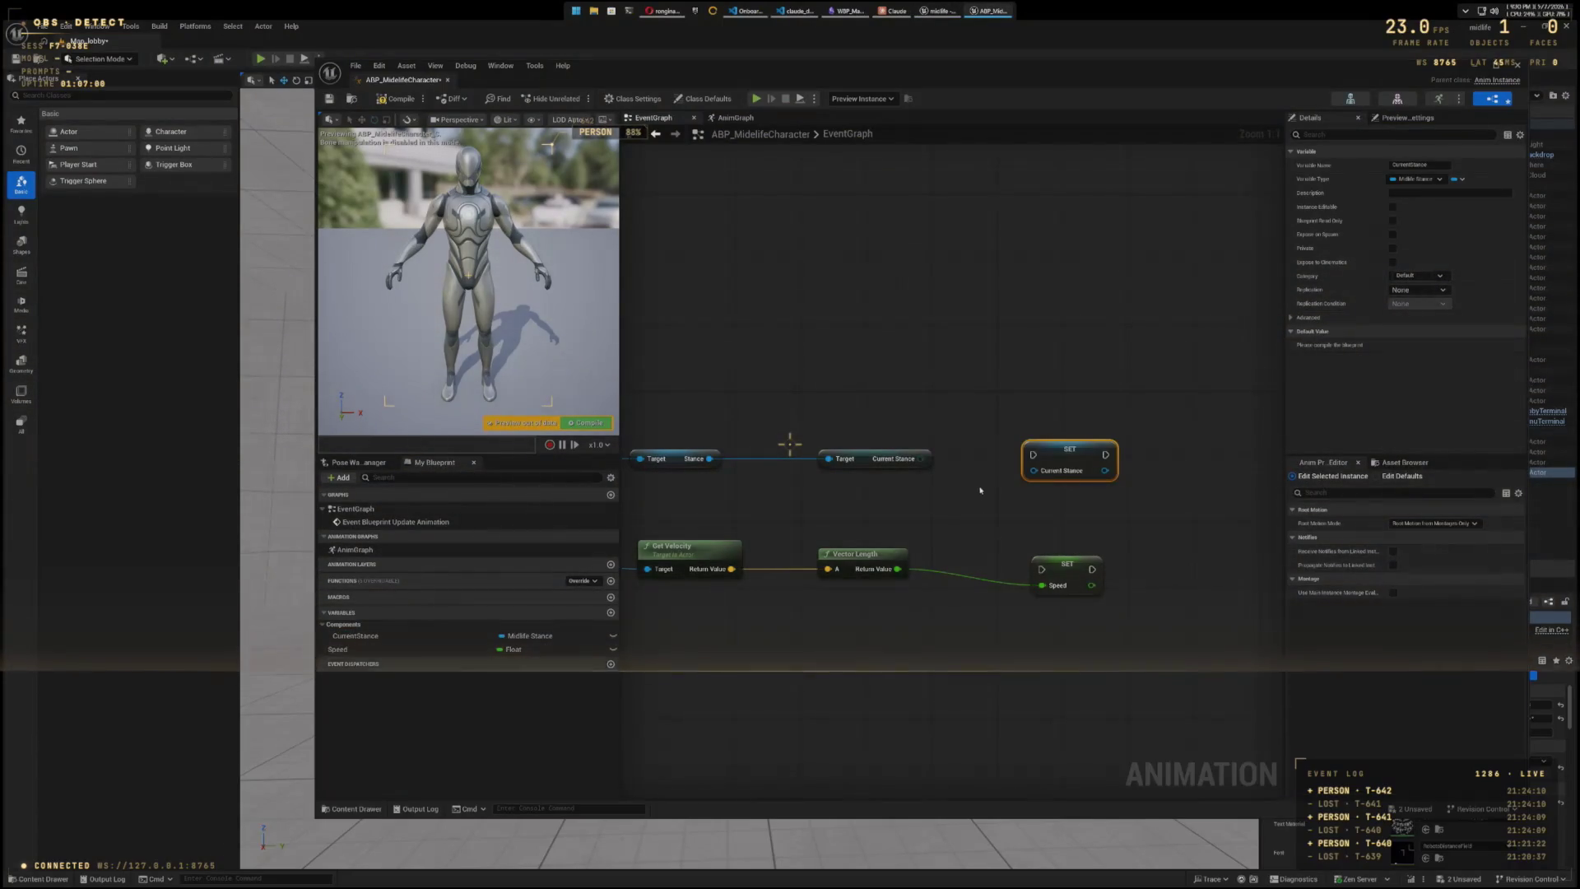
pyautogui.moveTo(922, 458)
pyautogui.mouseDown()
pyautogui.moveTo(937, 480)
pyautogui.moveTo(1030, 473)
pyautogui.mouseUp()
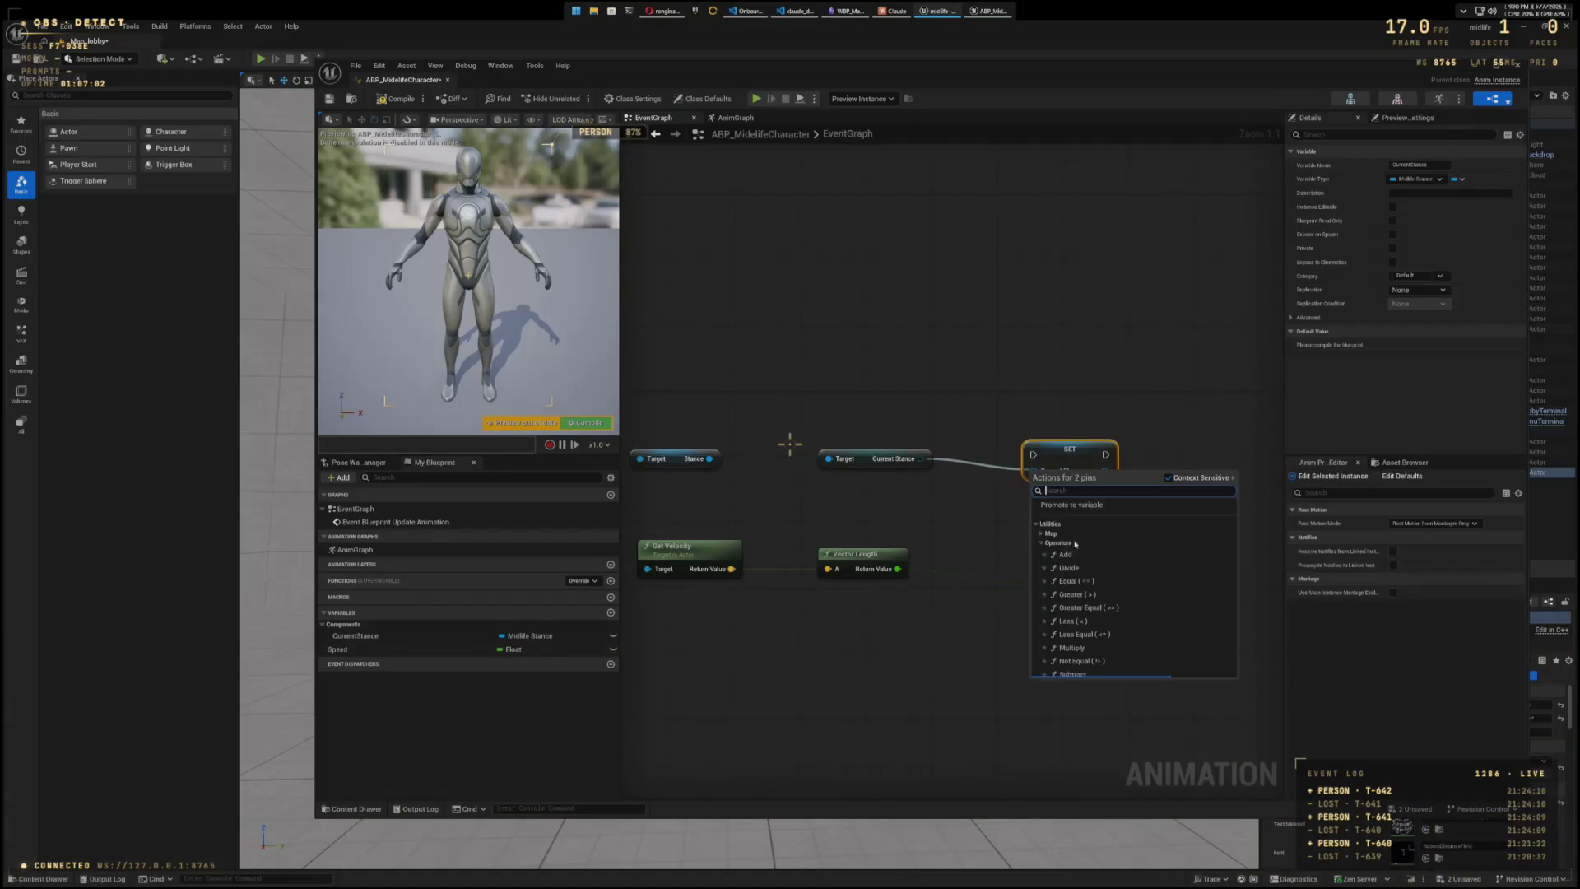
pyautogui.click(1010, 480)
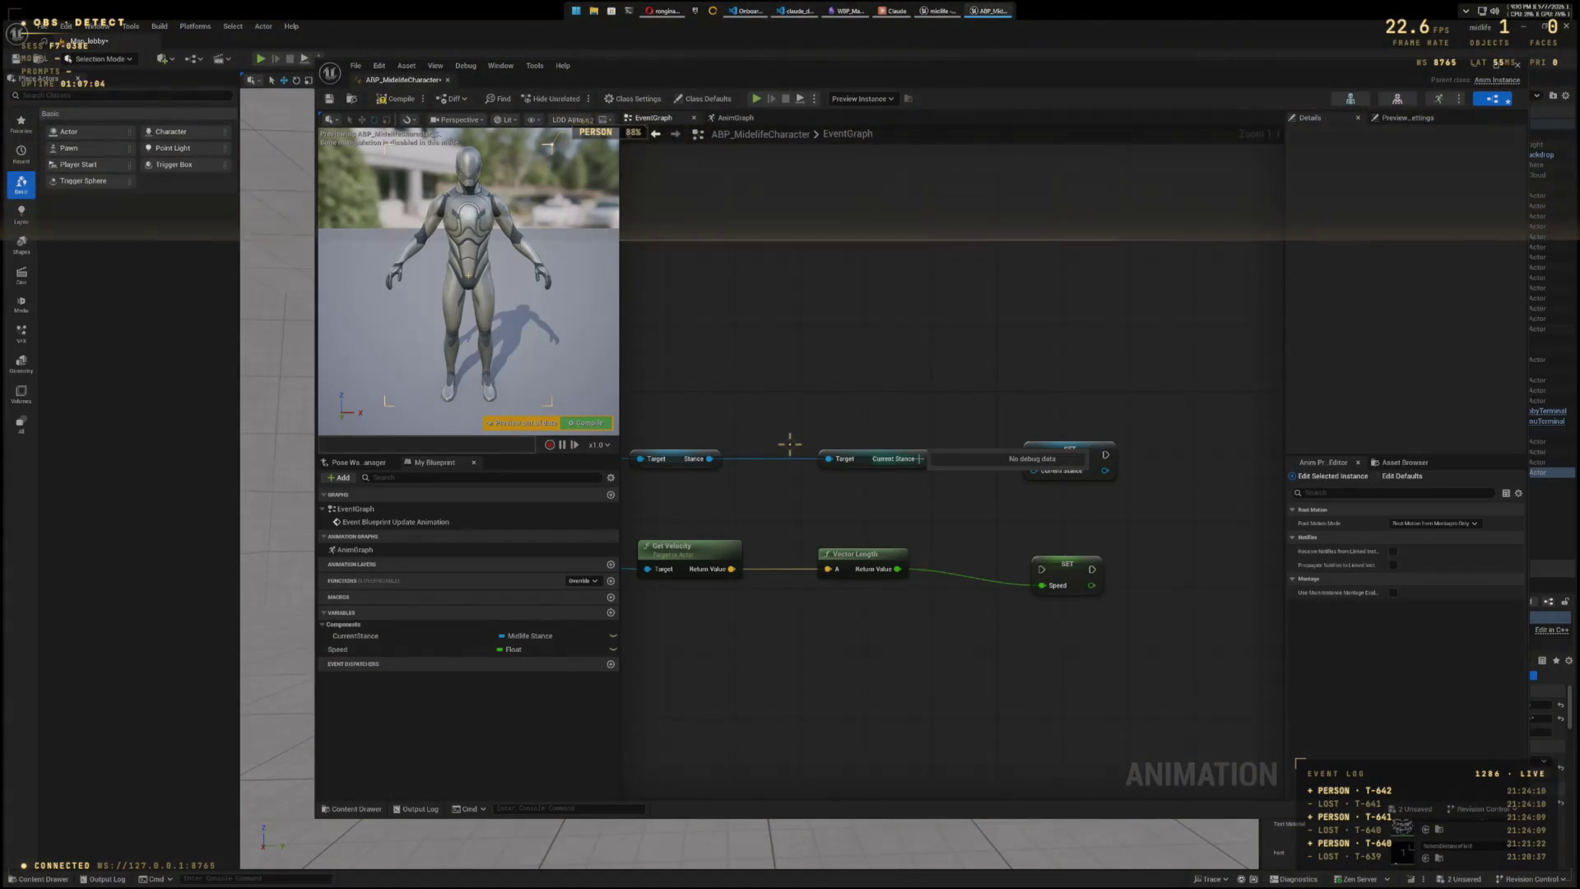
pyautogui.moveTo(1026, 455); pyautogui.dragTo(1030, 457)
pyautogui.click(1020, 499)
pyautogui.moveTo(922, 458); pyautogui.dragTo(925, 462)
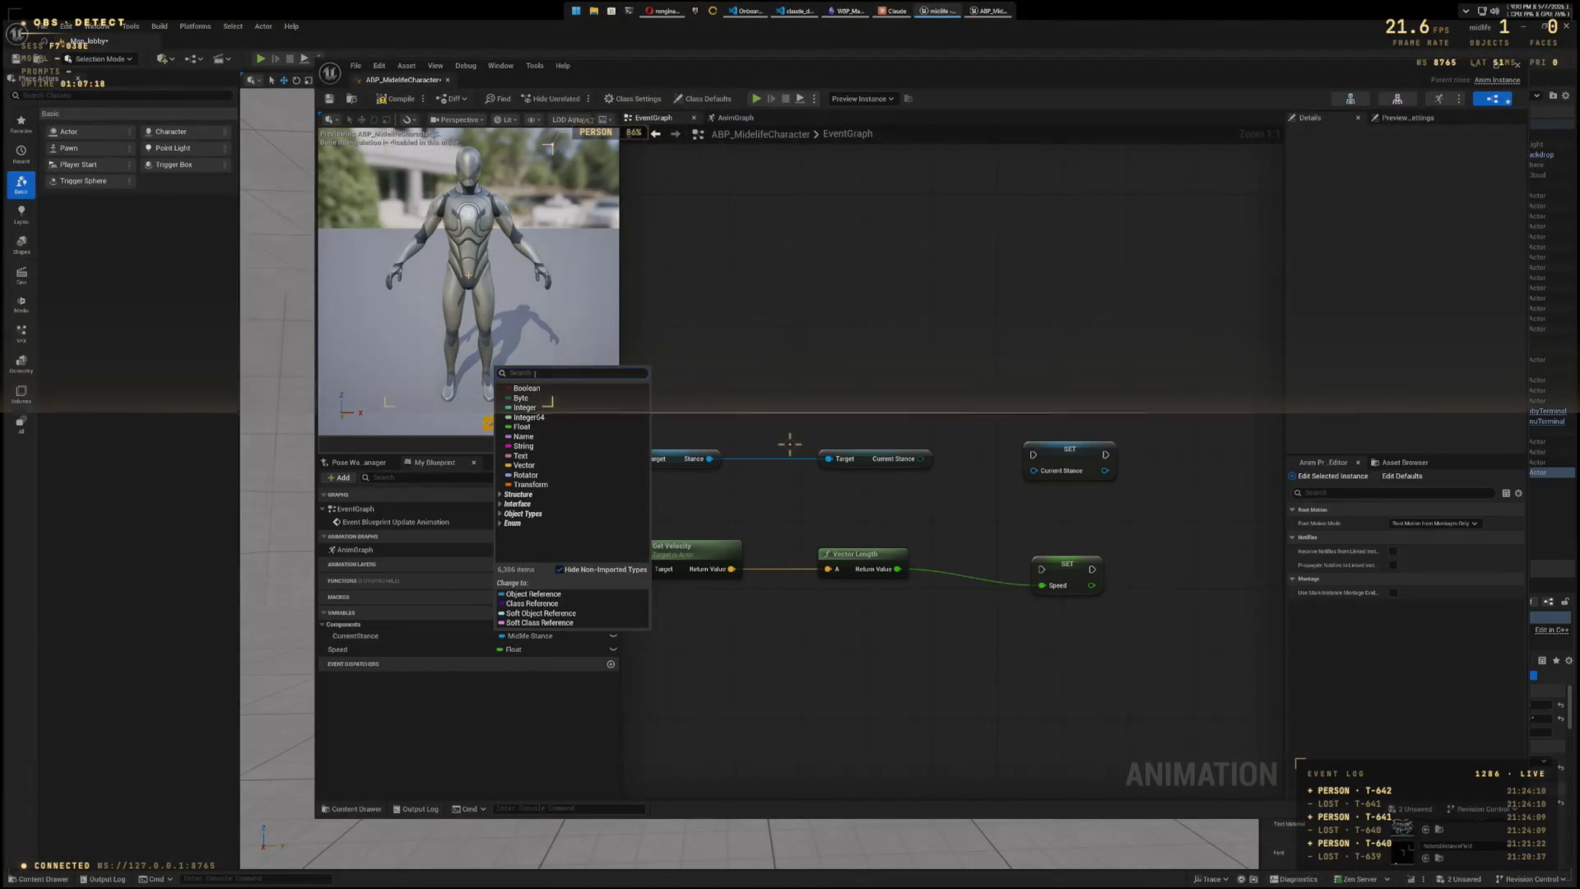
# - Search 'Midlife' in the type picker and switch CurrentStance to the EMidlife Stance enum
pyautogui.write('CurrentS')
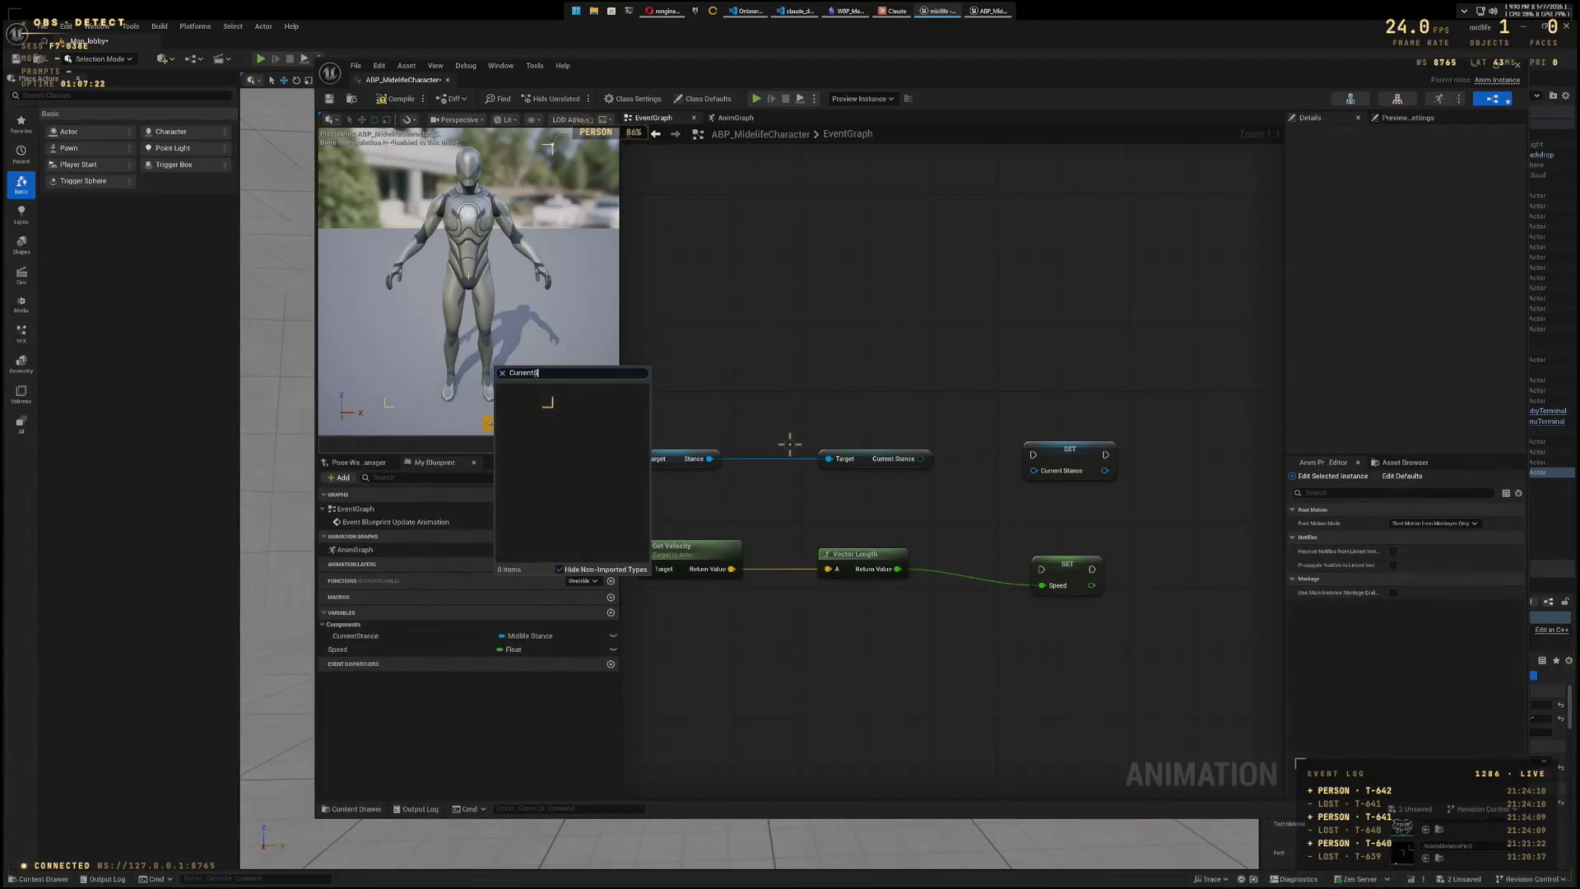
pyautogui.press('BackSpace')
pyautogui.press('BackSpace')
pyautogui.press('BackSpace')
pyautogui.write('M')
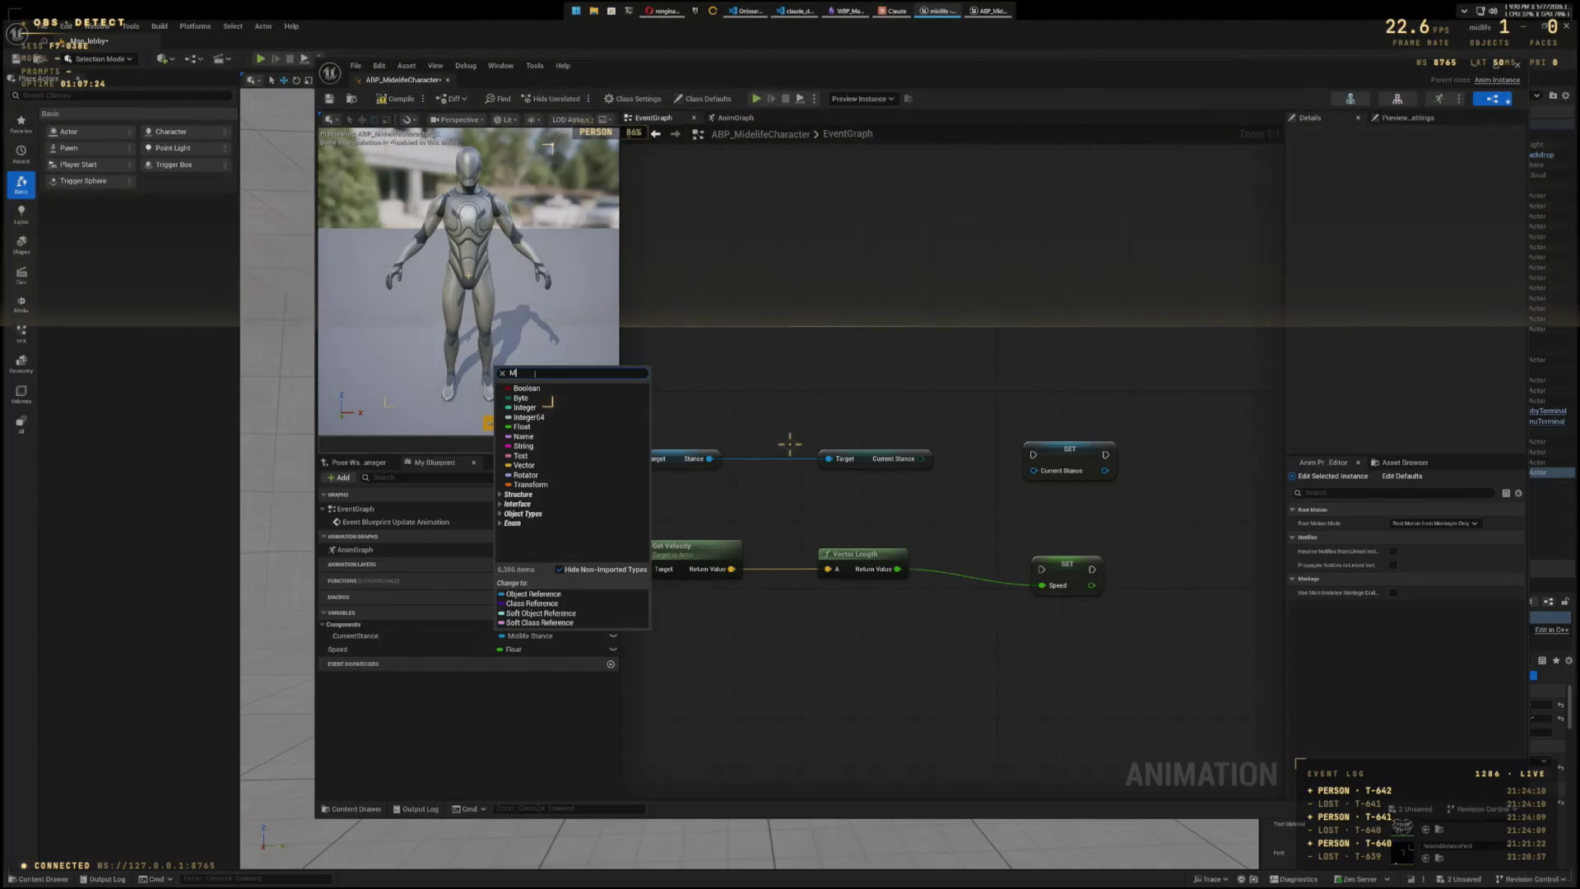
pyautogui.write('idlife')
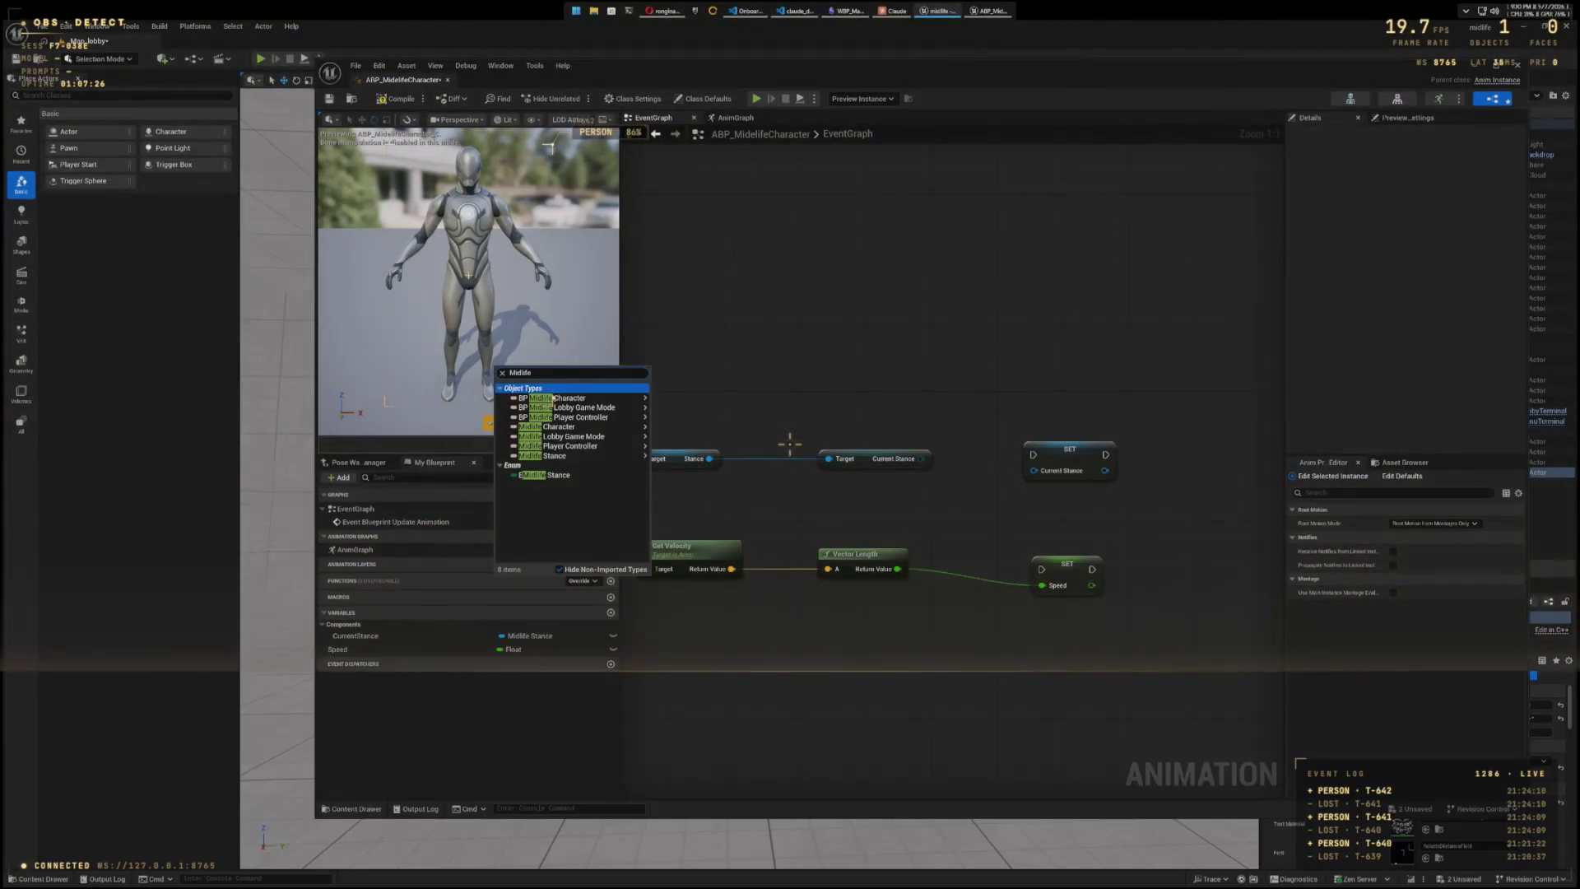
pyautogui.moveTo(533, 455)
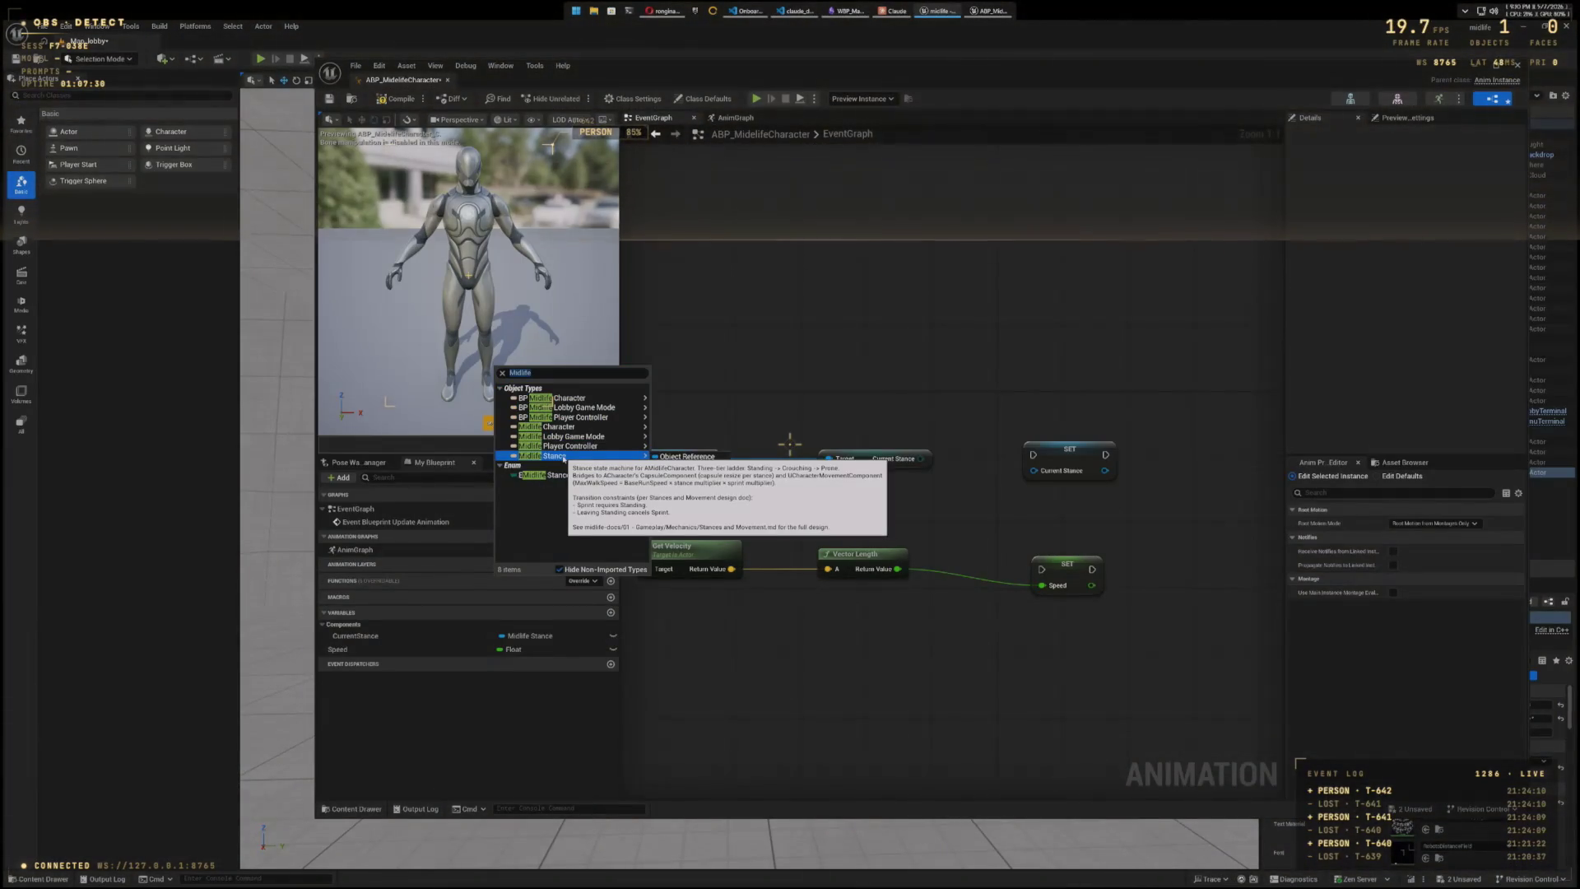
pyautogui.click(562, 474)
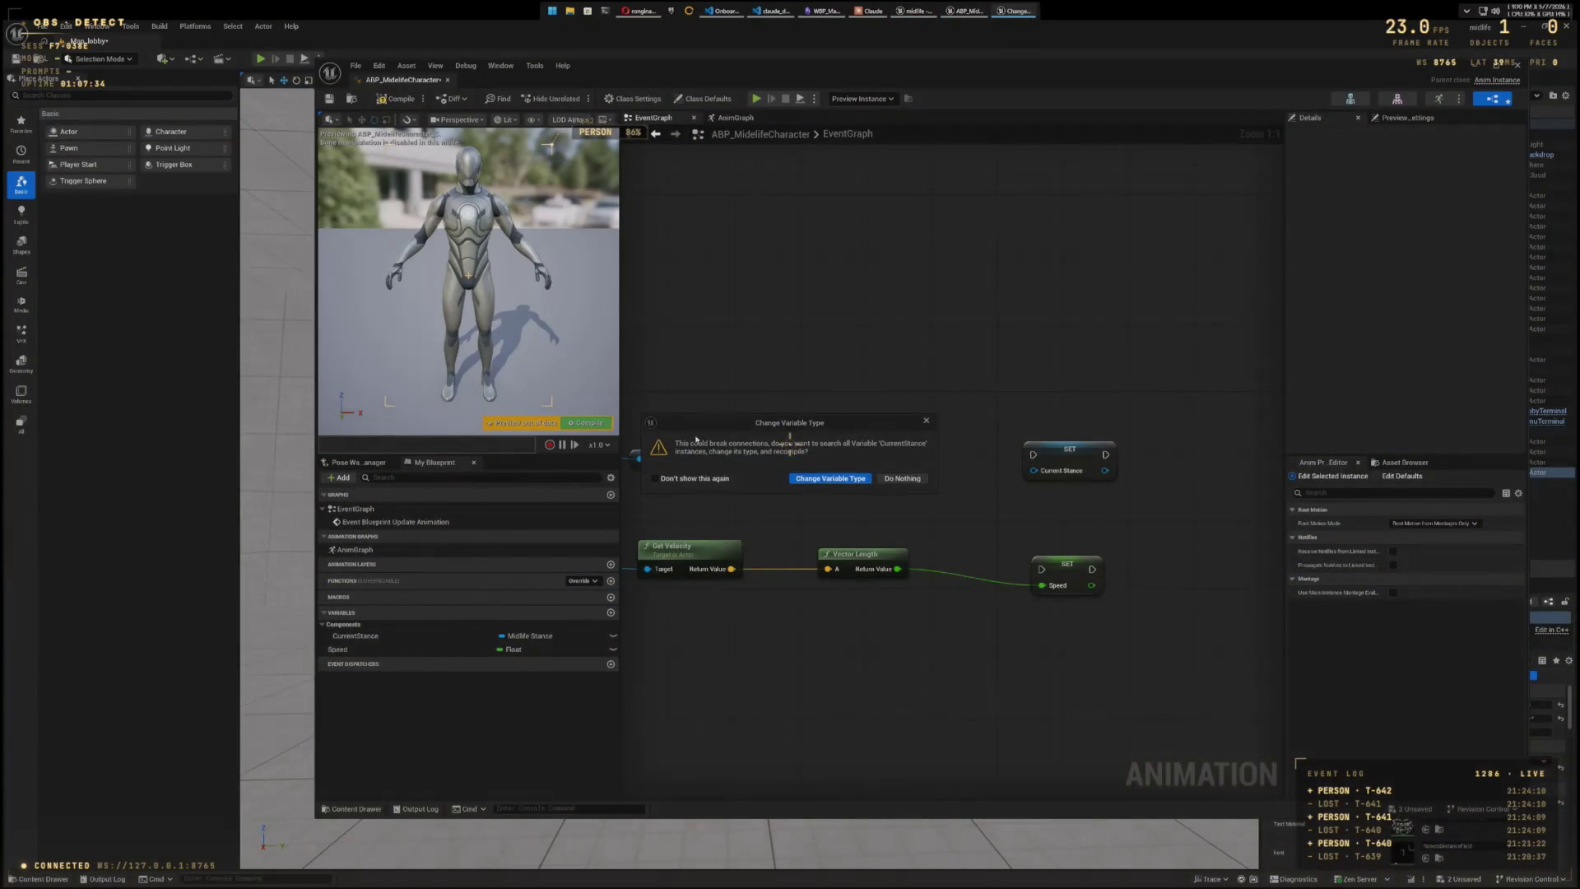
pyautogui.click(831, 478)
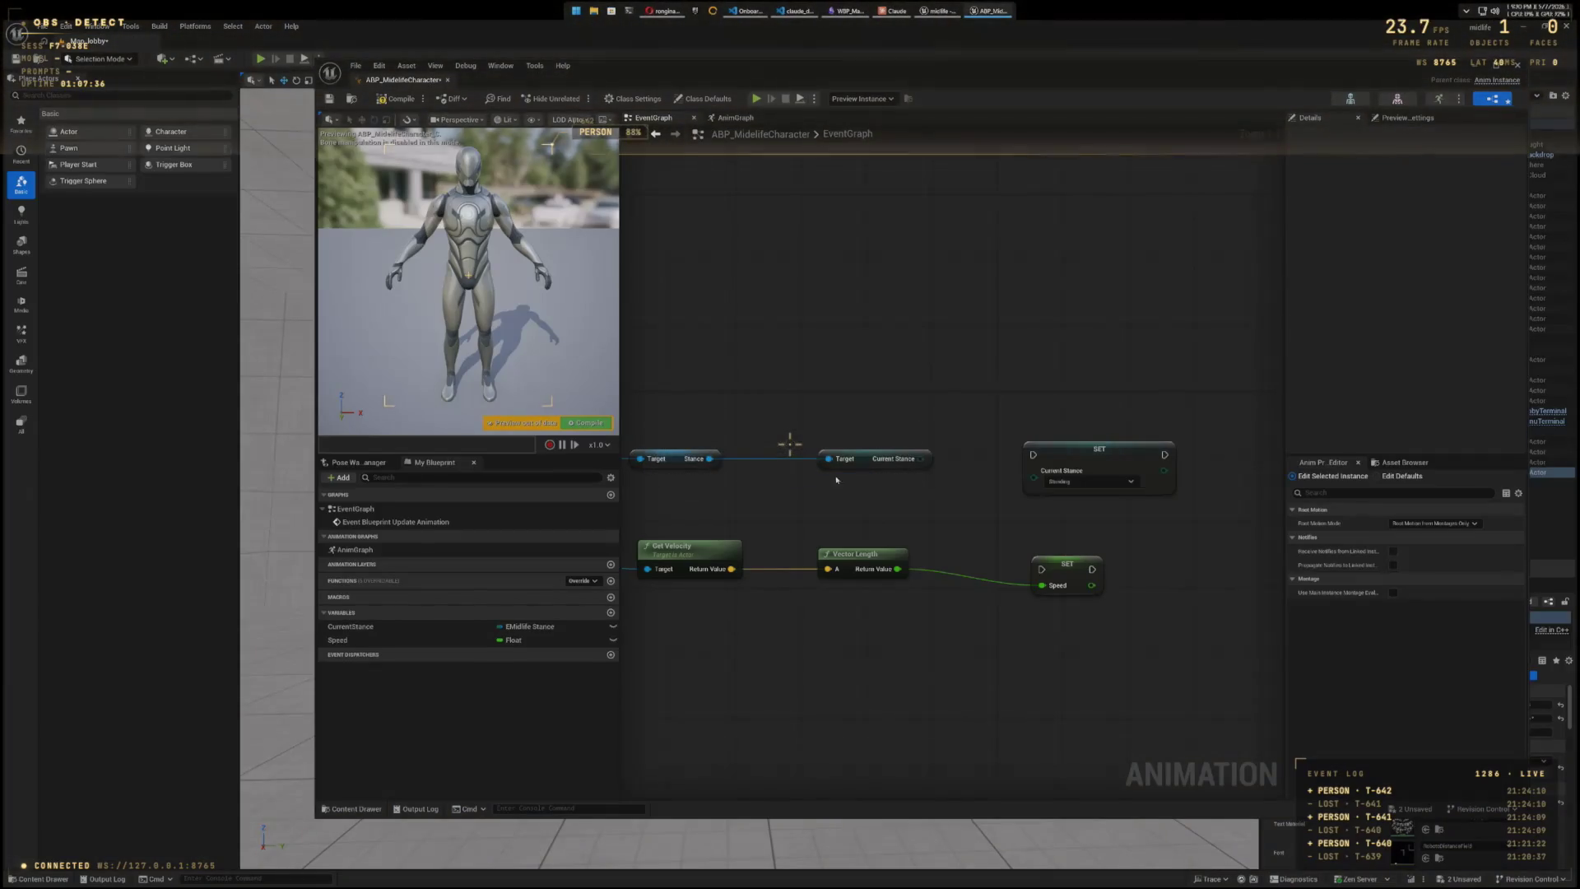
pyautogui.moveTo(920, 460)
pyautogui.mouseDown()
pyautogui.moveTo(1021, 457)
pyautogui.moveTo(1034, 481)
pyautogui.mouseUp()
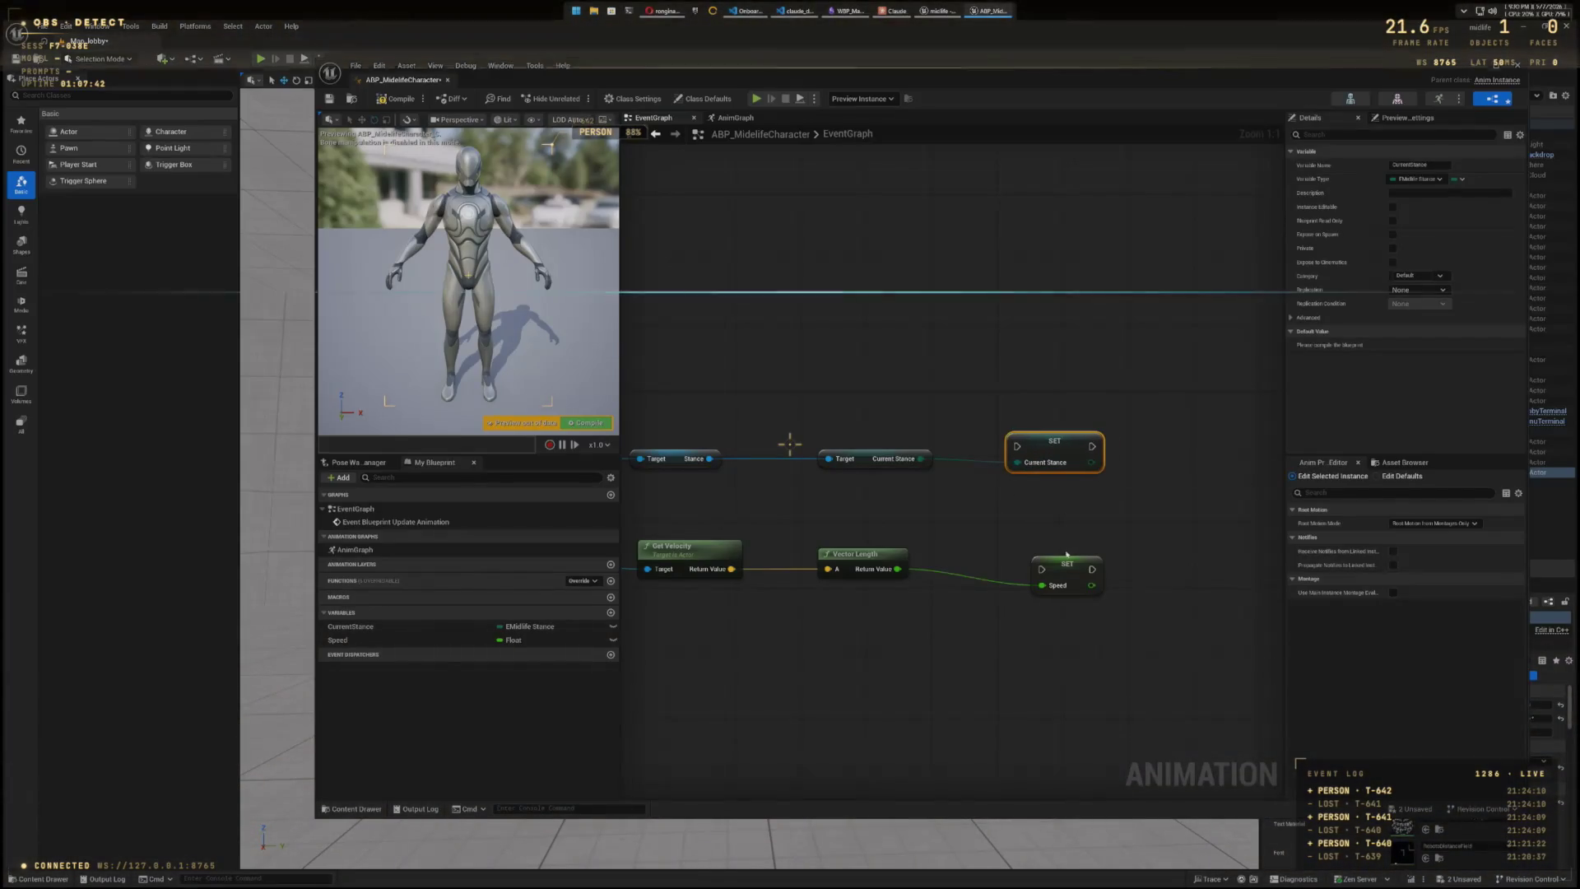
pyautogui.moveTo(1068, 563); pyautogui.dragTo(1043, 545)
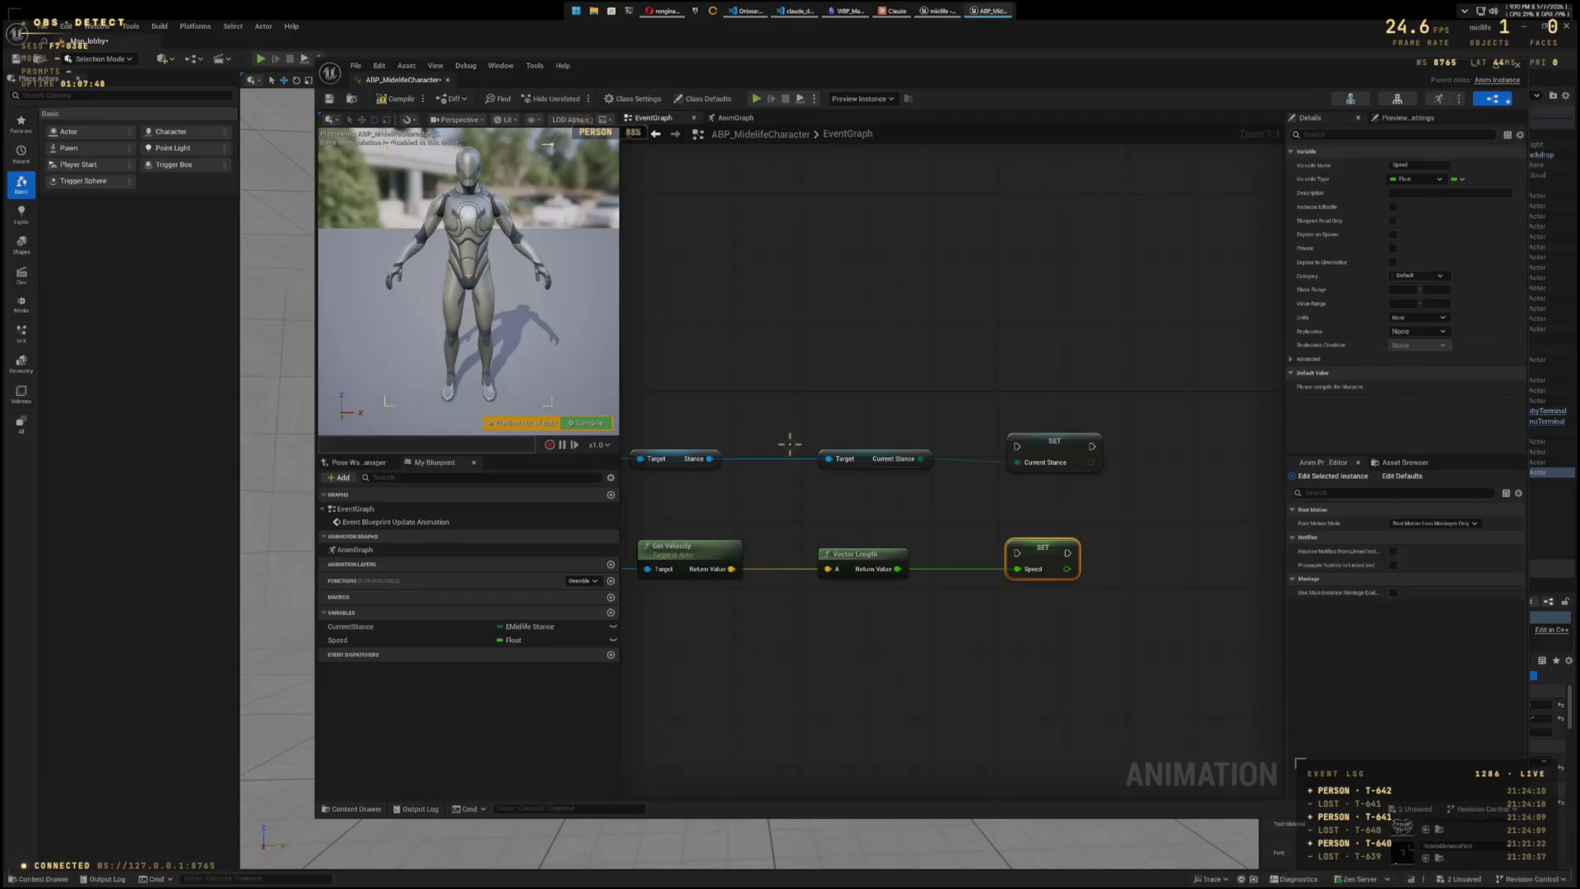
pyautogui.moveTo(1015, 663); pyautogui.dragTo(1225, 627)
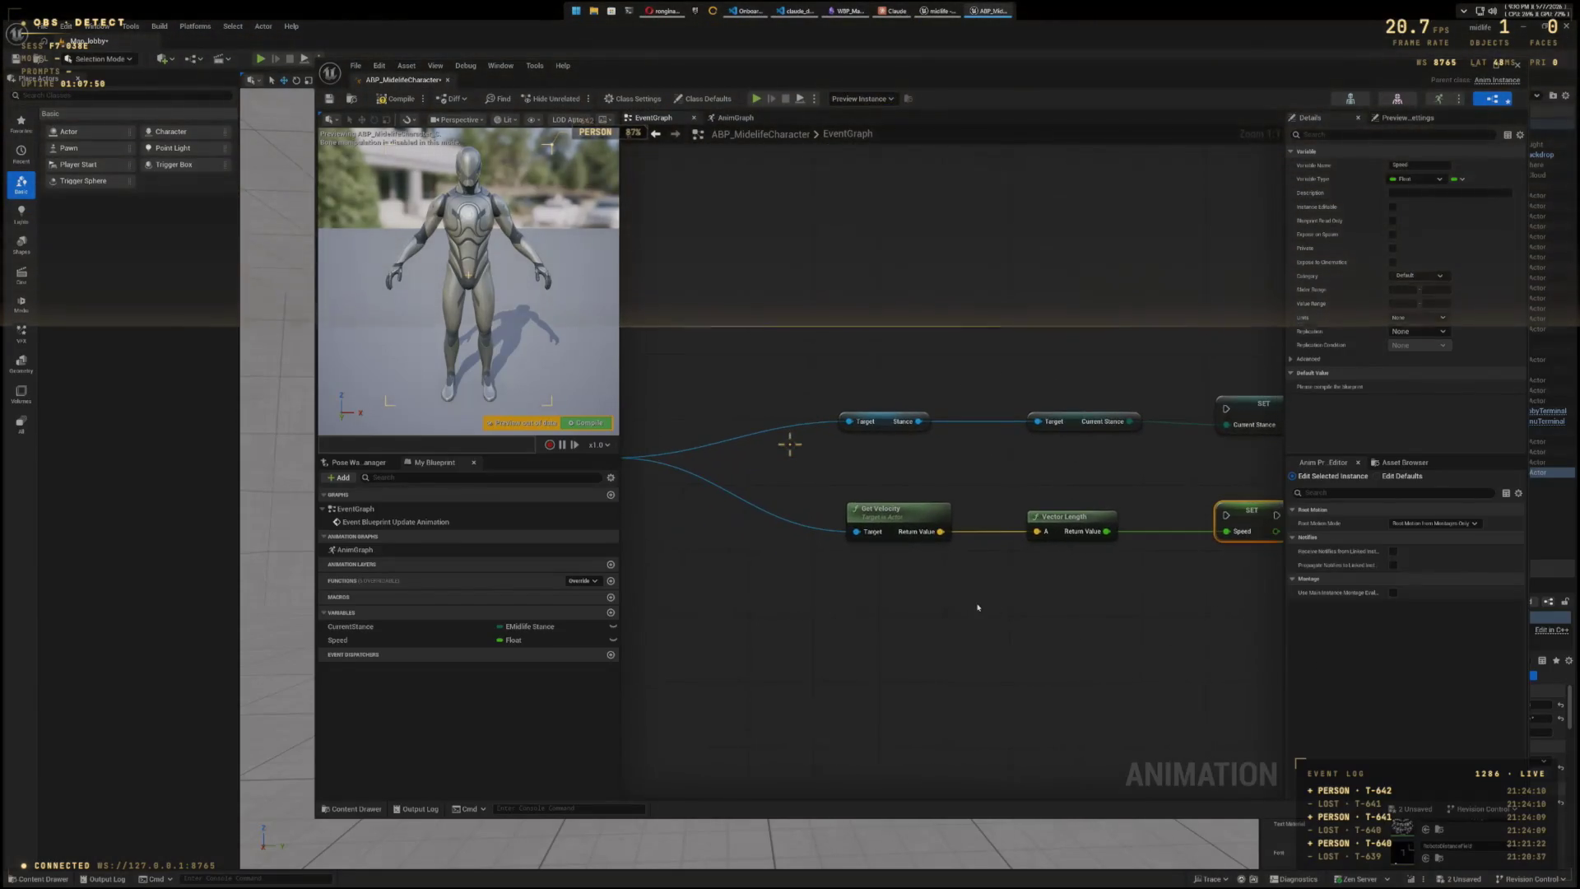
# - Select both stance and speed node rows and move them beside the Cast node
pyautogui.scroll(-3, 978, 608)
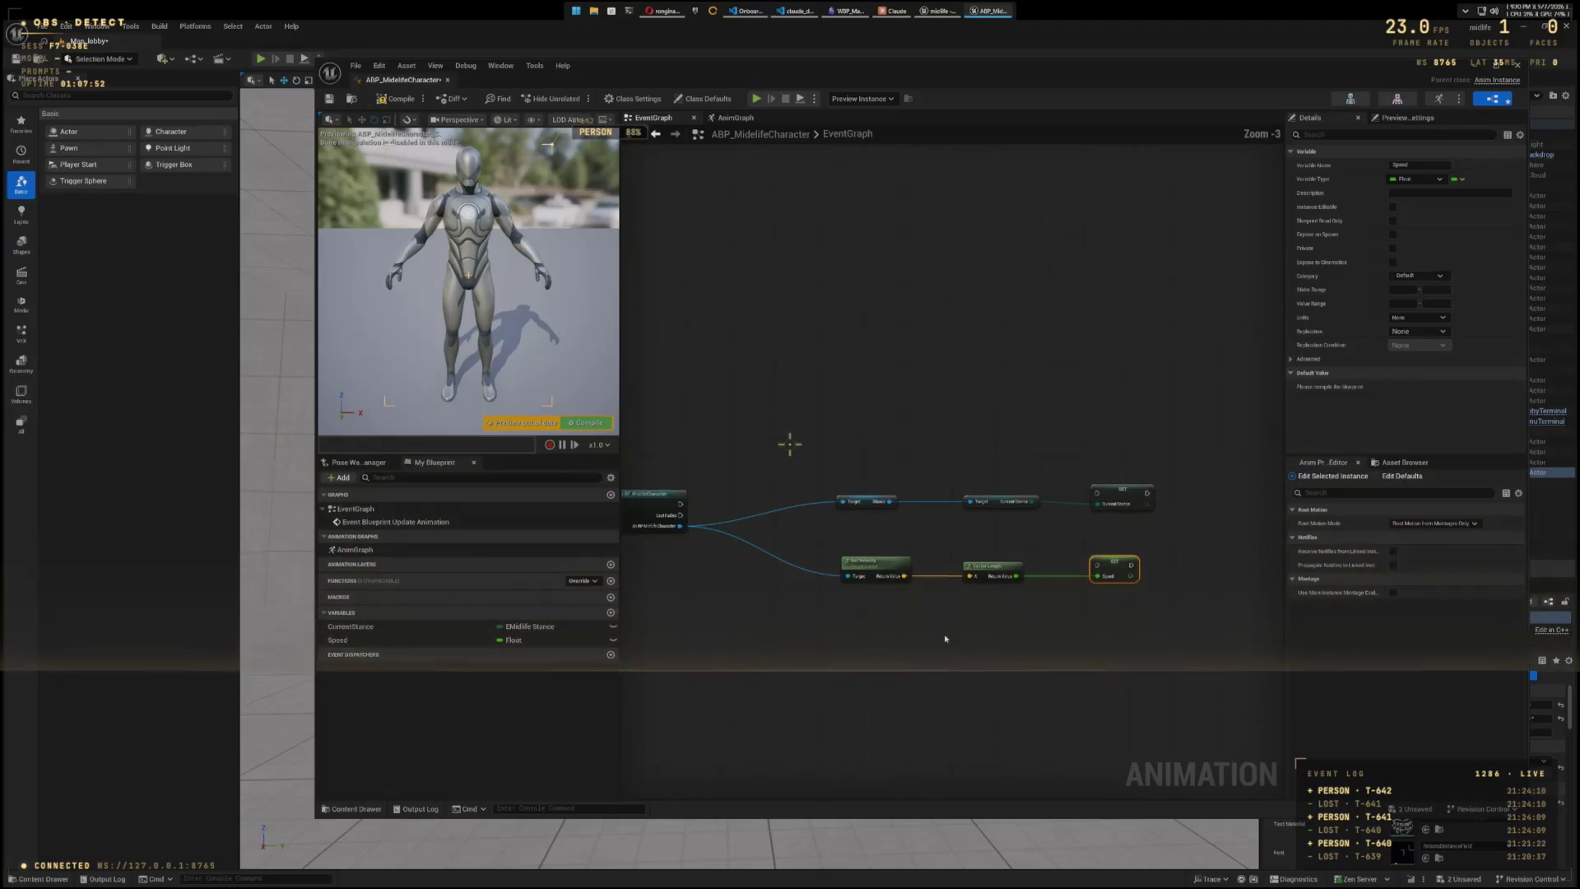
pyautogui.moveTo(945, 638); pyautogui.dragTo(929, 588)
pyautogui.moveTo(852, 419); pyautogui.dragTo(1177, 559)
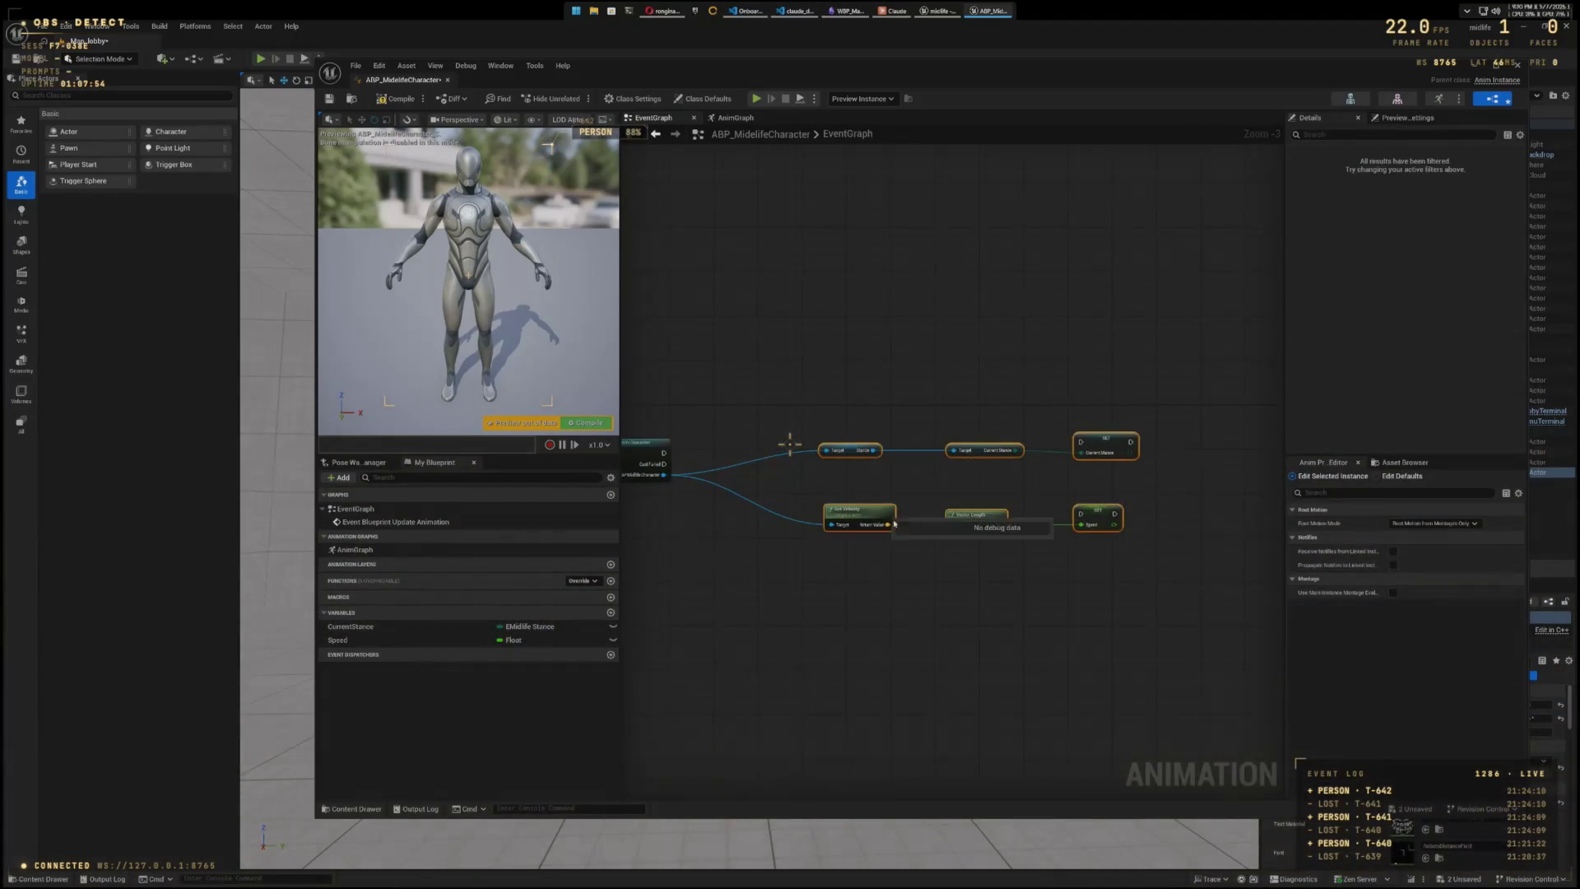
pyautogui.moveTo(854, 498); pyautogui.dragTo(779, 509)
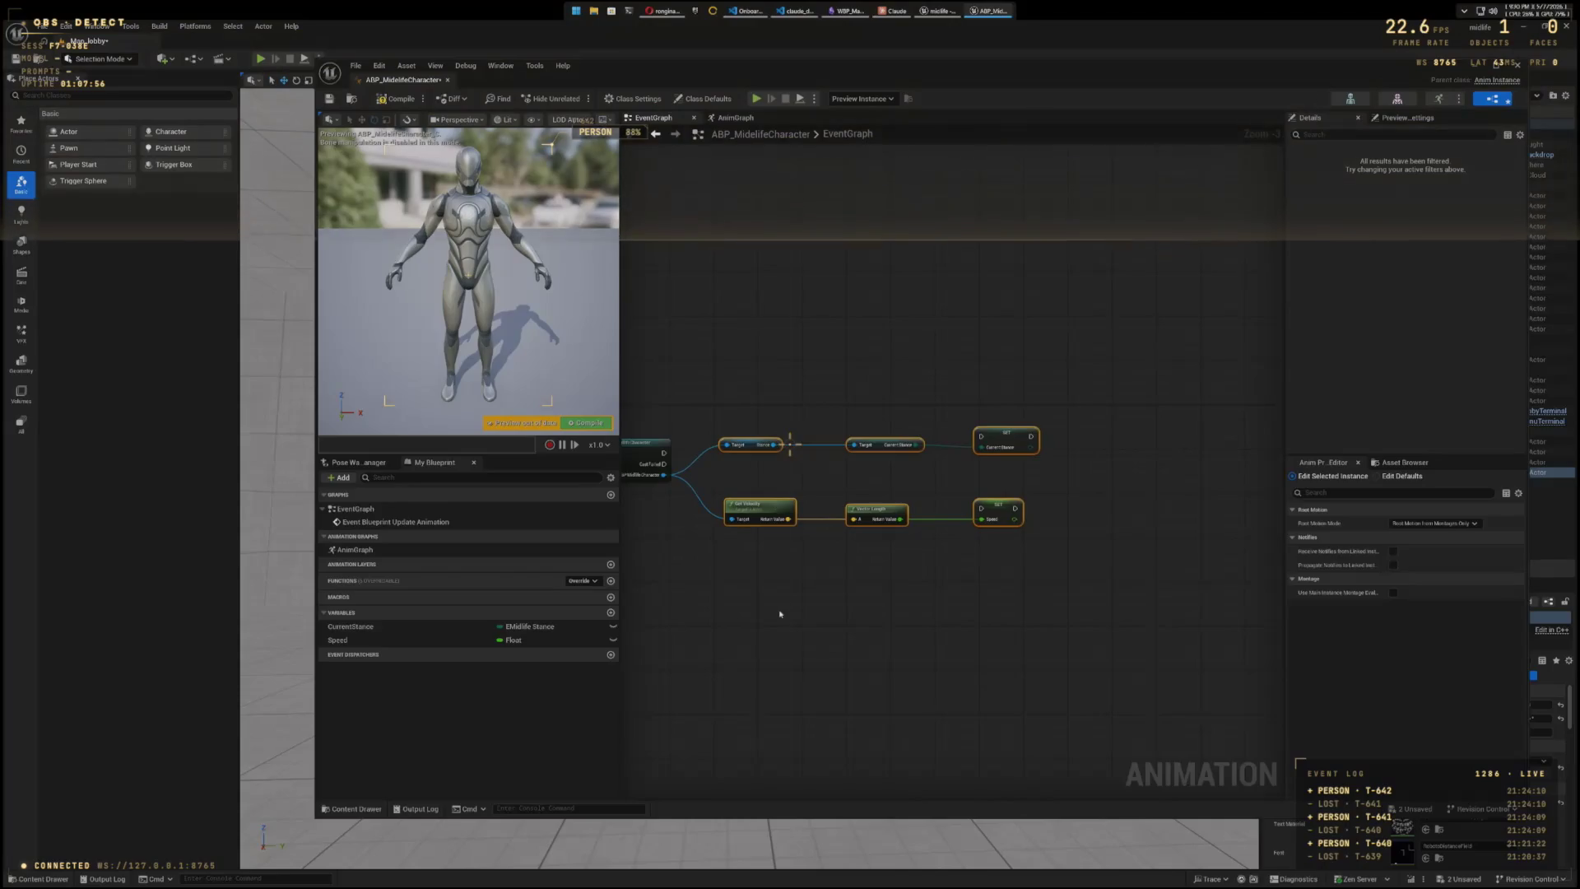
pyautogui.moveTo(780, 614)
pyautogui.mouseDown()
pyautogui.moveTo(1023, 641)
pyautogui.moveTo(952, 628)
pyautogui.moveTo(1007, 647)
pyautogui.mouseUp()
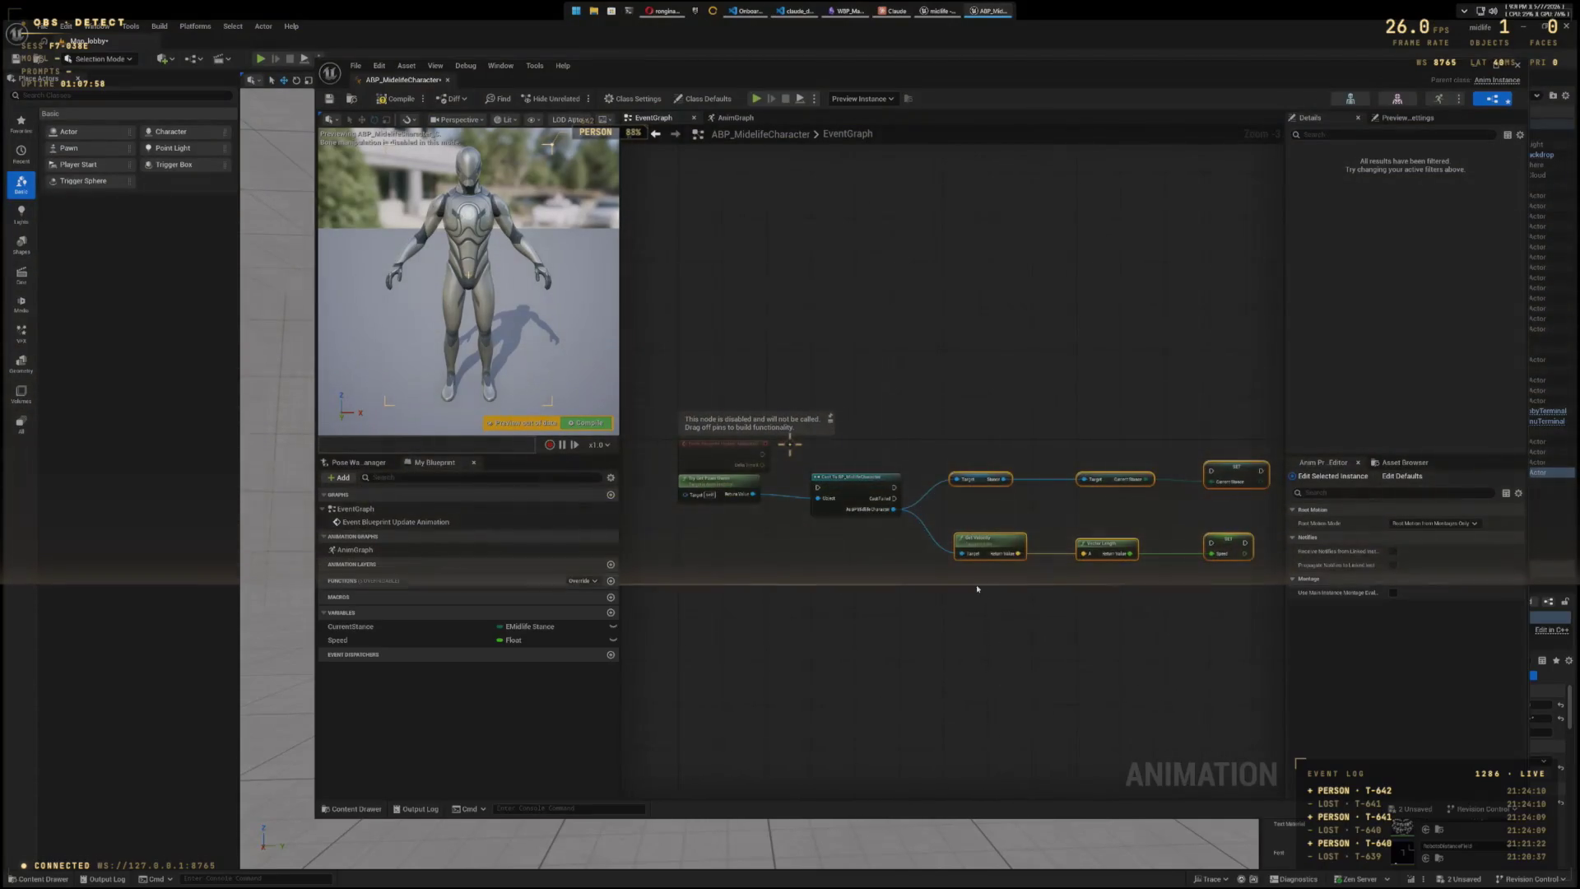
pyautogui.scroll(1, 946, 601)
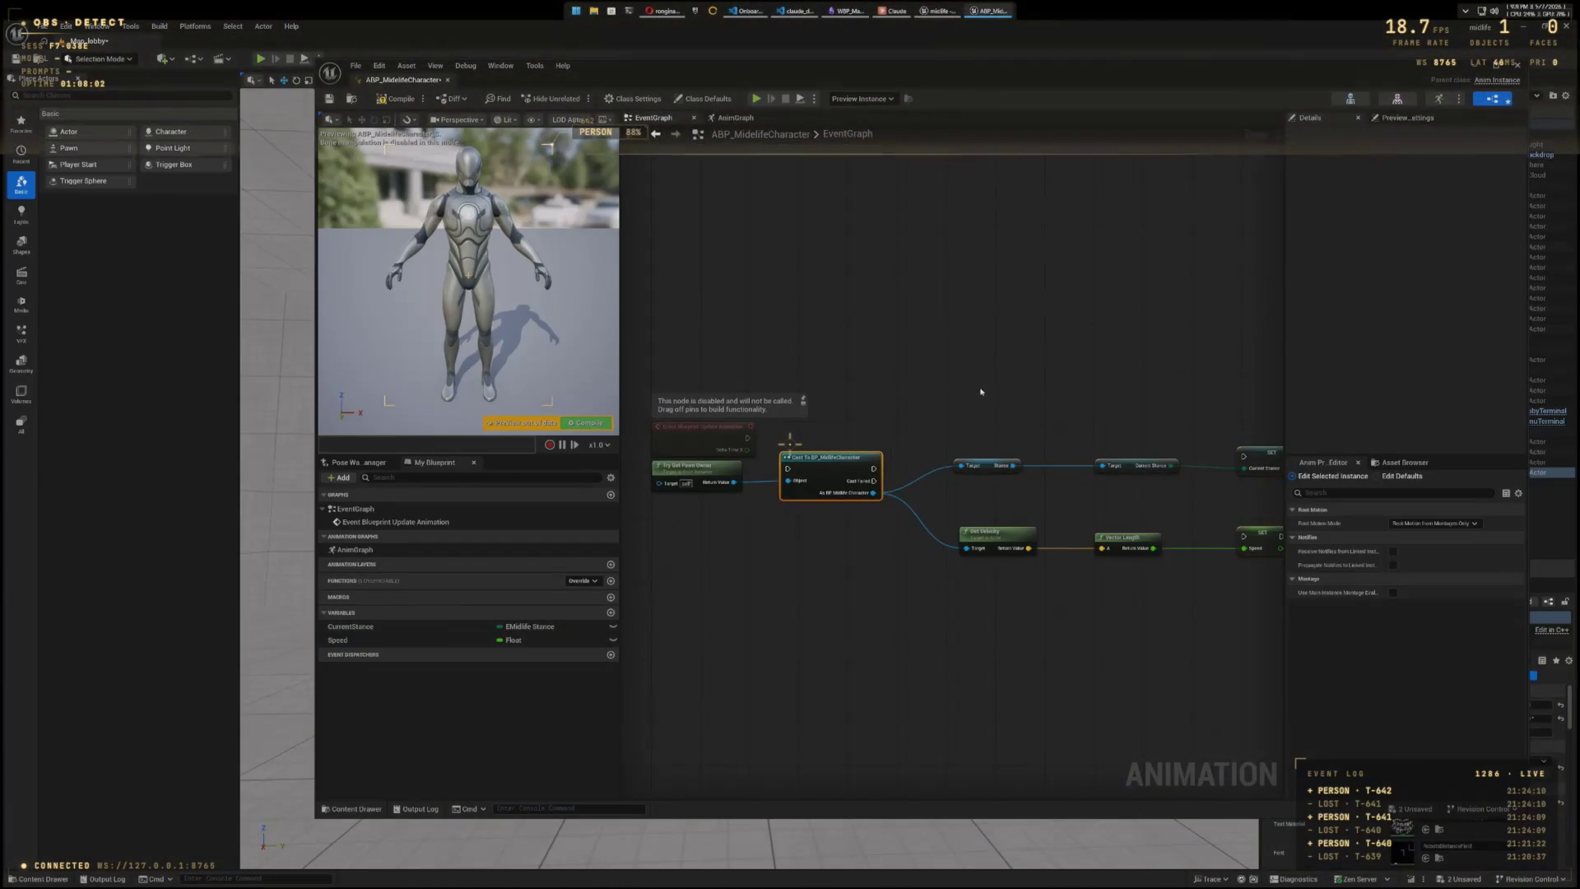
pyautogui.moveTo(1211, 599); pyautogui.dragTo(1165, 611)
pyautogui.moveTo(989, 467)
pyautogui.mouseDown()
pyautogui.moveTo(960, 435)
pyautogui.moveTo(1181, 468)
pyautogui.mouseUp()
pyautogui.click(956, 488)
# - Fine-tune the positions of the stance nodes, the Current Stance SET node and the speed chain
pyautogui.moveTo(955, 430); pyautogui.dragTo(943, 426)
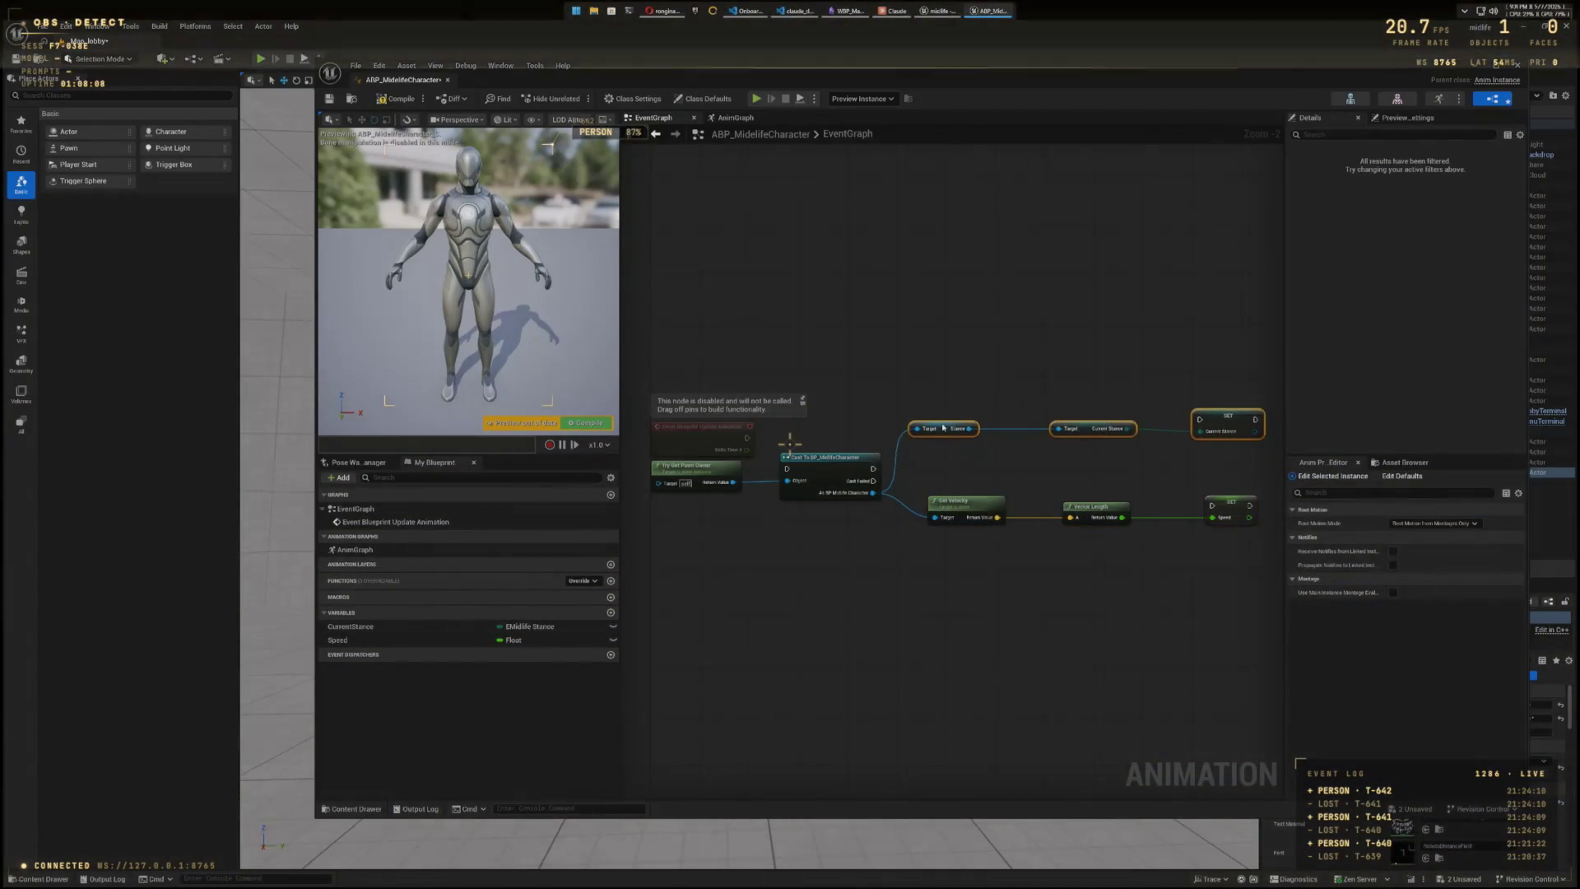
pyautogui.click(1011, 543)
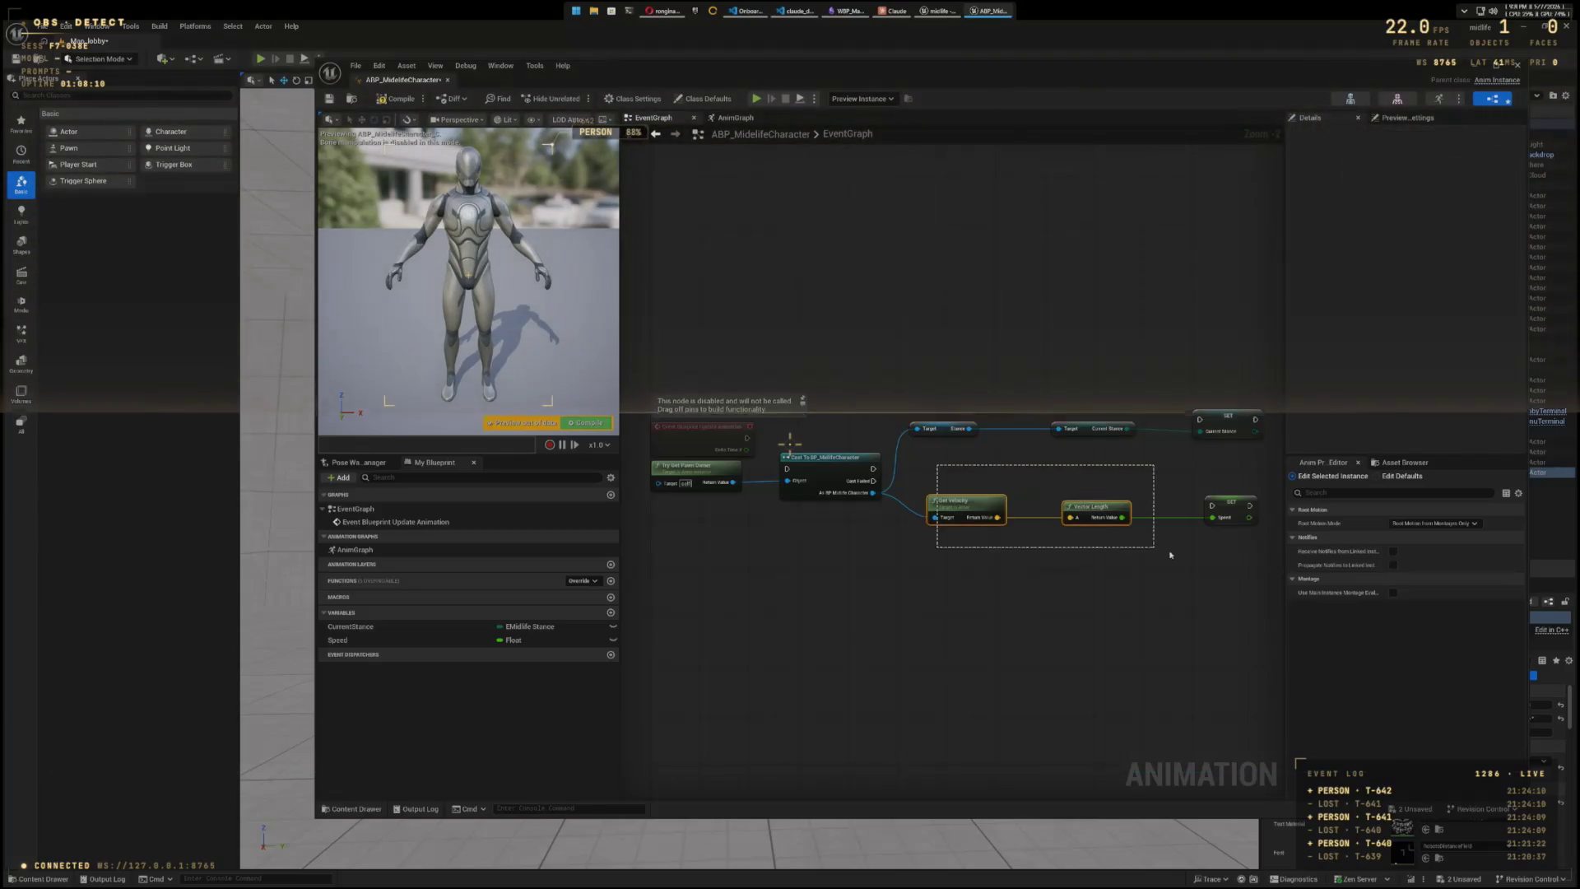
pyautogui.moveTo(1170, 555); pyautogui.dragTo(1218, 543)
pyautogui.moveTo(971, 504); pyautogui.dragTo(952, 510)
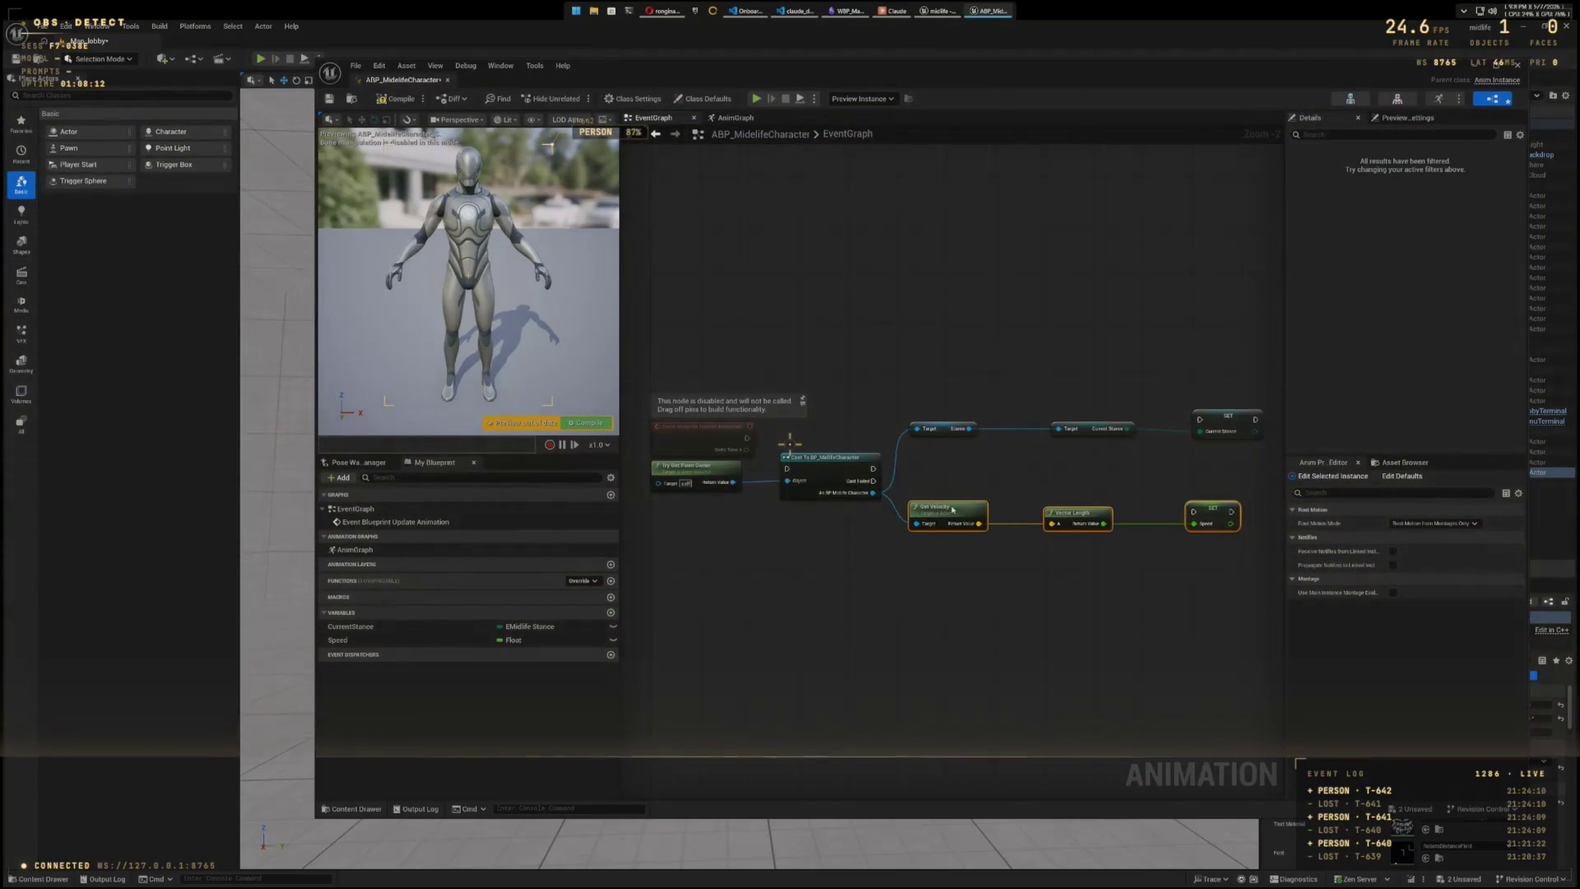
pyautogui.click(1077, 399)
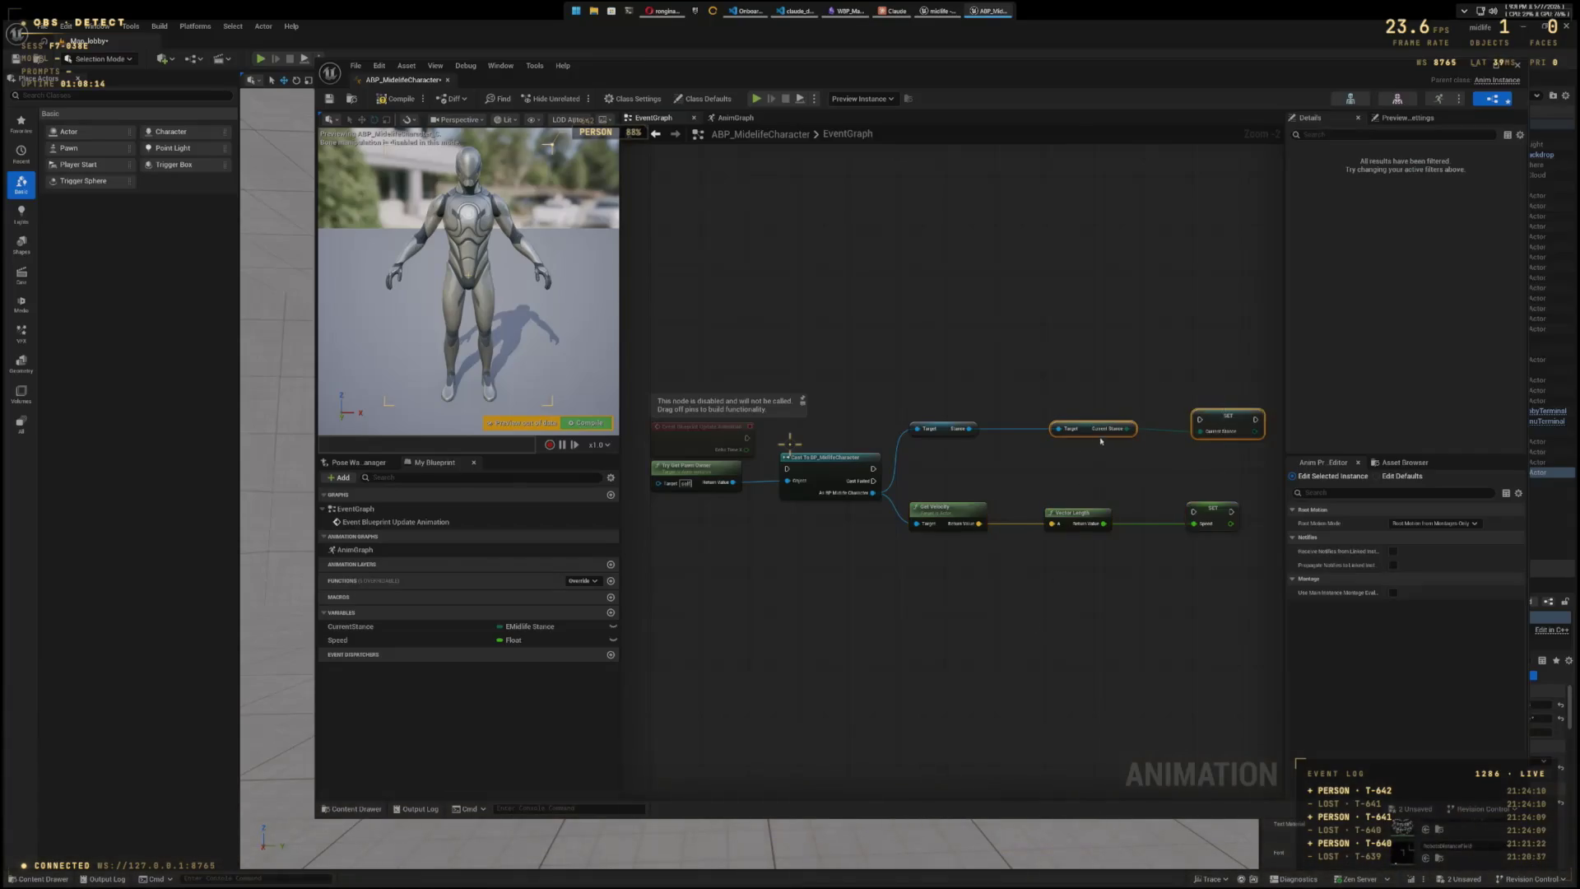
pyautogui.moveTo(1101, 442); pyautogui.dragTo(1052, 428)
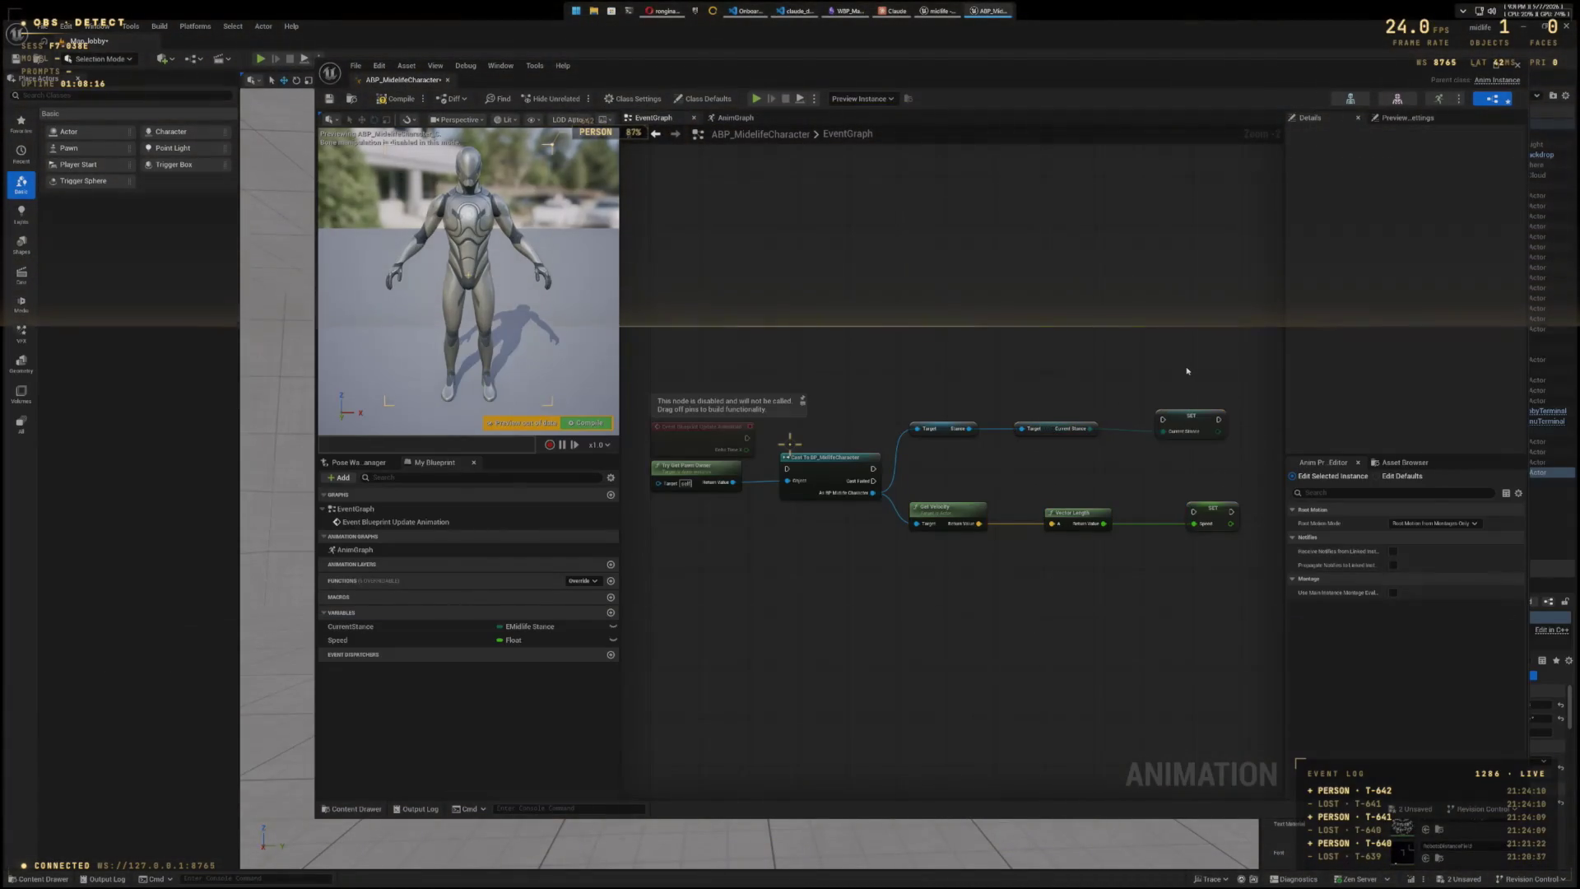
pyautogui.click(1193, 416)
pyautogui.moveTo(1193, 416); pyautogui.dragTo(1170, 412)
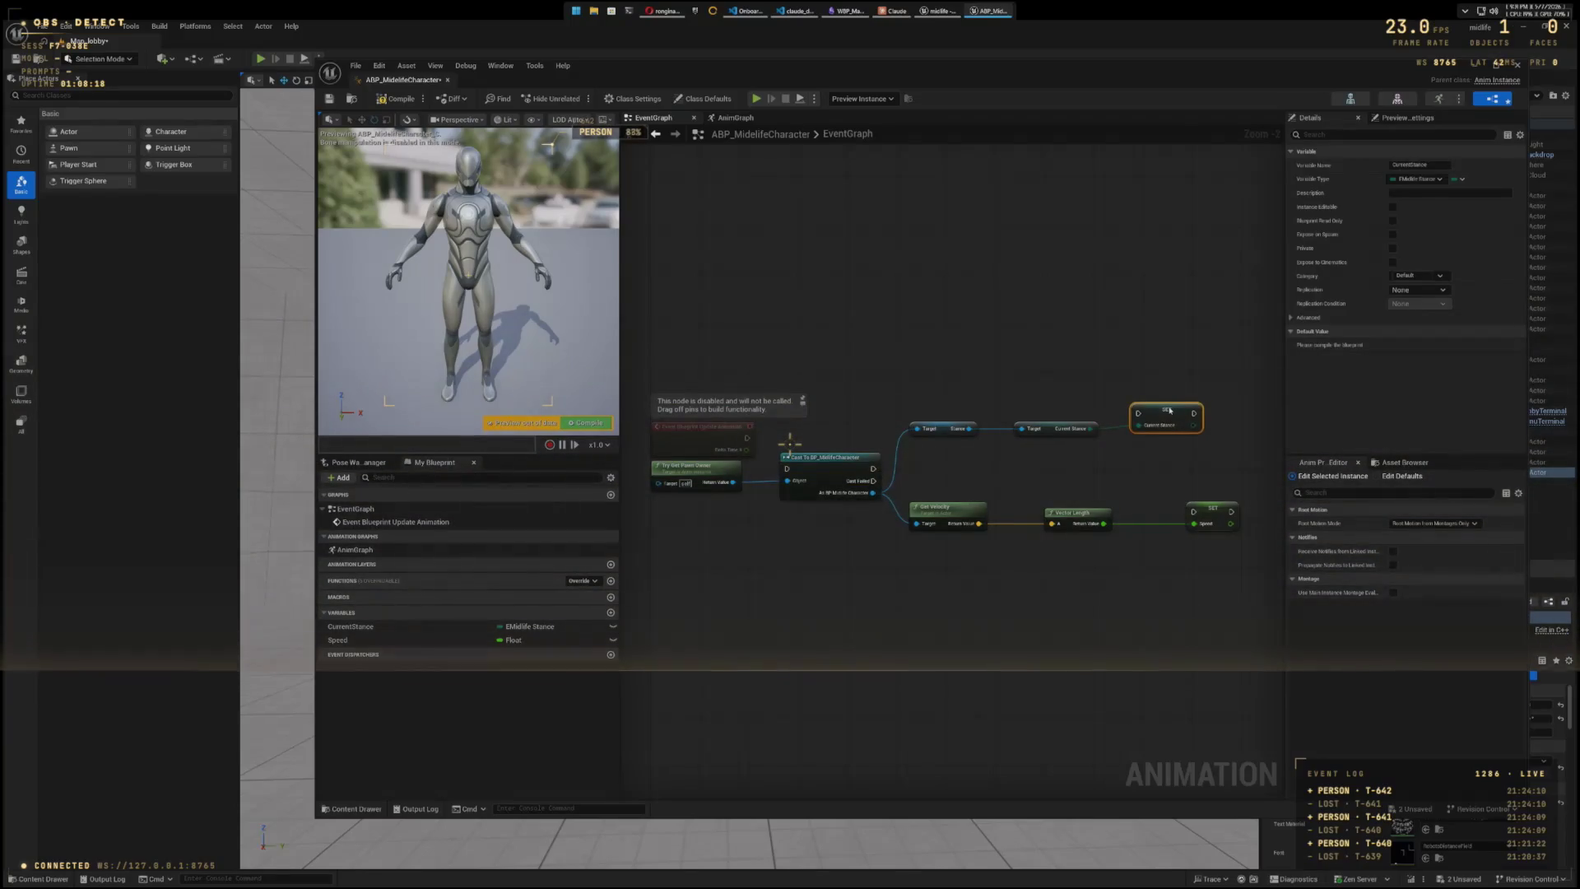
pyautogui.moveTo(1021, 495); pyautogui.dragTo(1193, 572)
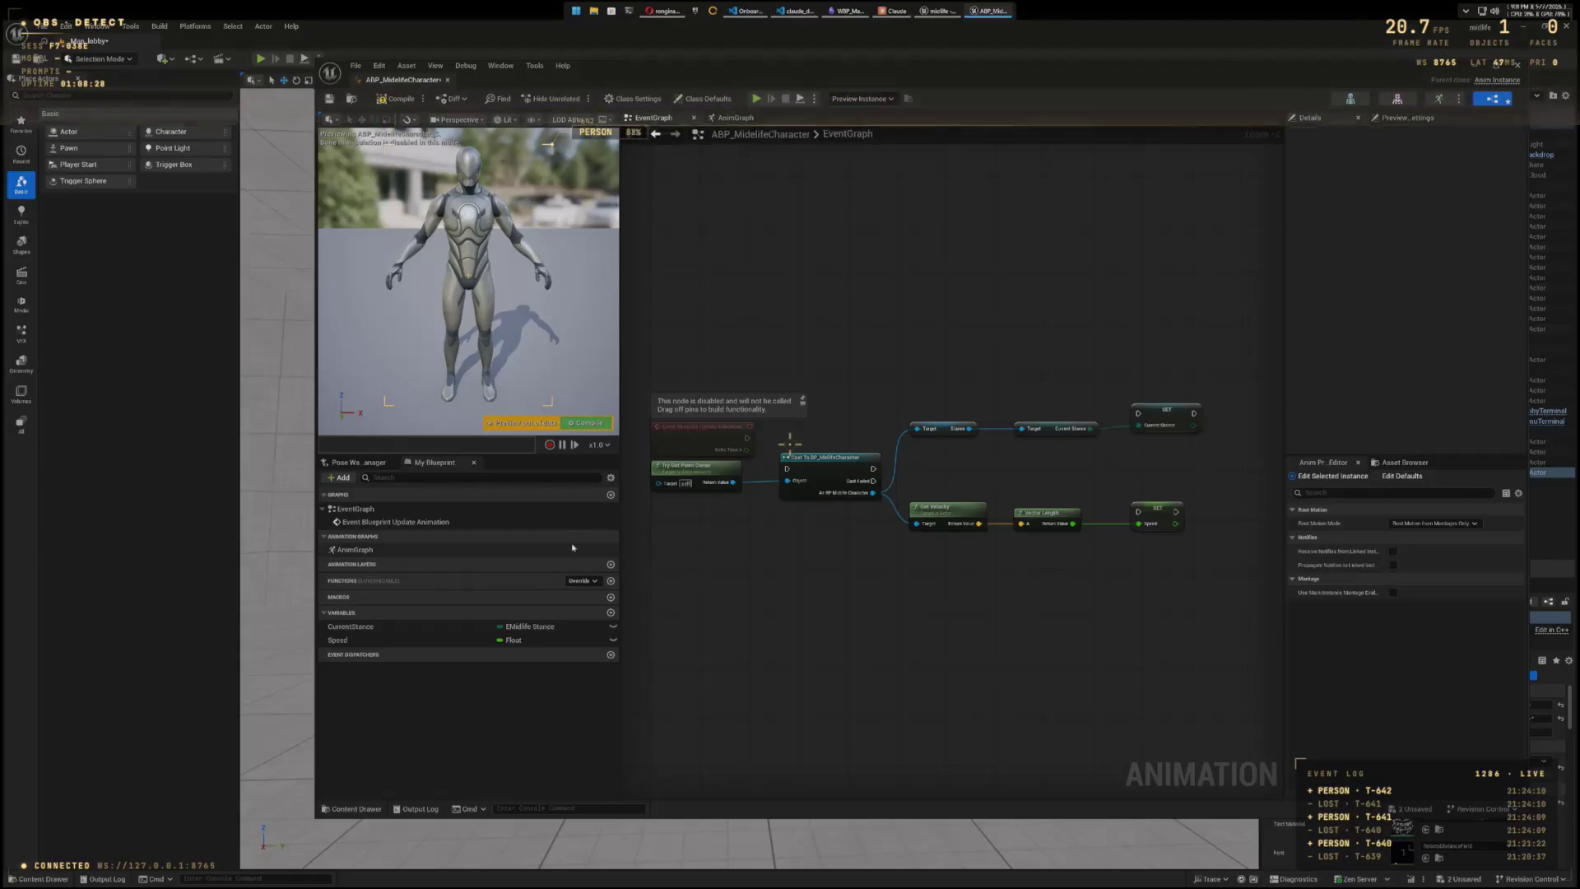
# - Compile the animation blueprint, then widen the editor window and recentre the graph
pyautogui.click(402, 100)
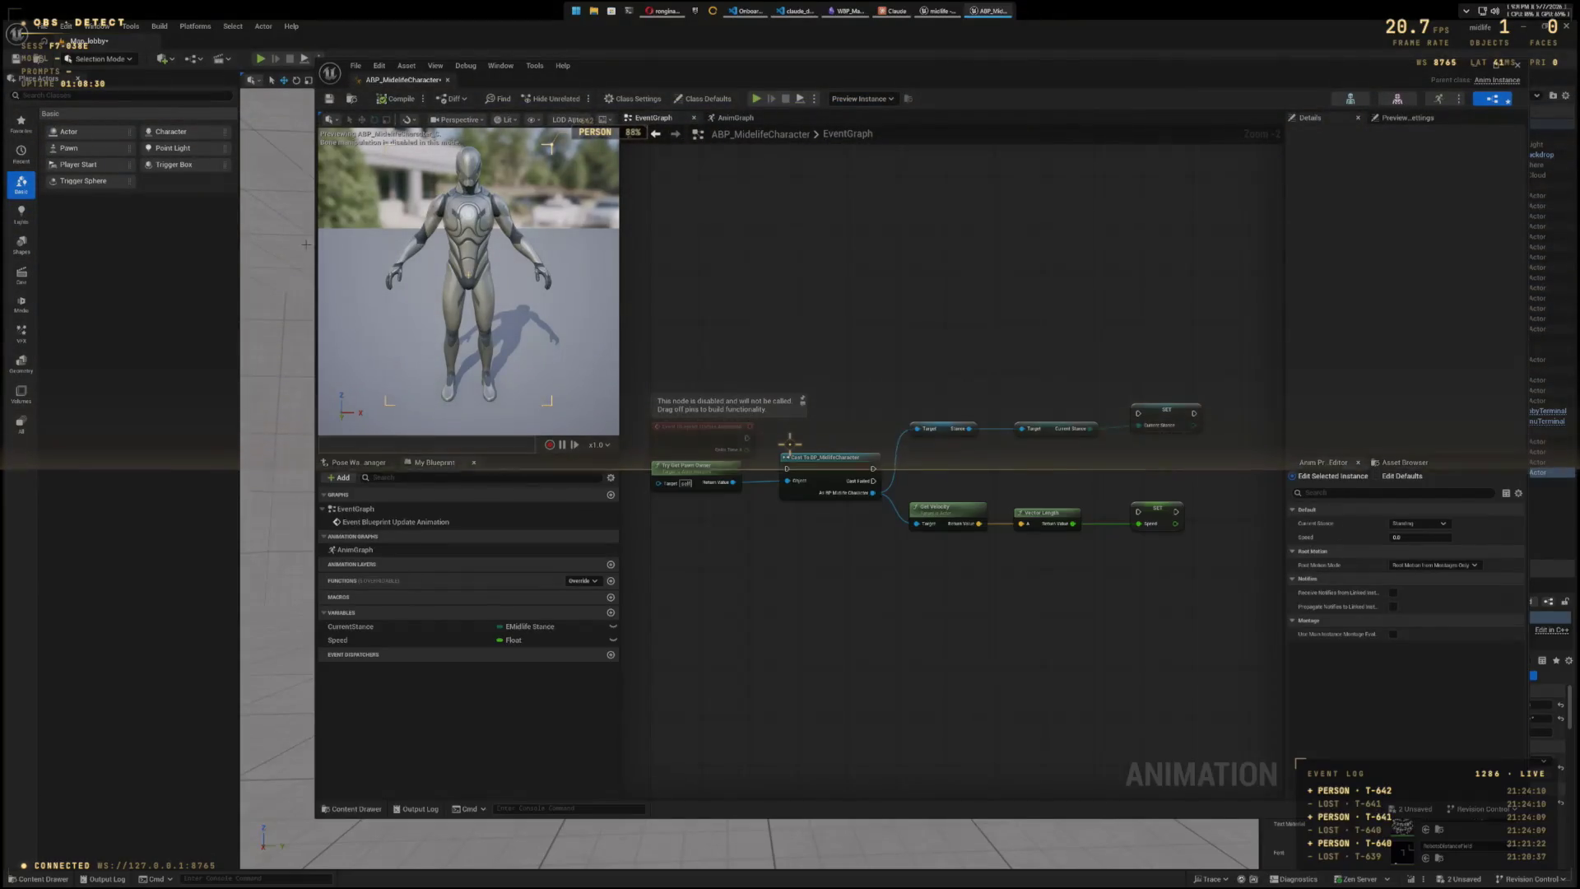
pyautogui.moveTo(316, 244); pyautogui.dragTo(182, 244)
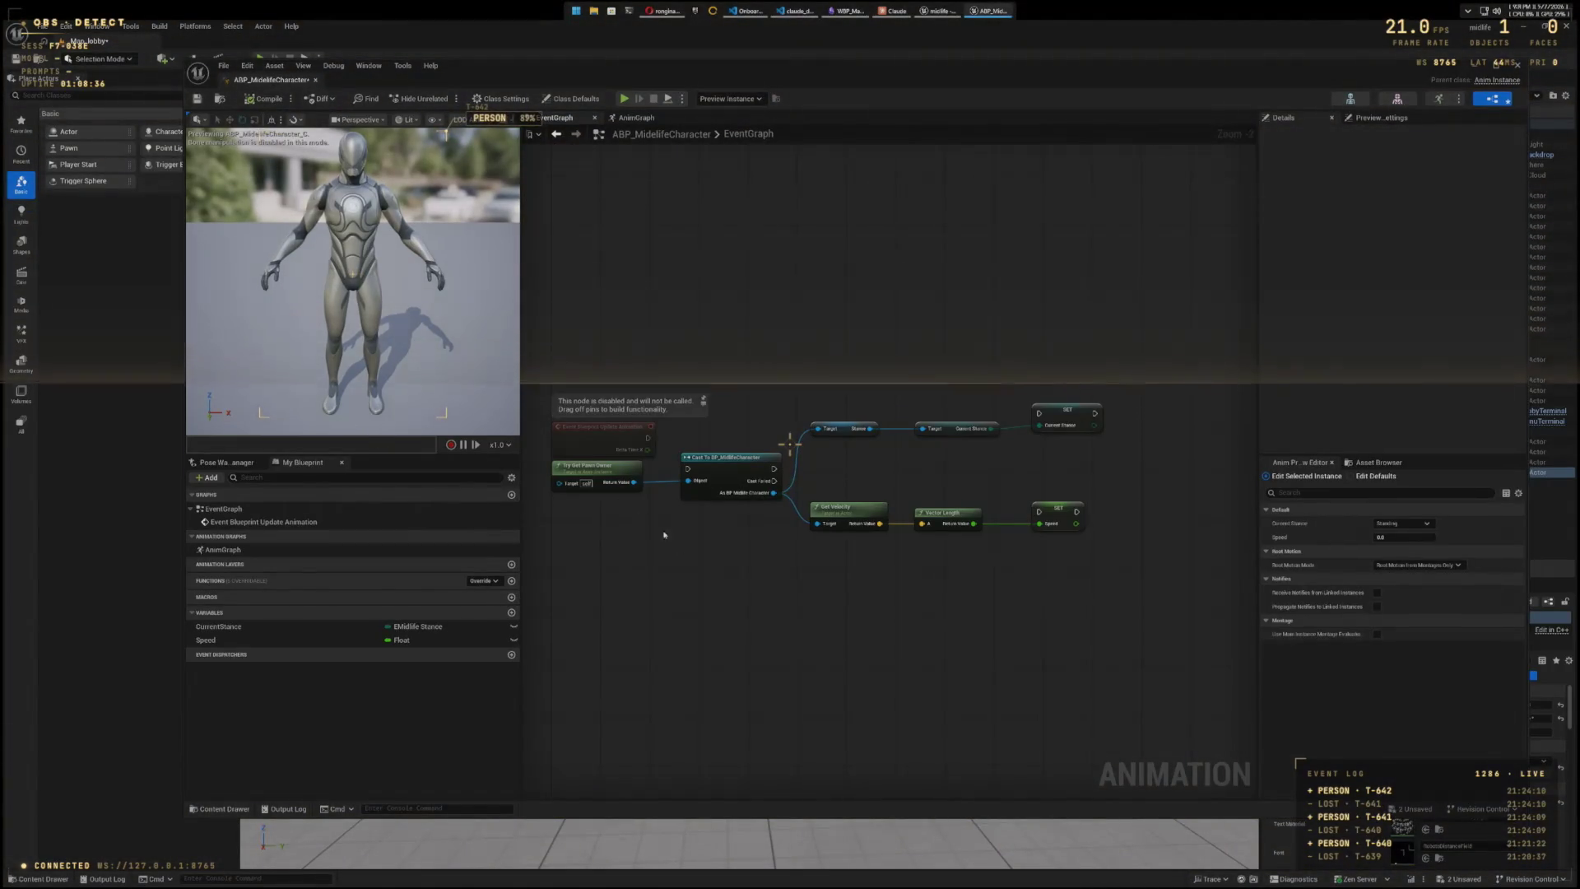
pyautogui.moveTo(664, 535); pyautogui.dragTo(818, 639)
pyautogui.scroll(1, 804, 624)
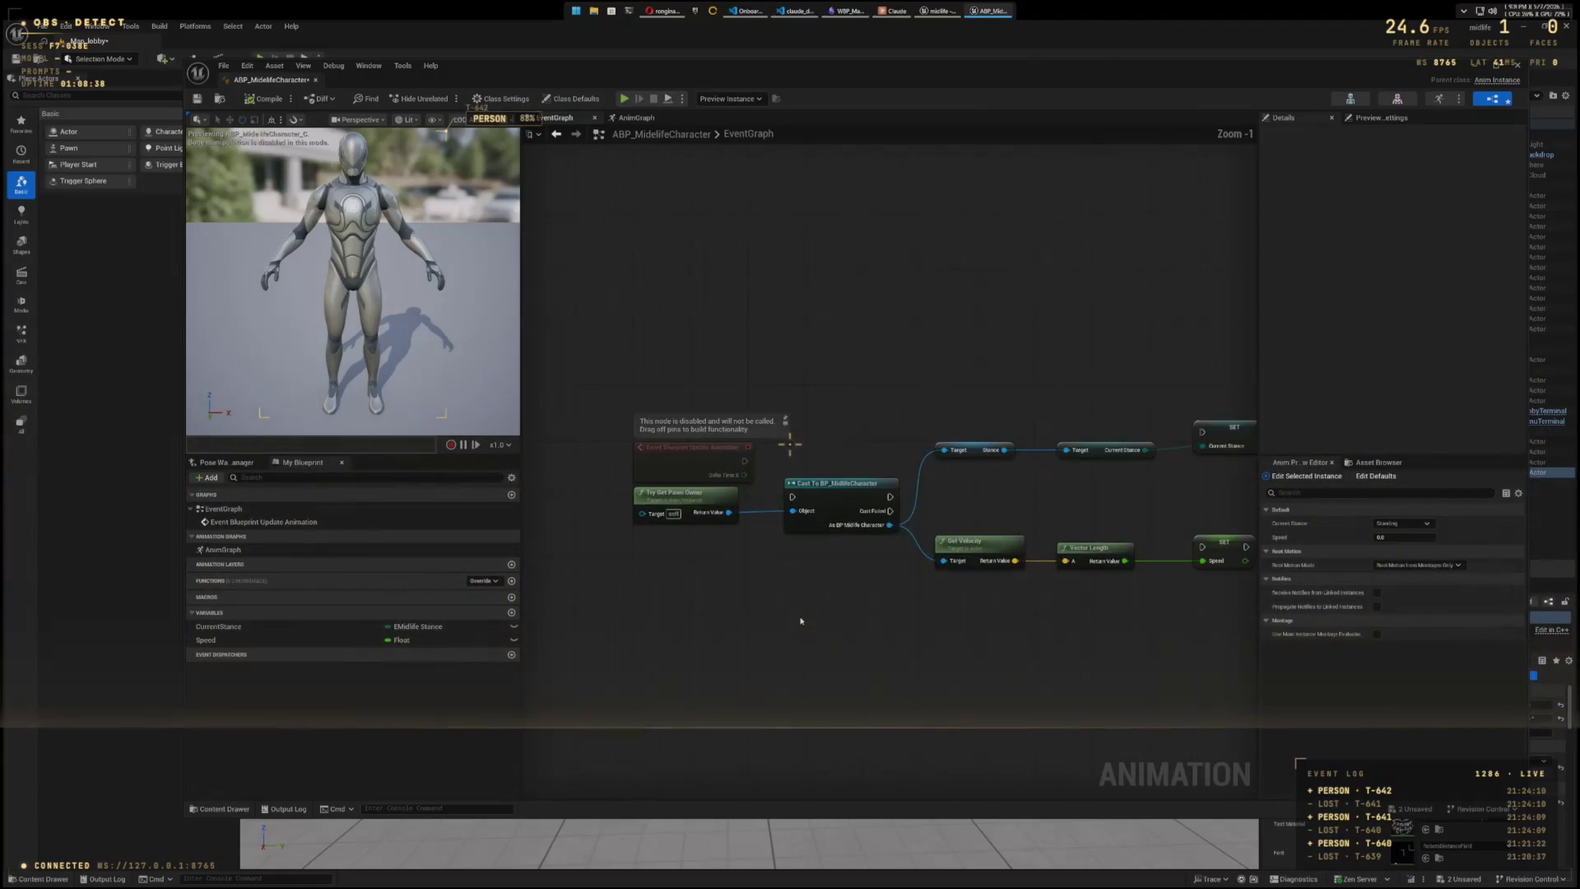
pyautogui.scroll(1, 800, 620)
pyautogui.moveTo(971, 664); pyautogui.dragTo(911, 658)
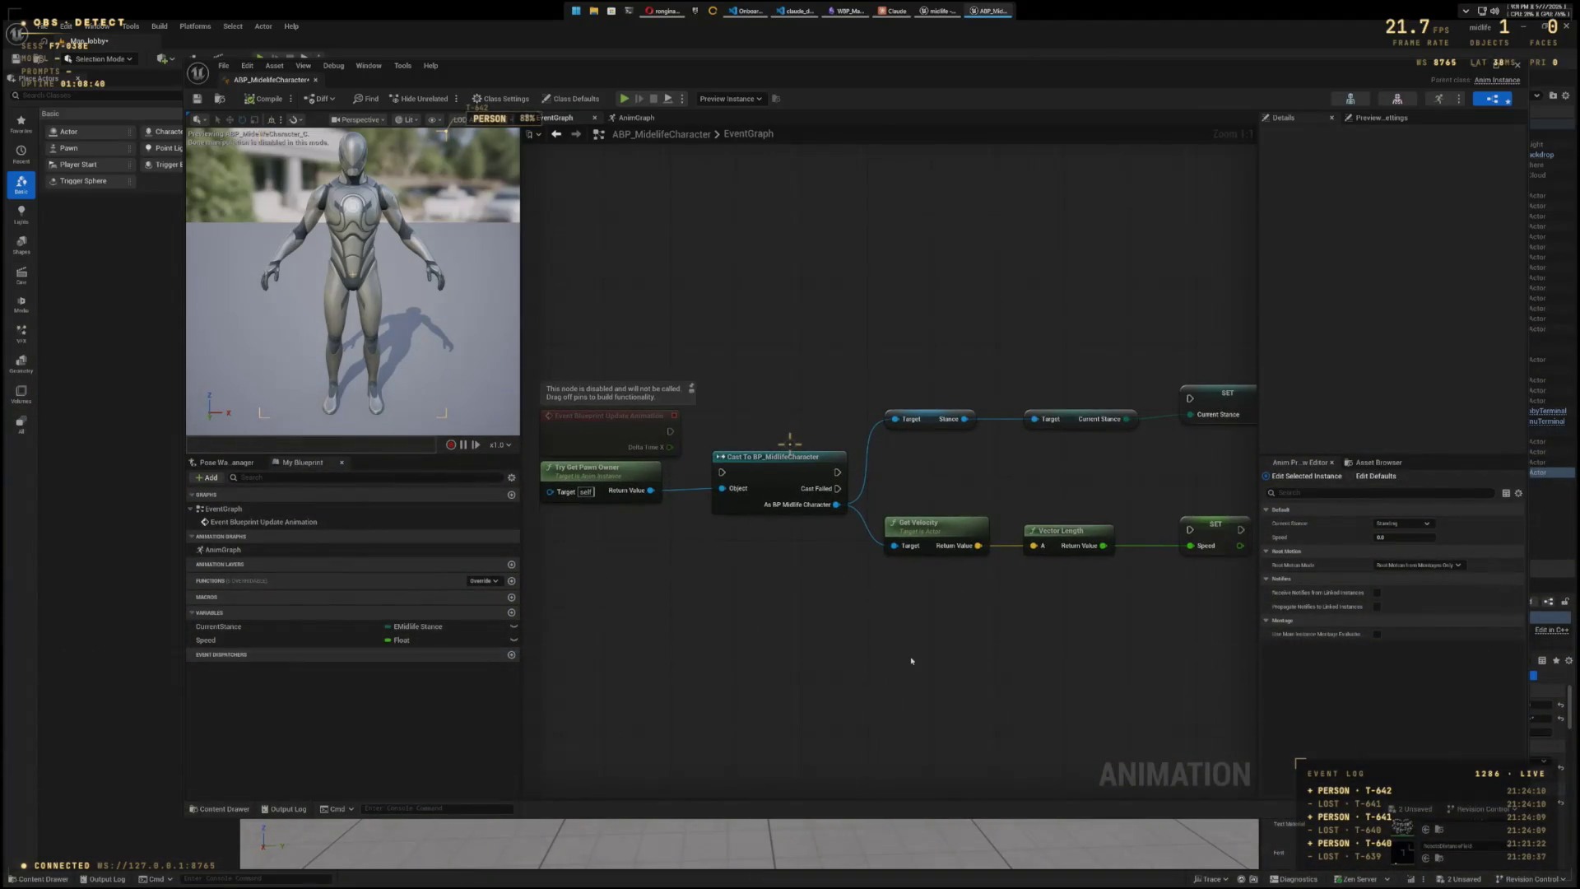
pyautogui.scroll(-1, 911, 660)
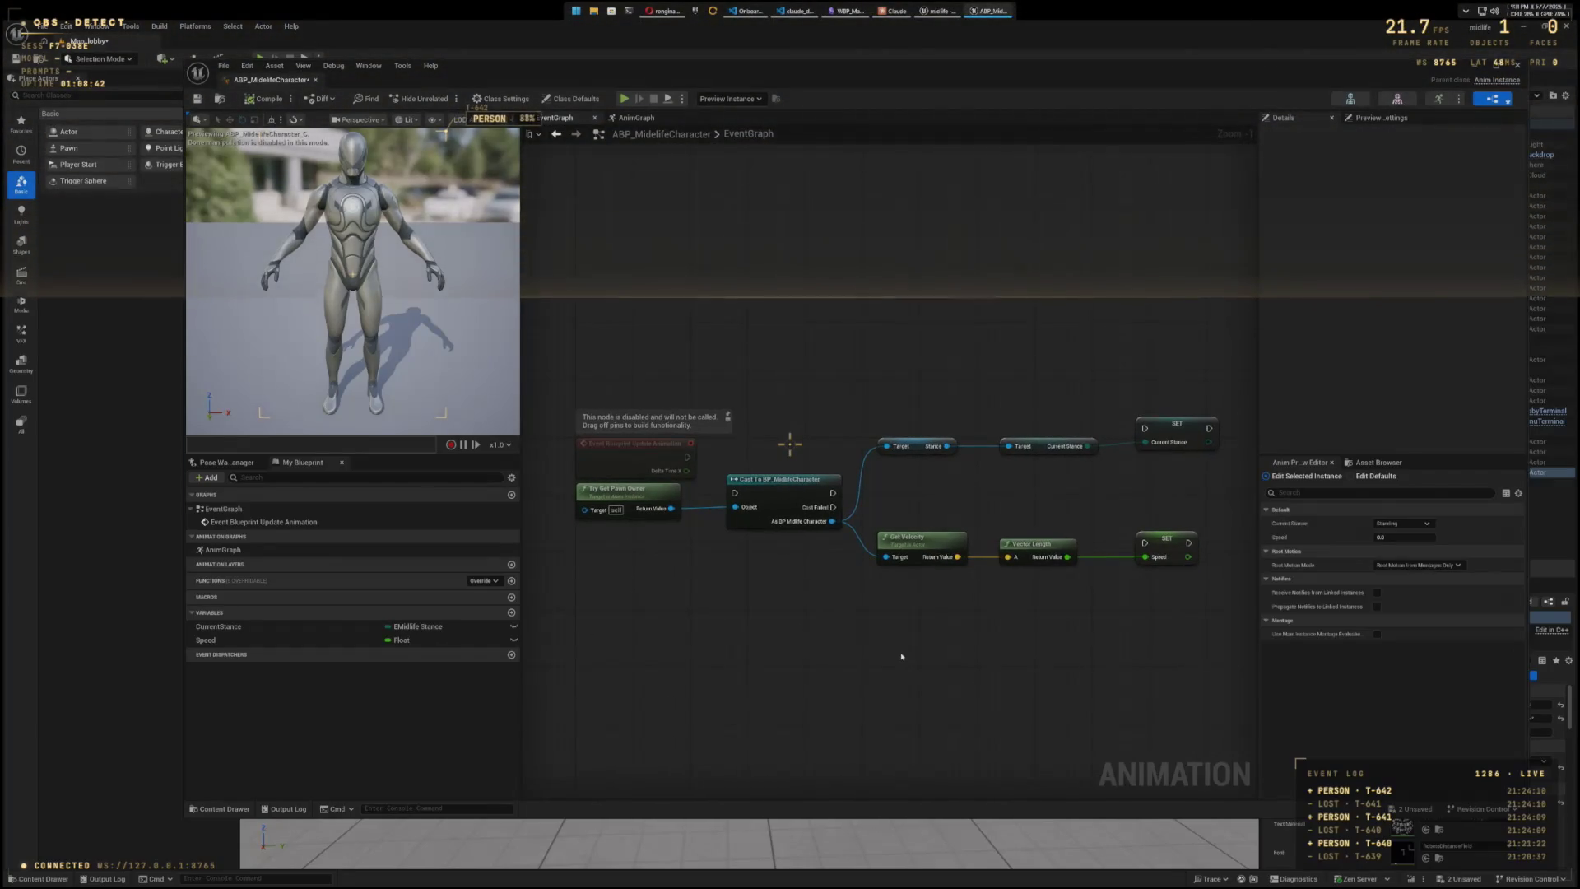
pyautogui.moveTo(553, 363)
pyautogui.mouseDown()
pyautogui.moveTo(787, 443)
pyautogui.moveTo(1247, 676)
pyautogui.mouseUp()
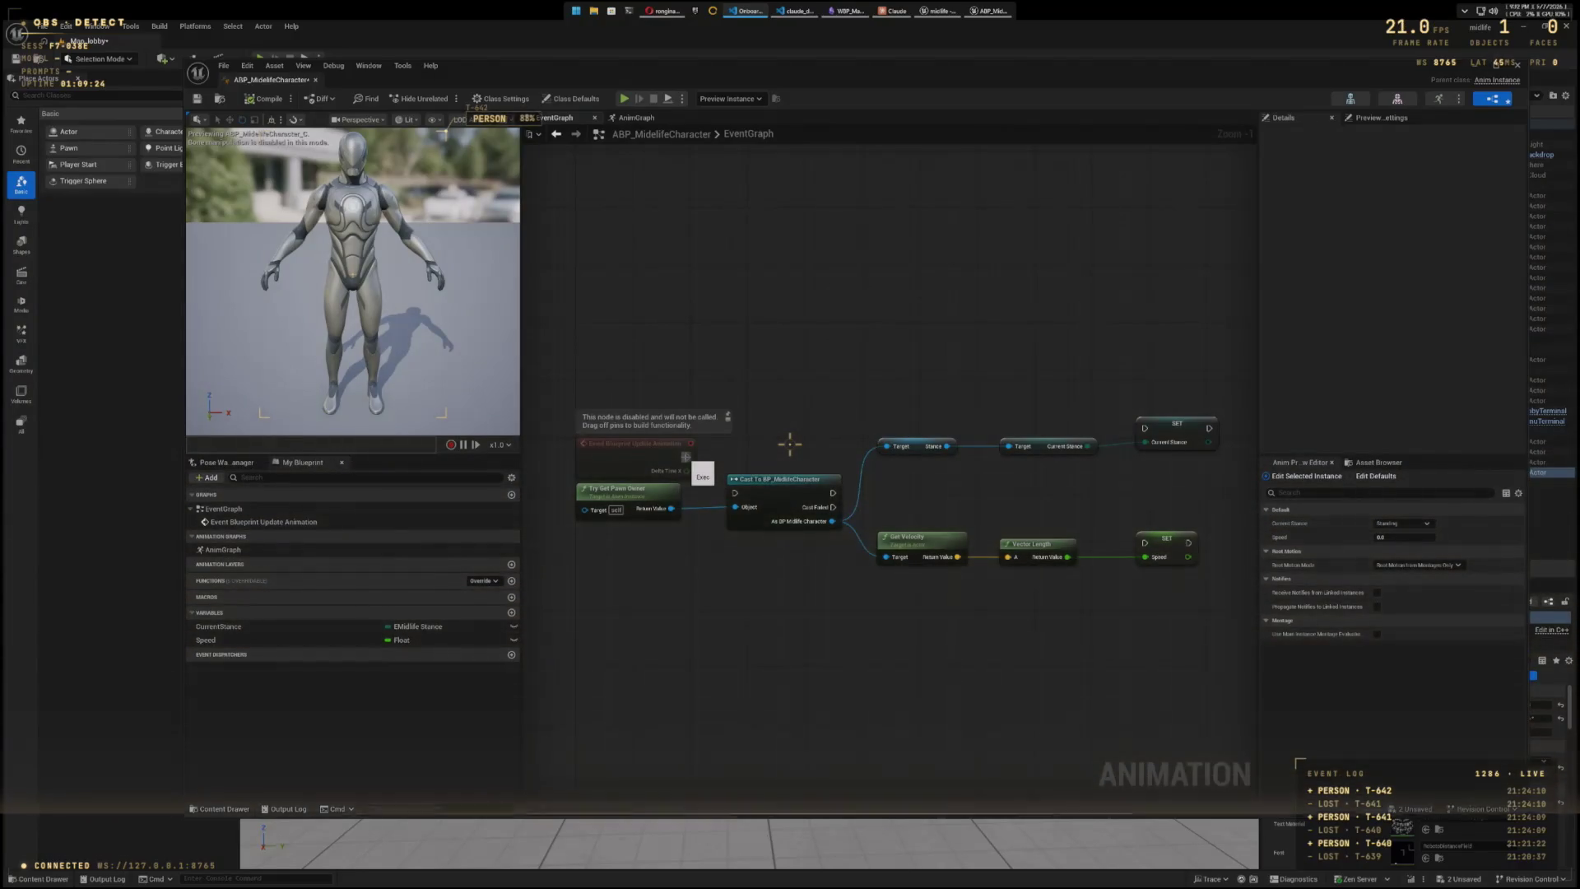
# - Wire the update event into the cast and align the stance getters and SET nodes
pyautogui.moveTo(735, 492)
pyautogui.mouseDown()
pyautogui.moveTo(687, 456)
pyautogui.moveTo(735, 506)
pyautogui.moveTo(795, 454)
pyautogui.mouseUp()
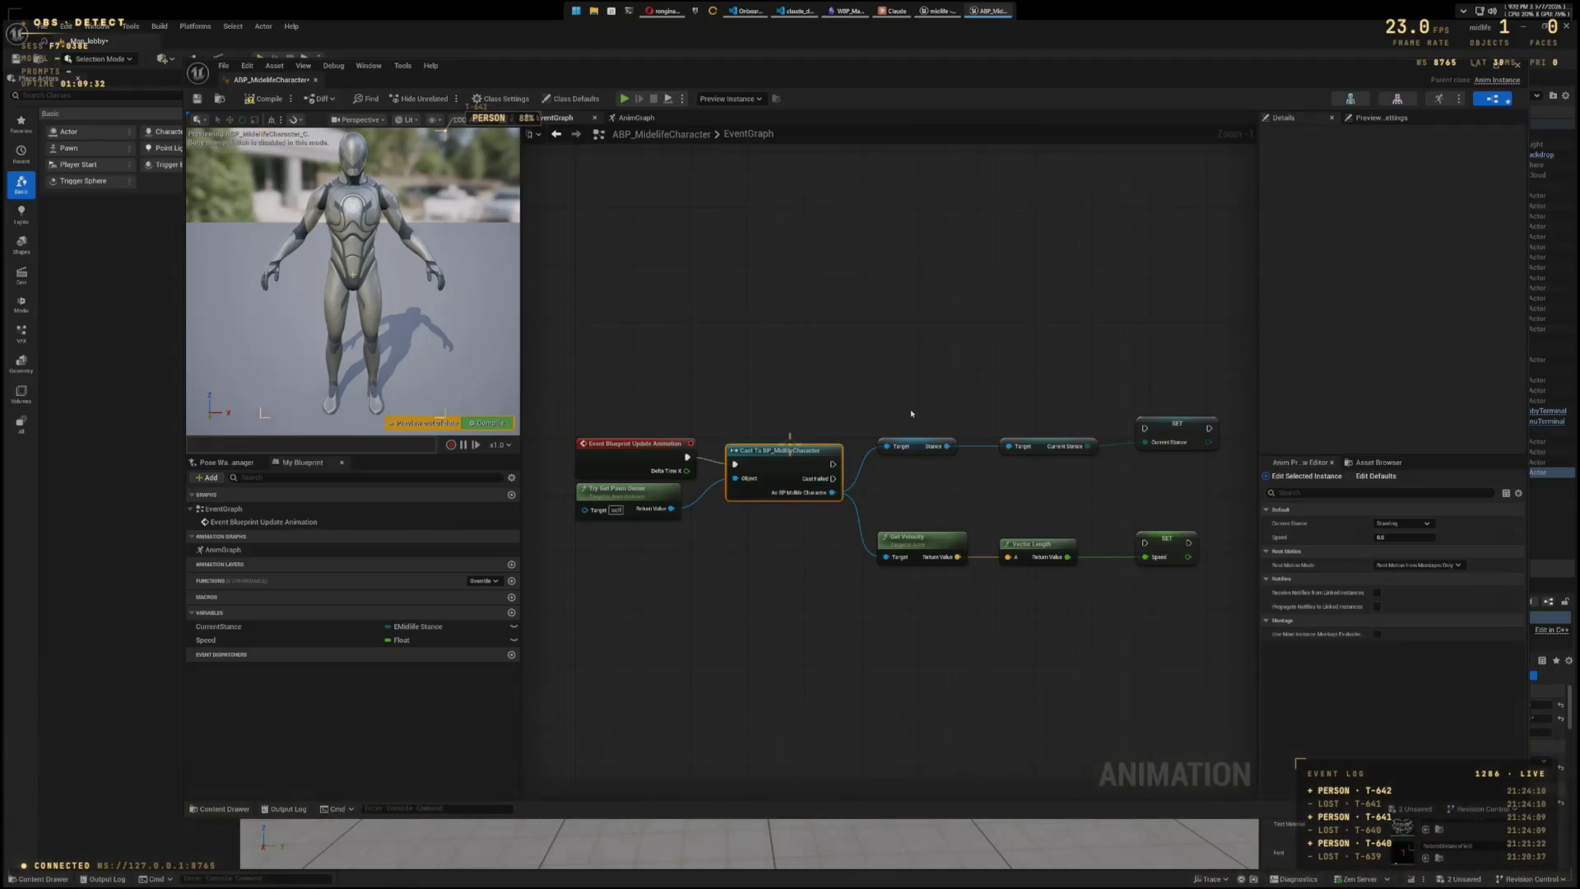
pyautogui.moveTo(911, 413); pyautogui.dragTo(1101, 465)
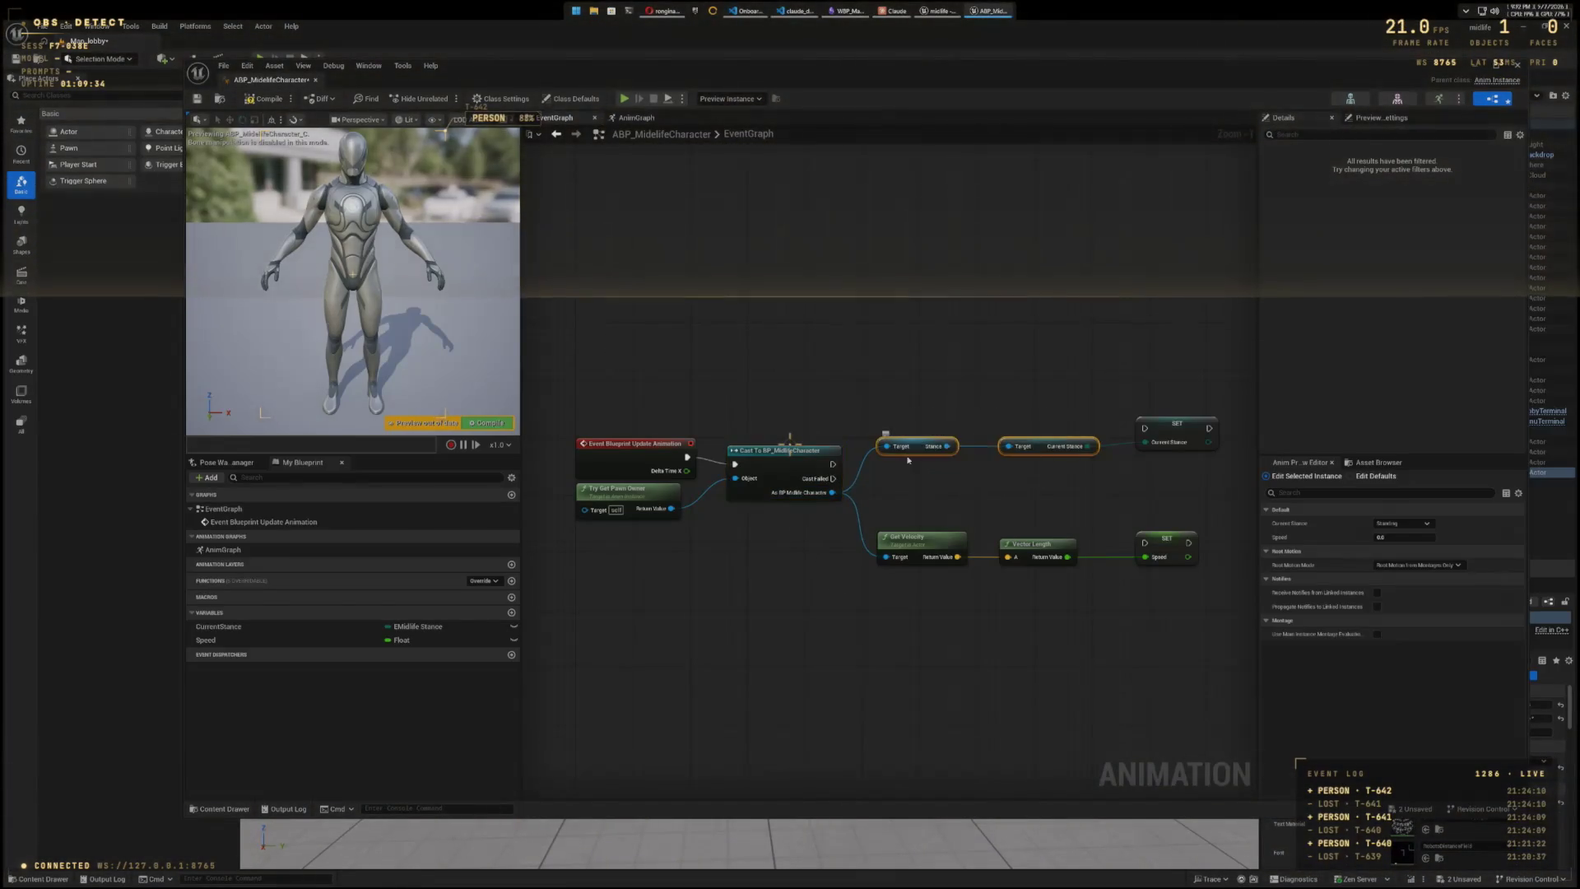
pyautogui.moveTo(926, 446); pyautogui.dragTo(926, 481)
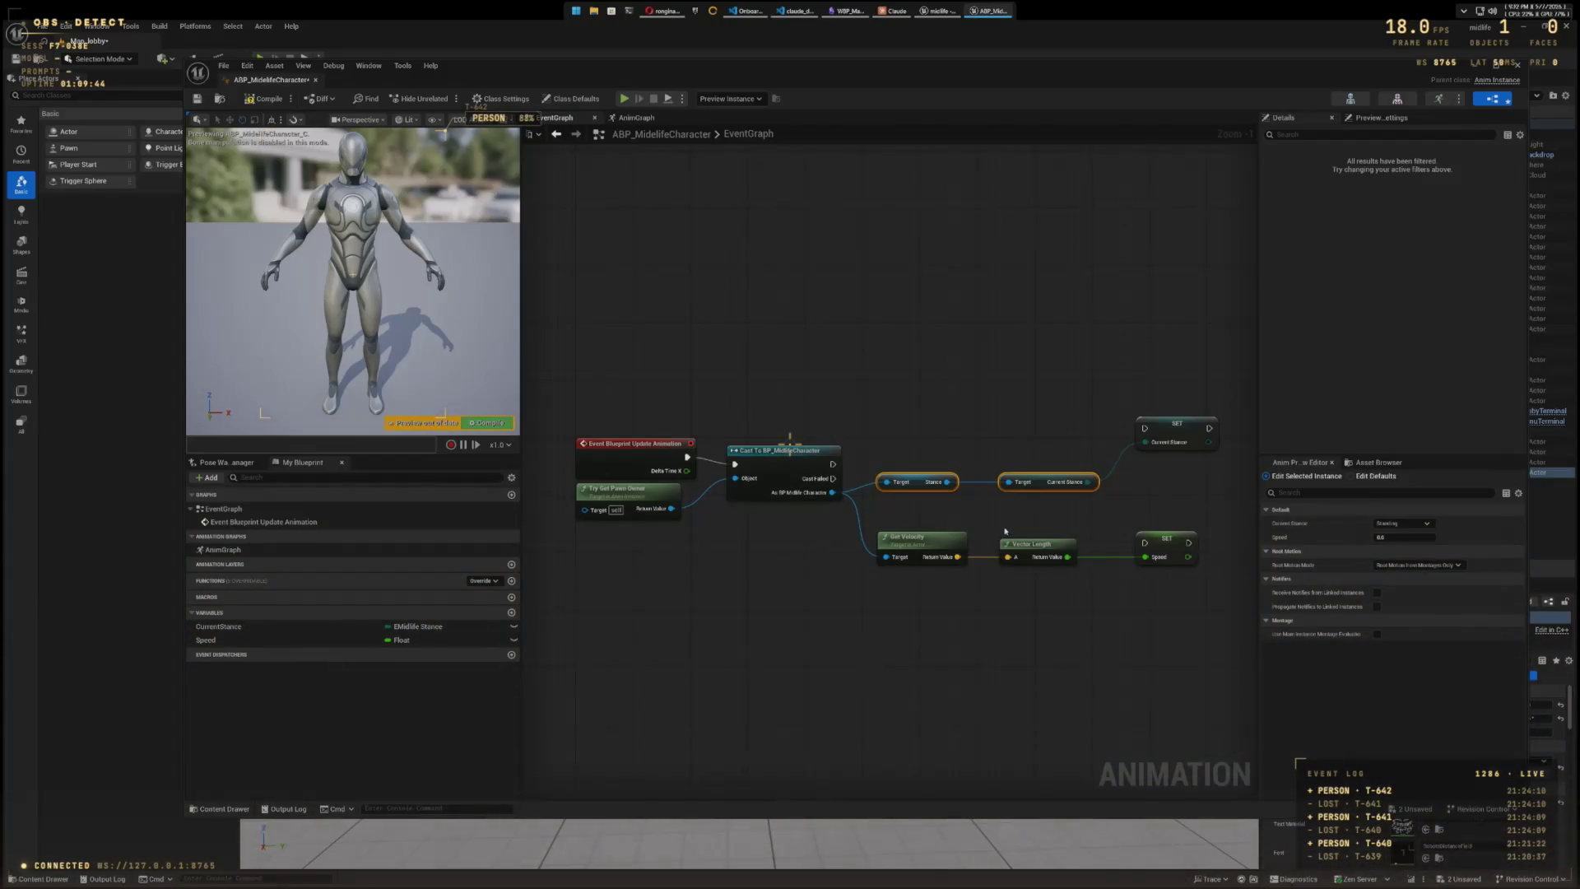
pyautogui.moveTo(1174, 428); pyautogui.dragTo(1175, 392)
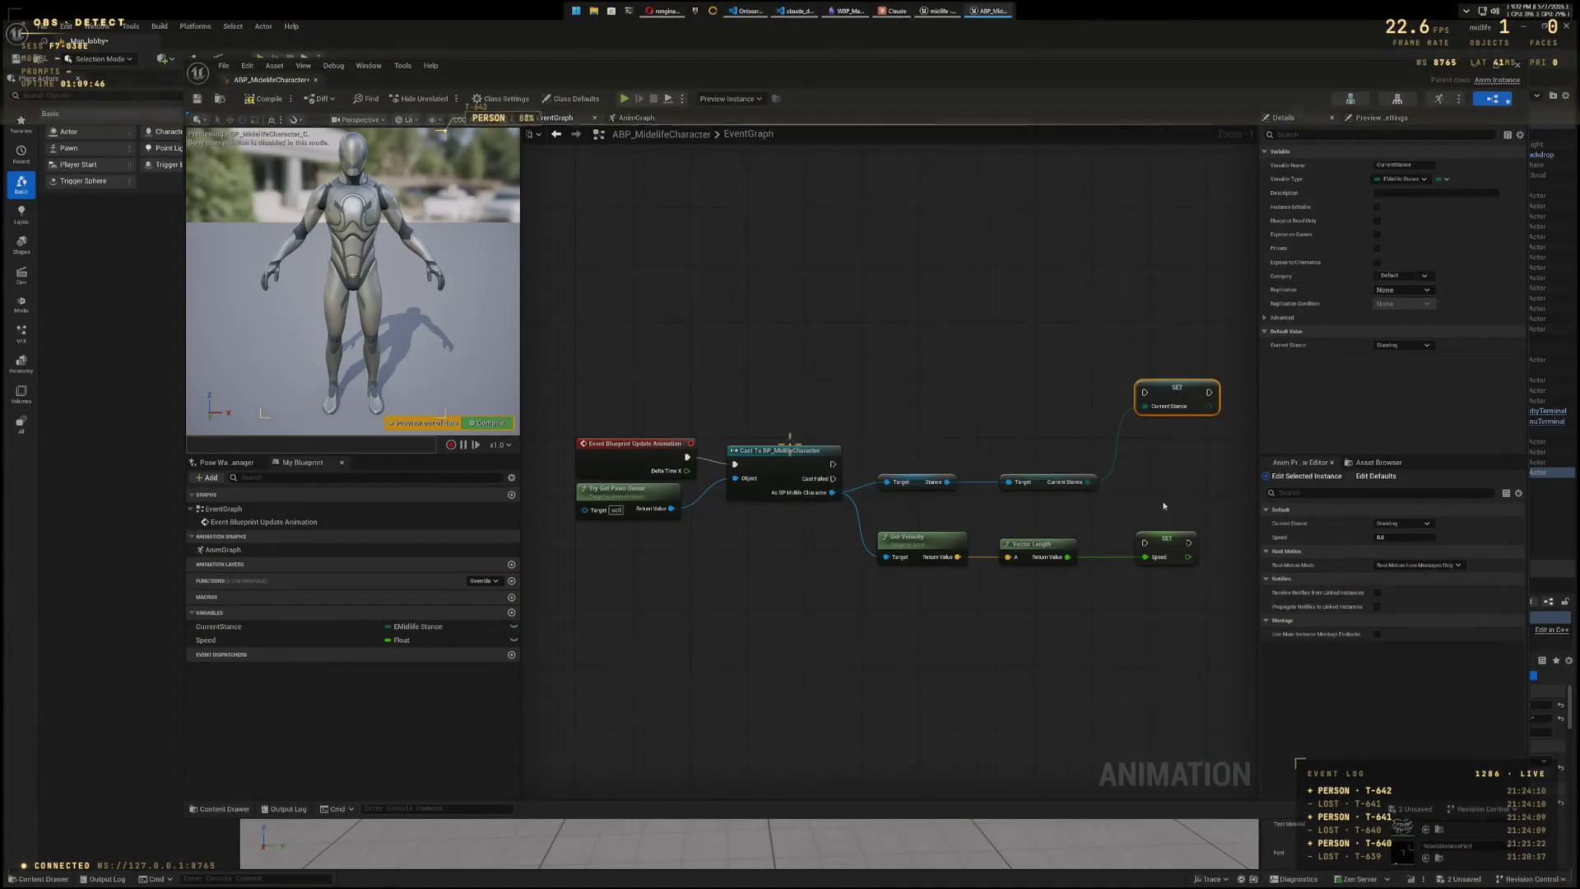
pyautogui.click(1181, 539)
pyautogui.moveTo(1181, 500); pyautogui.dragTo(1182, 466)
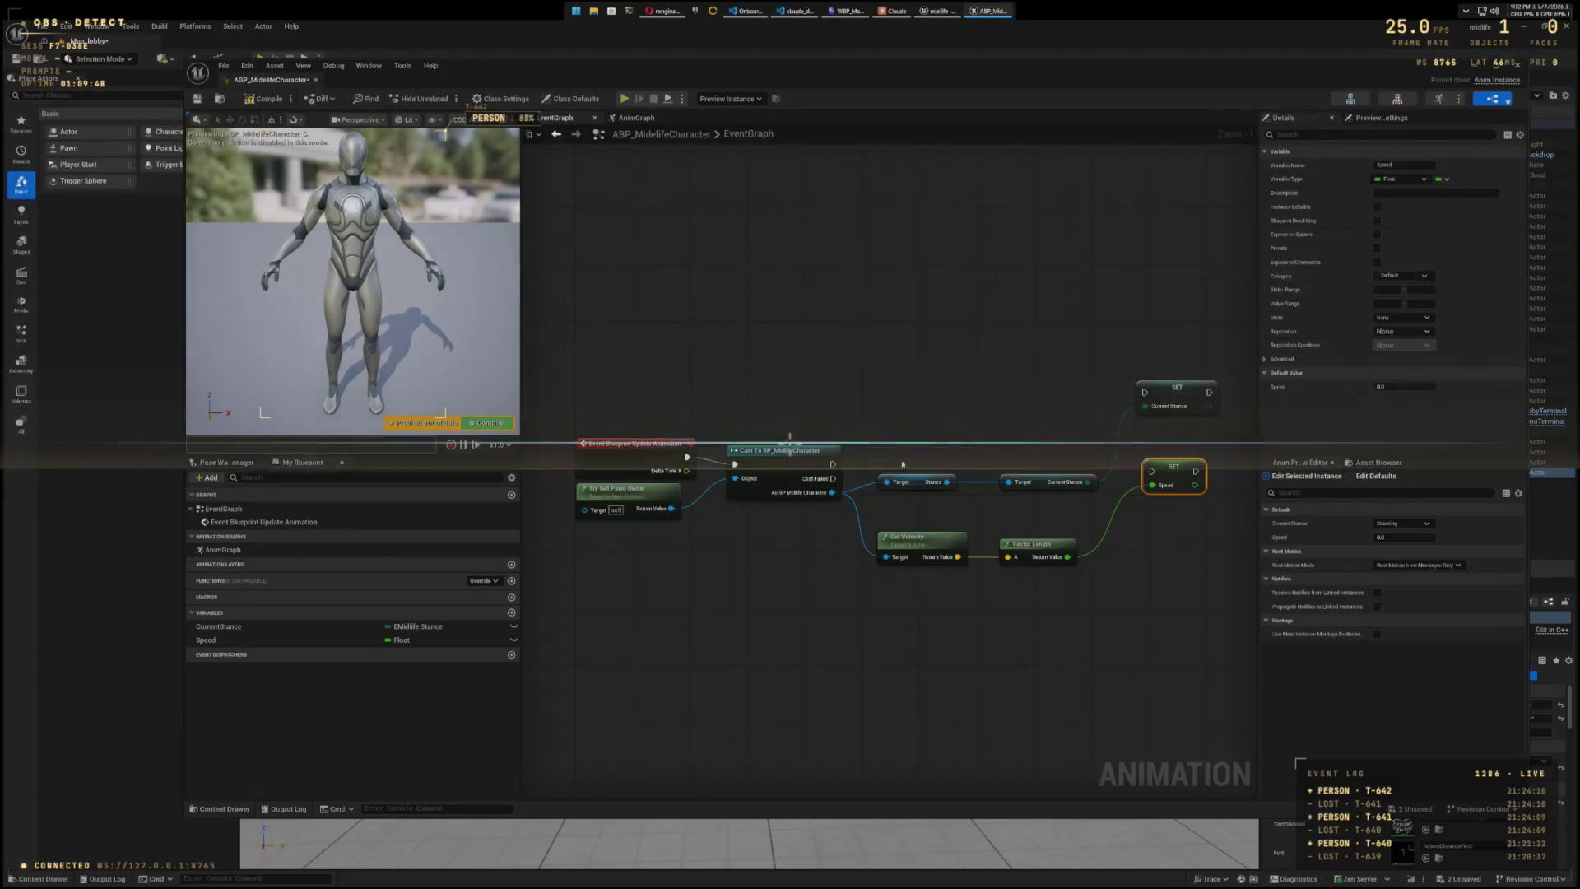
# - Chain execution from the cast through Set Speed into Set Current Stance
pyautogui.moveTo(833, 463); pyautogui.dragTo(947, 430)
pyautogui.moveTo(1114, 453); pyautogui.dragTo(1151, 470)
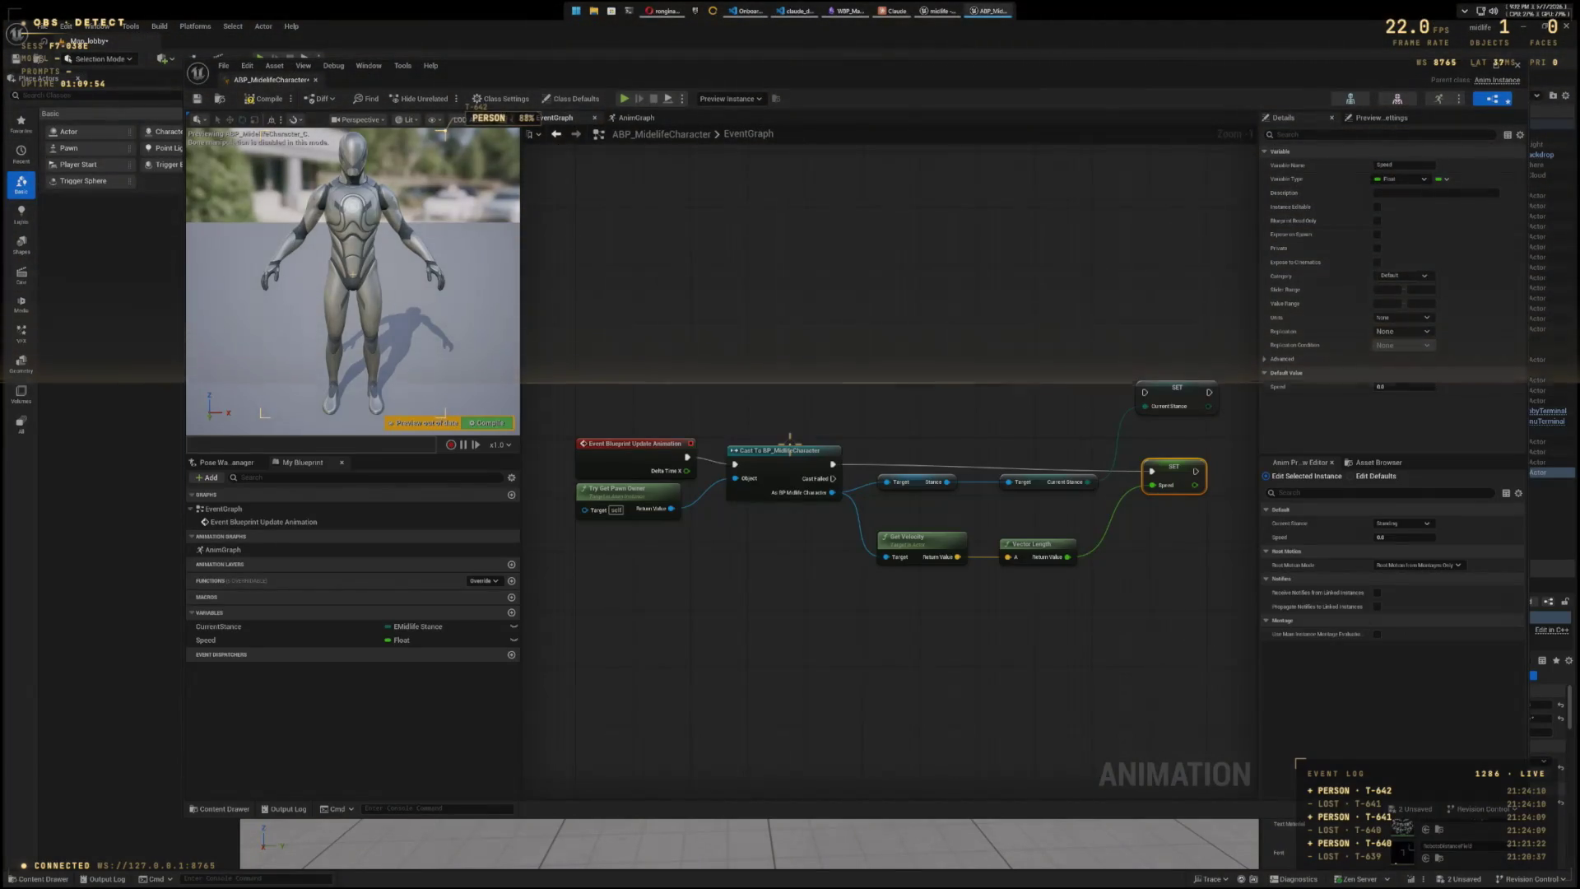
pyautogui.moveTo(1163, 551); pyautogui.dragTo(793, 583)
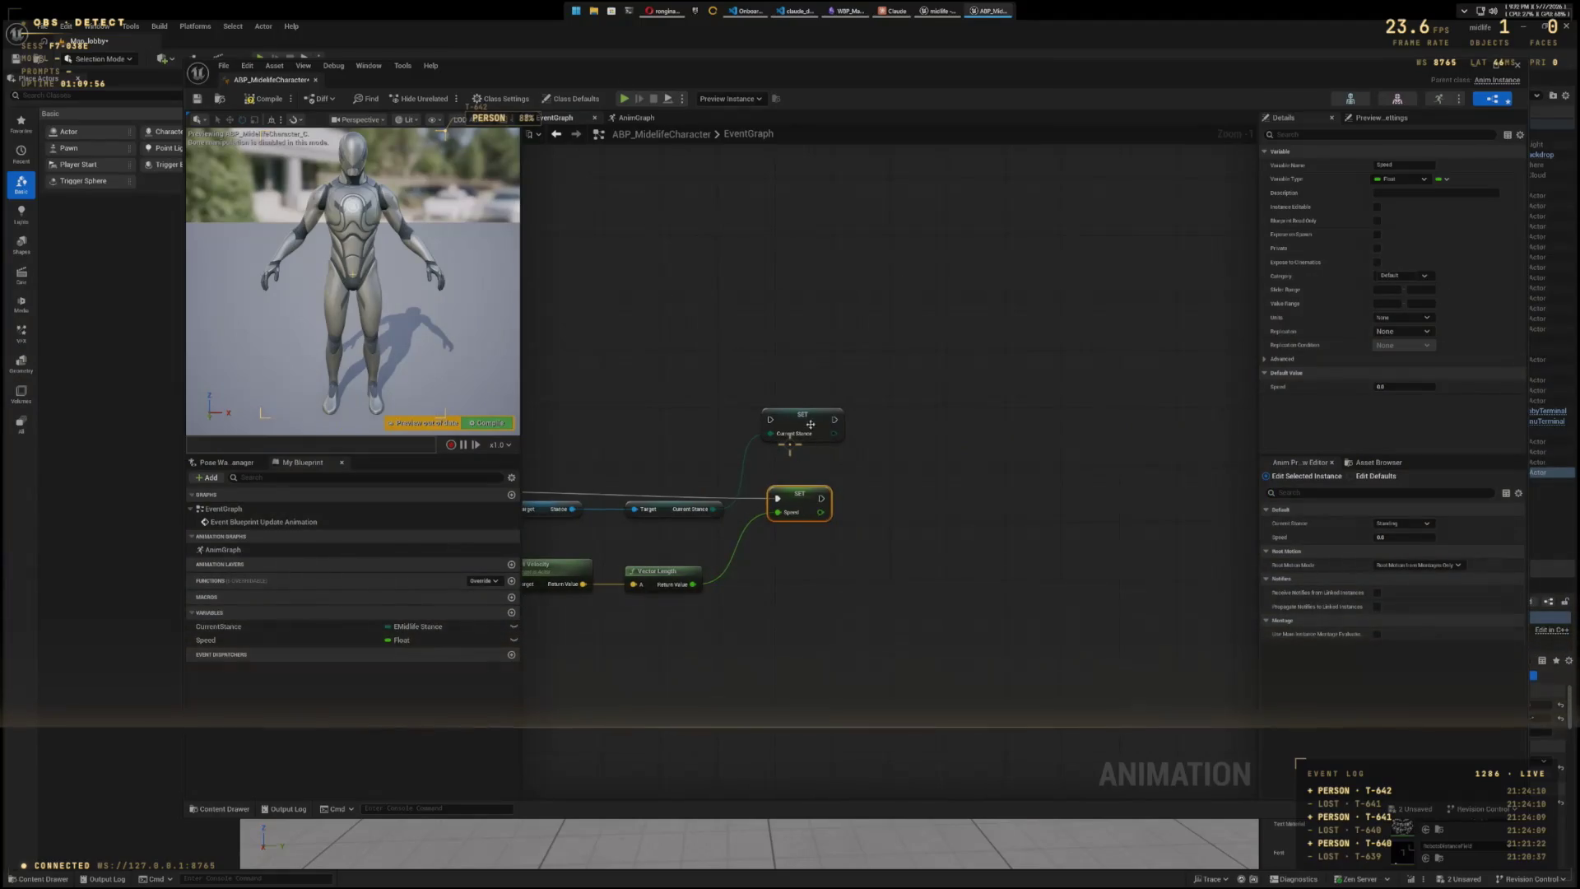
pyautogui.moveTo(816, 427)
pyautogui.mouseDown()
pyautogui.moveTo(842, 419)
pyautogui.moveTo(975, 469)
pyautogui.mouseUp()
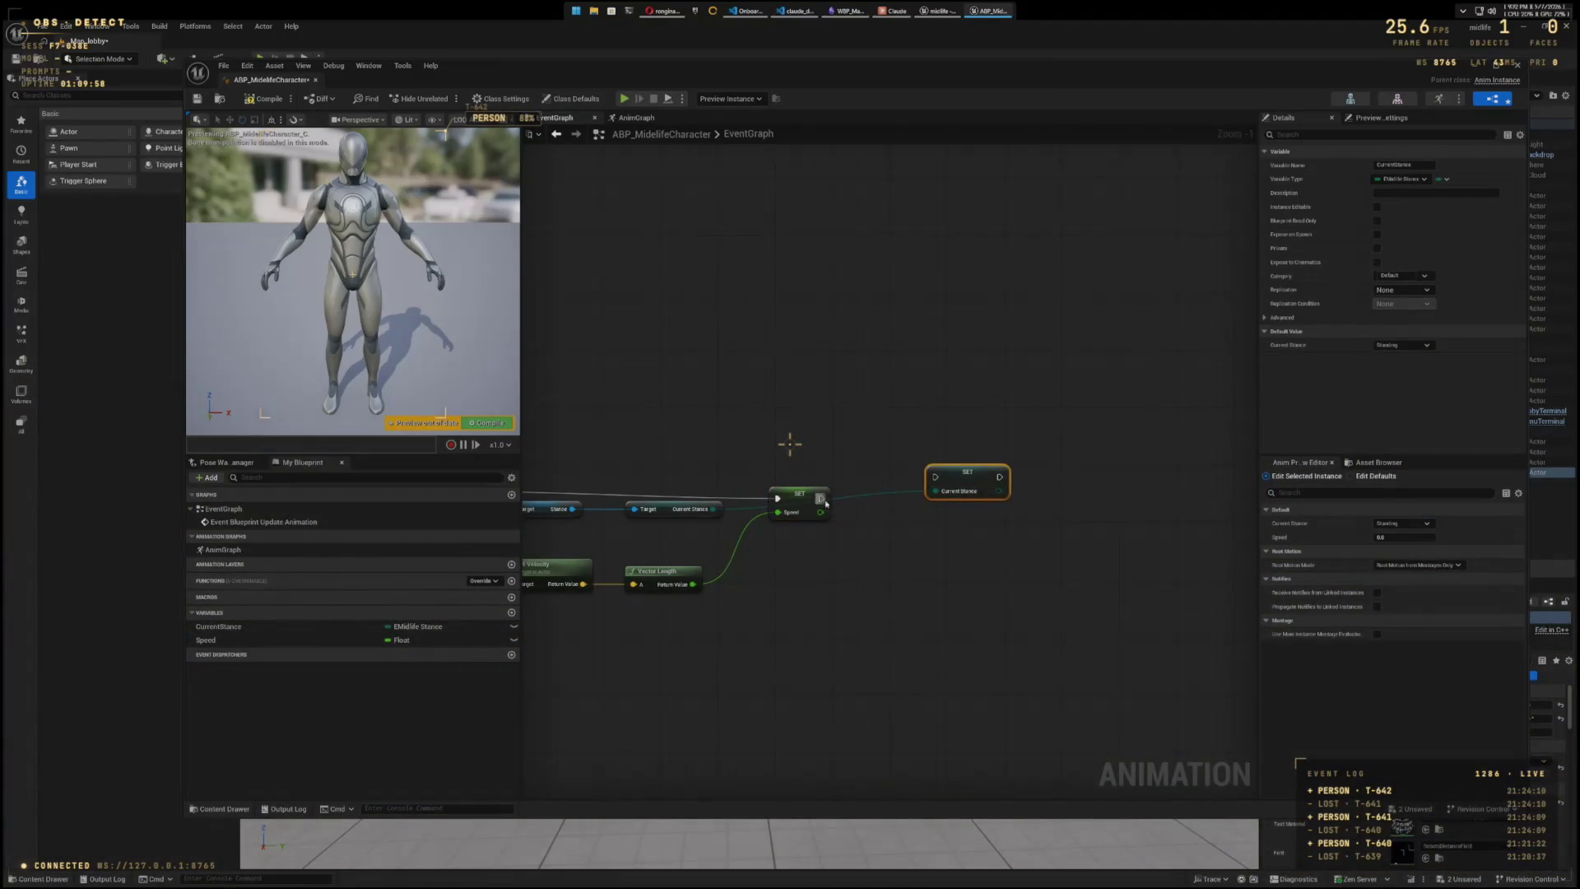
pyautogui.moveTo(822, 499); pyautogui.dragTo(934, 477)
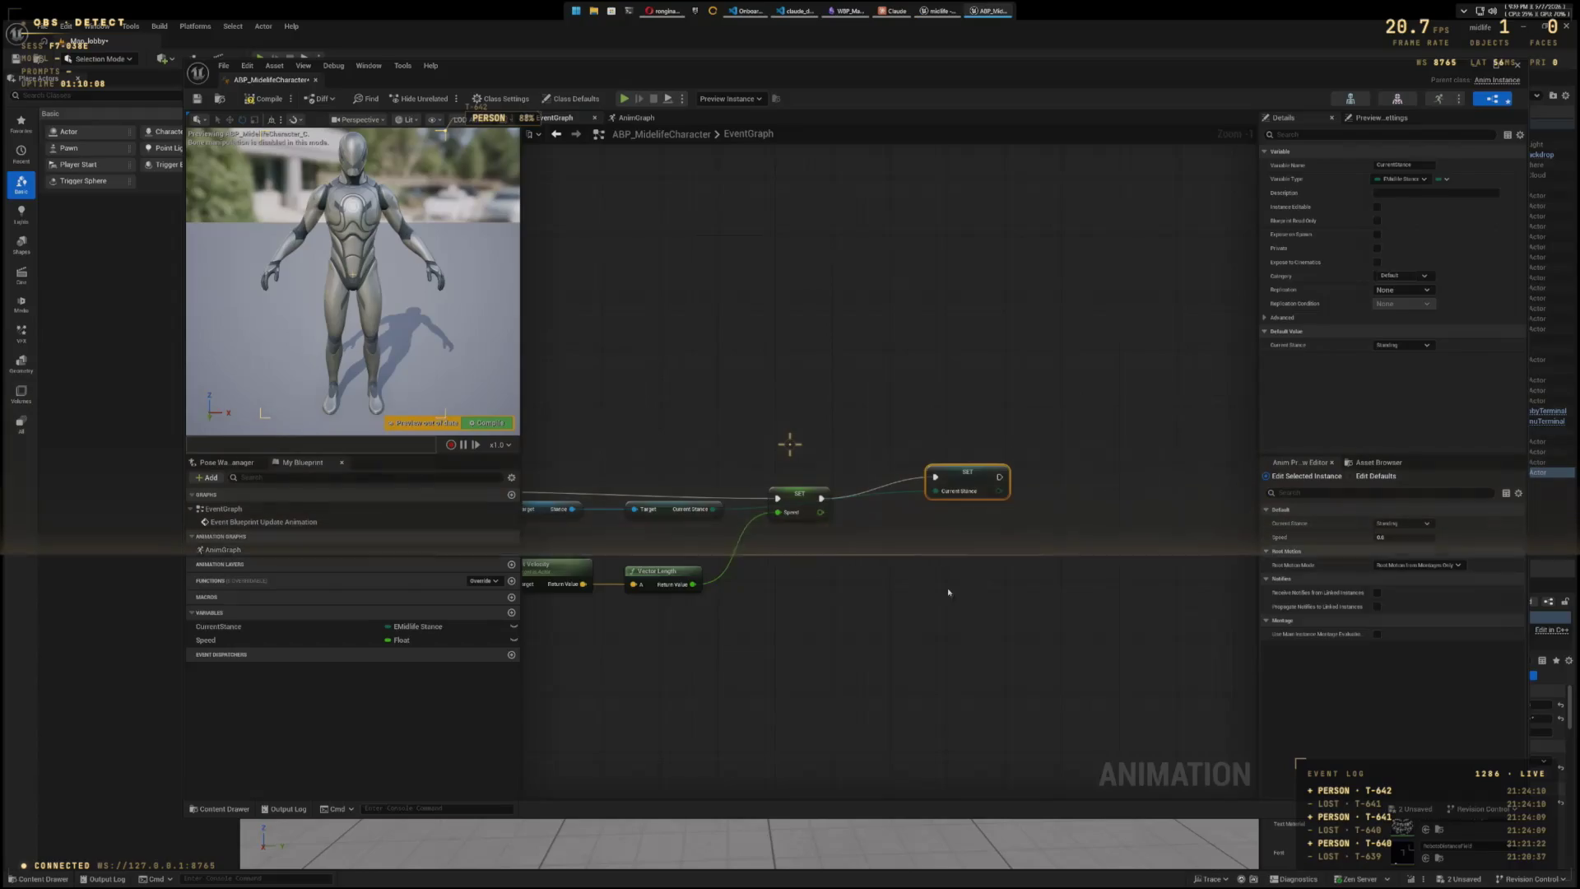
pyautogui.moveTo(948, 592); pyautogui.dragTo(1124, 584)
pyautogui.moveTo(1125, 469)
pyautogui.mouseDown()
pyautogui.moveTo(1084, 437)
pyautogui.moveTo(1063, 541)
pyautogui.moveTo(1115, 540)
pyautogui.mouseUp()
# - Compile and close the blueprint editor, then reopen ABP_MidlifeCharacter from the Content Drawer
pyautogui.press('F7')
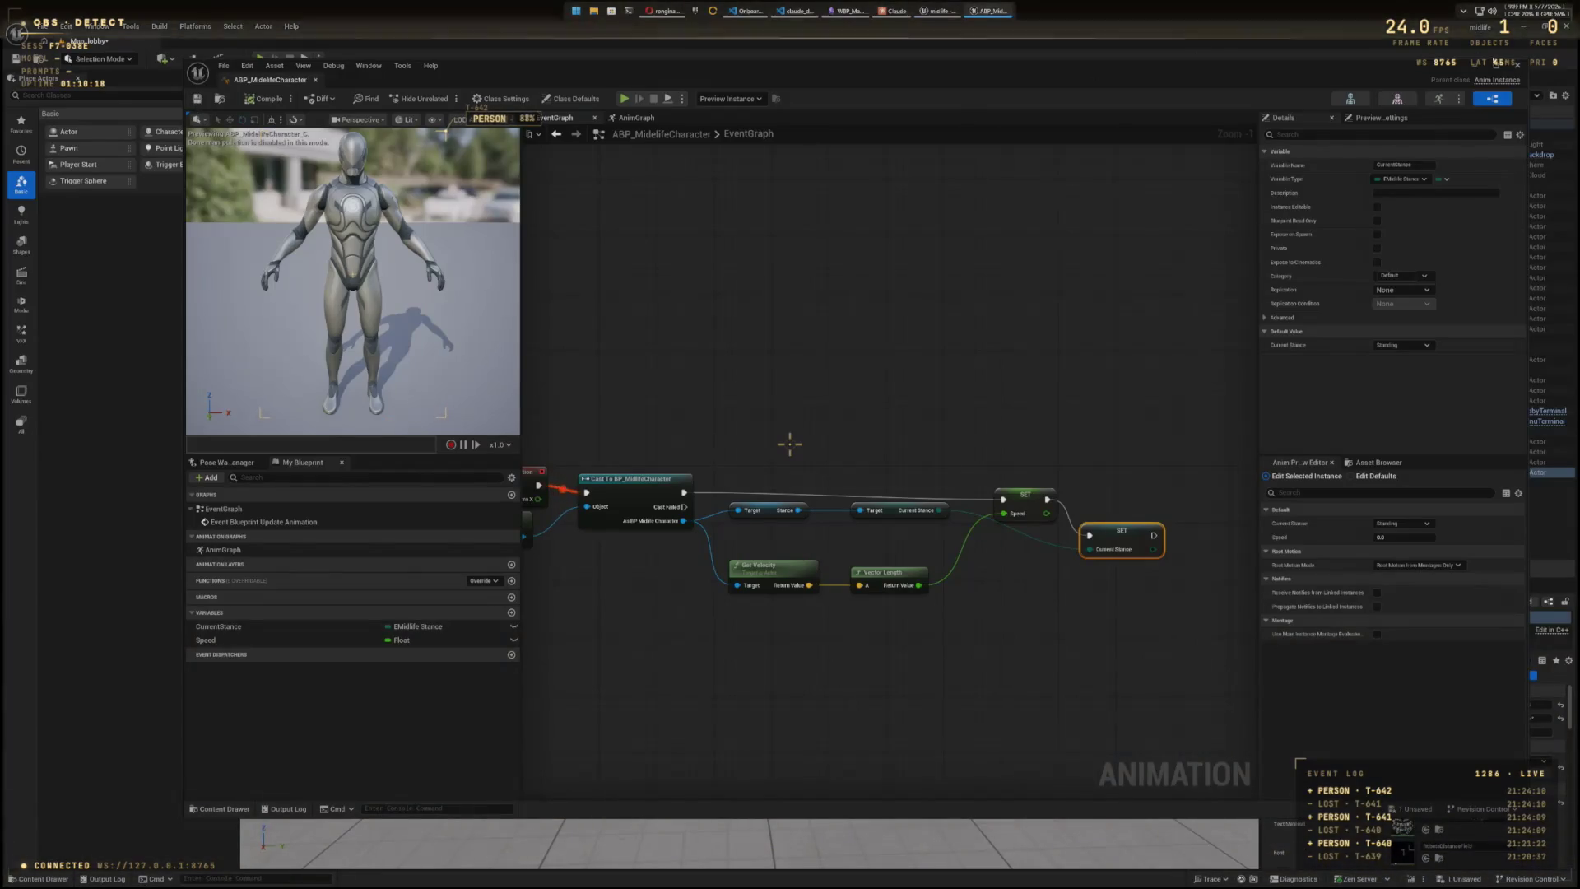
pyautogui.click(1516, 64)
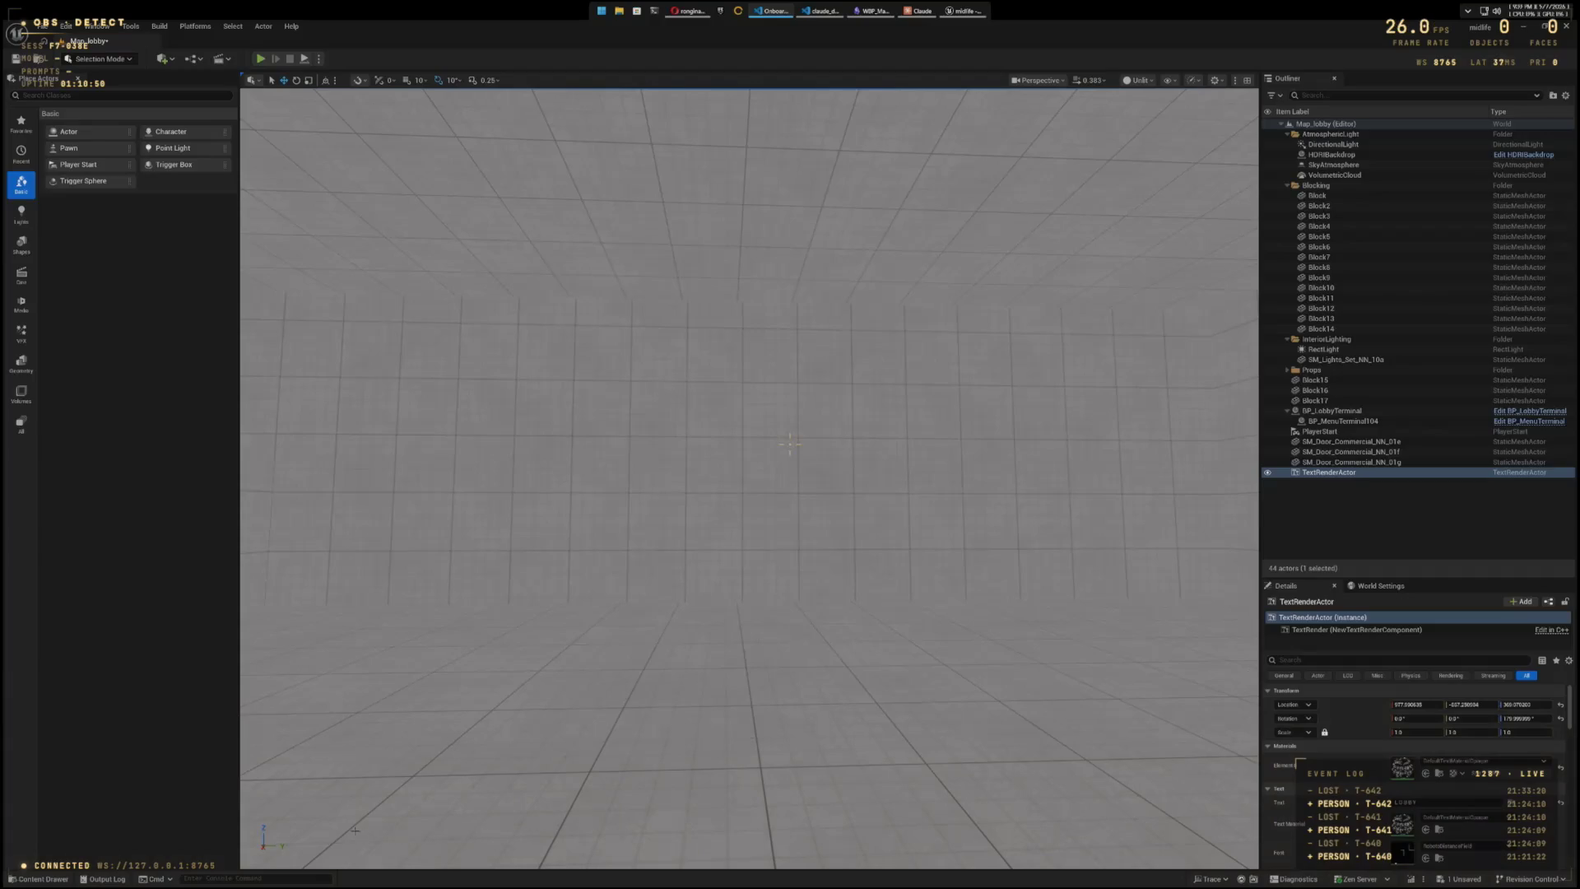
pyautogui.hotkey('ctrl', 'space')
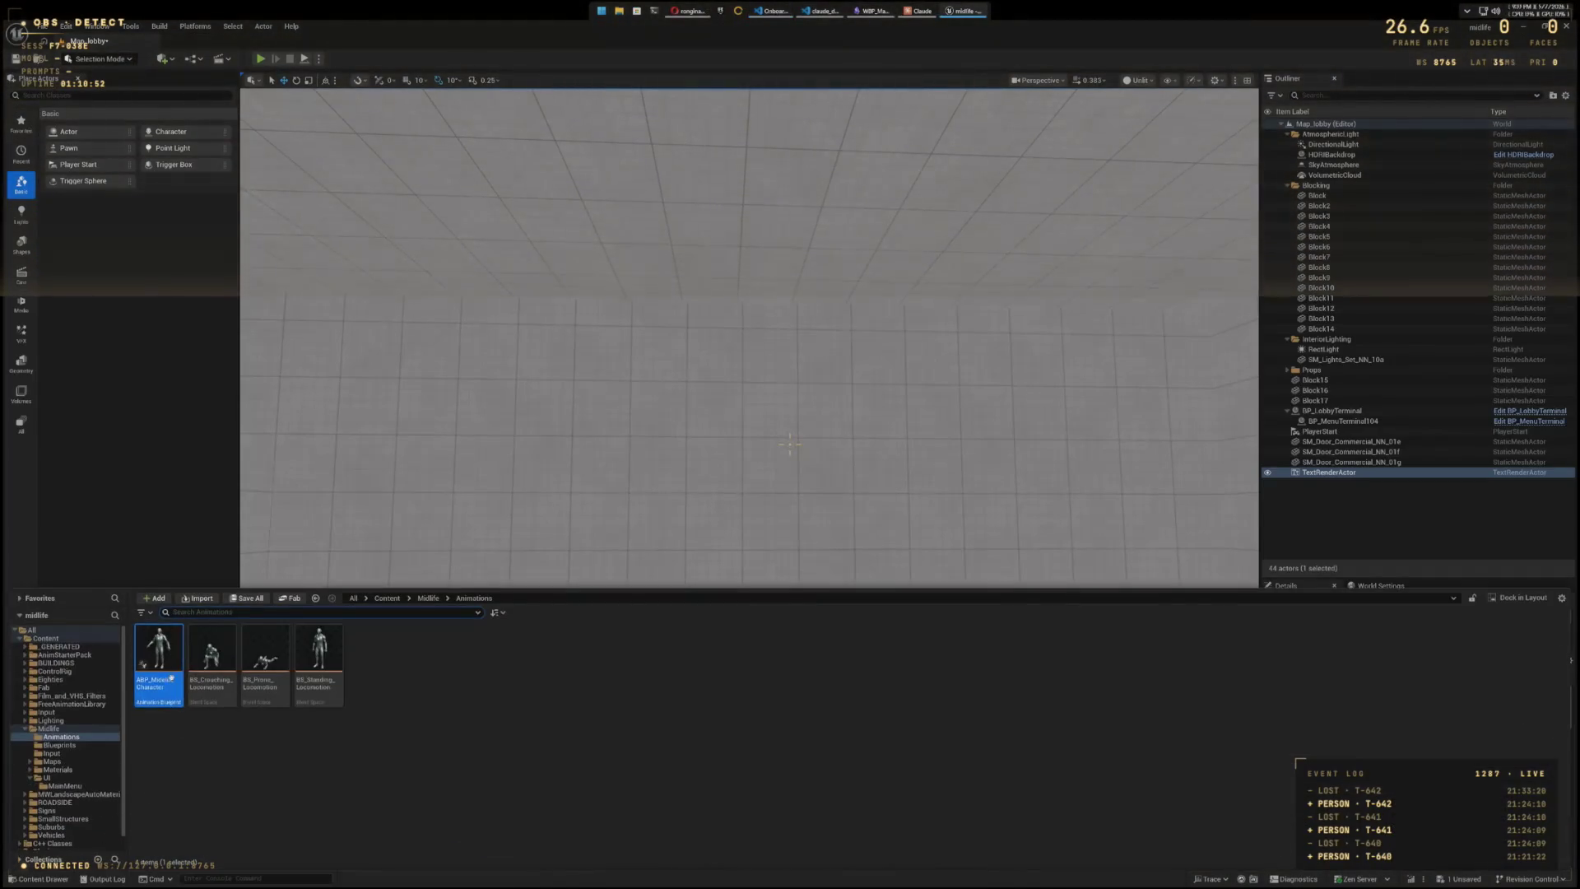
pyautogui.press('Return')
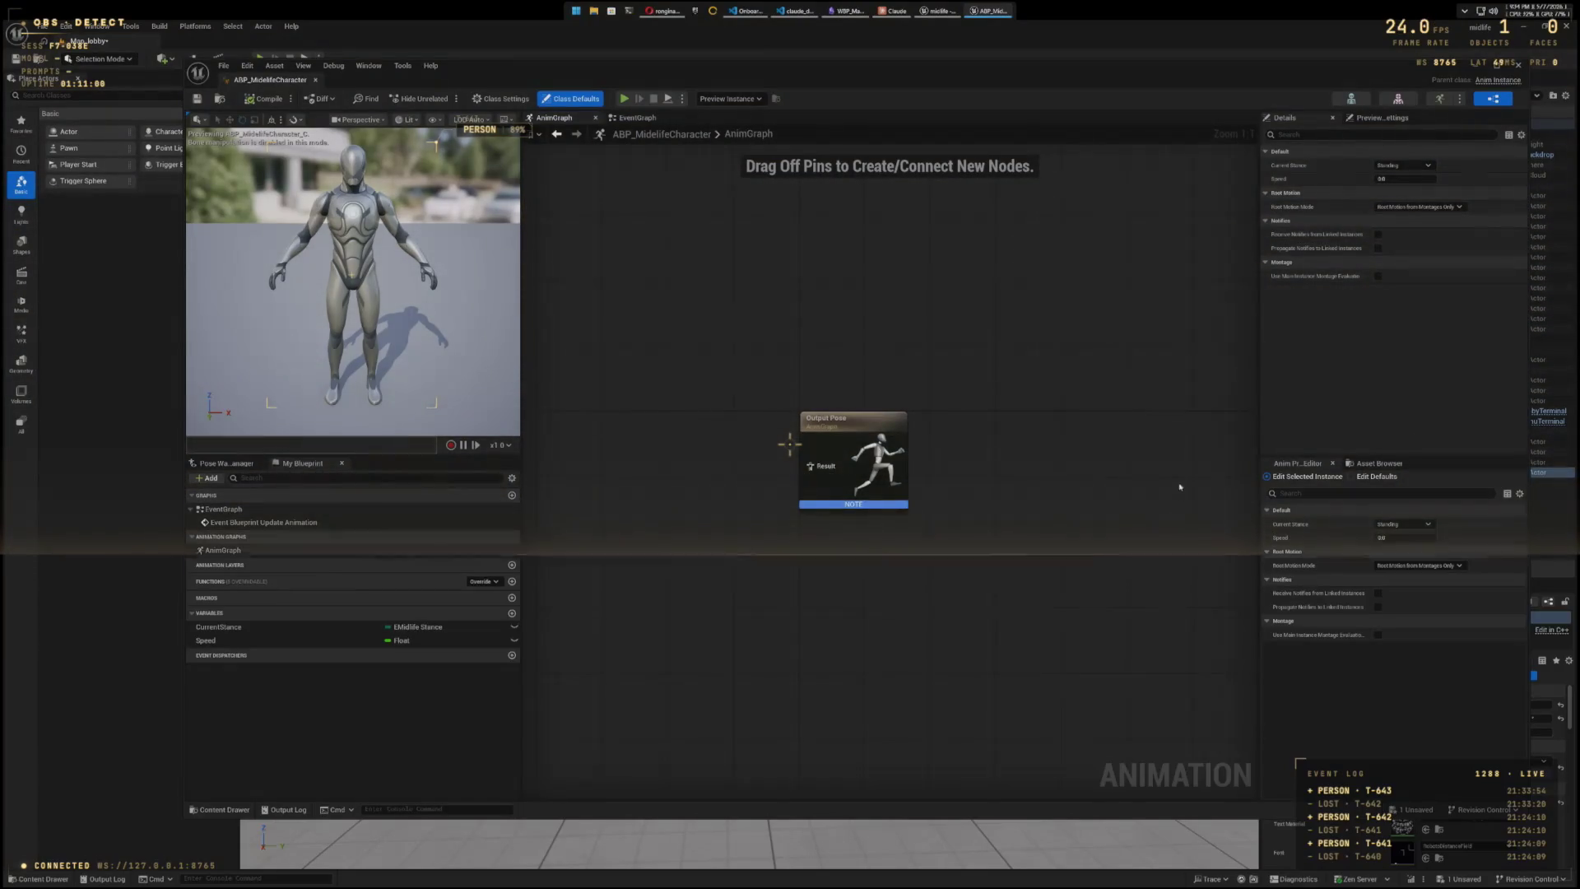
# - Add a State Machine node beside Output Pose and open it for editing
pyautogui.moveTo(1145, 432); pyautogui.dragTo(954, 516)
pyautogui.rightClick(964, 396)
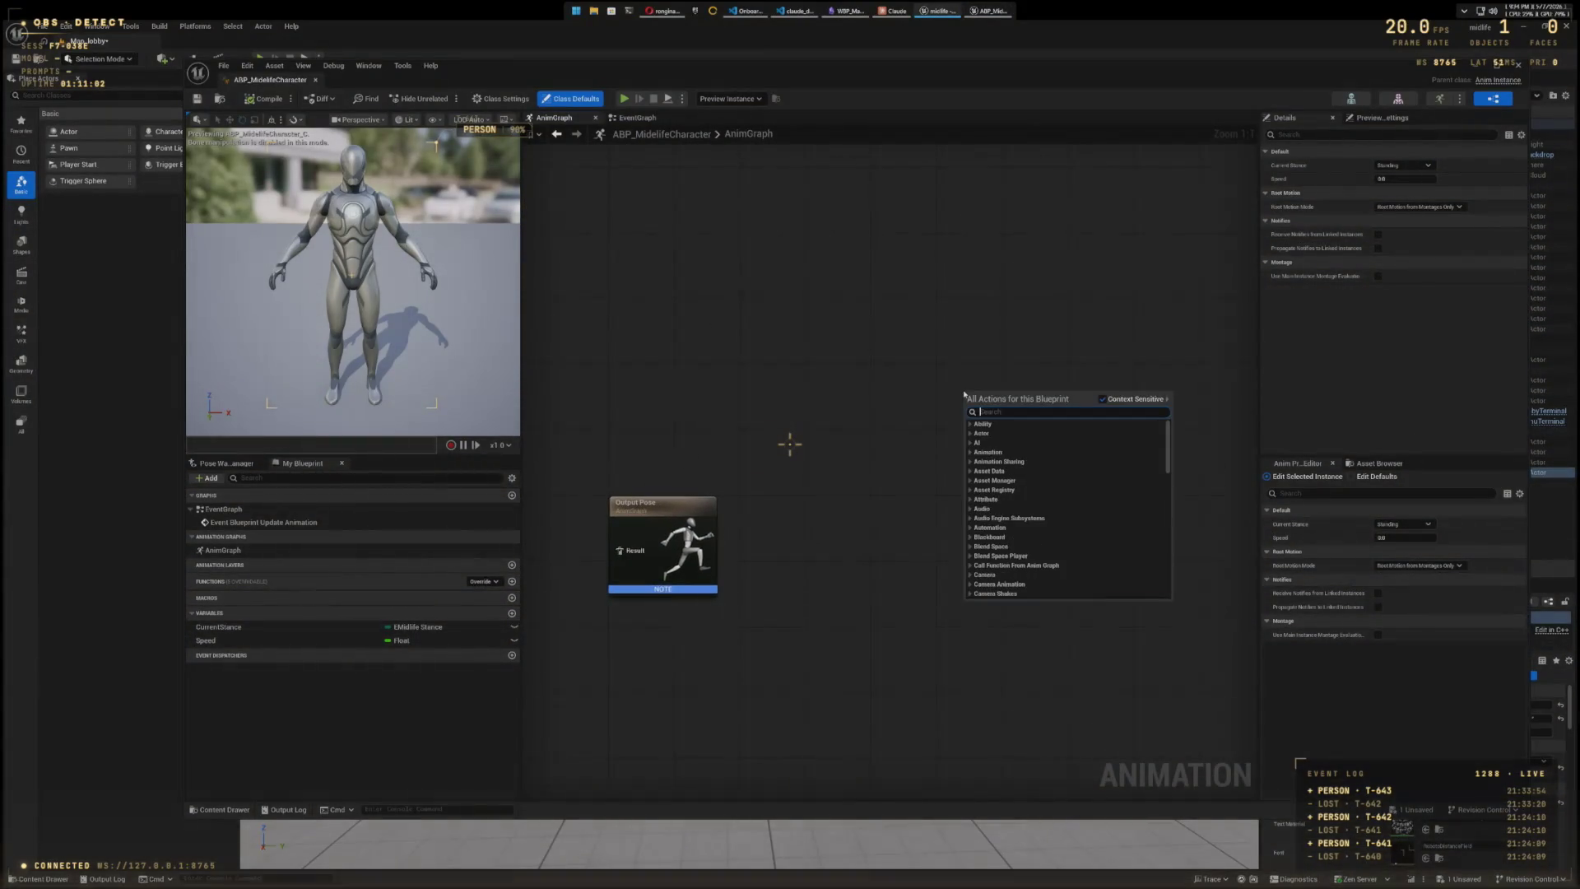
pyautogui.write('statemachine')
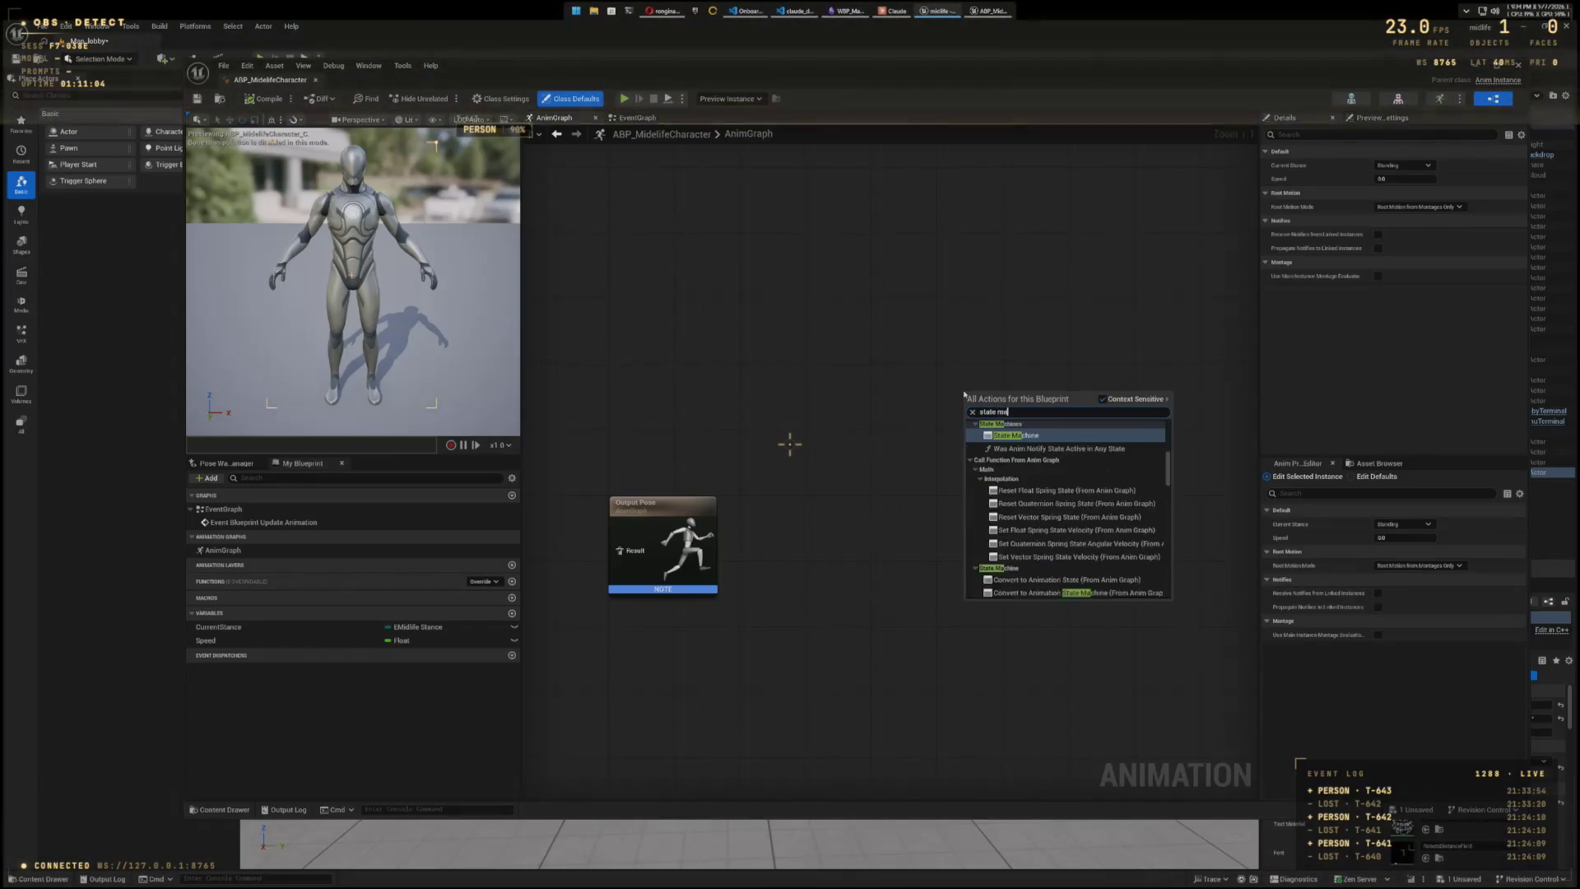
pyautogui.click(1015, 435)
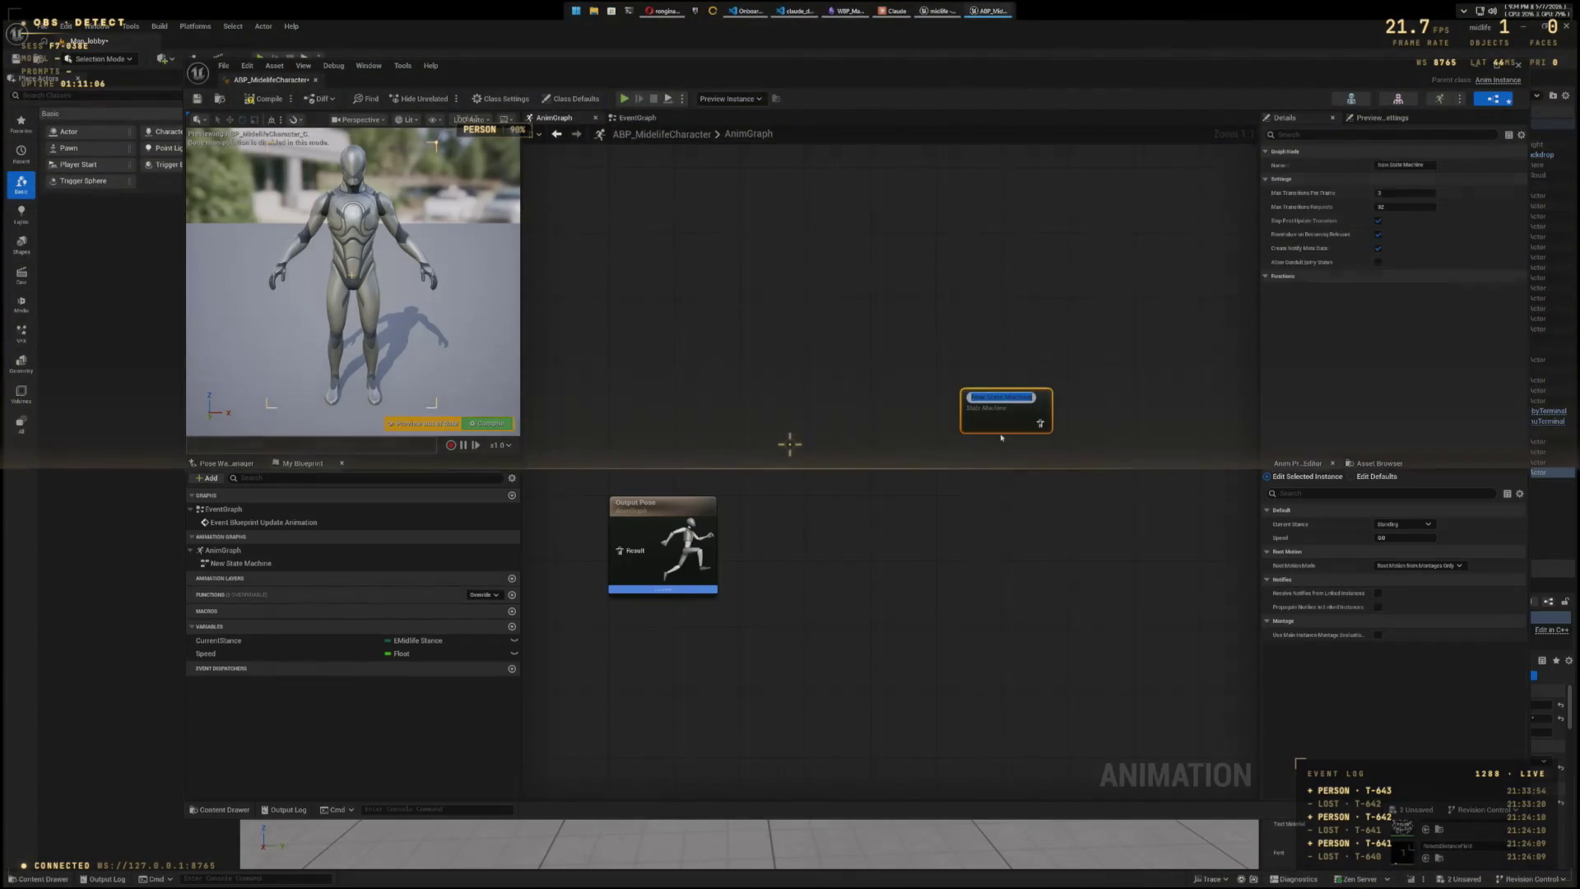
pyautogui.moveTo(1012, 384); pyautogui.dragTo(923, 437)
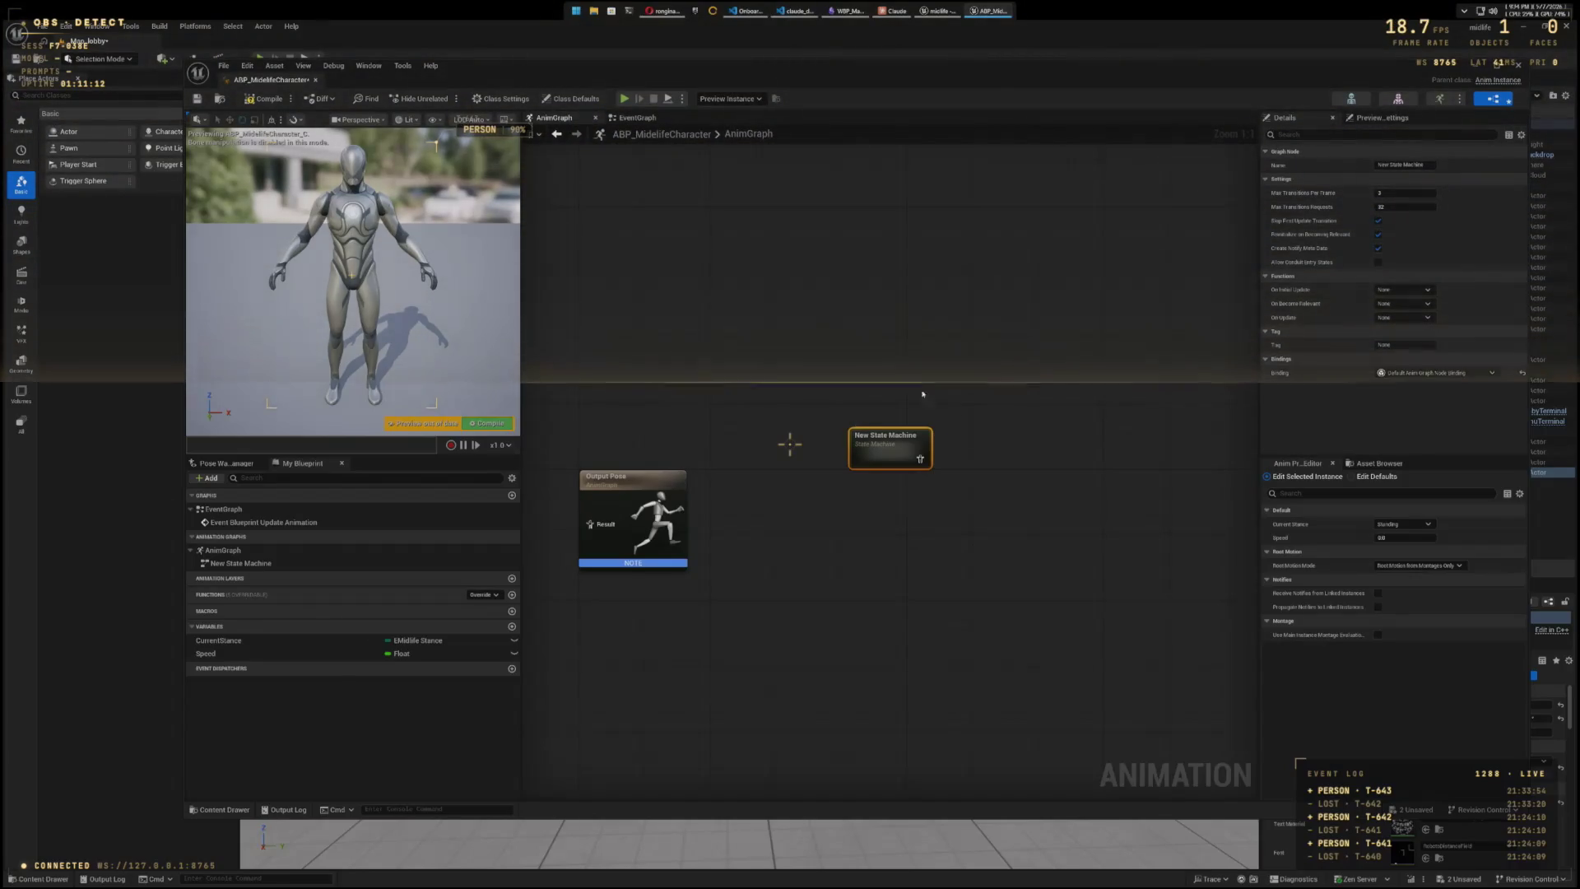
pyautogui.doubleClick(904, 449)
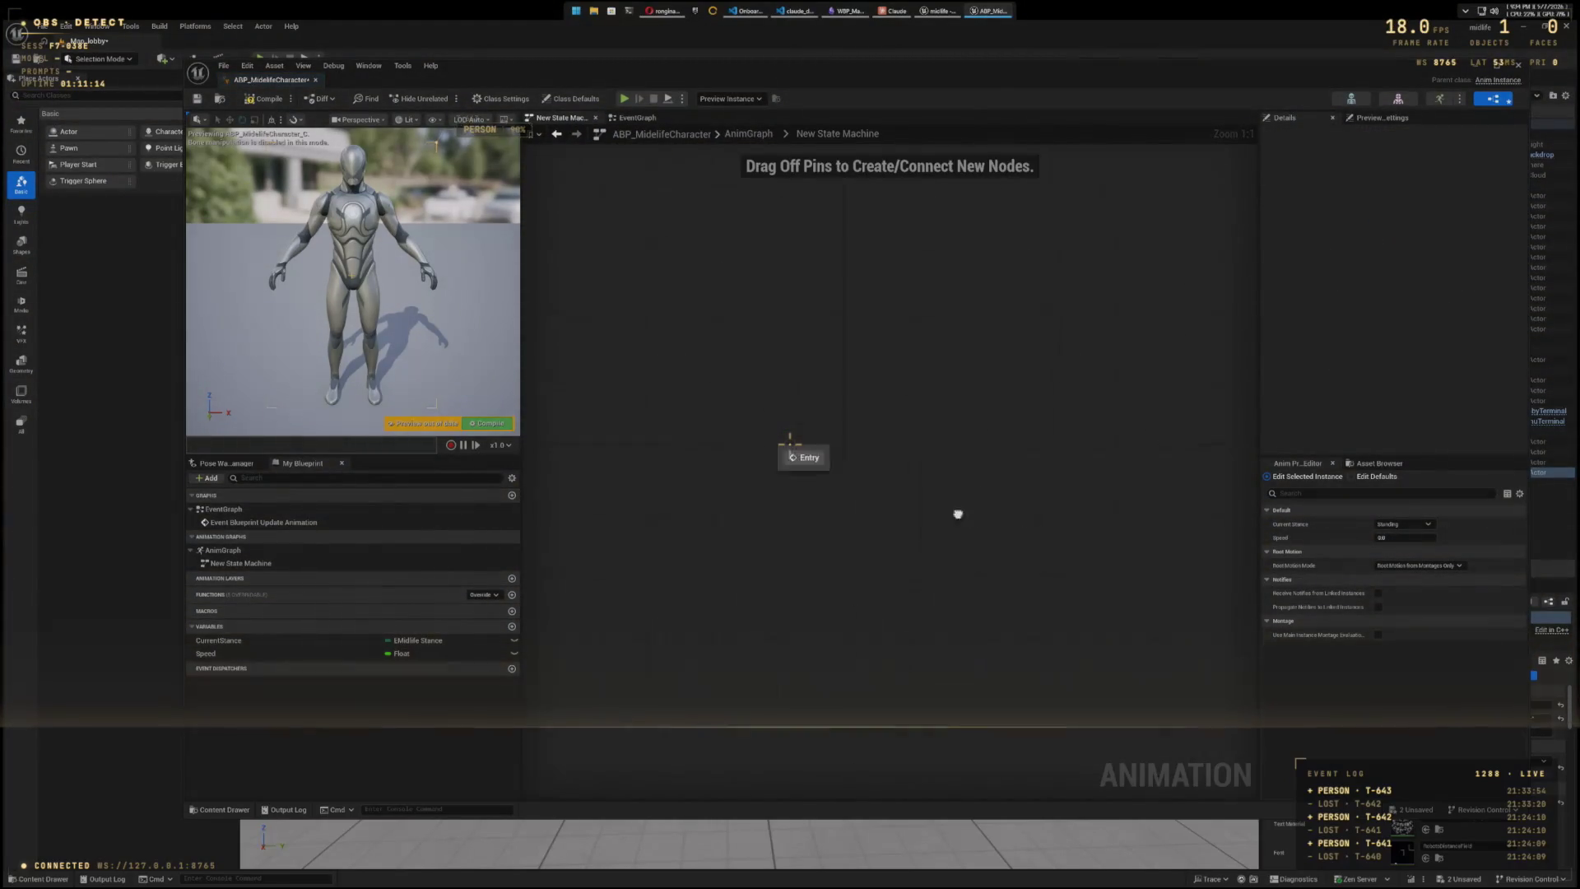
pyautogui.moveTo(958, 513)
pyautogui.mouseDown()
pyautogui.moveTo(839, 485)
pyautogui.moveTo(862, 487)
pyautogui.mouseUp()
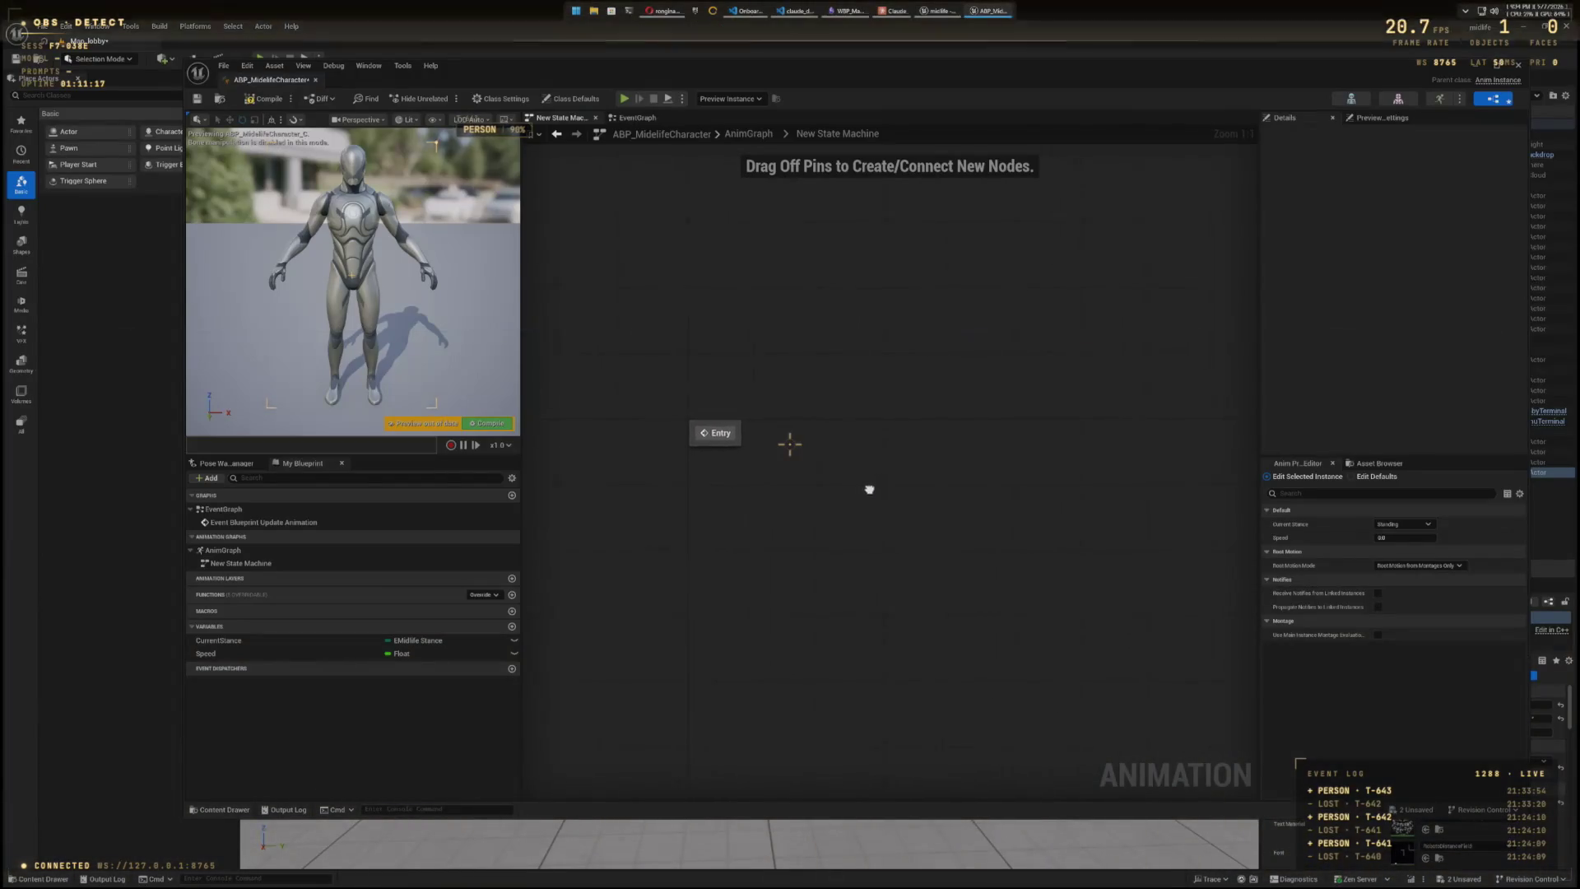
# - Add three states named Standing, Crouching and Prone
pyautogui.rightClick(897, 356)
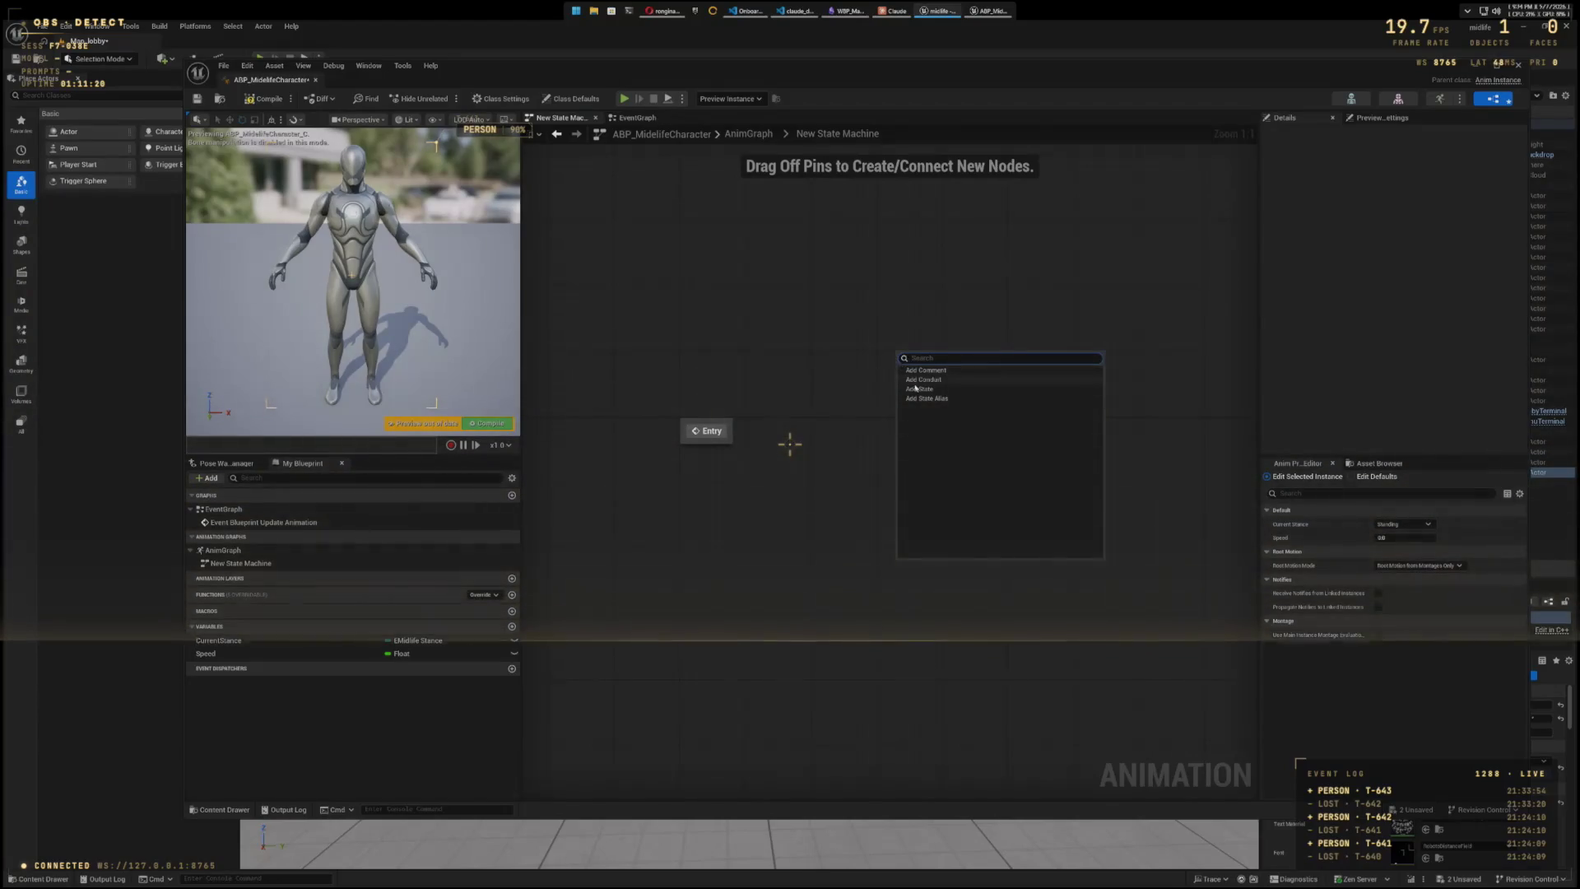
pyautogui.click(918, 389)
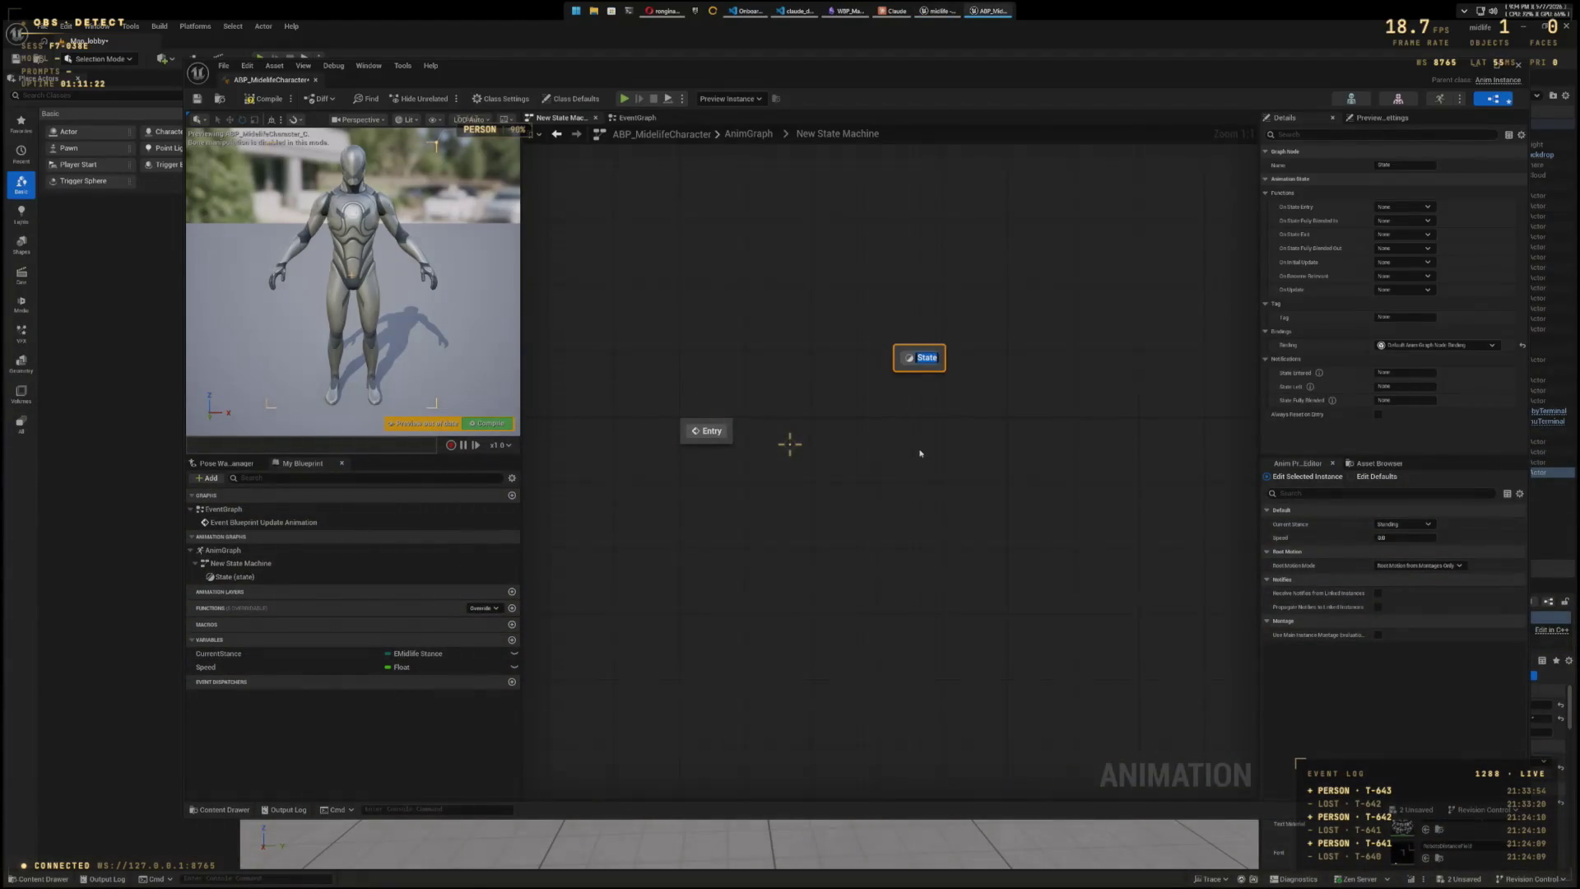
pyautogui.write('S')
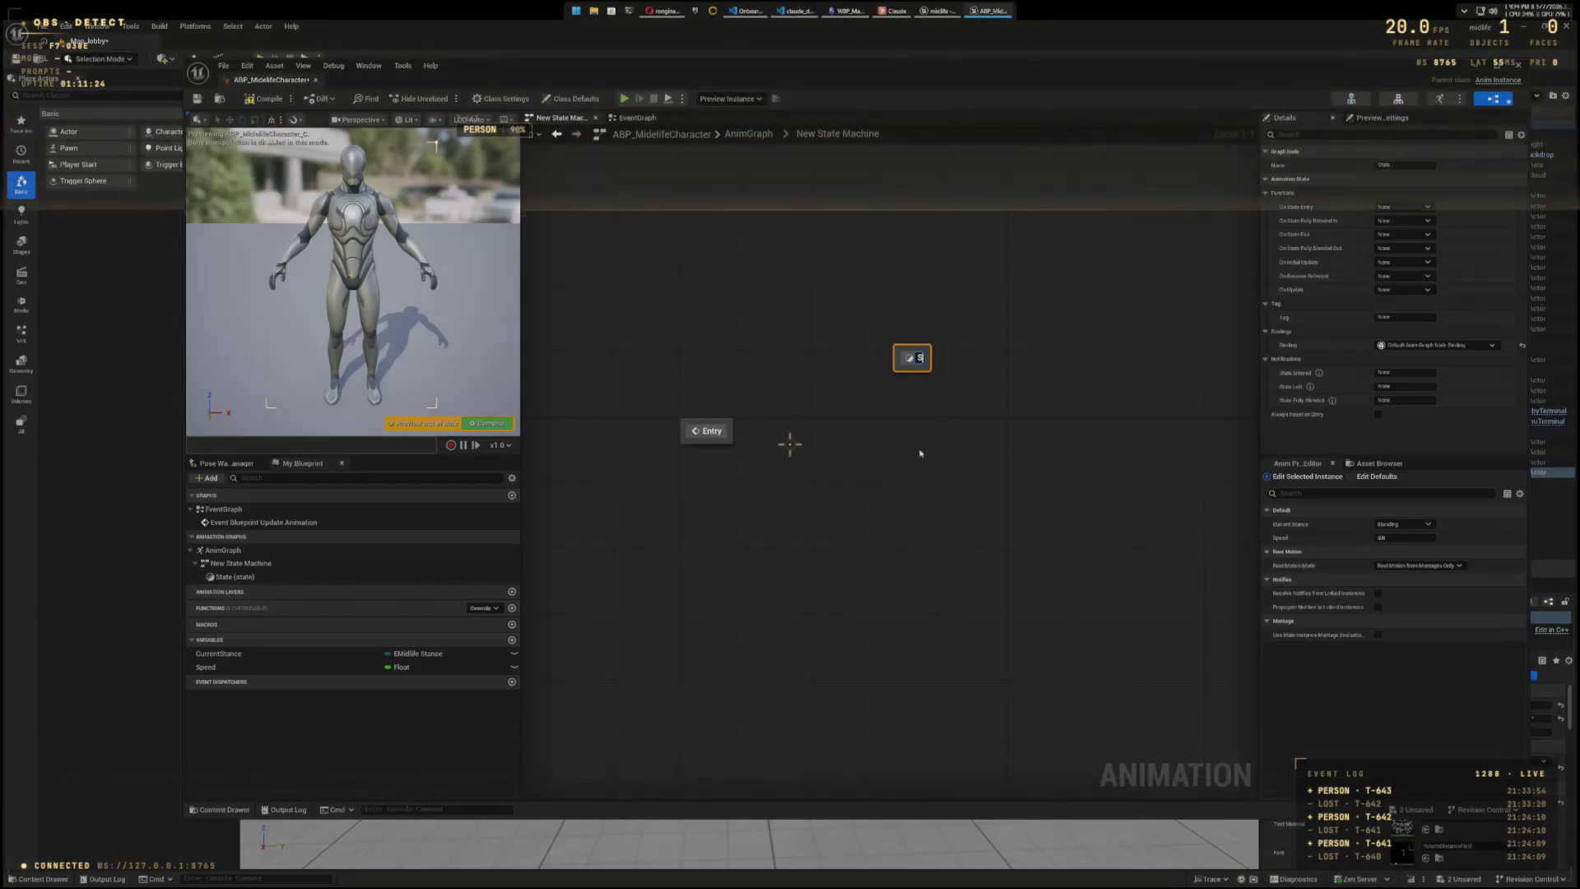
pyautogui.rightClick(920, 452)
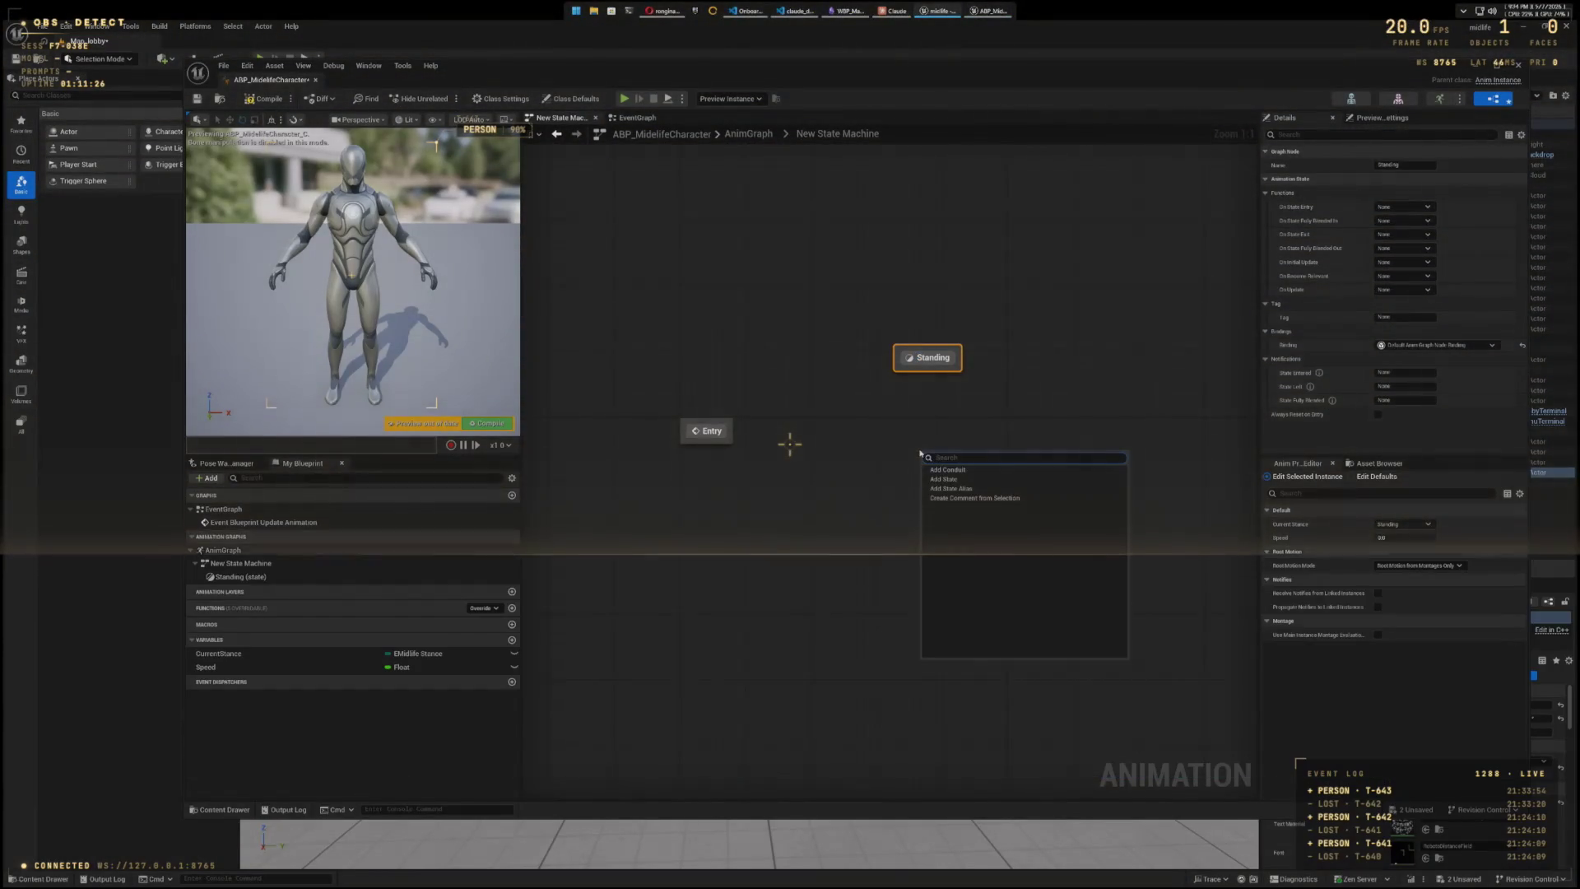
pyautogui.click(950, 478)
pyautogui.write('Crouch')
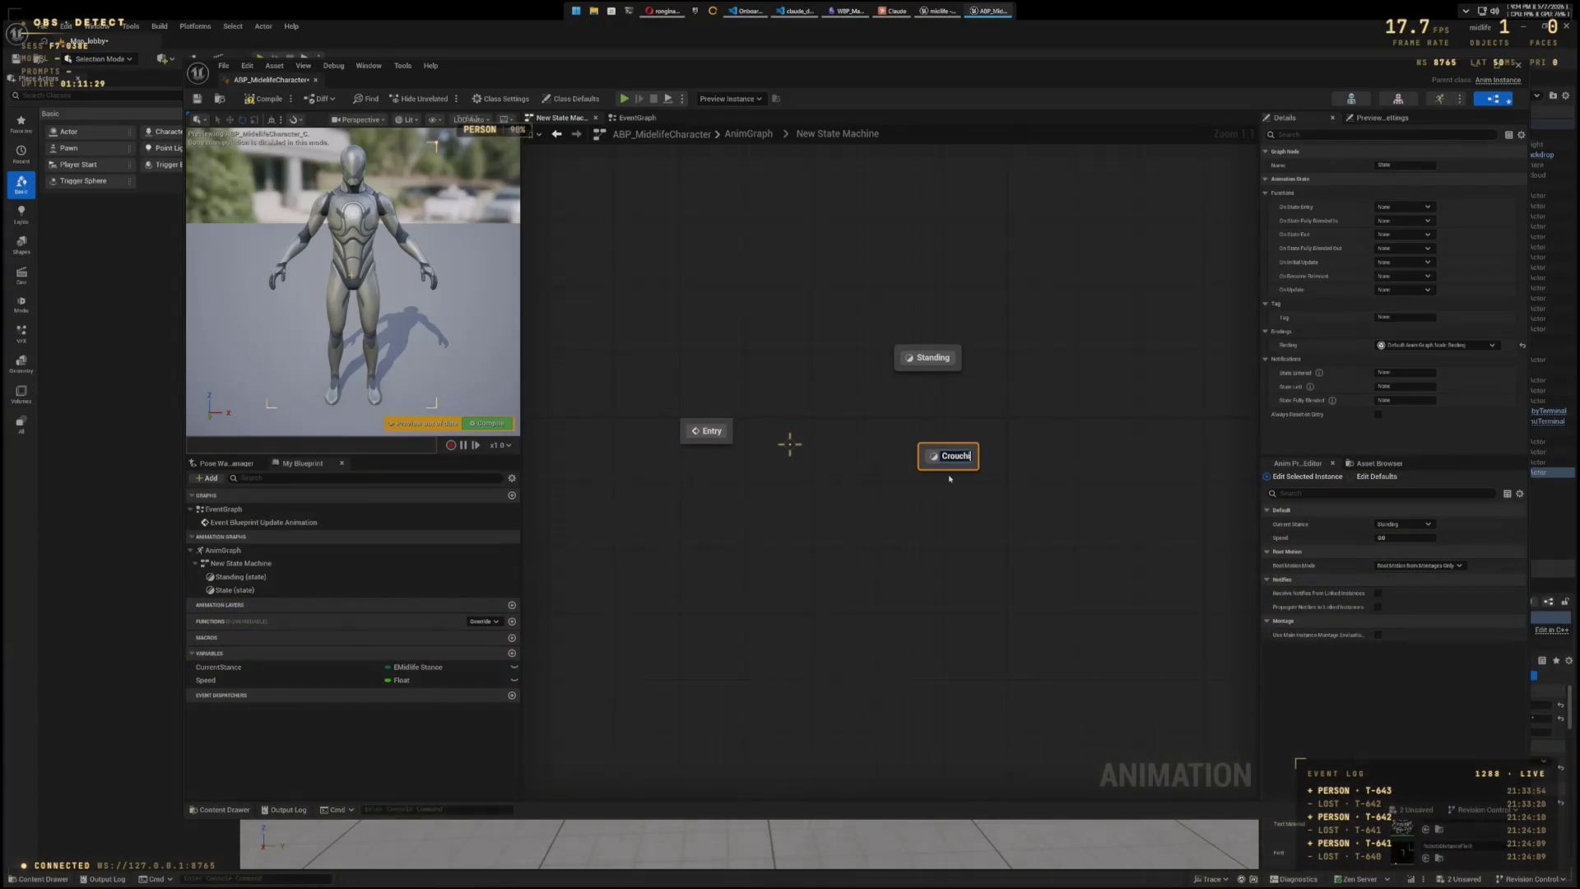
pyautogui.write('ng')
pyautogui.press('Return')
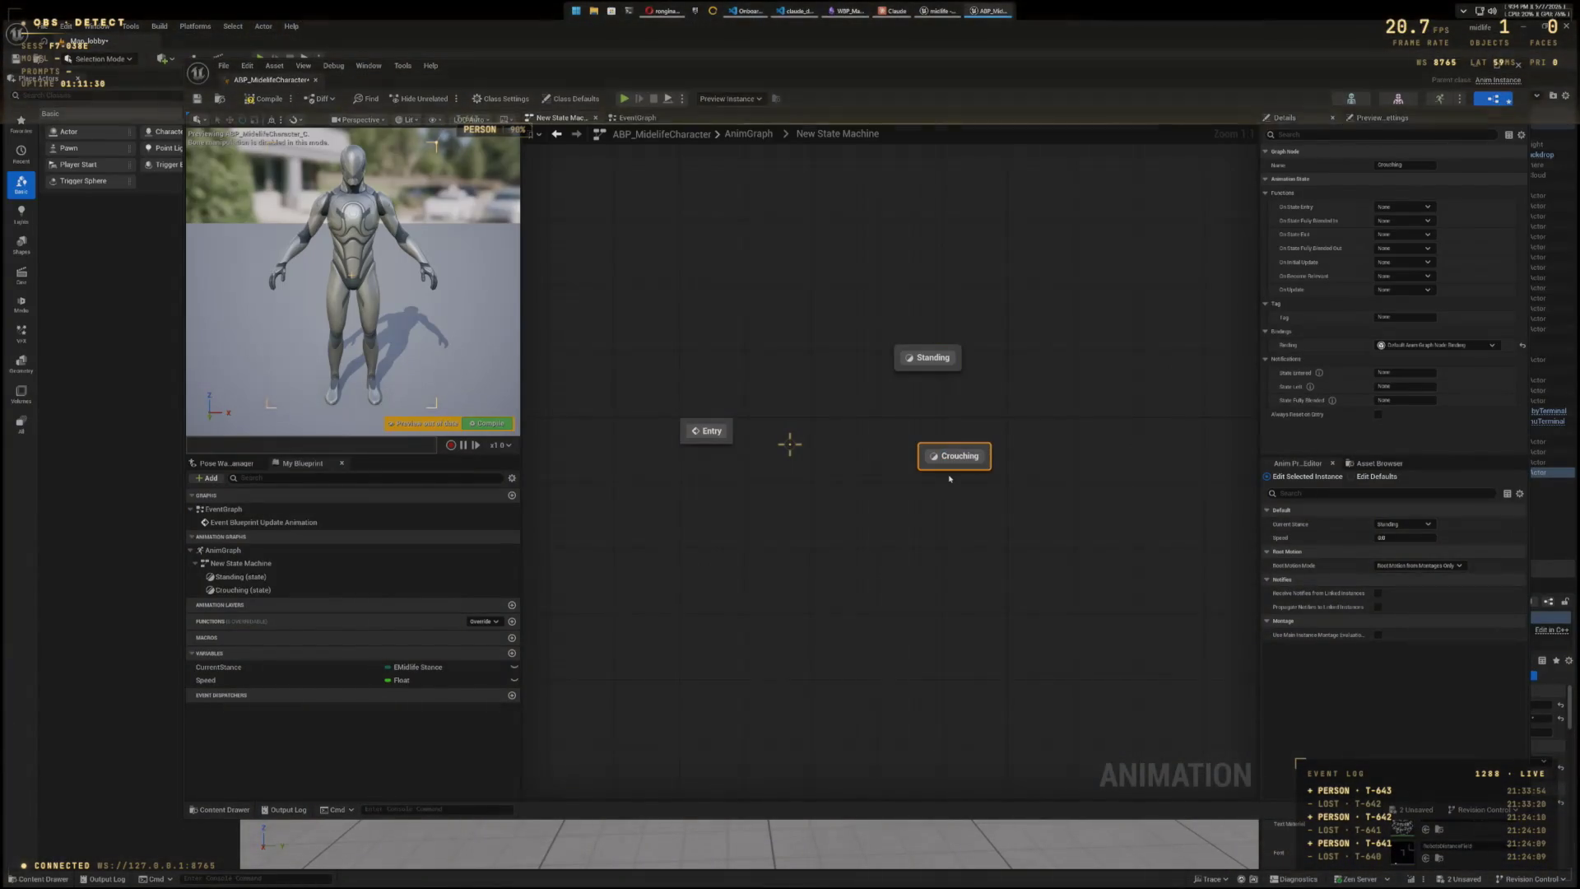
pyautogui.rightClick(969, 563)
pyautogui.click(993, 588)
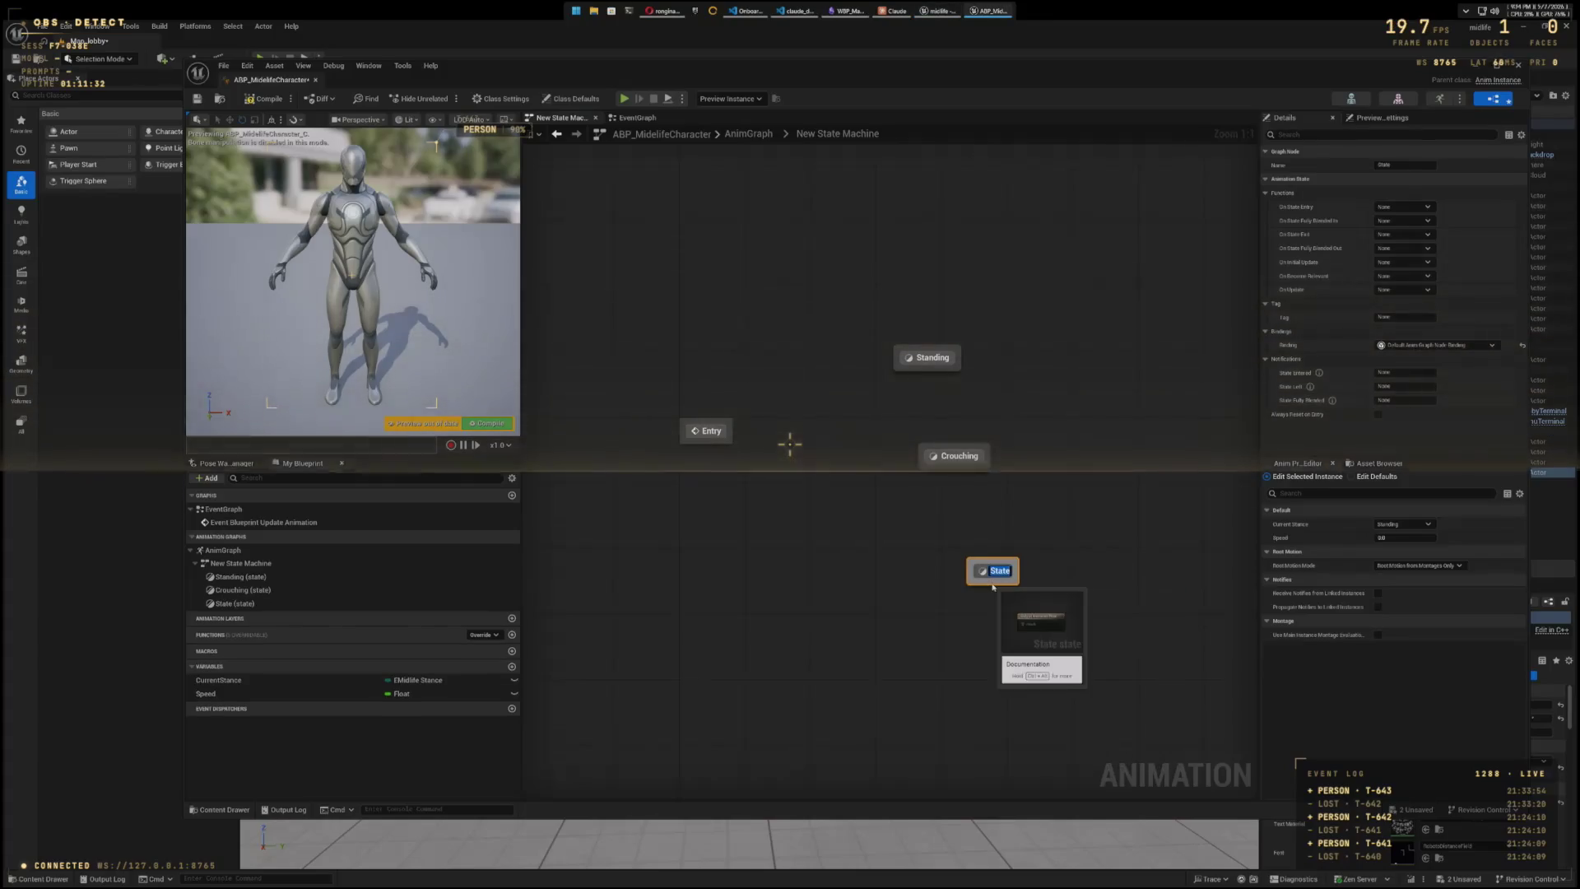
pyautogui.write('Prone')
pyautogui.press('Return')
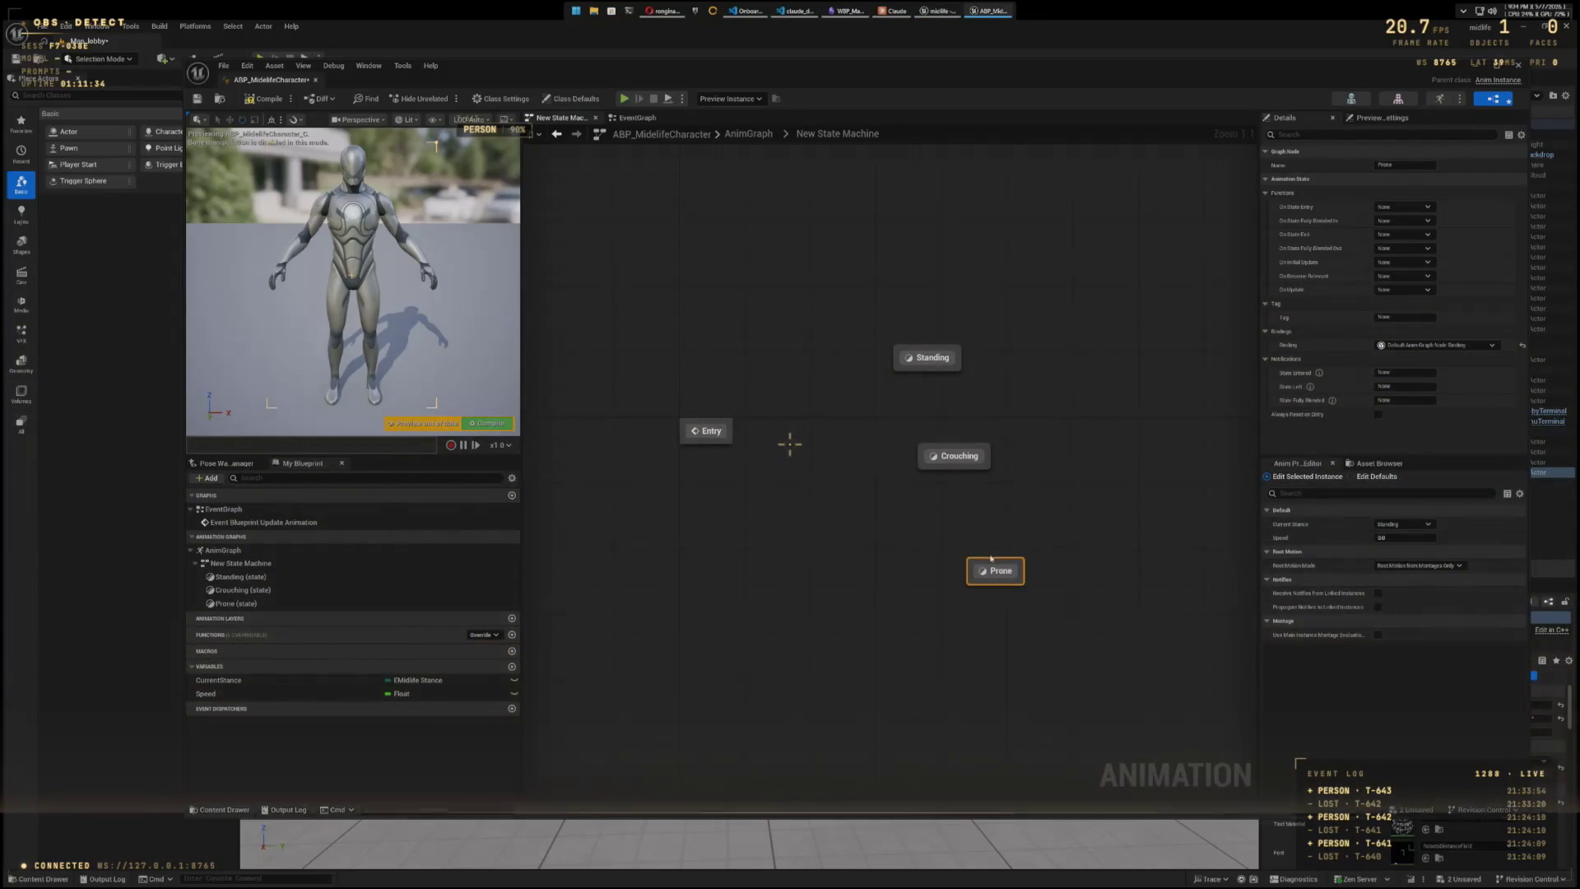
pyautogui.rightClick(949, 539)
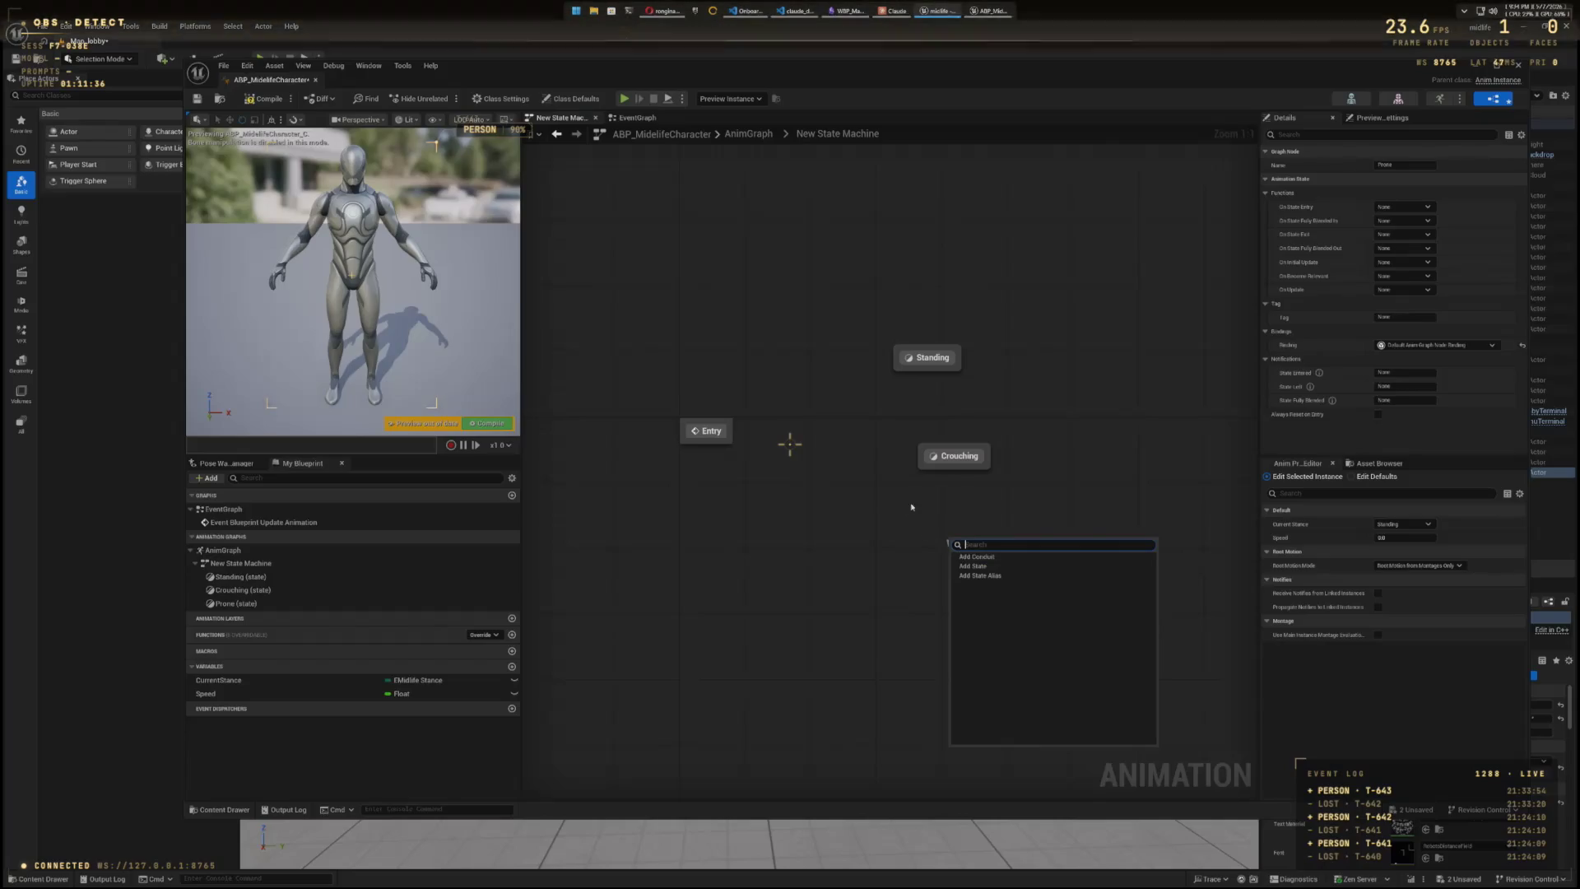
pyautogui.press('Escape')
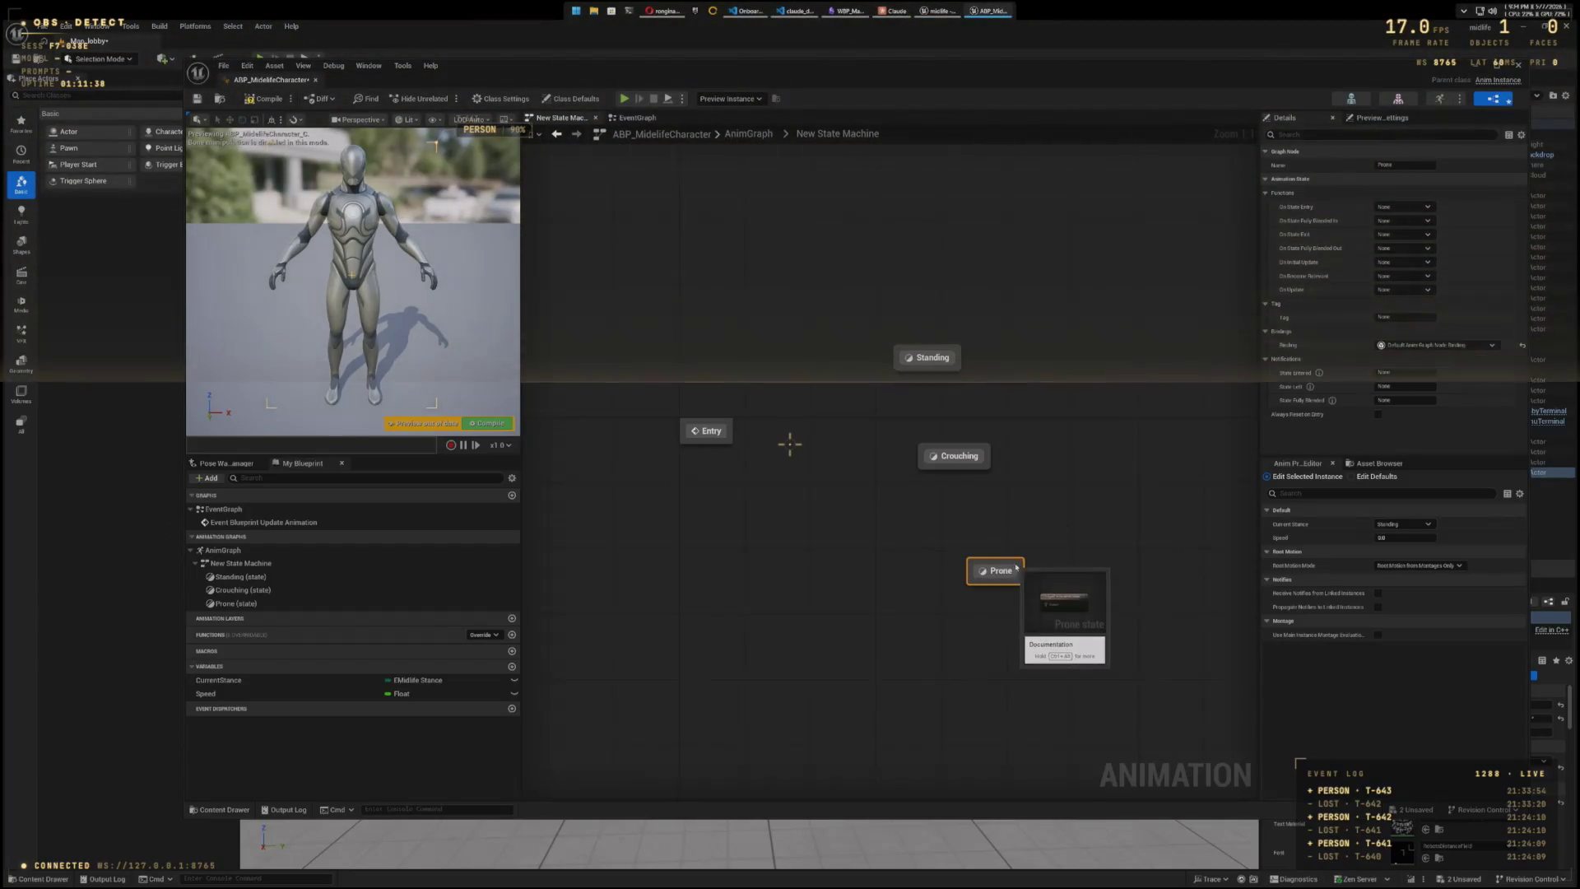
# - Stack the three states in a column and connect Entry to Standing
pyautogui.moveTo(1002, 570); pyautogui.dragTo(912, 562)
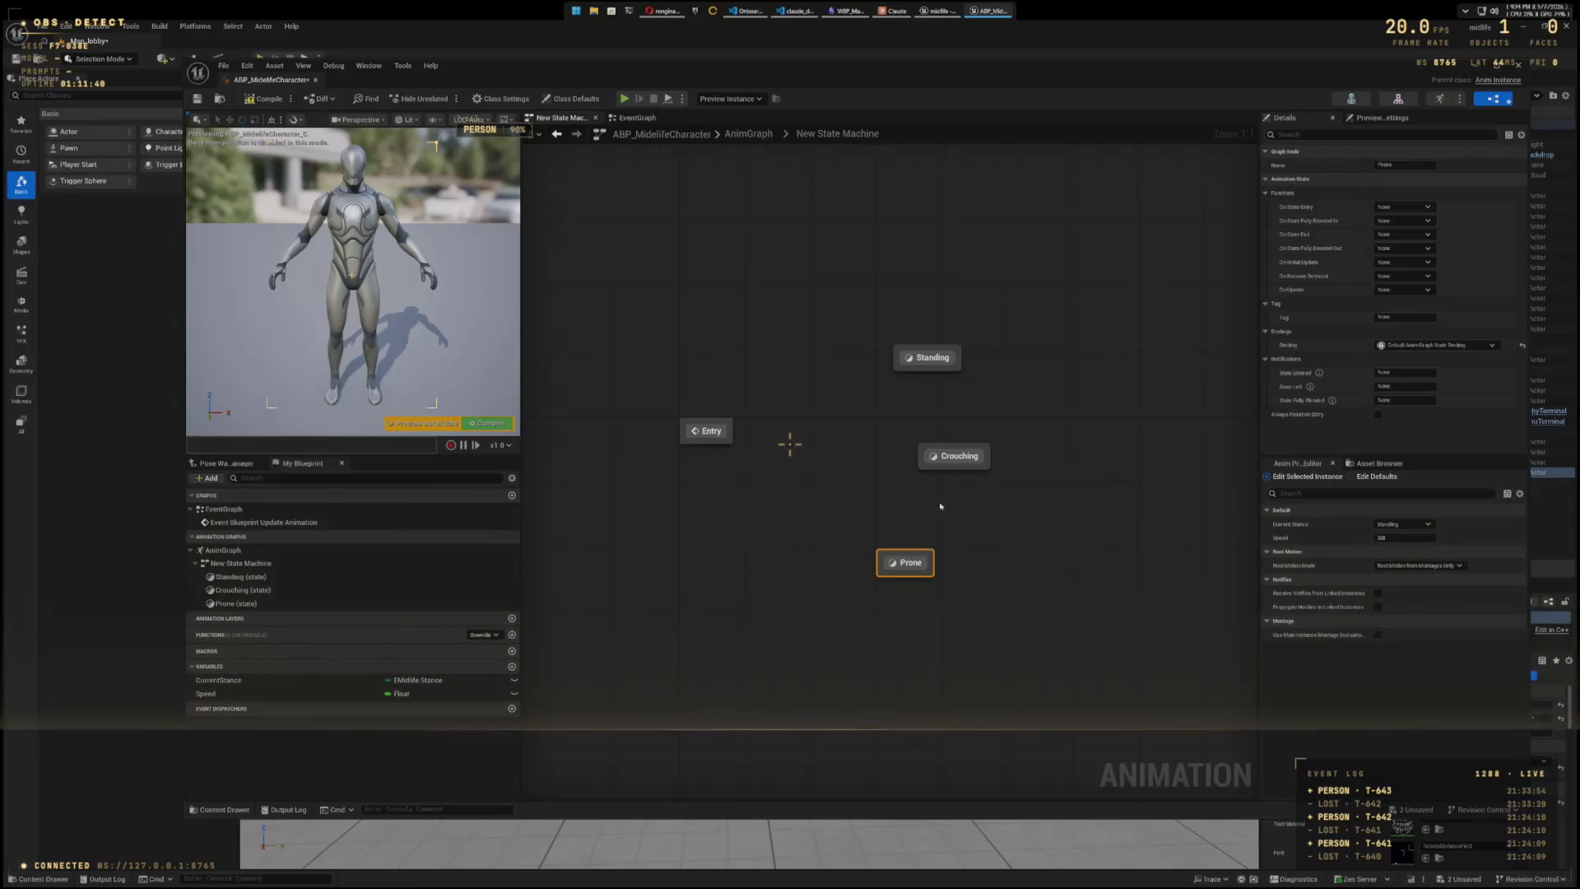
pyautogui.moveTo(954, 459); pyautogui.dragTo(946, 468)
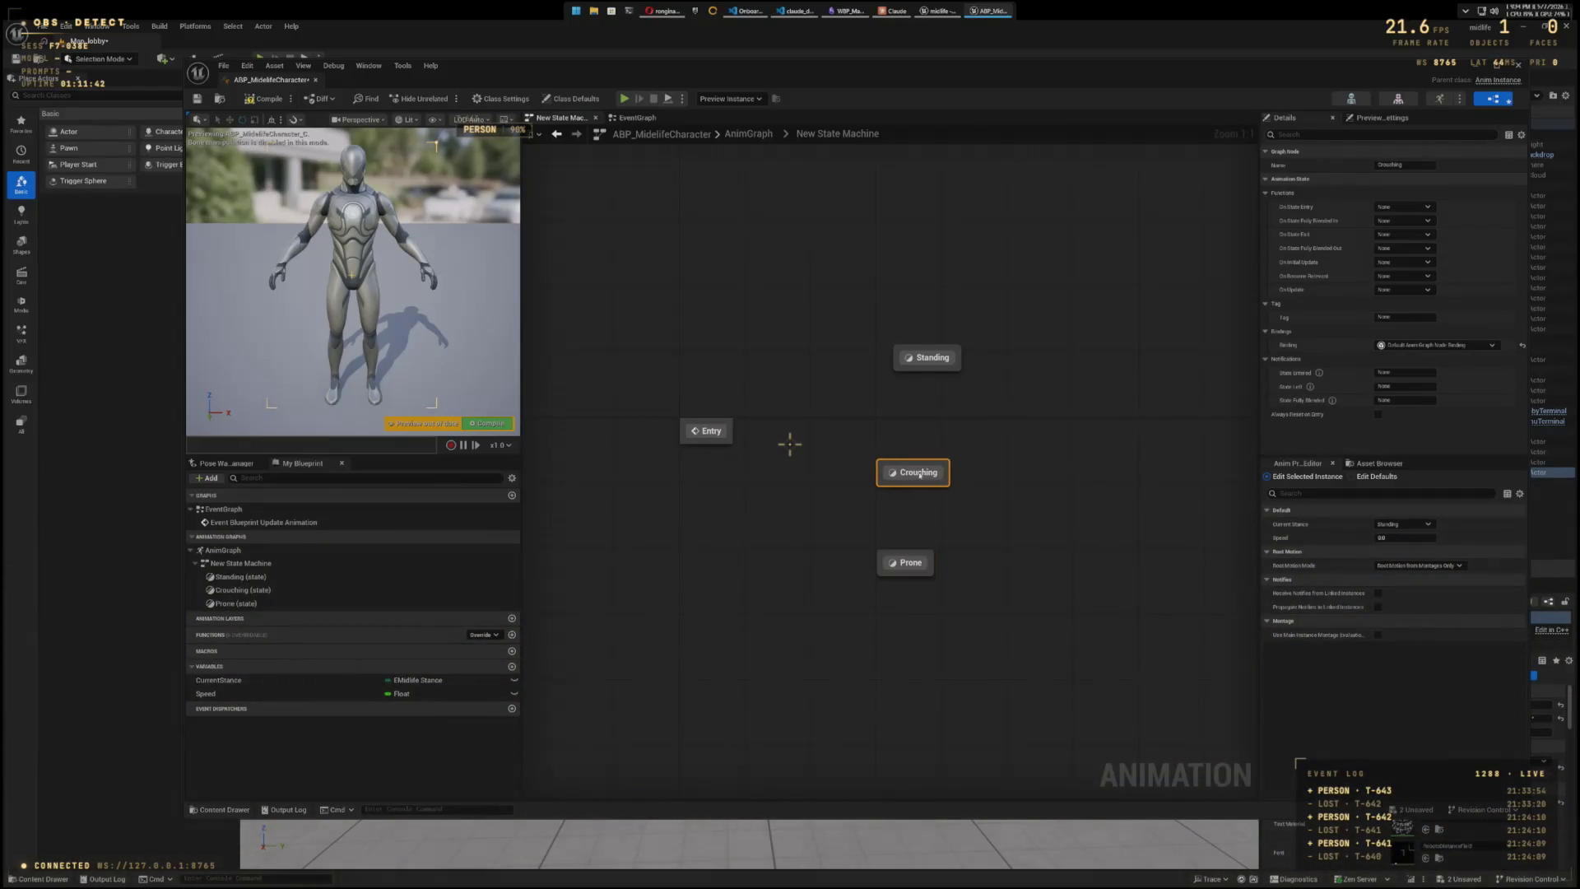
pyautogui.moveTo(935, 363); pyautogui.dragTo(919, 372)
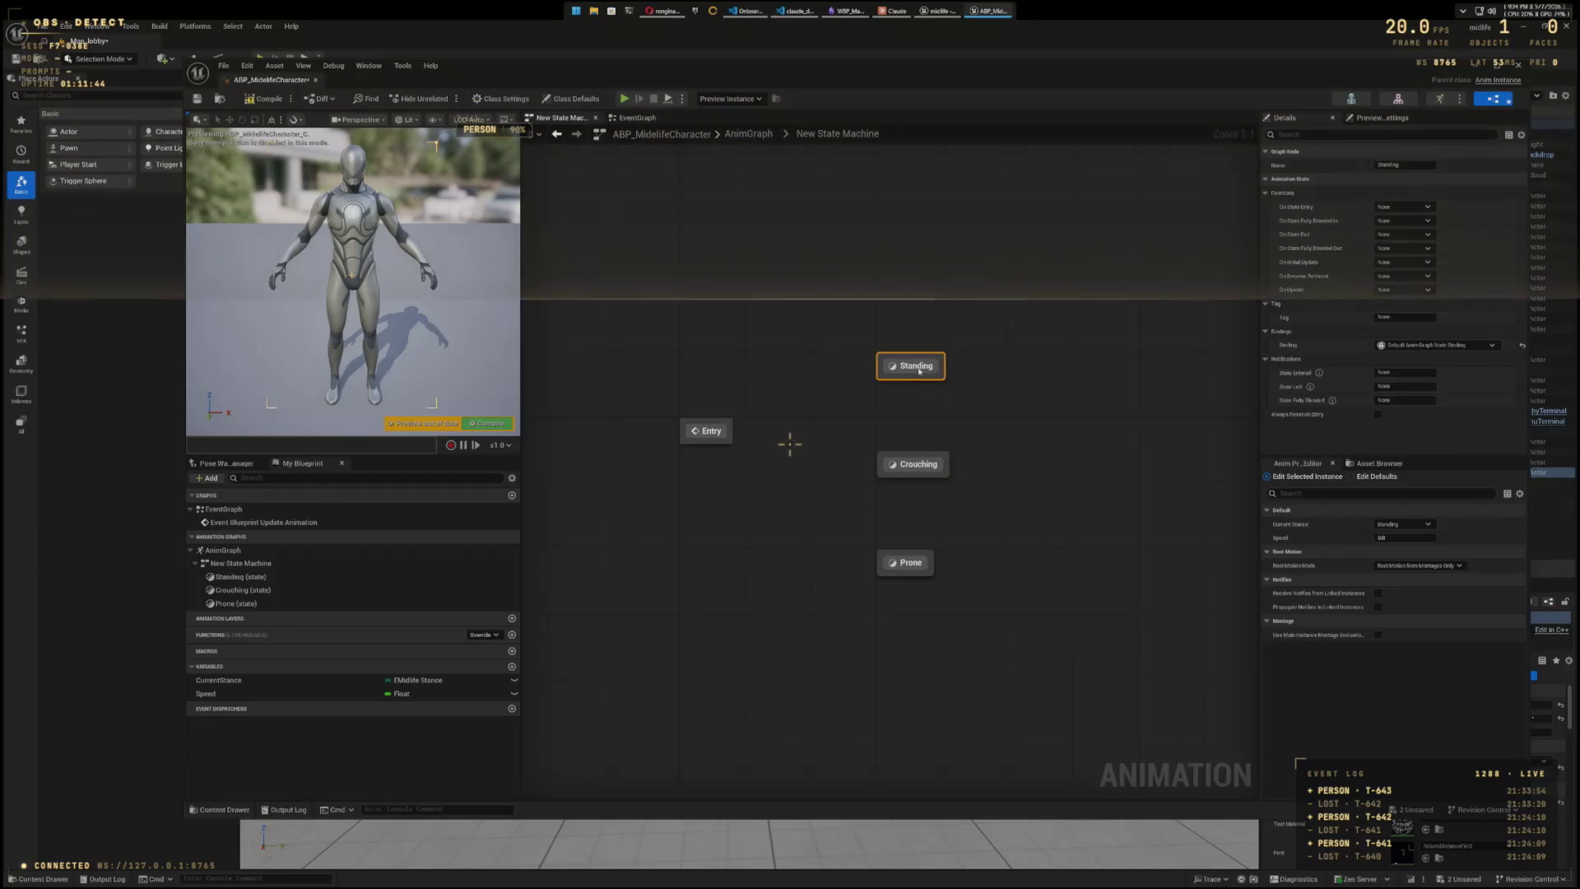
pyautogui.click(1021, 429)
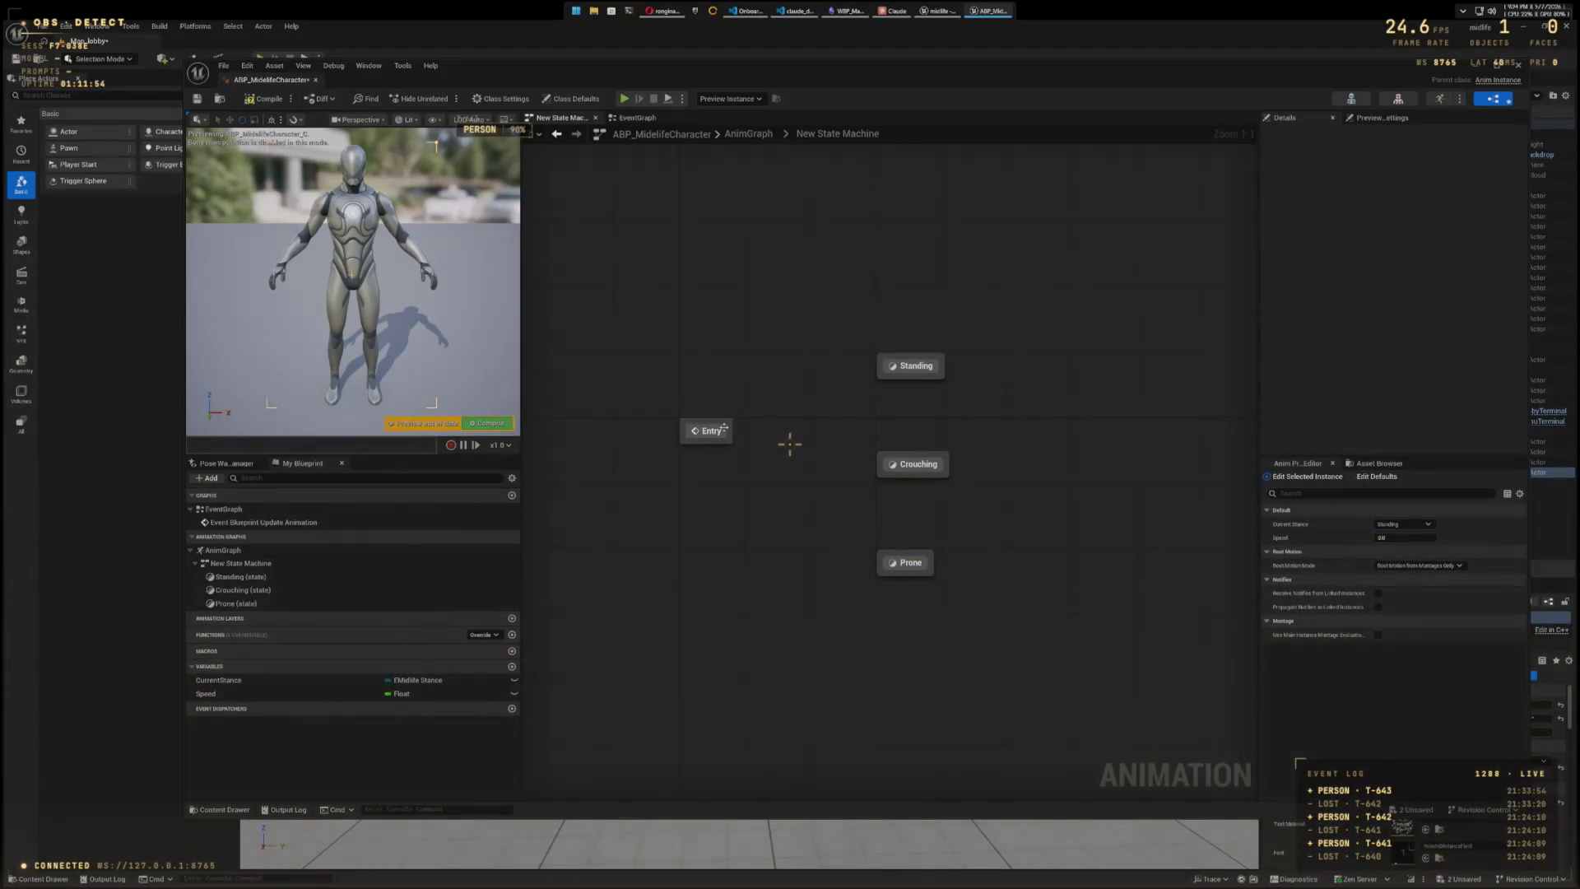
pyautogui.moveTo(861, 379); pyautogui.dragTo(882, 369)
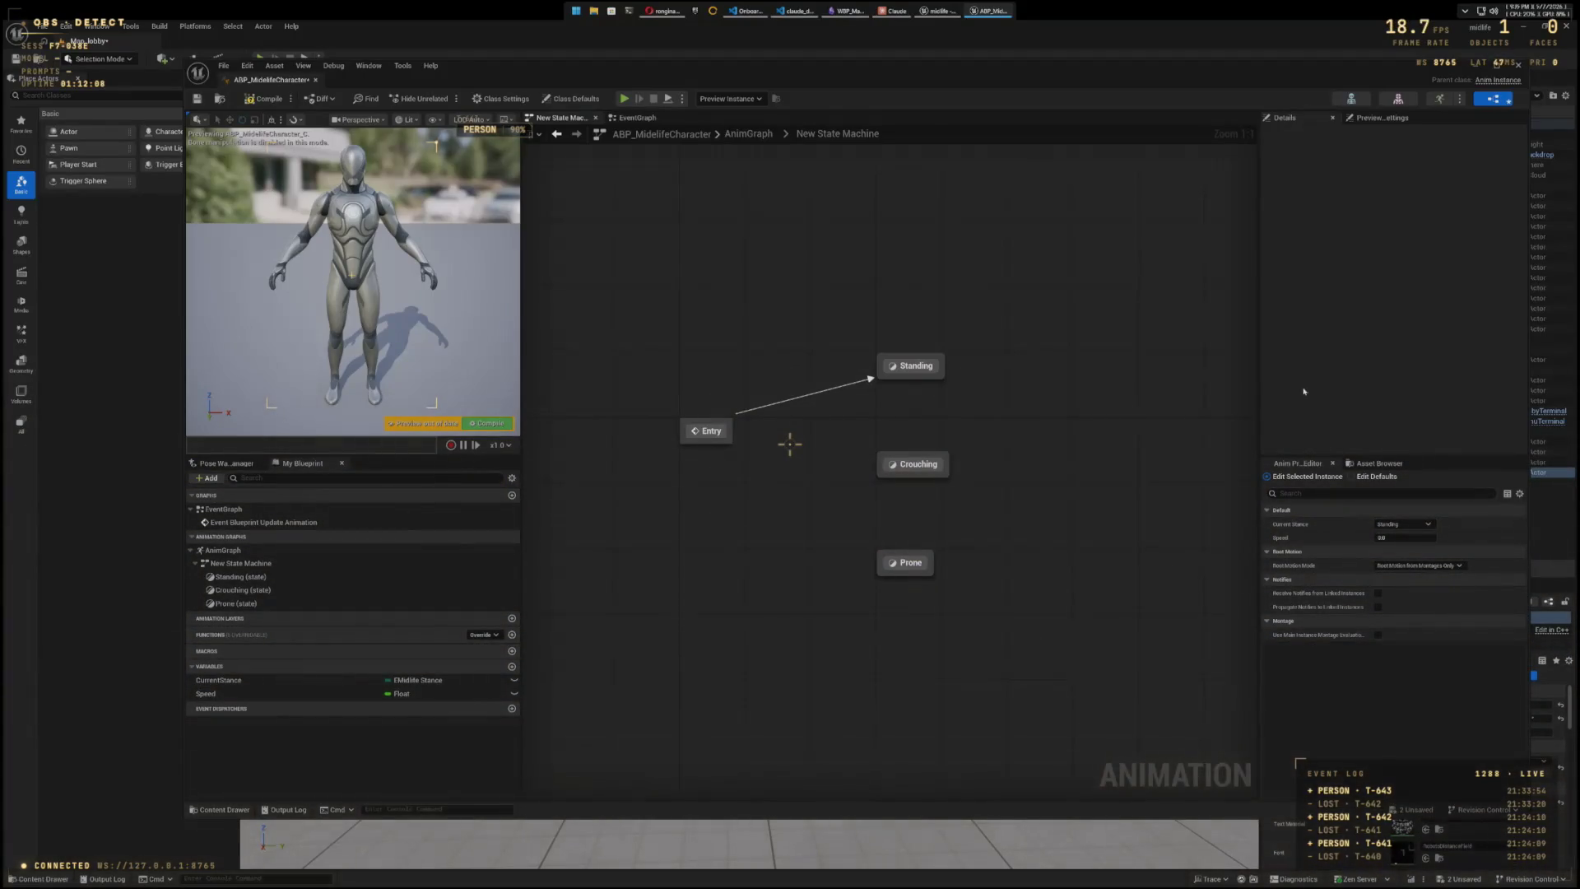
# - In the Standing state, place BS_Standing_Locomotion to the left of Output Animation Pose
pyautogui.doubleClick(914, 366)
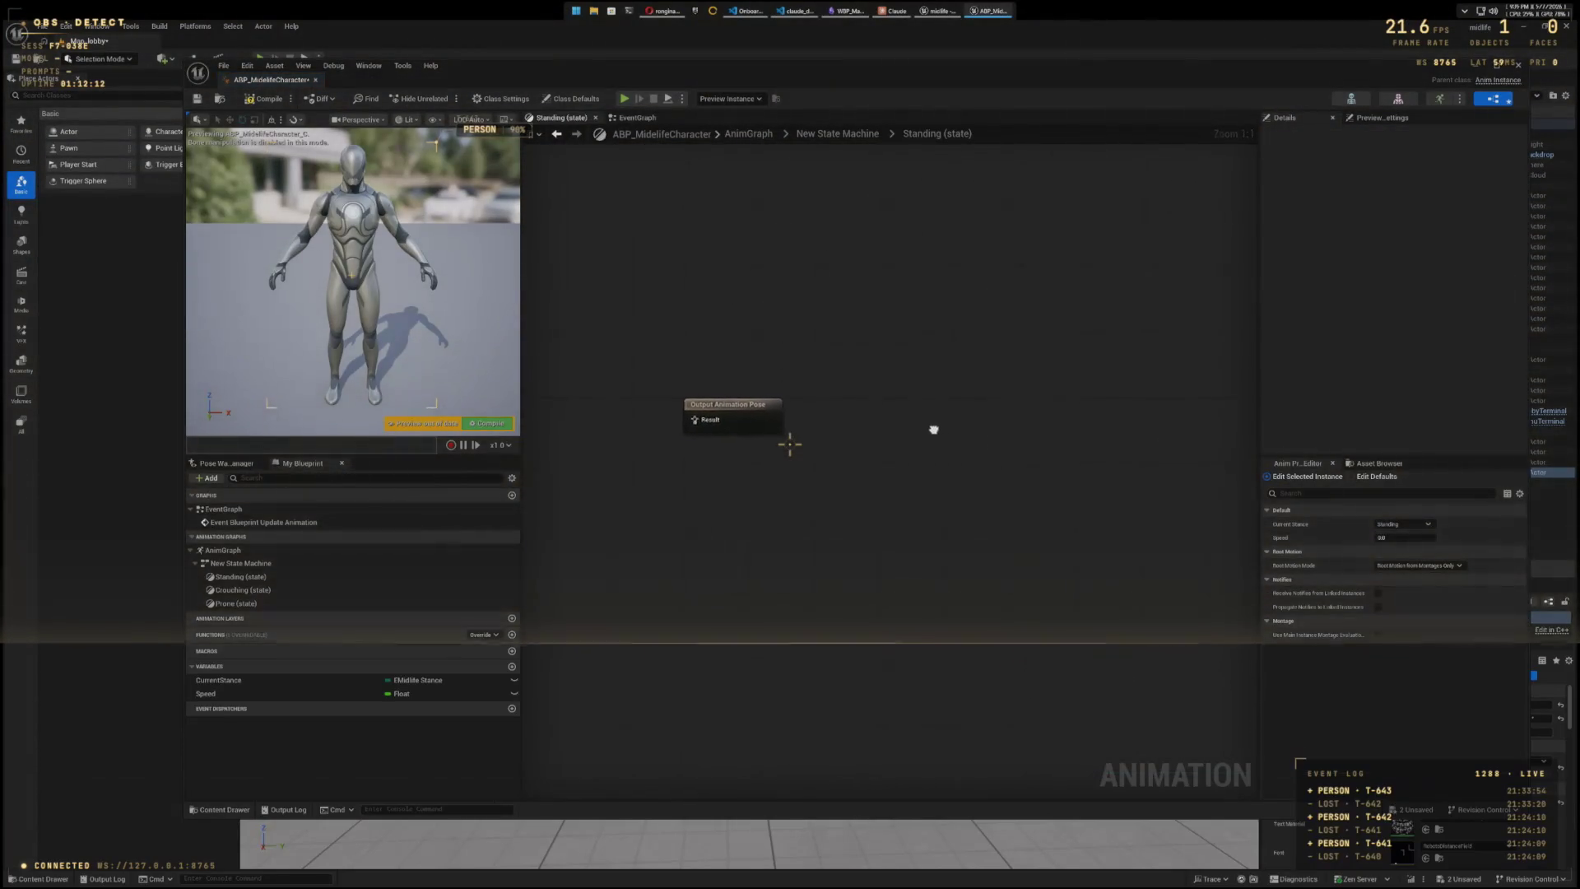
pyautogui.moveTo(933, 429); pyautogui.dragTo(927, 427)
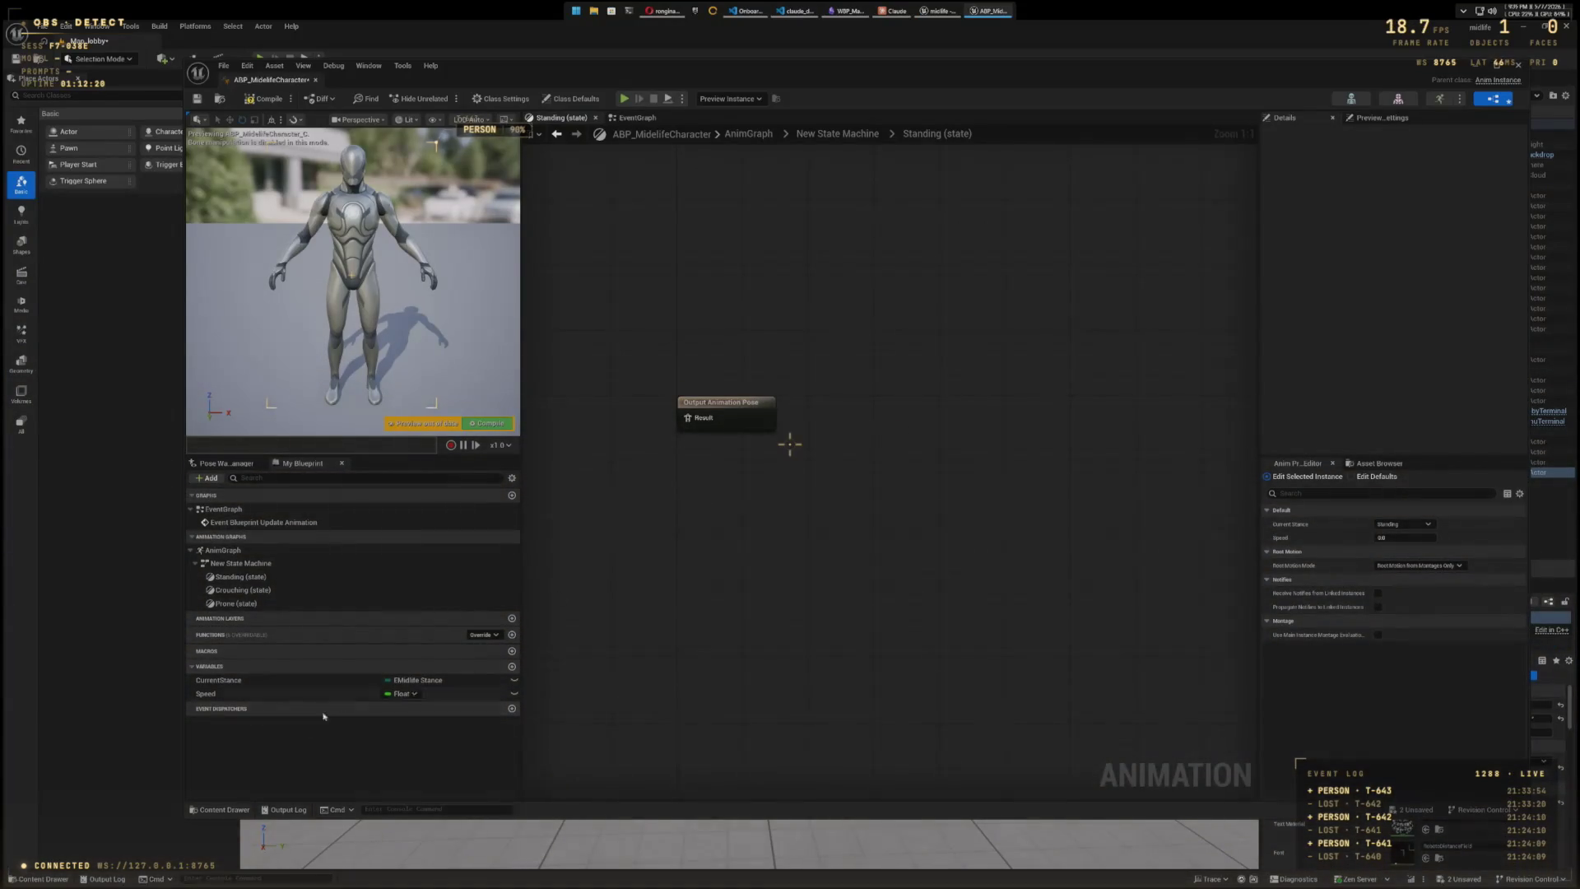
pyautogui.click(224, 810)
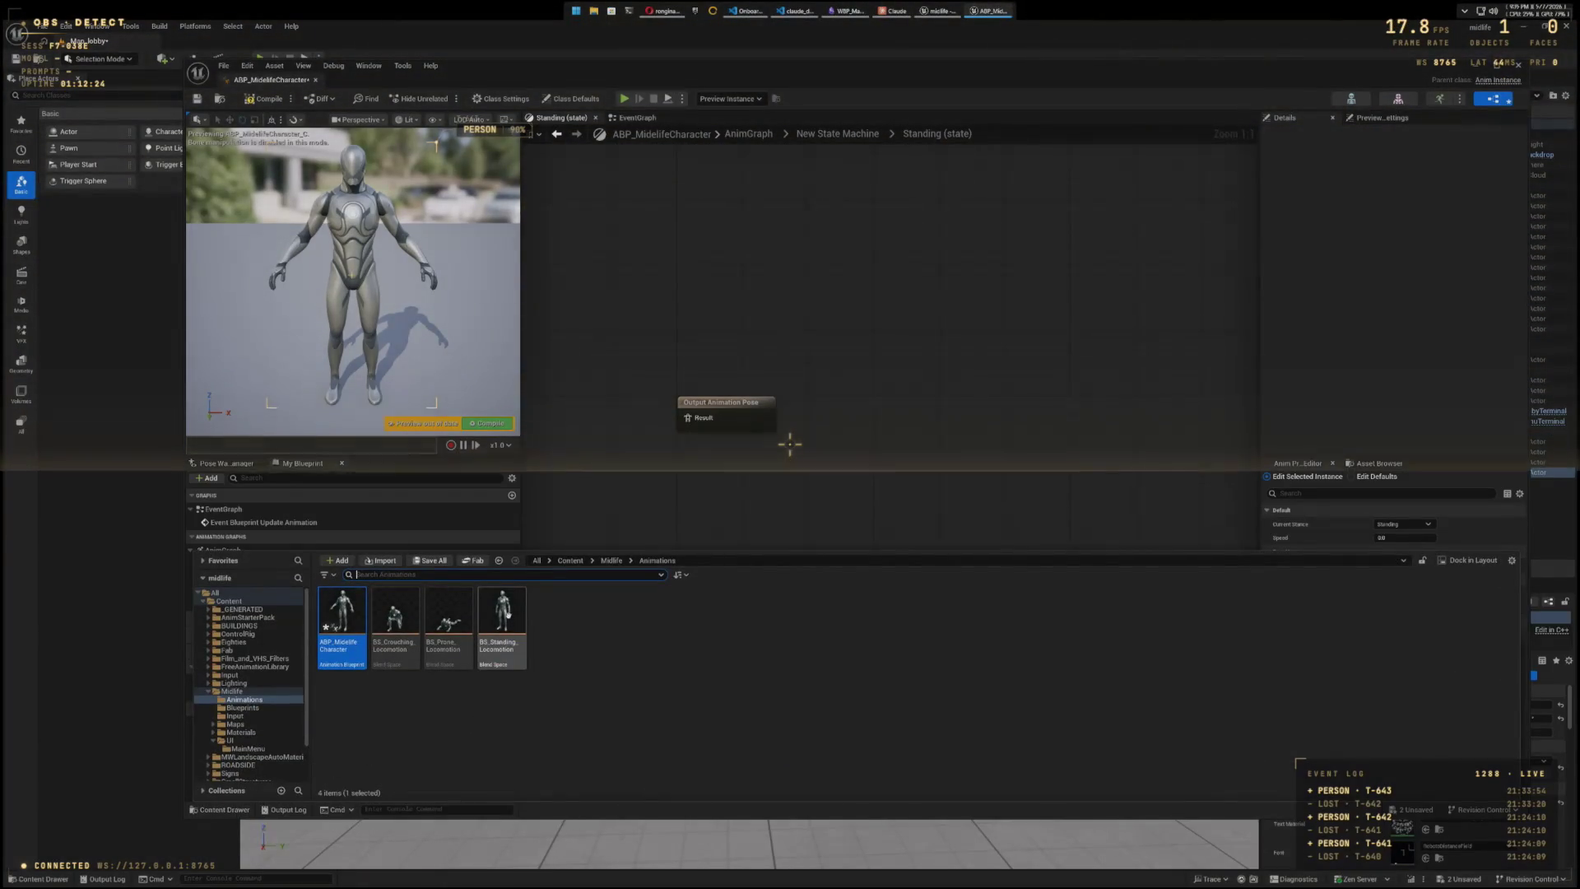
pyautogui.moveTo(500, 613)
pyautogui.moveTo(499, 613); pyautogui.dragTo(928, 399)
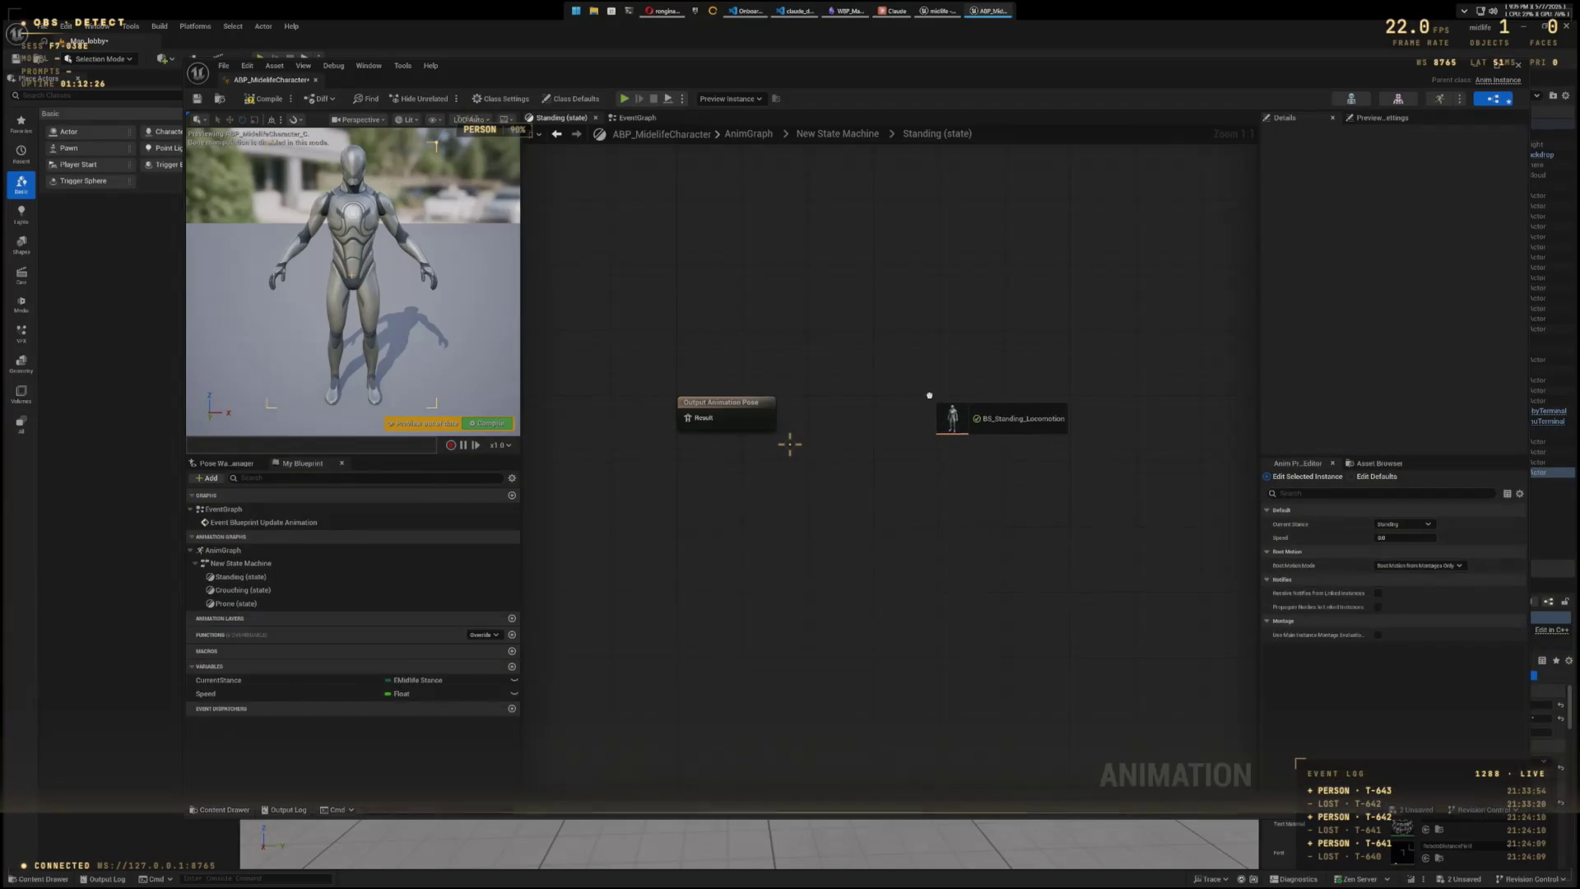
pyautogui.moveTo(1042, 542); pyautogui.dragTo(985, 591)
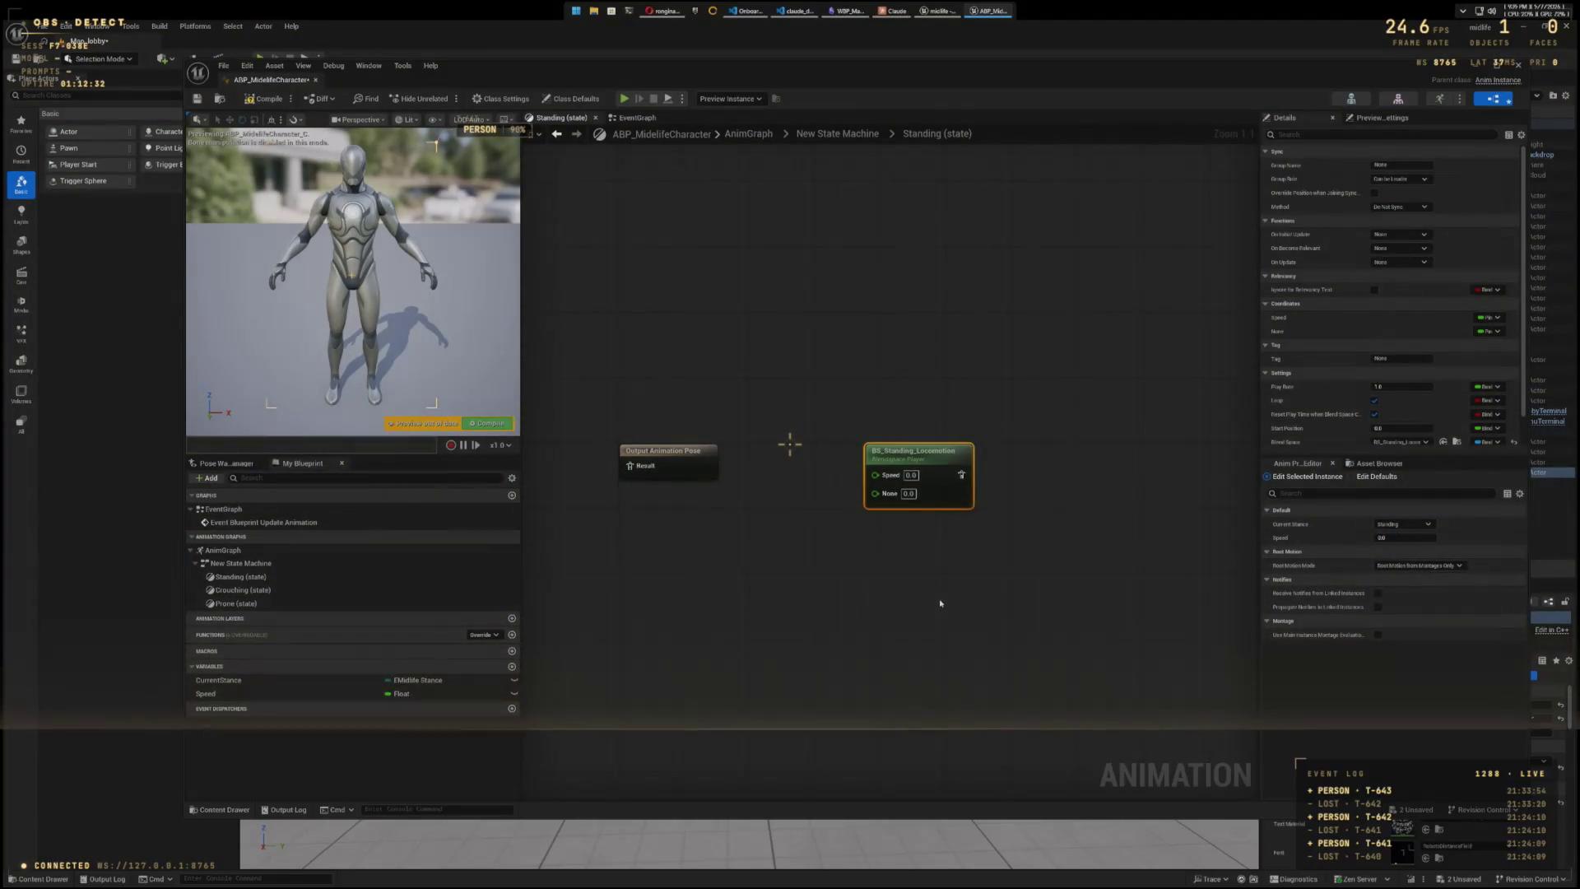
pyautogui.moveTo(941, 603); pyautogui.dragTo(995, 561)
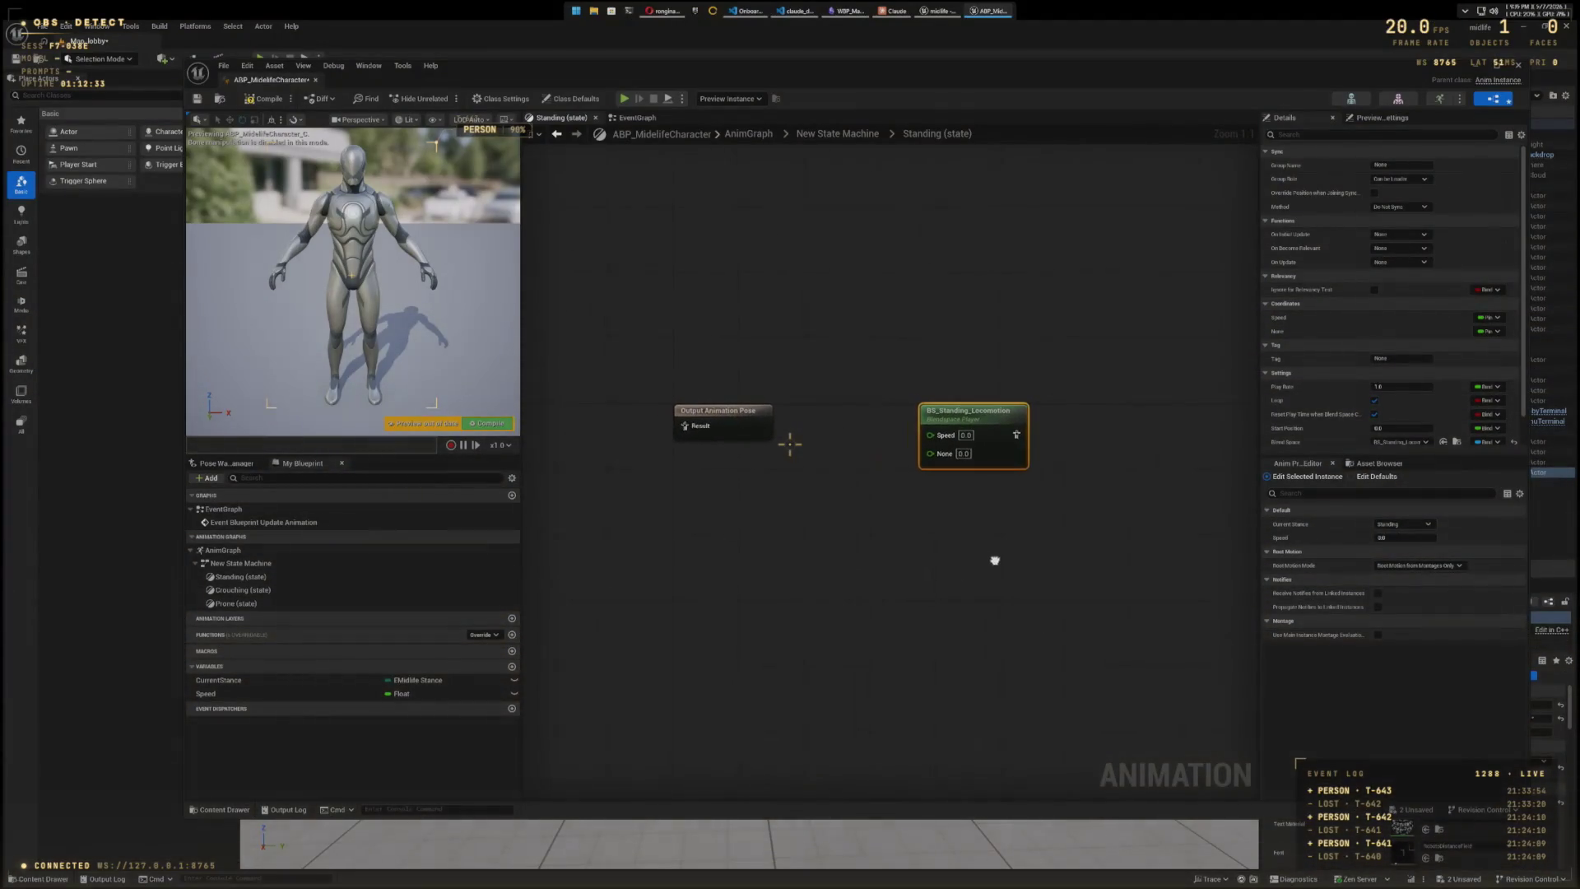
pyautogui.click(753, 417)
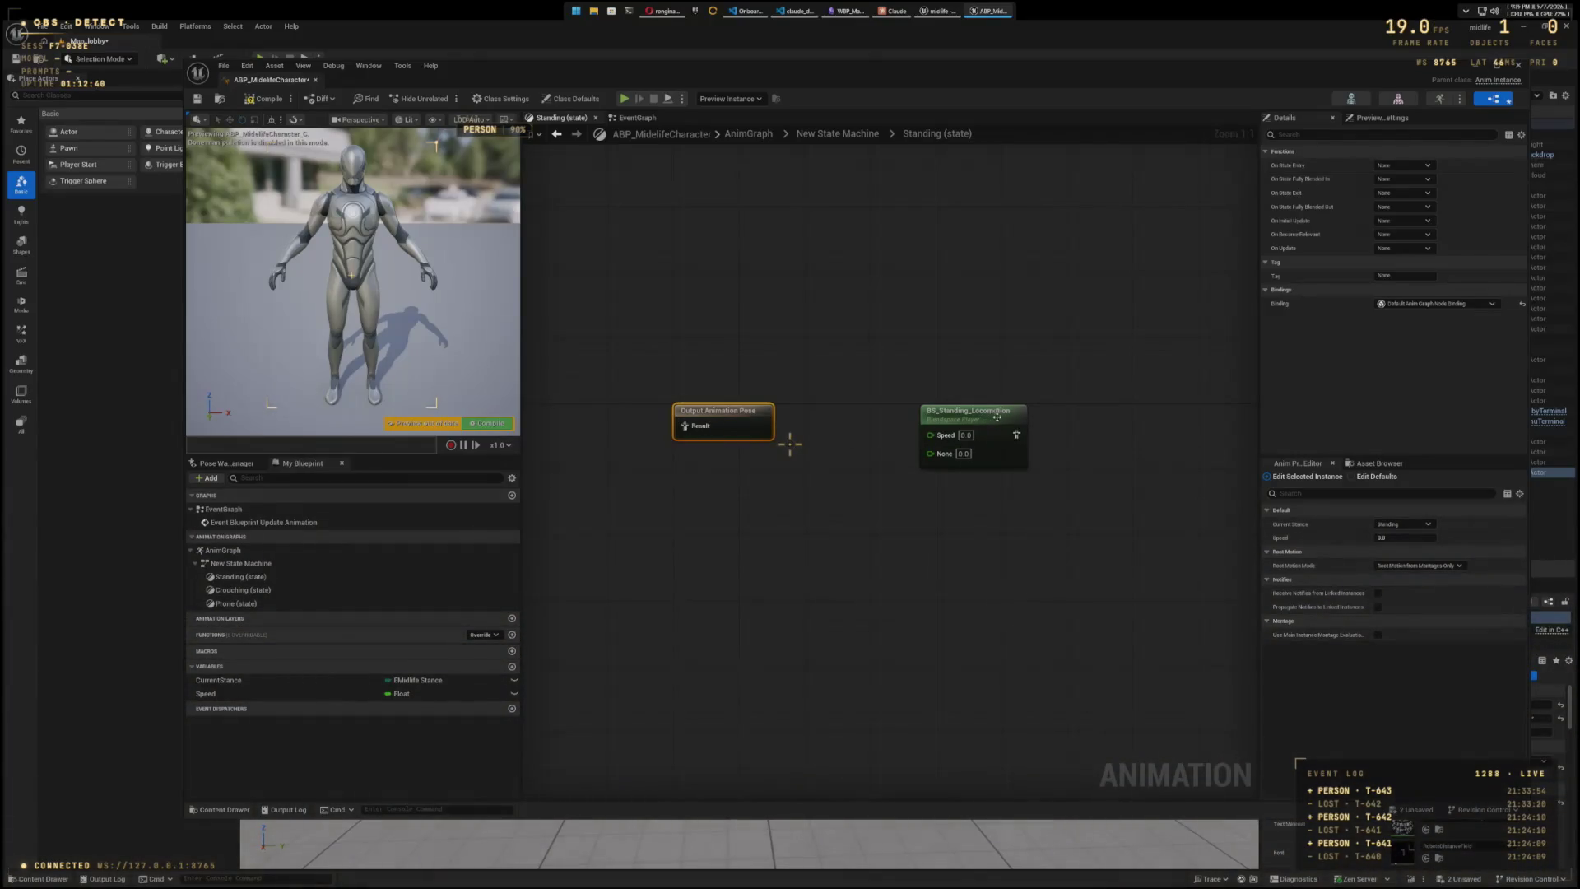
pyautogui.moveTo(997, 417)
pyautogui.mouseDown()
pyautogui.moveTo(726, 544)
pyautogui.moveTo(603, 417)
pyautogui.mouseUp()
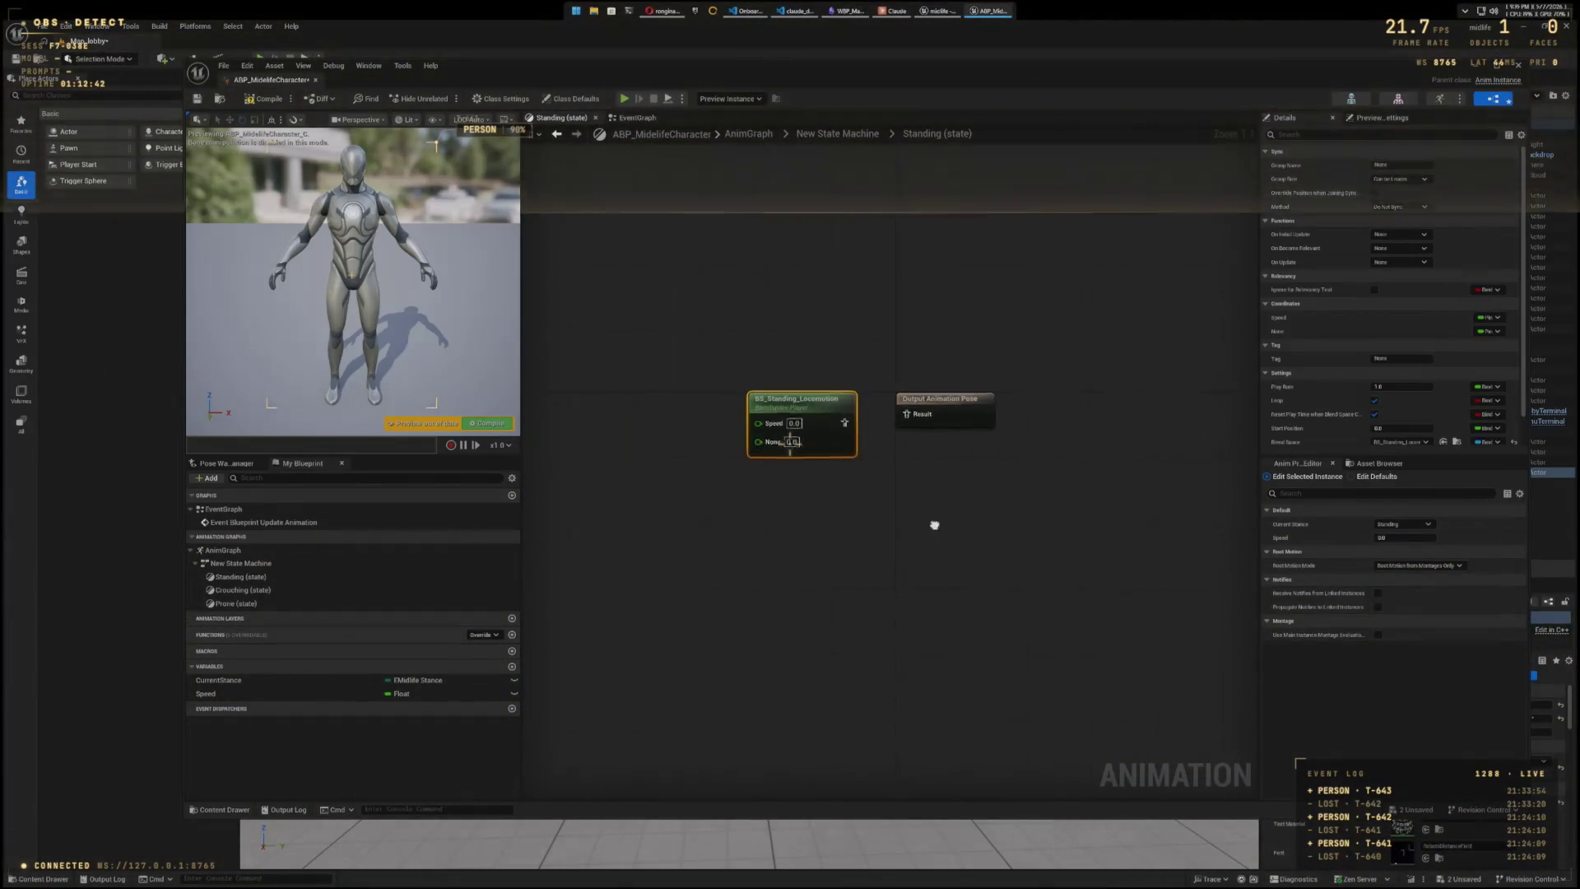
pyautogui.moveTo(870, 404)
pyautogui.mouseDown()
pyautogui.moveTo(755, 406)
pyautogui.moveTo(925, 396)
pyautogui.mouseUp()
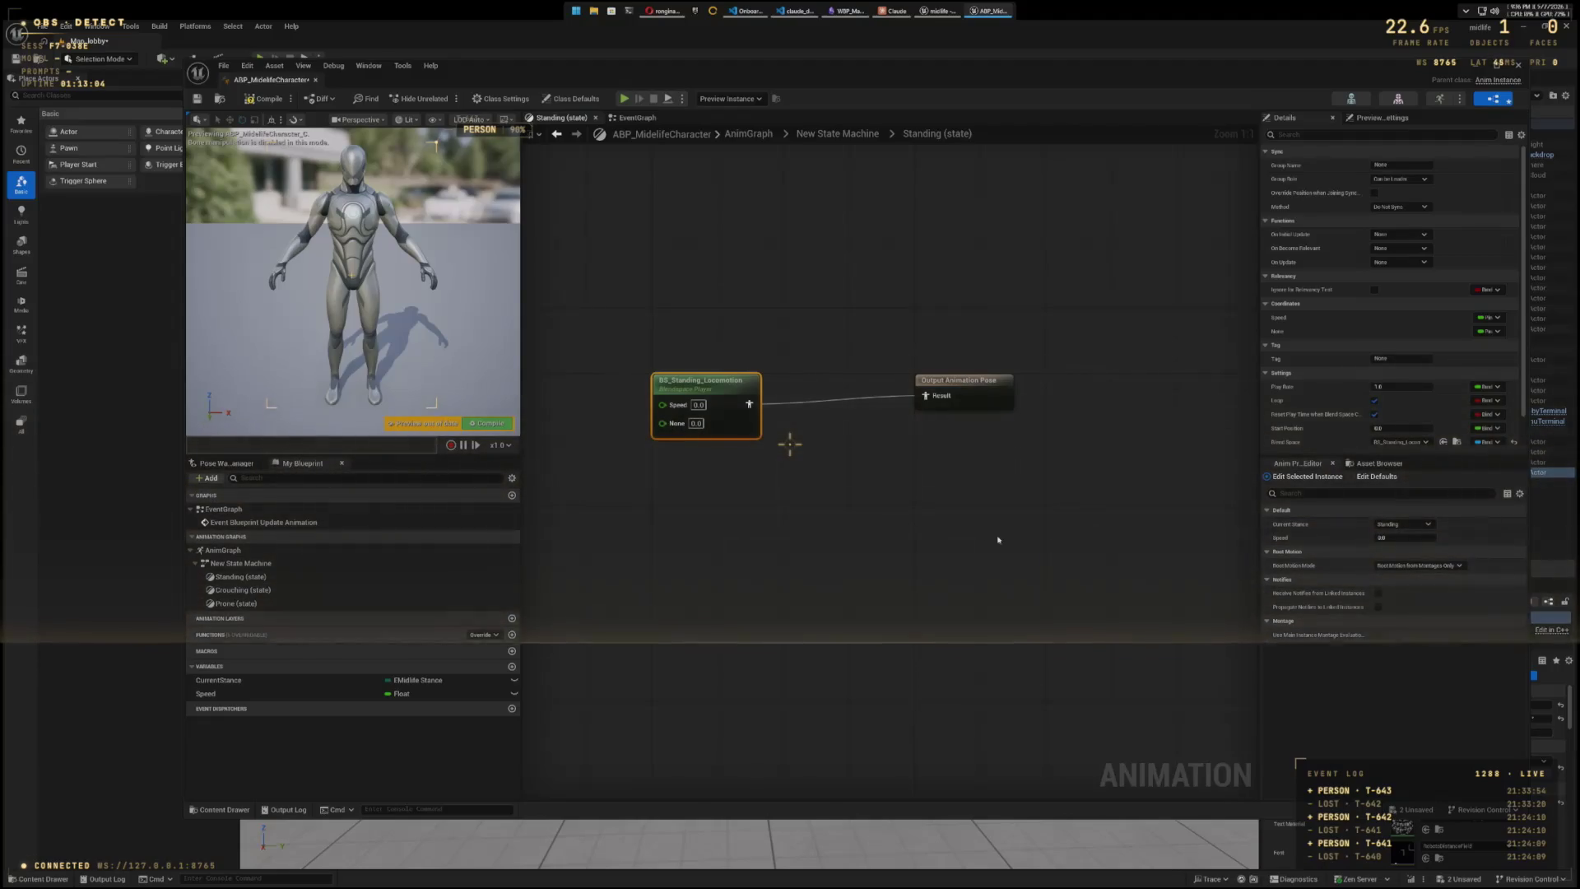
# - Add a Get Speed node to drive the blend space, then return to New State Machine
pyautogui.moveTo(823, 543)
pyautogui.mouseDown()
pyautogui.moveTo(1087, 516)
pyautogui.moveTo(964, 545)
pyautogui.mouseUp()
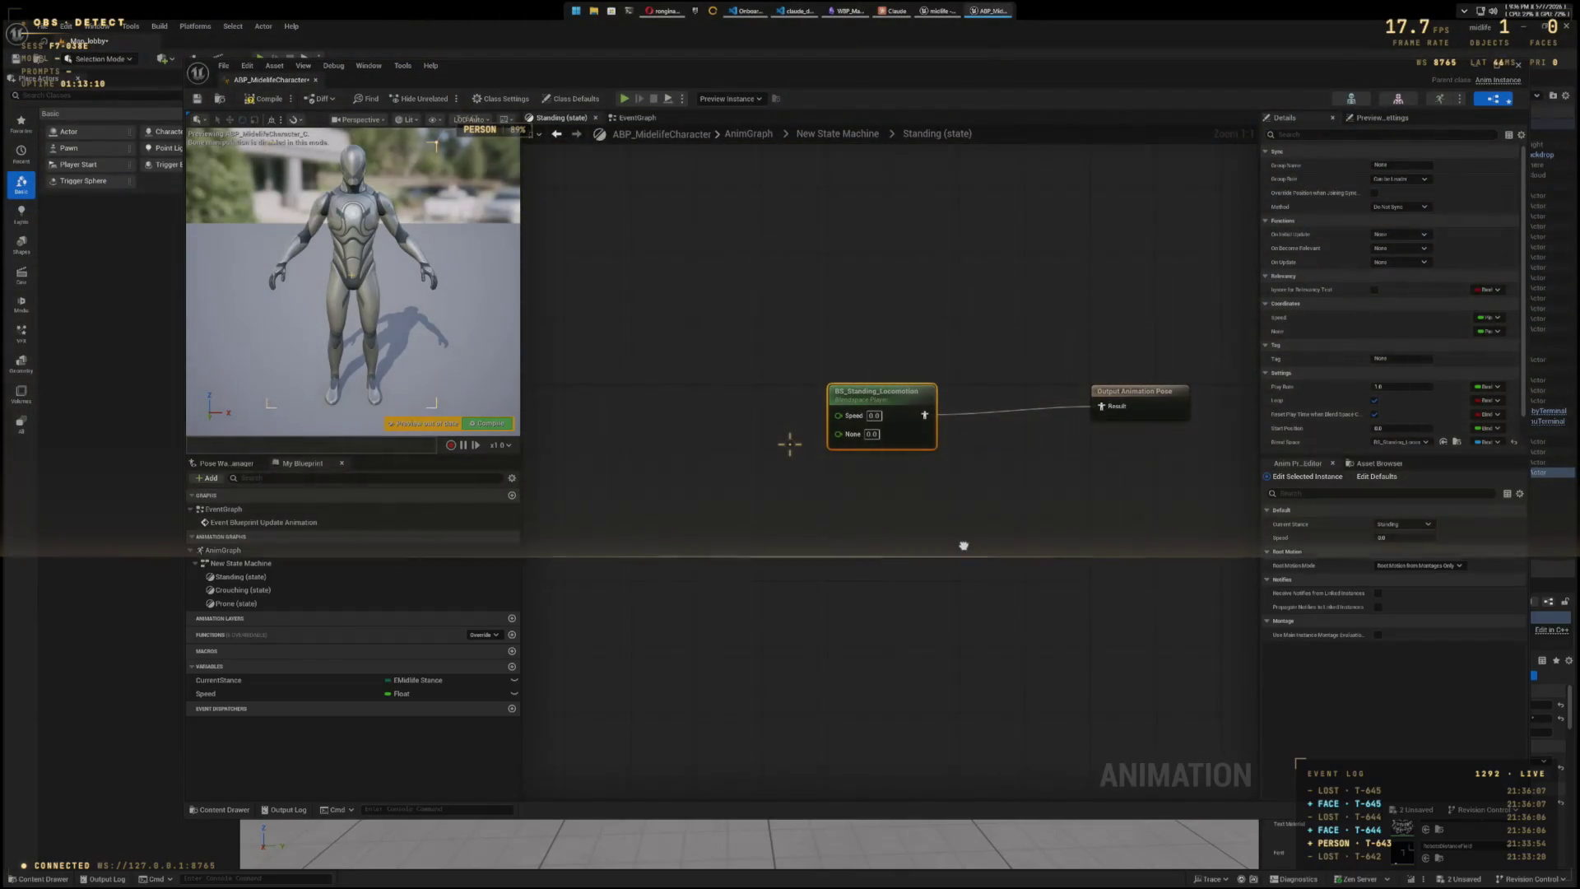
pyautogui.moveTo(963, 543); pyautogui.dragTo(969, 560)
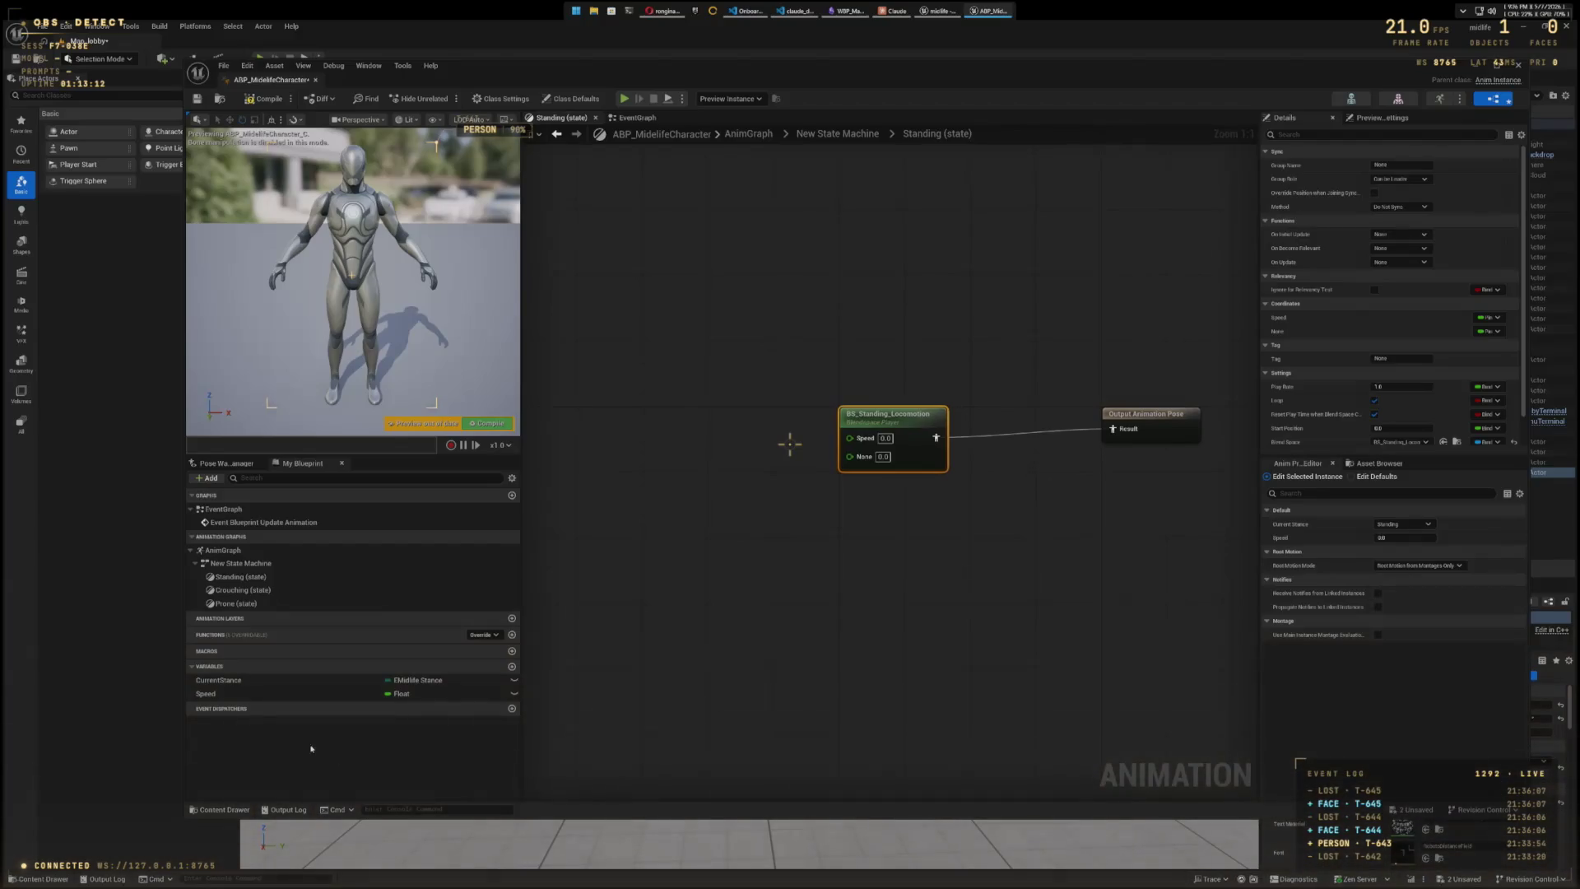
pyautogui.moveTo(259, 704)
pyautogui.mouseDown()
pyautogui.moveTo(648, 432)
pyautogui.moveTo(848, 437)
pyautogui.mouseUp()
pyautogui.click(676, 448)
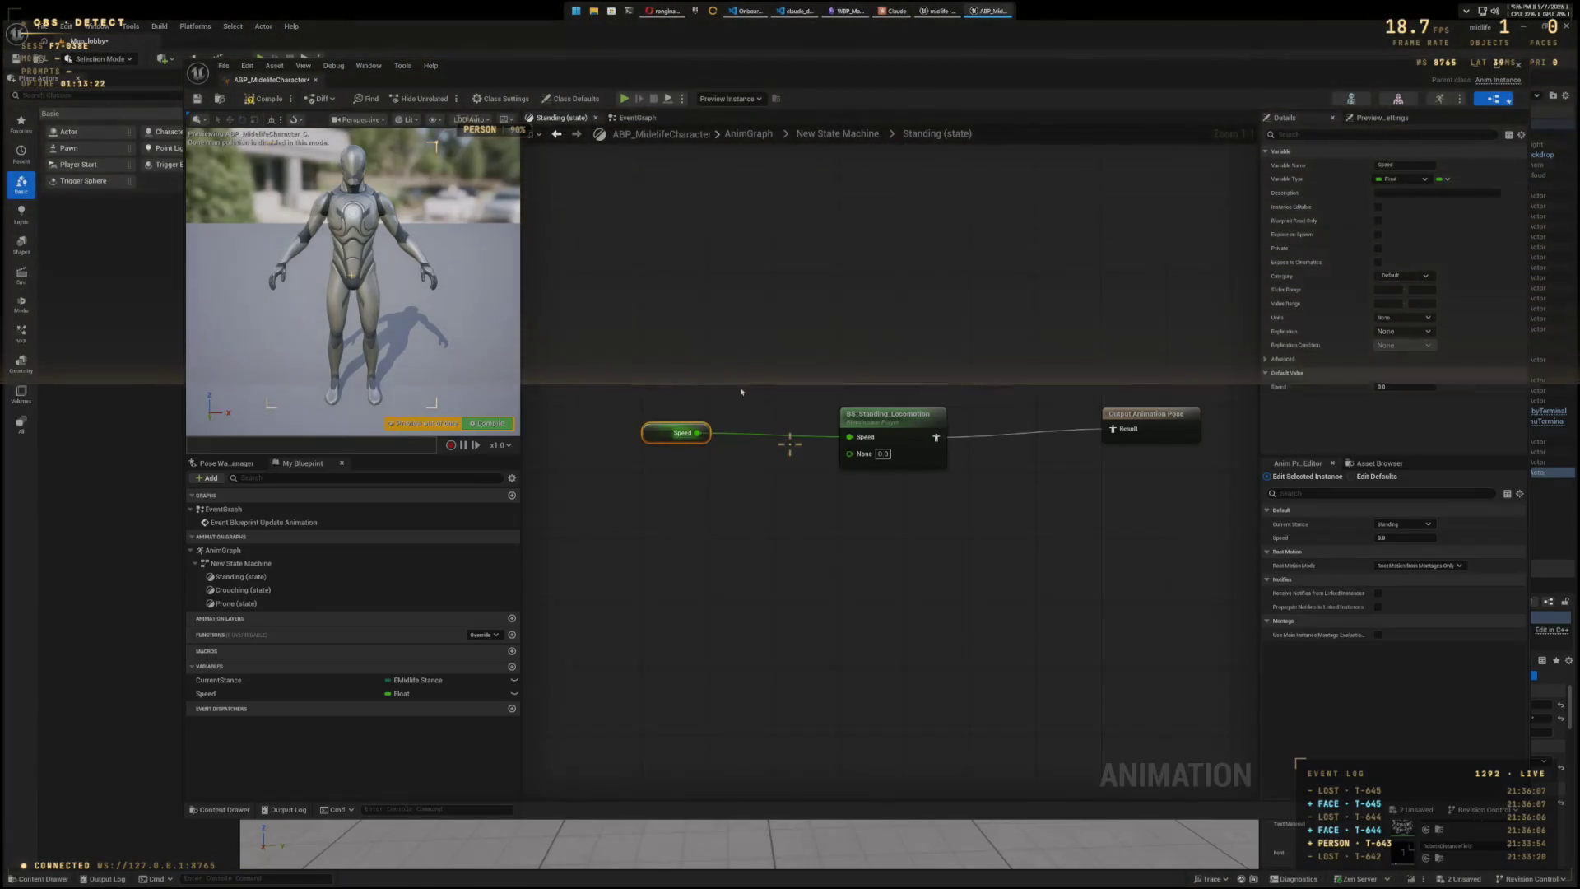
pyautogui.click(837, 133)
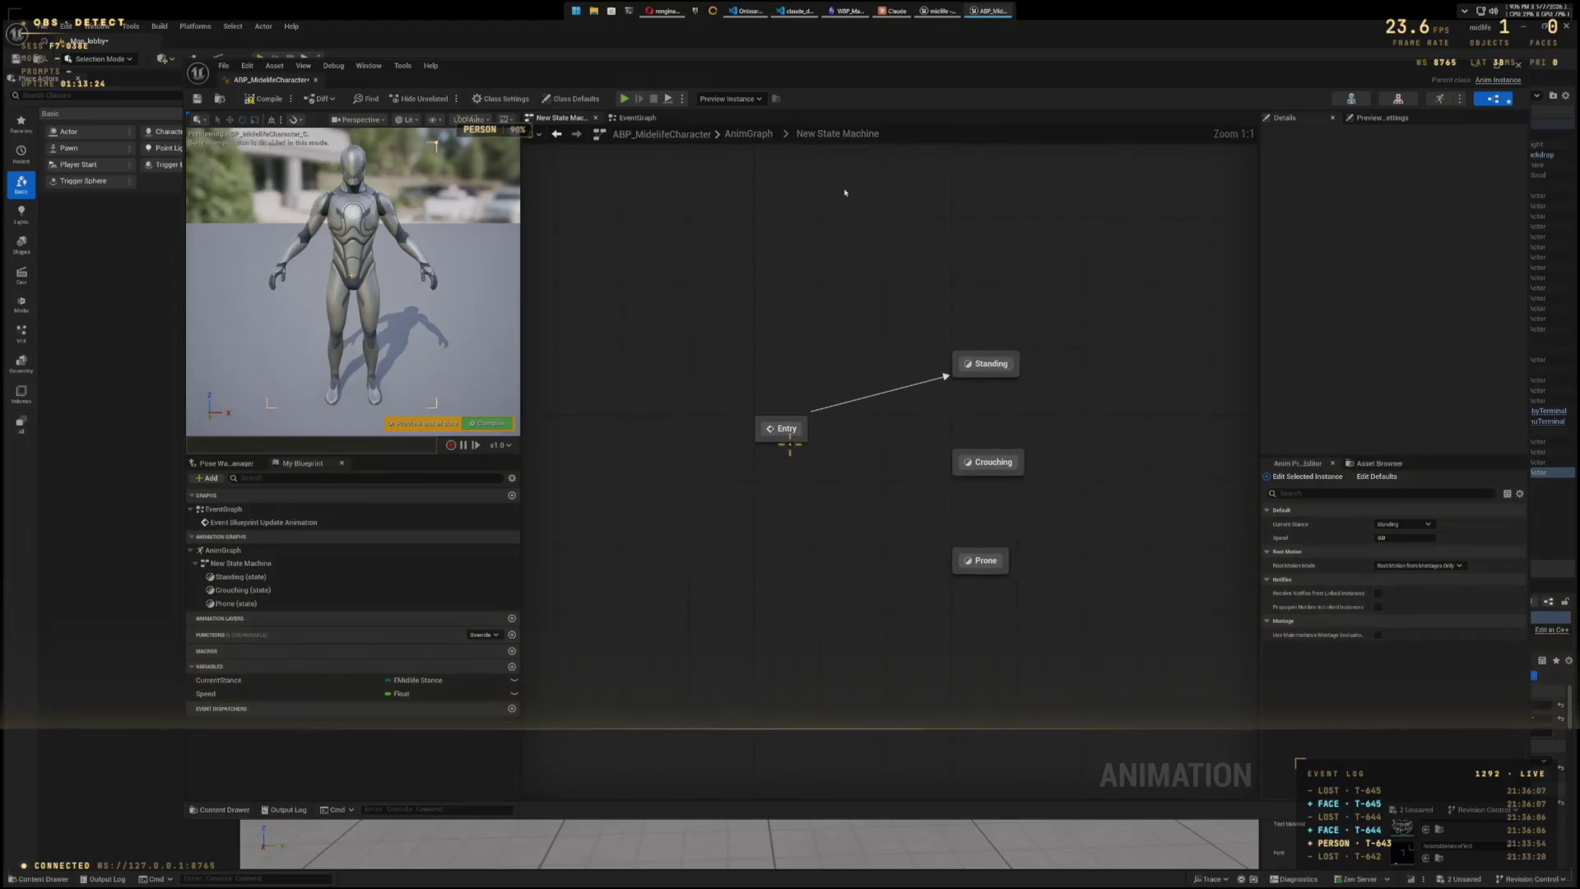
# - In Crouching, add BS_Crouching_Locomotion with a Get Speed node wired to its Speed pin
pyautogui.doubleClick(992, 461)
pyautogui.hotkey('ctrl', 'space')
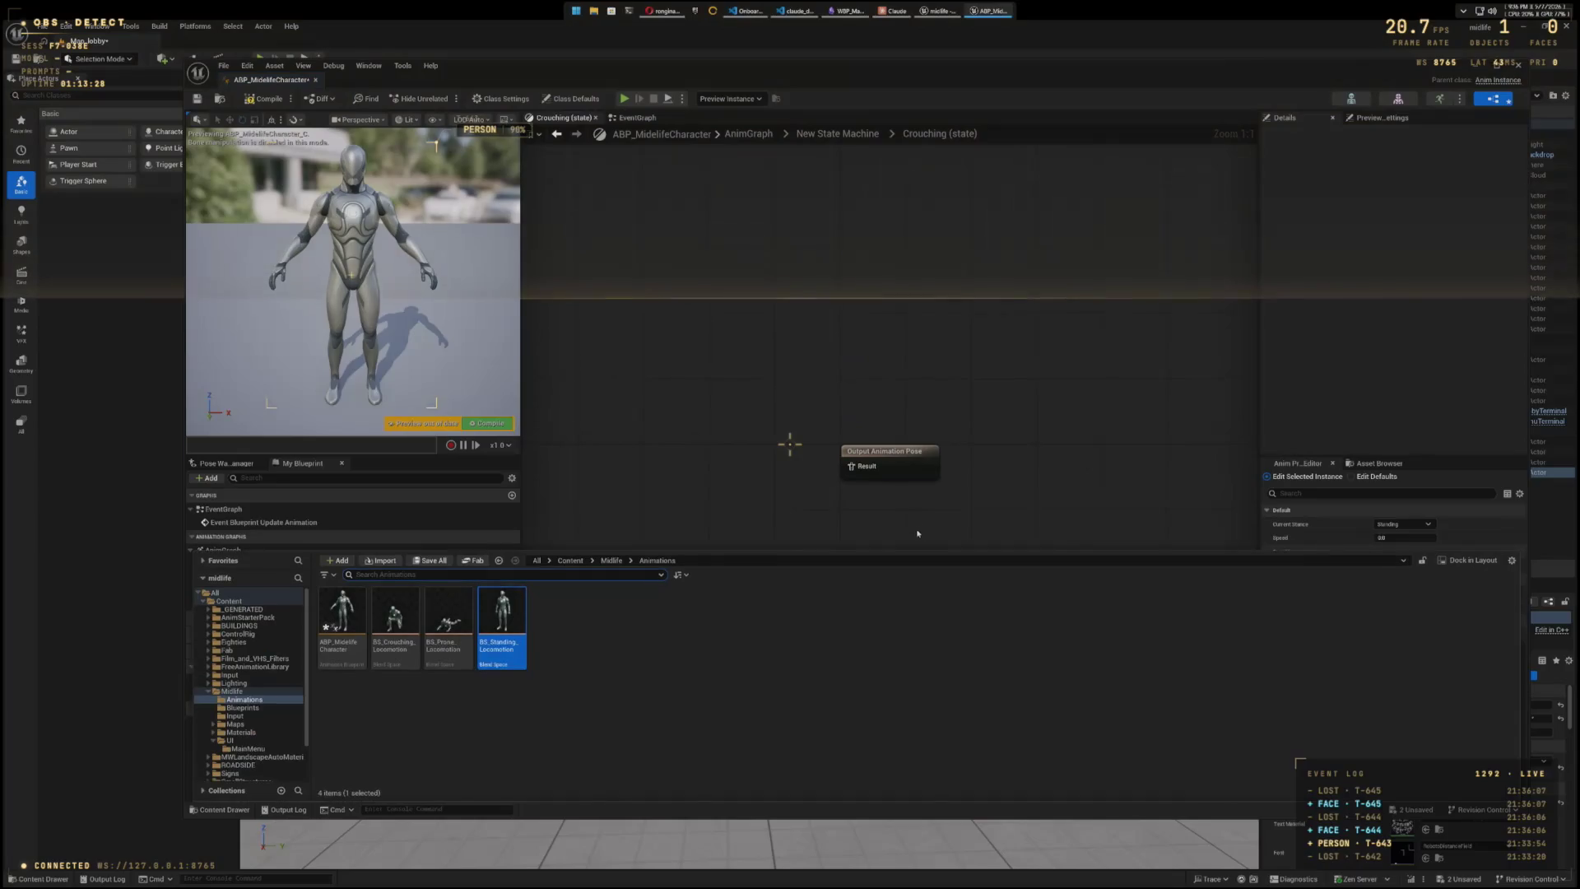
pyautogui.moveTo(395, 625)
pyautogui.mouseDown()
pyautogui.moveTo(606, 505)
pyautogui.moveTo(654, 523)
pyautogui.mouseUp()
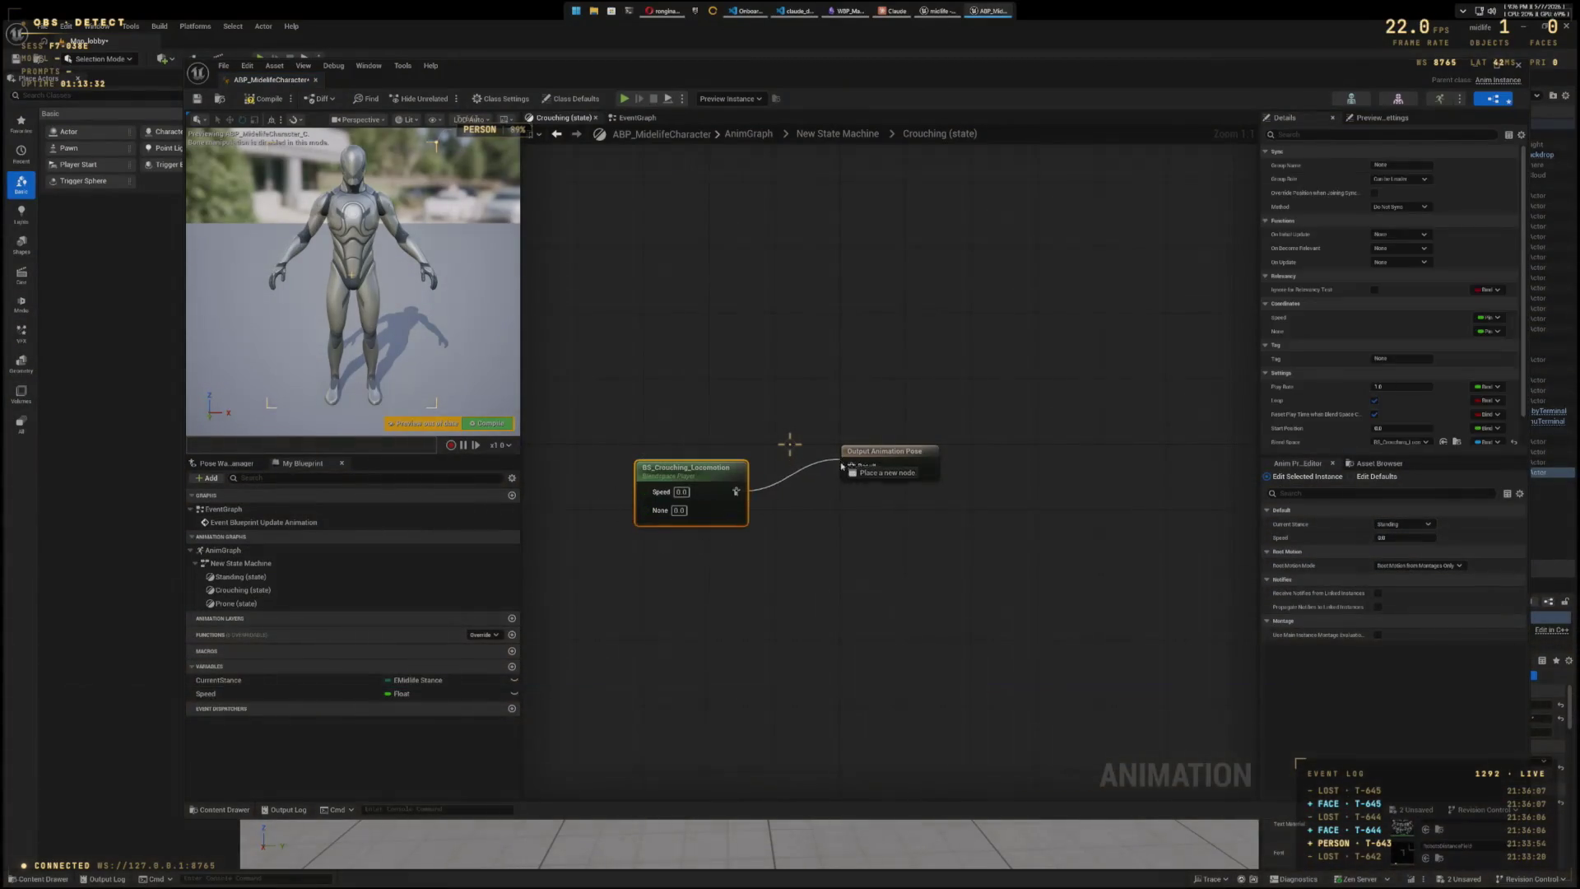
pyautogui.moveTo(718, 474); pyautogui.dragTo(719, 457)
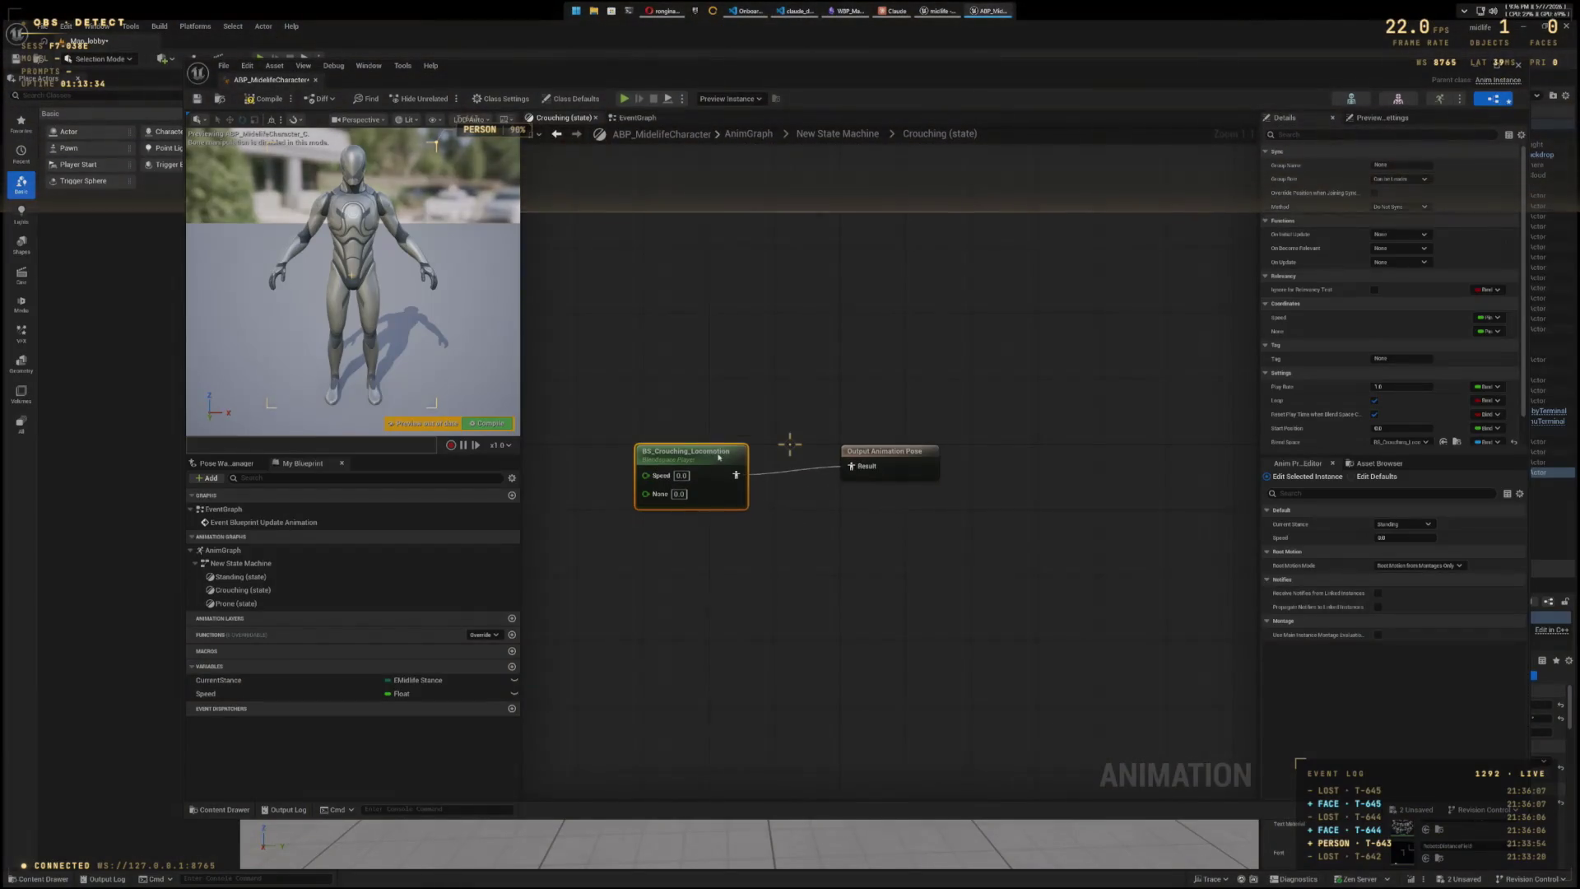
pyautogui.press('Home')
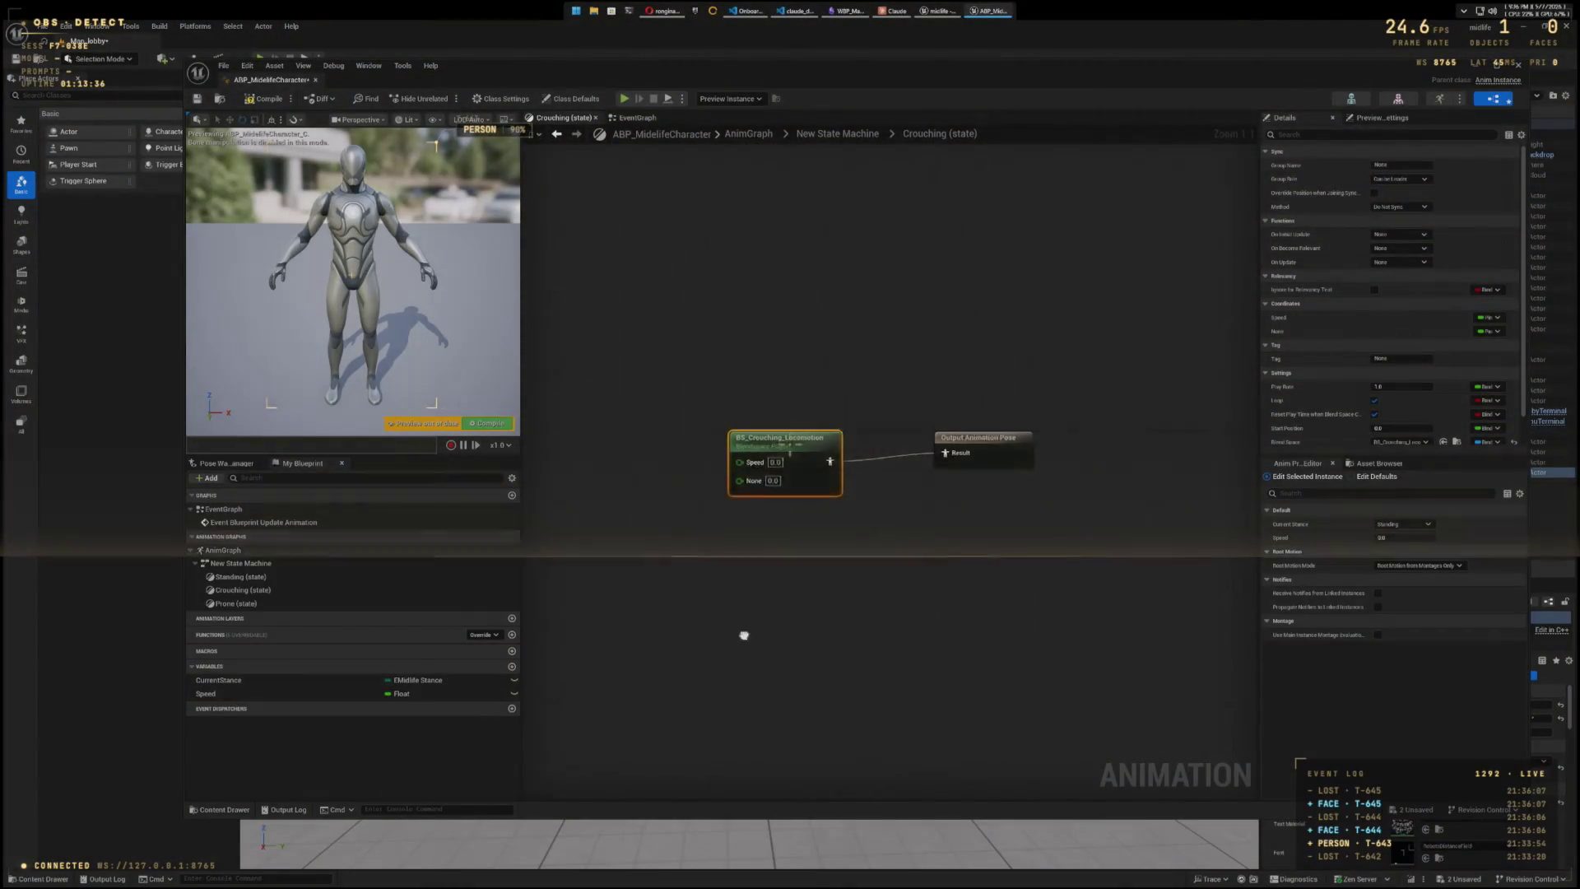
pyautogui.moveTo(349, 697); pyautogui.dragTo(588, 623)
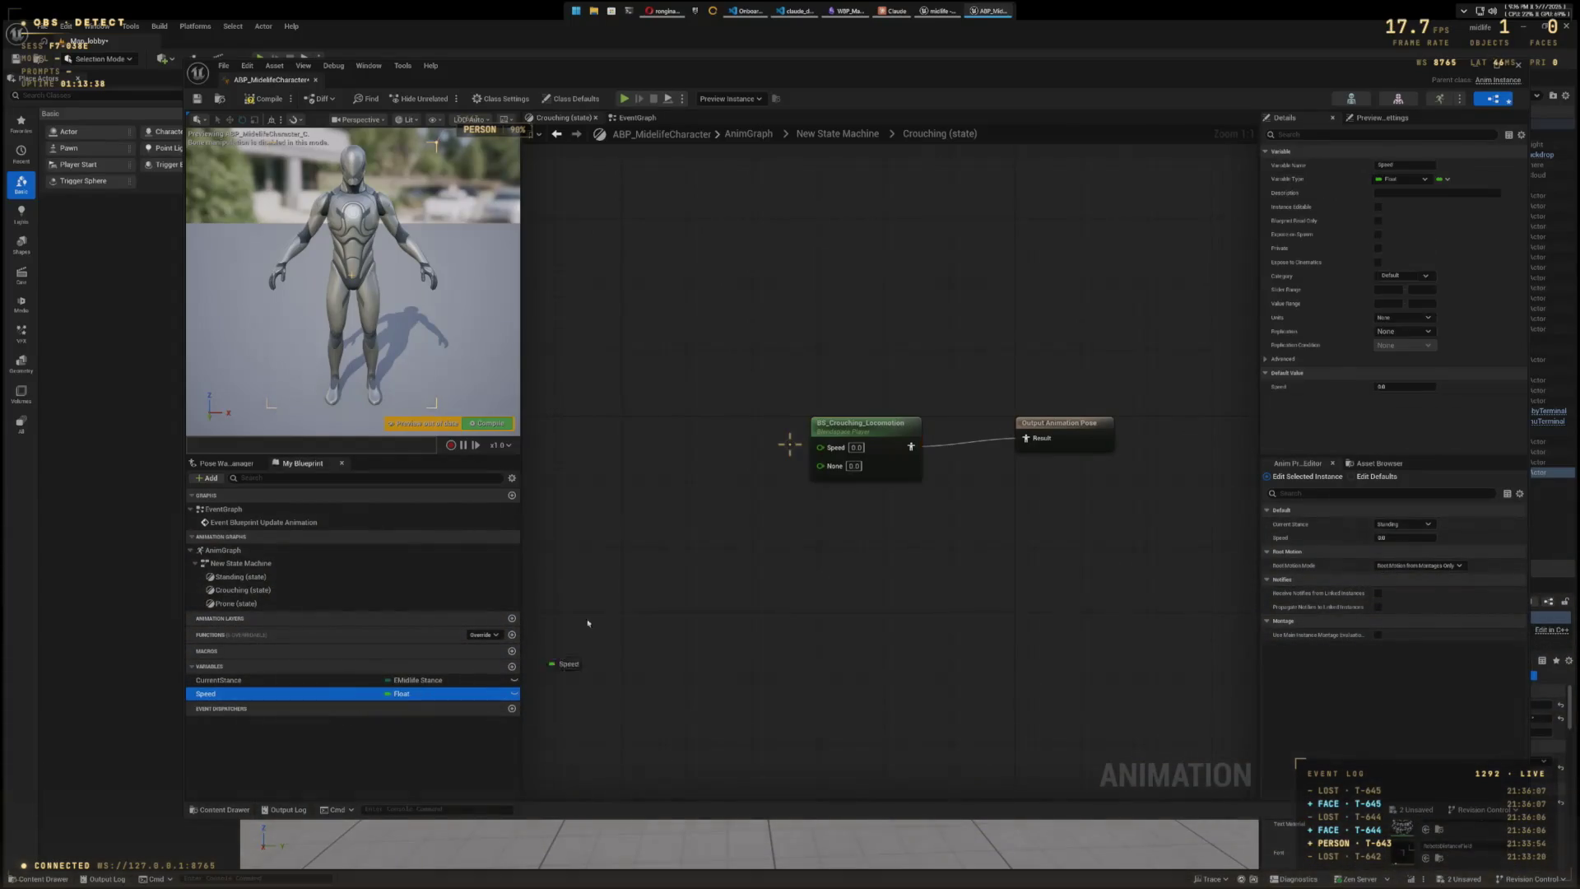
pyautogui.click(682, 506)
pyautogui.moveTo(709, 491); pyautogui.dragTo(820, 447)
pyautogui.moveTo(675, 491); pyautogui.dragTo(675, 442)
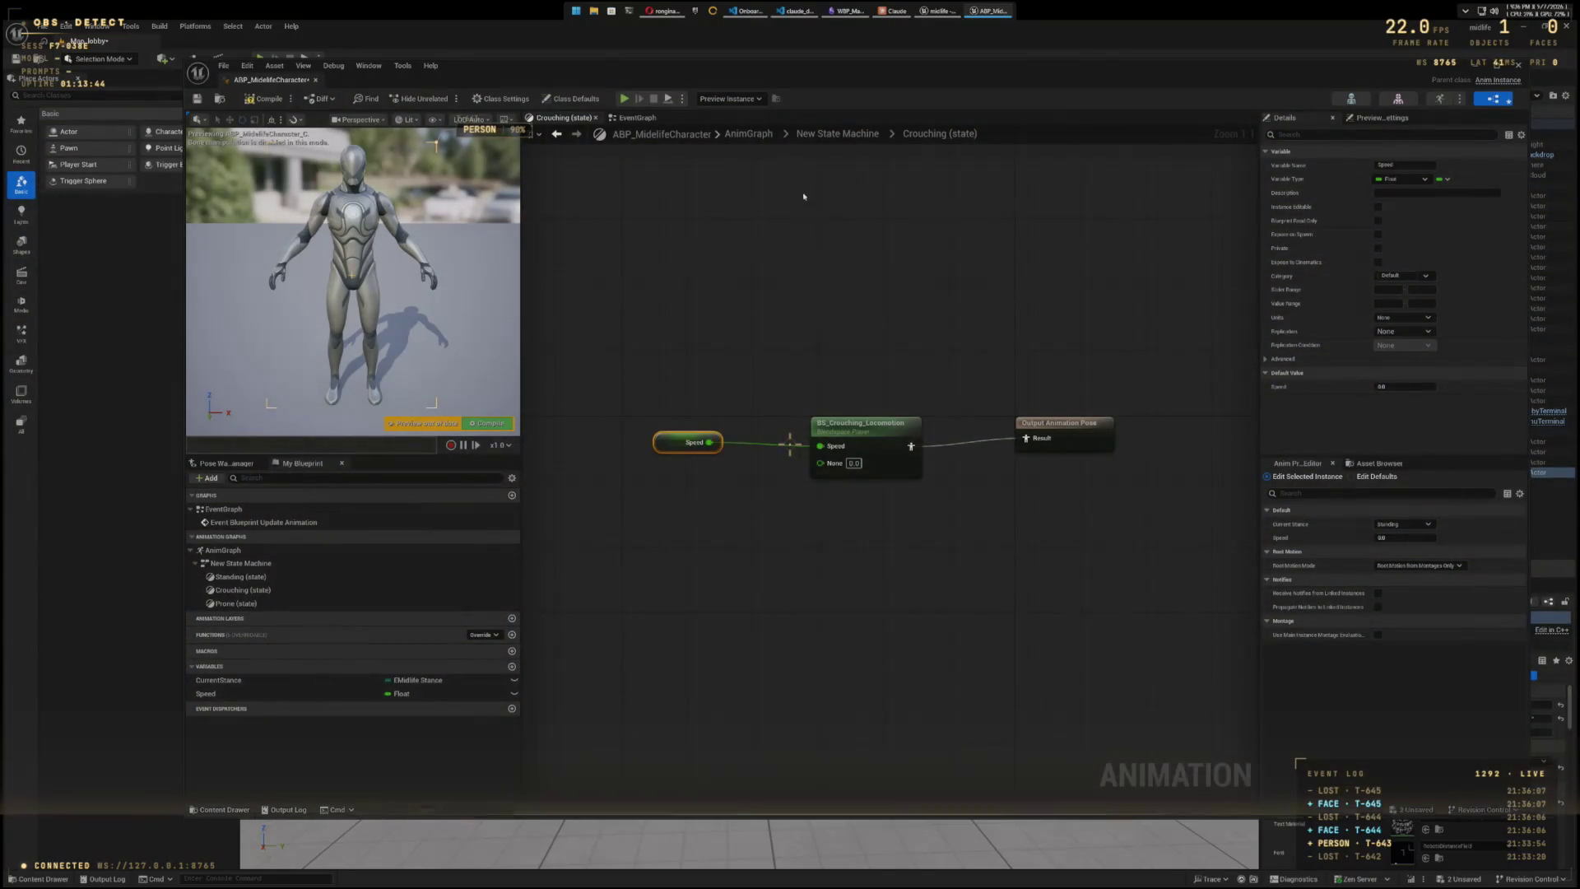
pyautogui.click(823, 136)
# - Add BS_Prone_Locomotion from the animation assets into the Prone state's graph
pyautogui.doubleClick(975, 558)
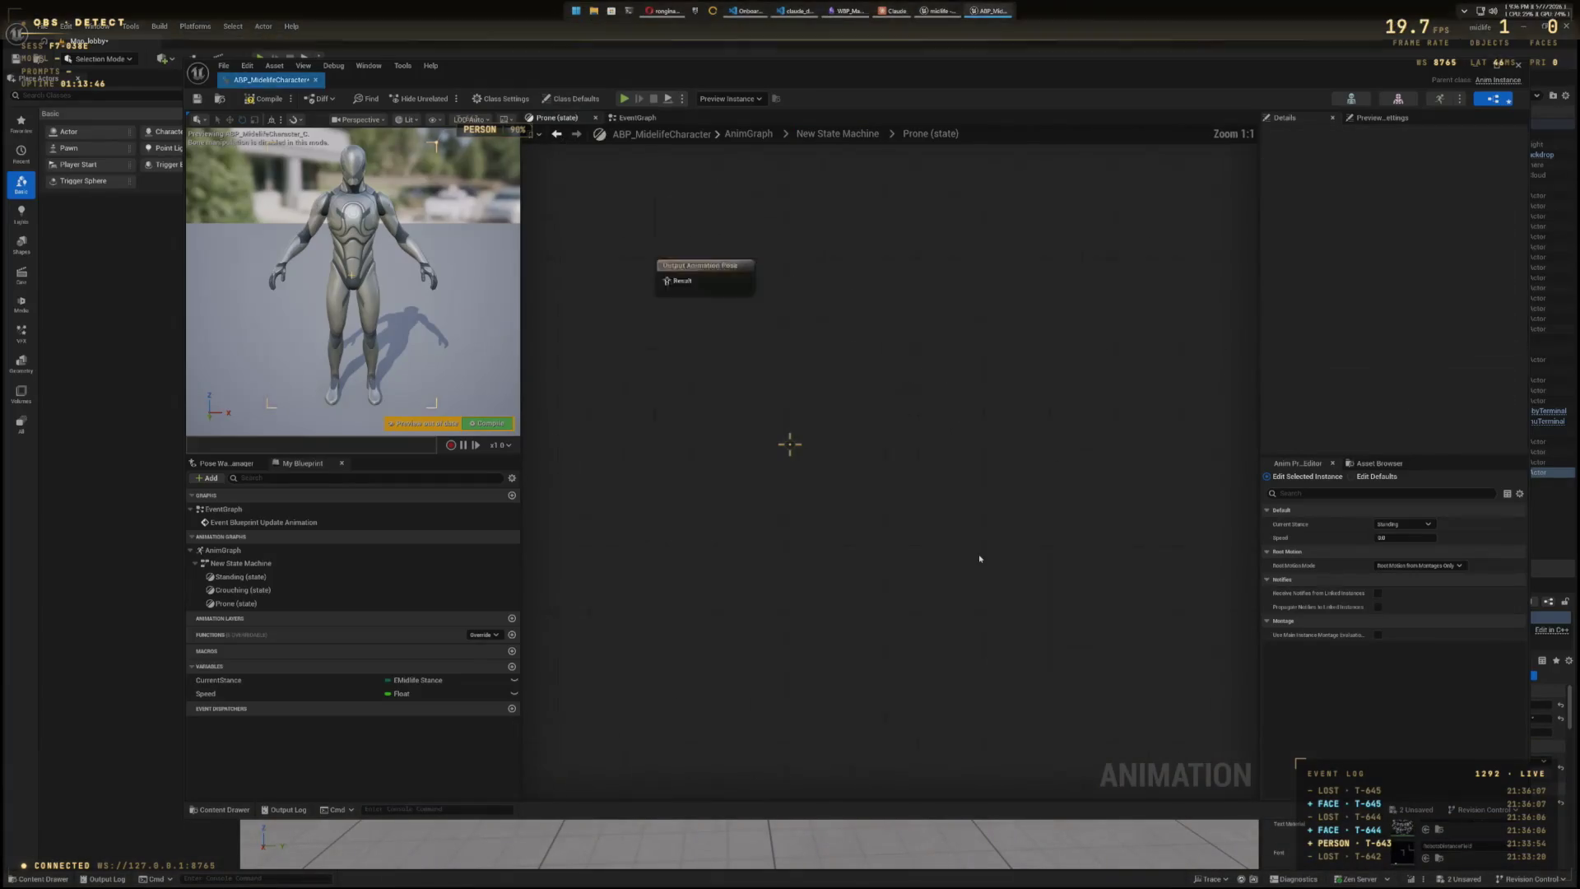
pyautogui.hotkey('ctrl', 'space')
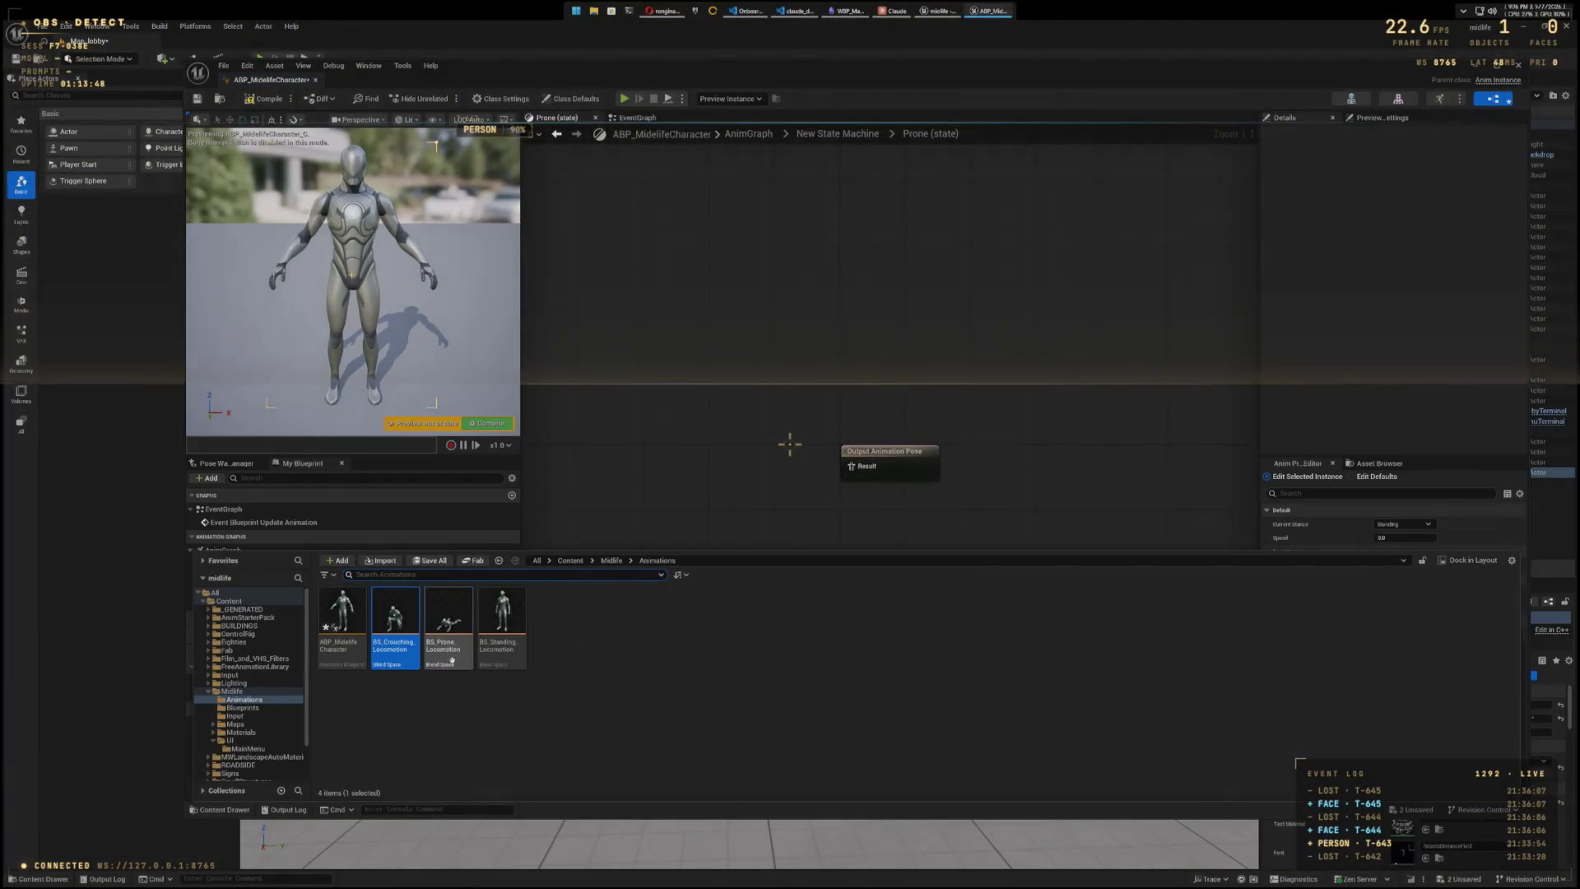
pyautogui.moveTo(449, 634)
pyautogui.mouseDown()
pyautogui.moveTo(663, 468)
pyautogui.moveTo(849, 467)
pyautogui.mouseUp()
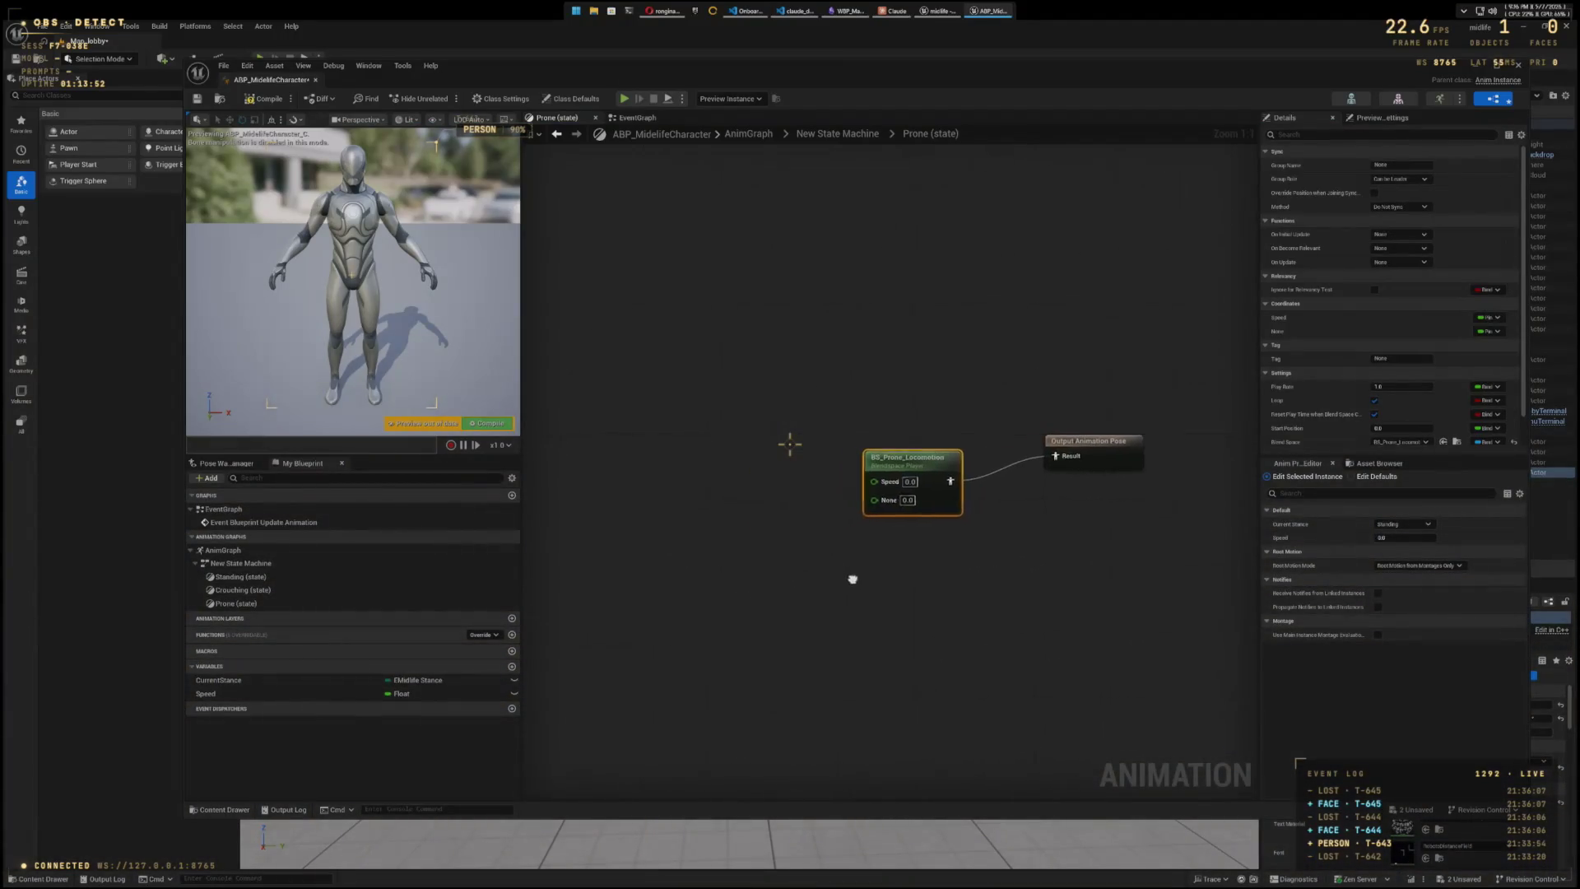
# - Drive the prone blend space with a Speed getter, tidy the nodes, and return to the state machine
pyautogui.moveTo(206, 693)
pyautogui.mouseDown()
pyautogui.moveTo(700, 486)
pyautogui.moveTo(879, 483)
pyautogui.mouseUp()
pyautogui.click(726, 498)
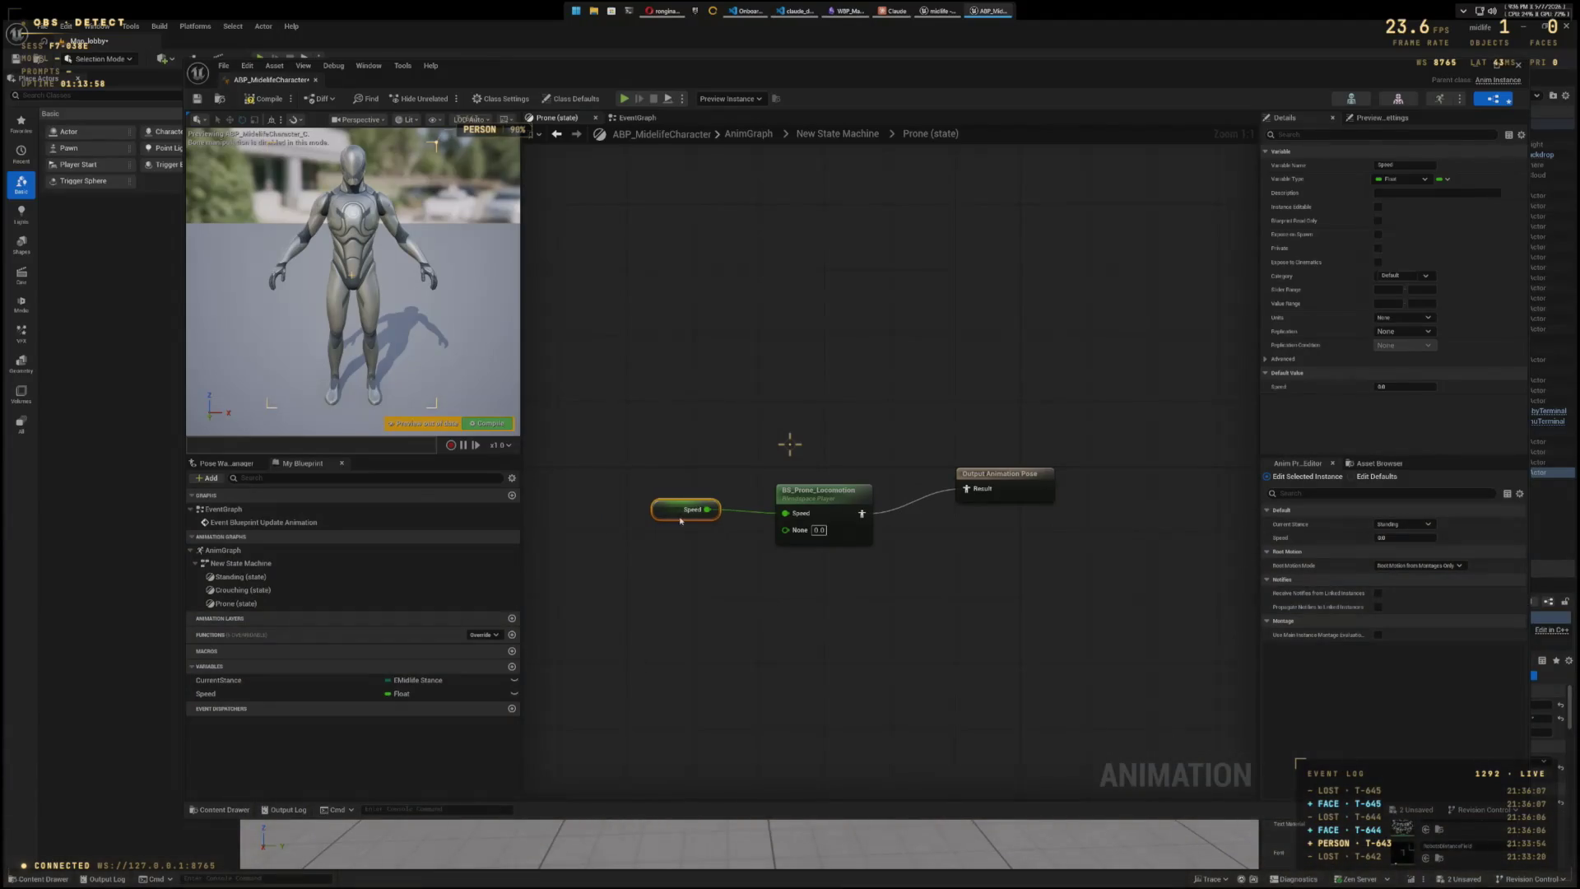
pyautogui.moveTo(839, 500); pyautogui.dragTo(877, 482)
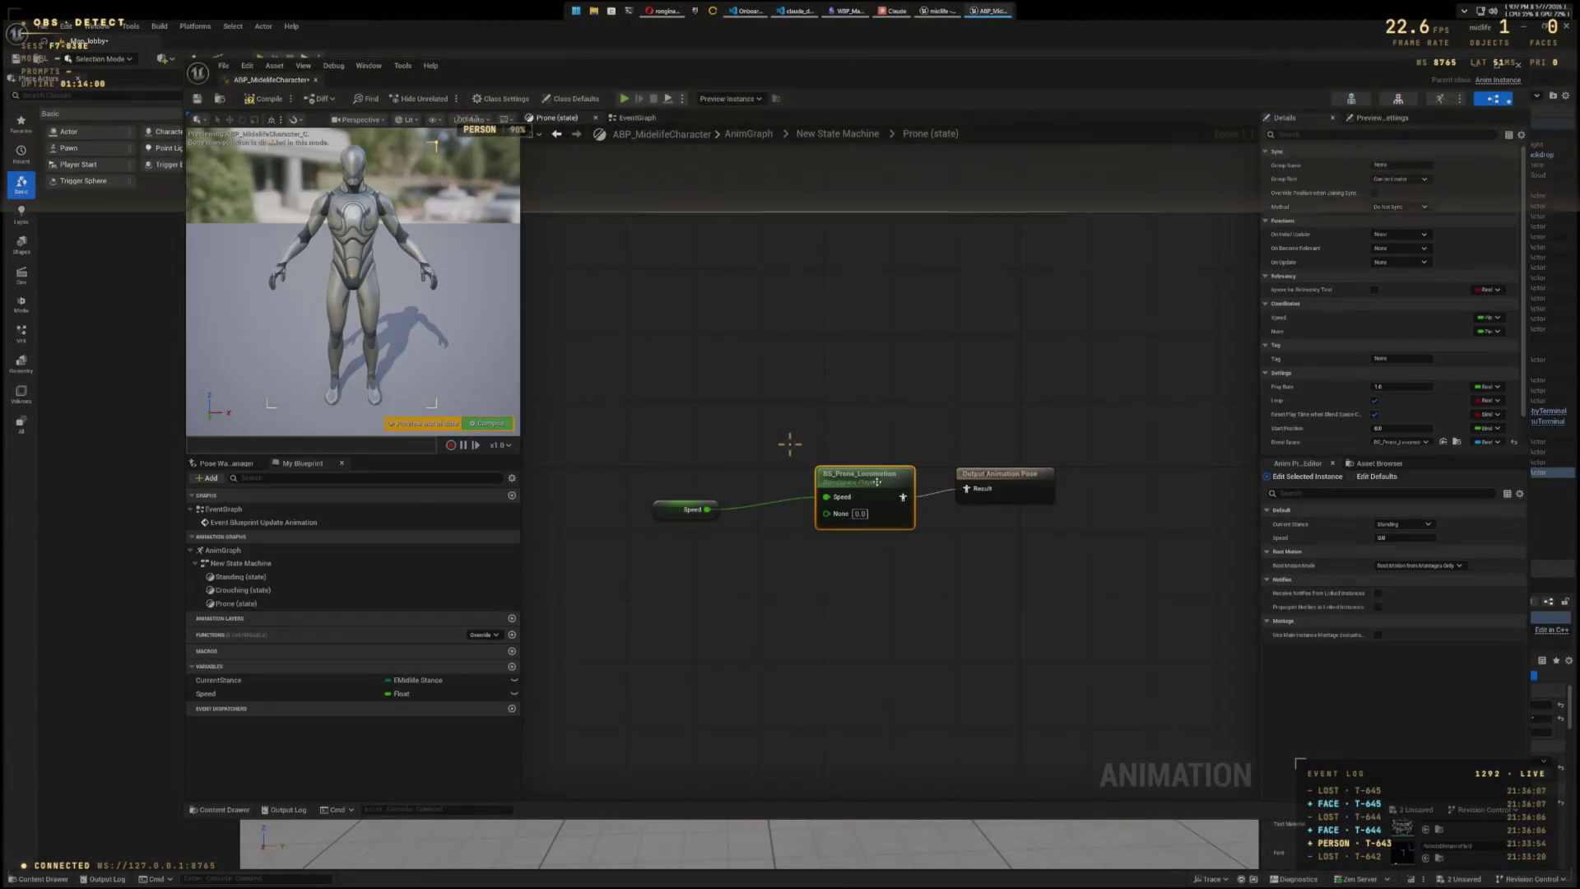
pyautogui.moveTo(680, 509)
pyautogui.mouseDown()
pyautogui.moveTo(693, 491)
pyautogui.moveTo(713, 501)
pyautogui.mouseUp()
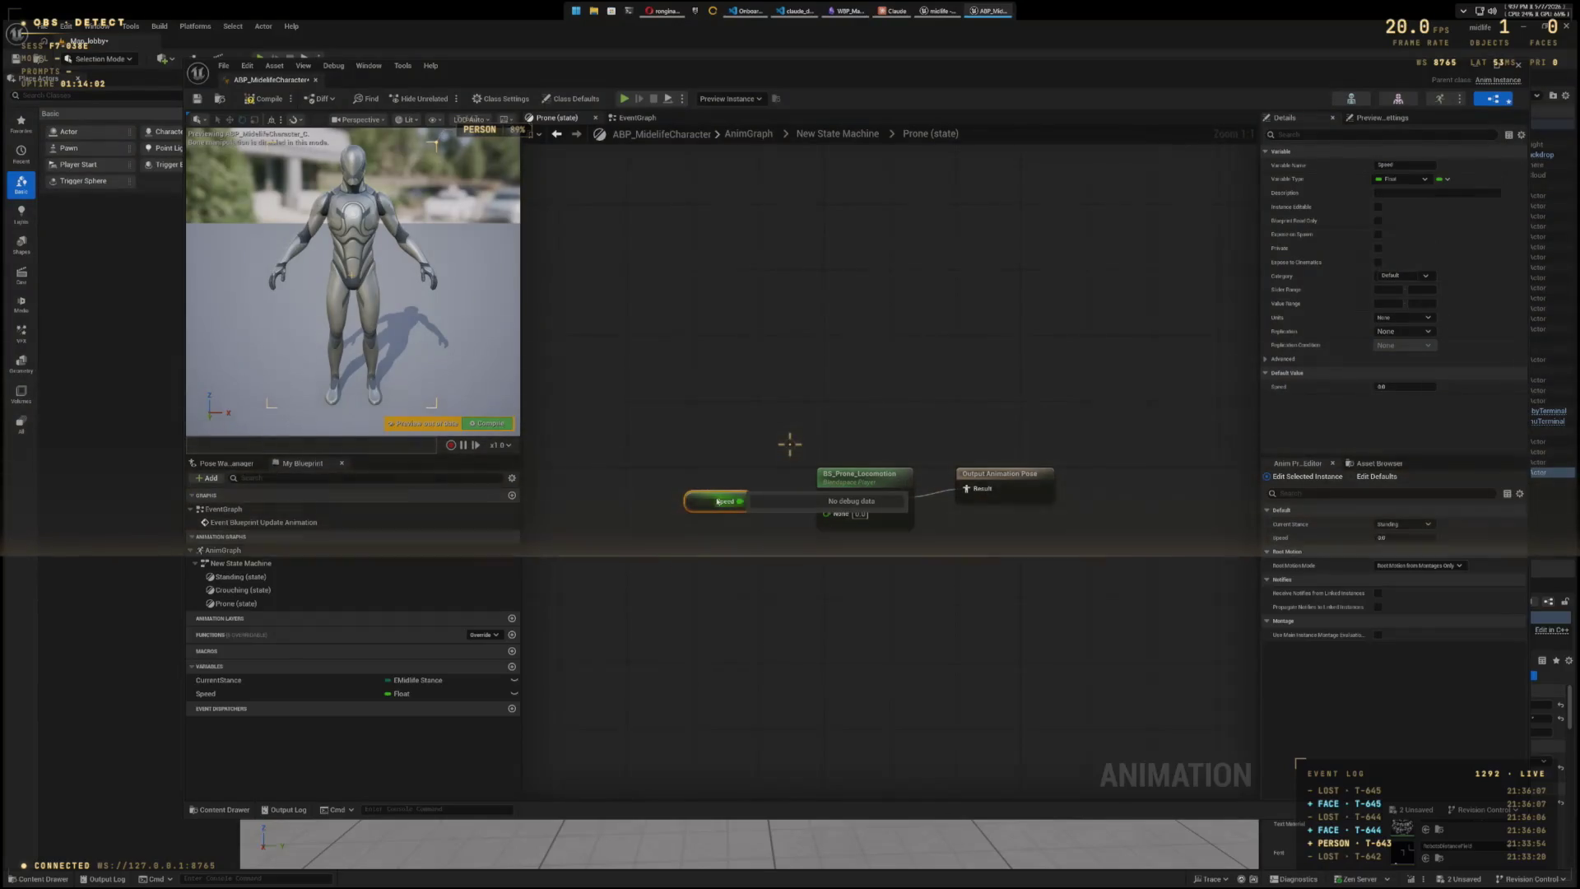
pyautogui.click(835, 134)
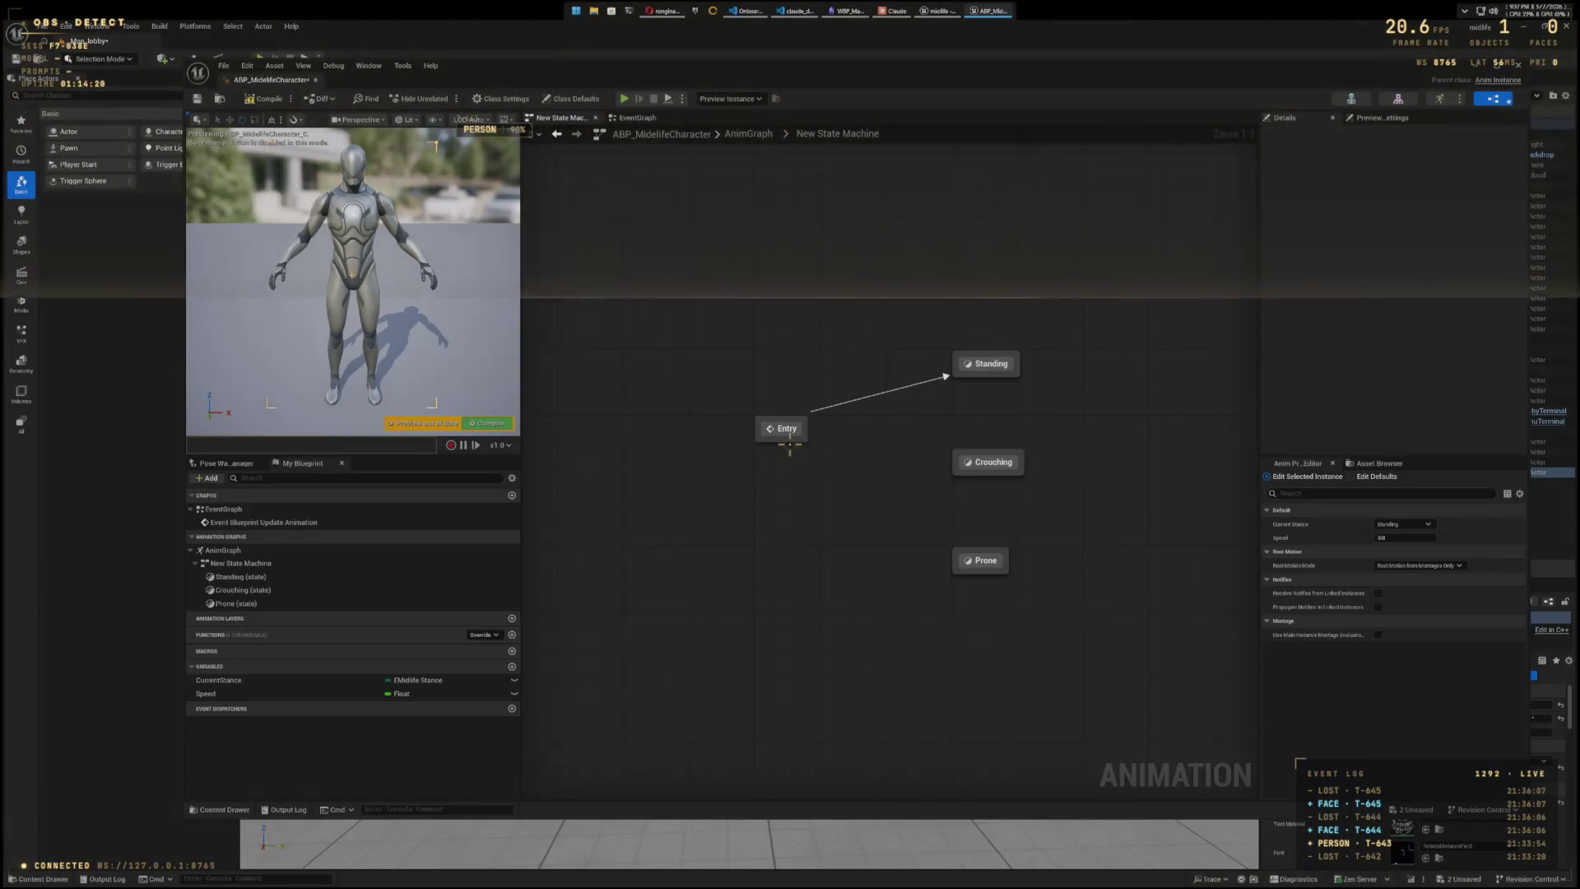
# - Add Standing-to-Crouching and Crouching-to-Prone transitions, then arrange the three states into a triangle
pyautogui.moveTo(990, 375); pyautogui.dragTo(990, 455)
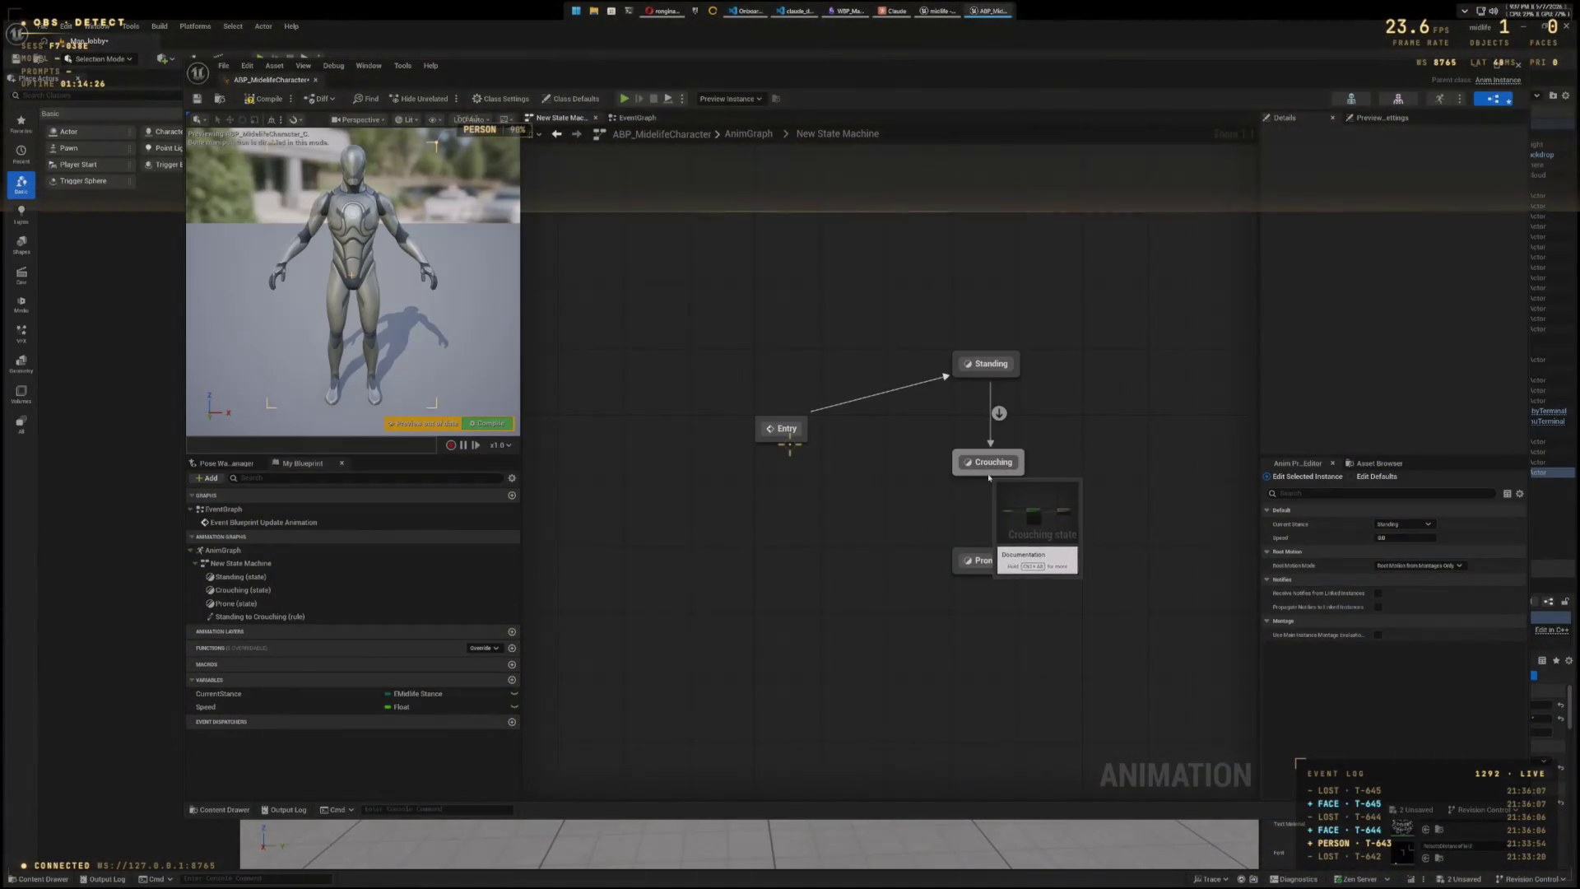
pyautogui.moveTo(990, 458)
pyautogui.mouseDown()
pyautogui.moveTo(987, 560)
pyautogui.moveTo(1101, 547)
pyautogui.mouseUp()
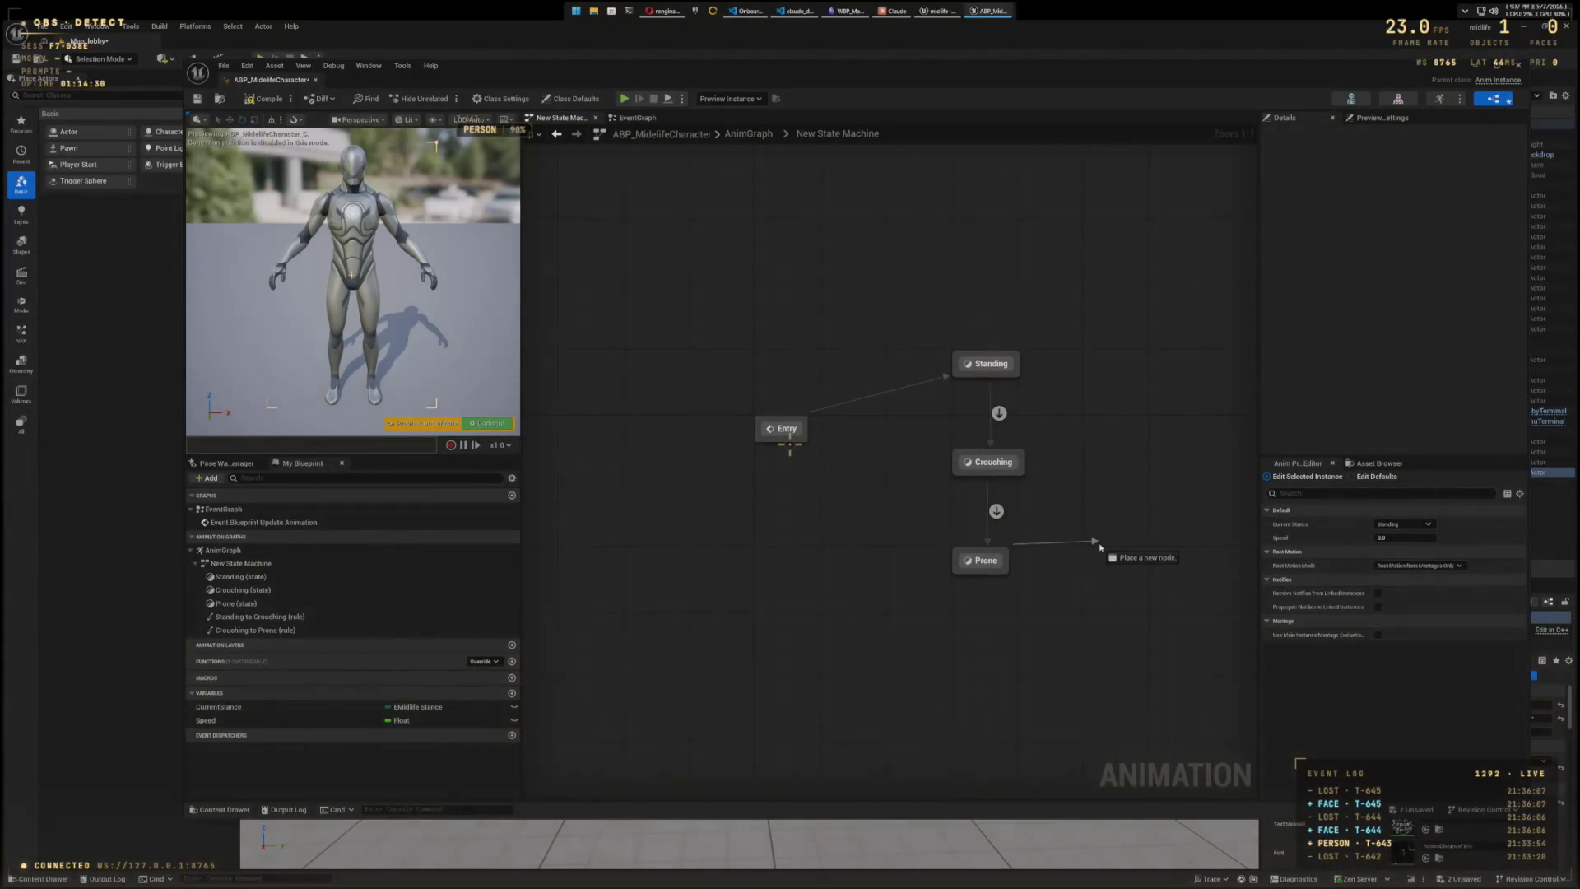
pyautogui.moveTo(982, 562)
pyautogui.mouseDown()
pyautogui.moveTo(1149, 544)
pyautogui.moveTo(1167, 536)
pyautogui.moveTo(1159, 504)
pyautogui.mouseUp()
pyautogui.moveTo(980, 463); pyautogui.dragTo(947, 545)
pyautogui.moveTo(1161, 497); pyautogui.dragTo(1170, 480)
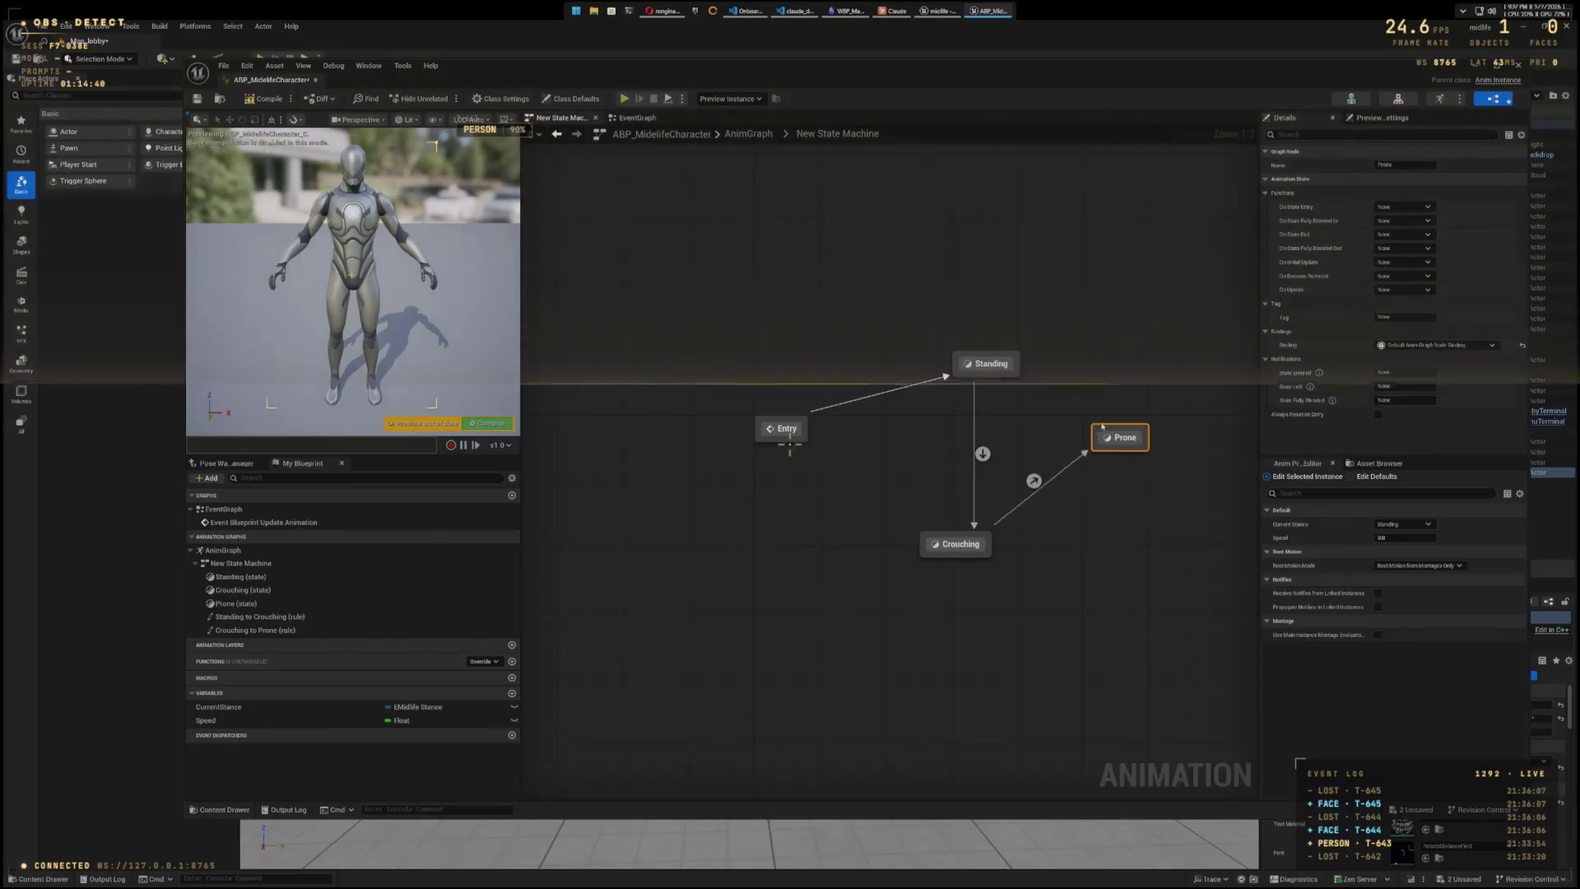
pyautogui.moveTo(1103, 426); pyautogui.dragTo(1130, 439)
# - Add Prone-to-Standing, Crouching-to-Standing, Prone-to-Crouching and Standing-to-Prone transitions
pyautogui.moveTo(1027, 381); pyautogui.dragTo(1000, 367)
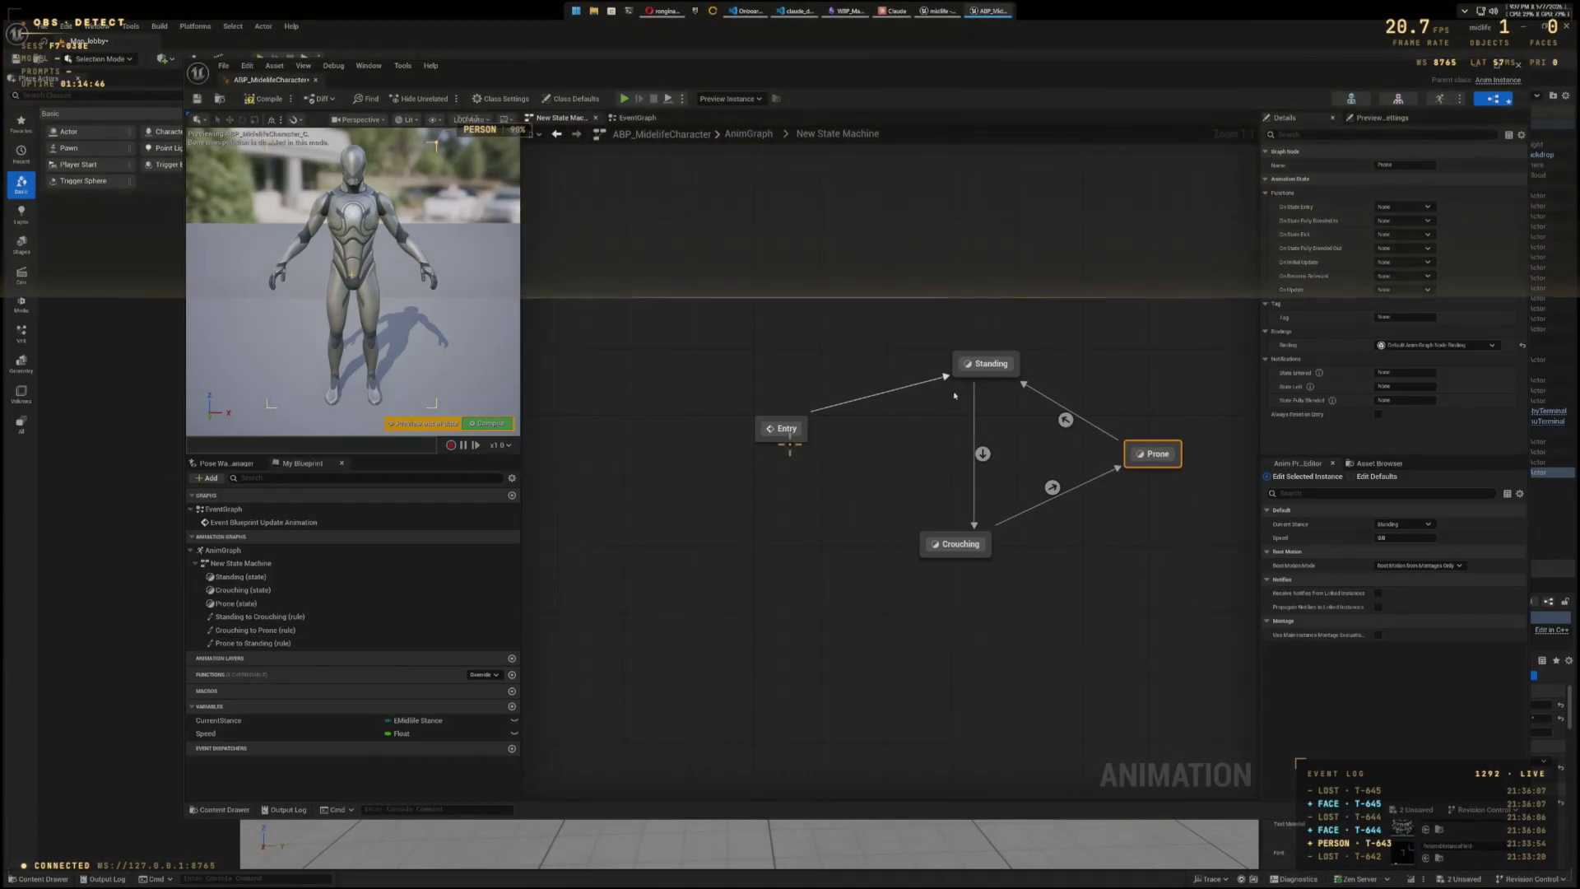
pyautogui.moveTo(946, 535); pyautogui.dragTo(959, 381)
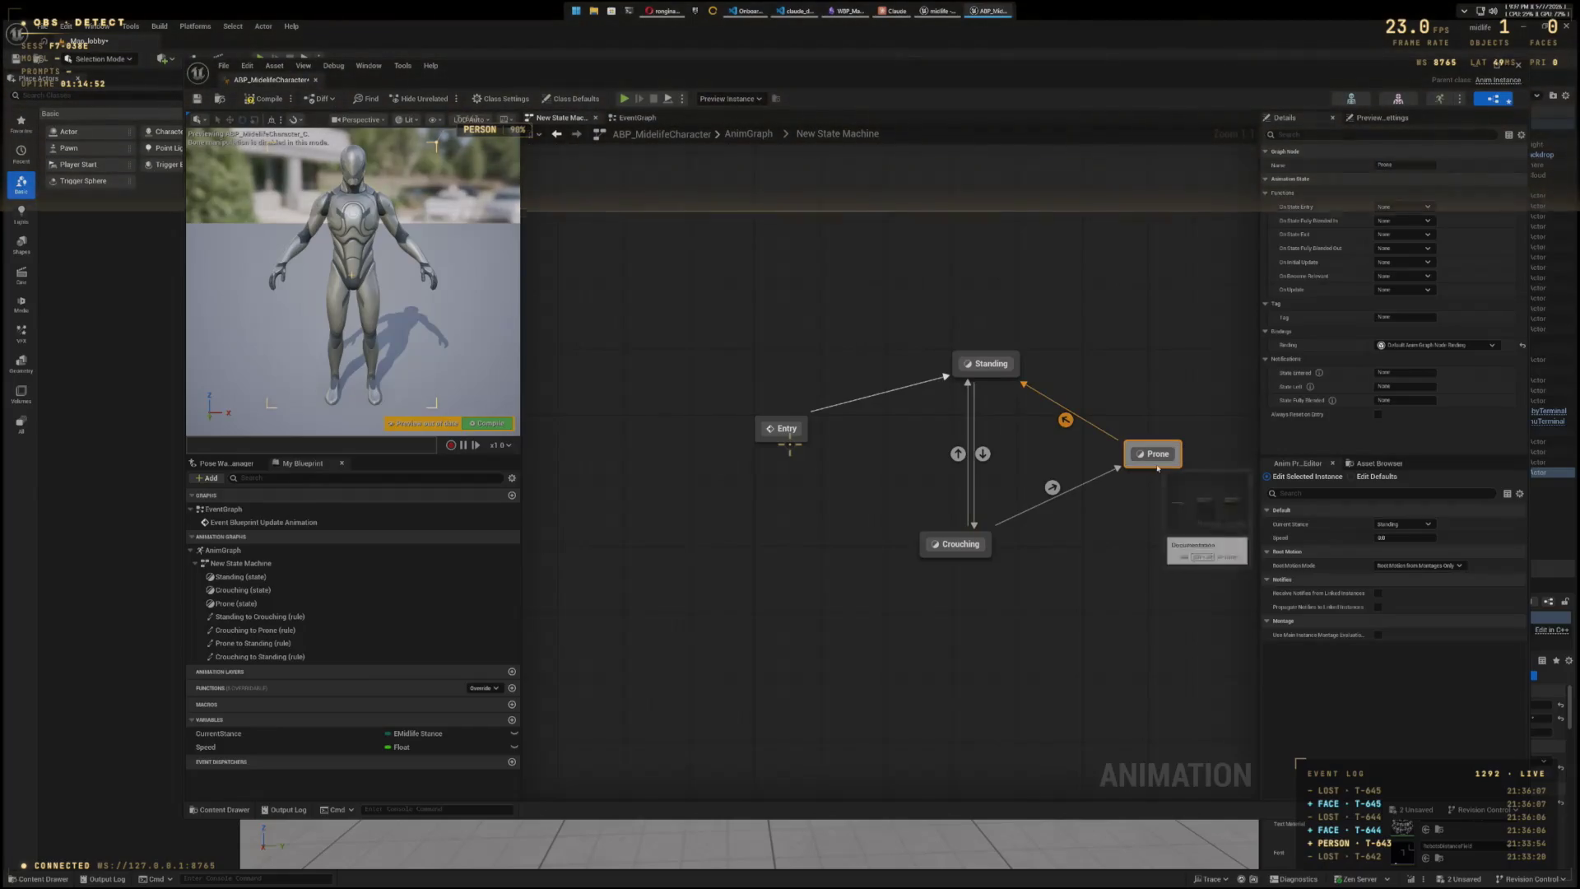
pyautogui.moveTo(1158, 468)
pyautogui.mouseDown()
pyautogui.moveTo(1089, 533)
pyautogui.moveTo(984, 544)
pyautogui.mouseUp()
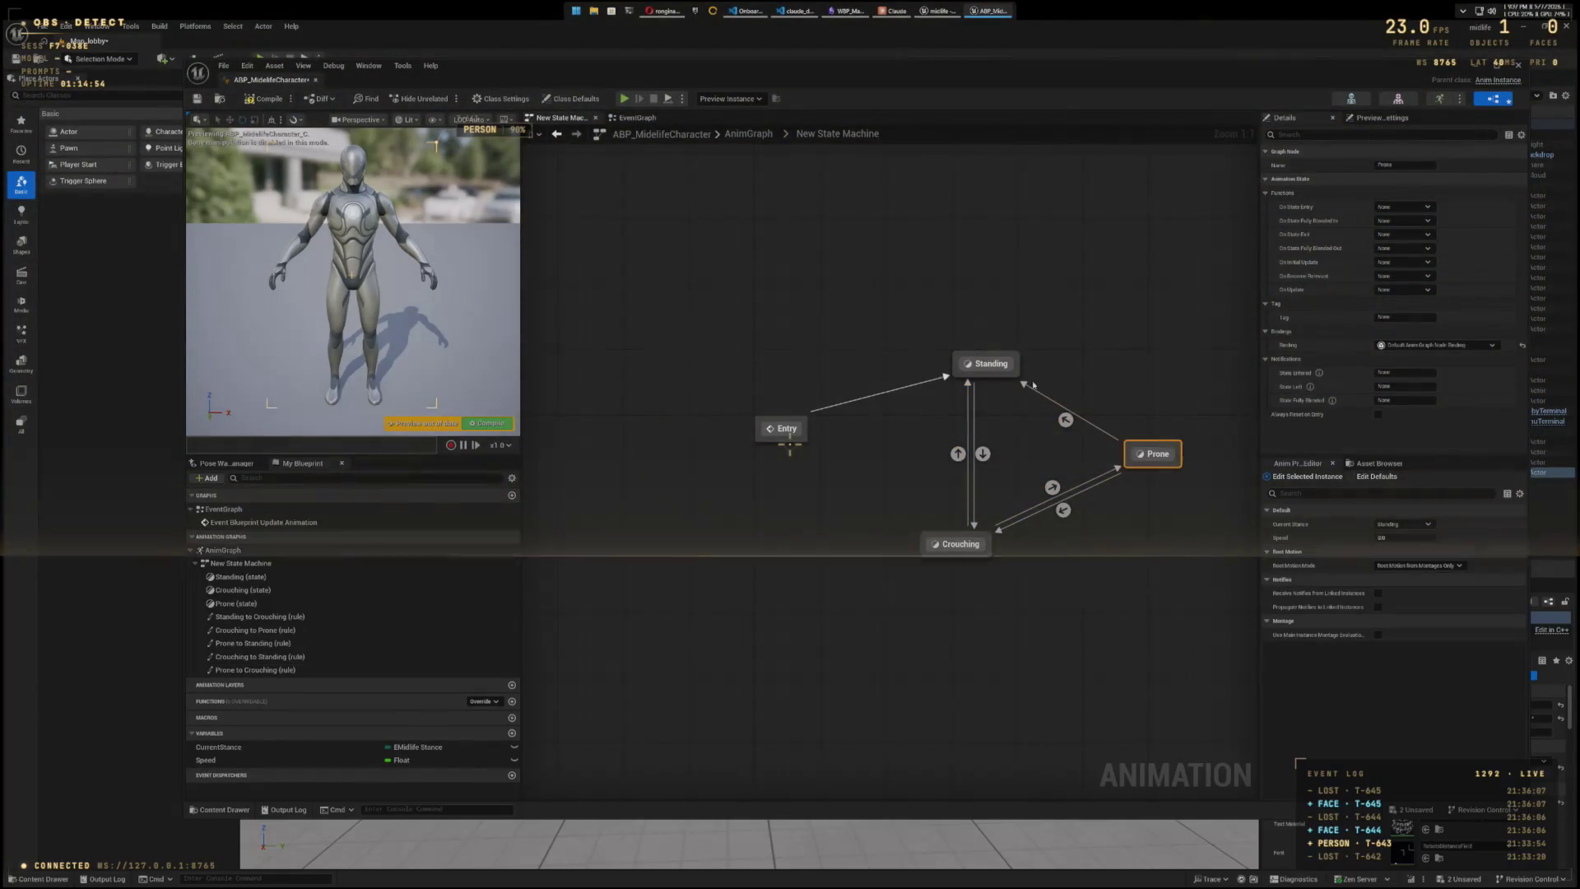
pyautogui.moveTo(1014, 364)
pyautogui.mouseDown()
pyautogui.moveTo(1095, 378)
pyautogui.moveTo(1157, 450)
pyautogui.mouseUp()
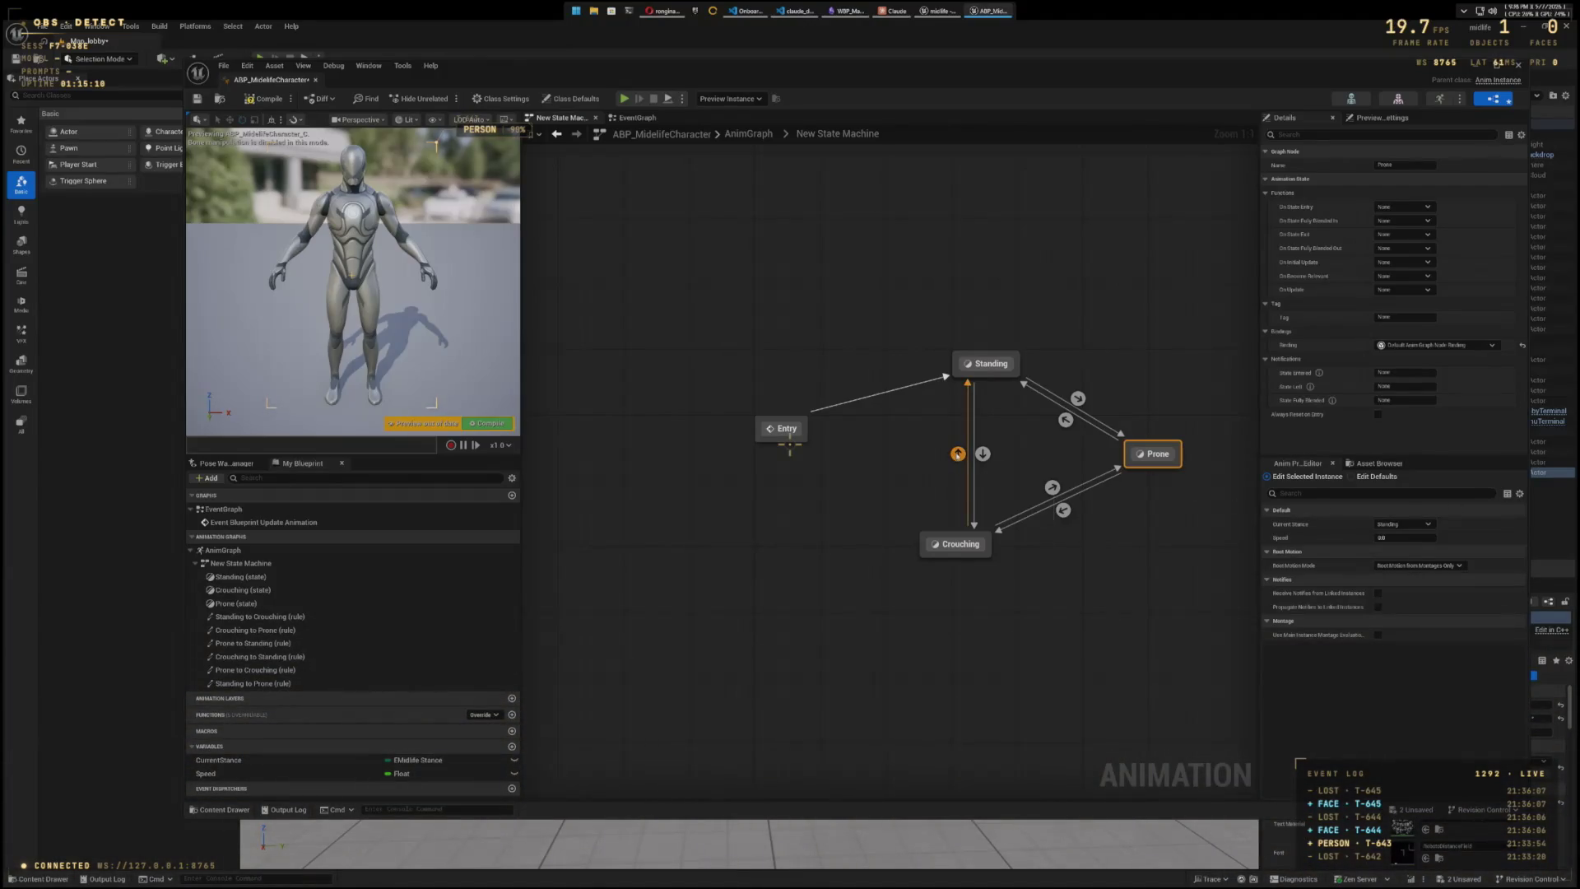
# - In the Crouching to Standing rule, place a CurrentStance getter node
pyautogui.doubleClick(957, 453)
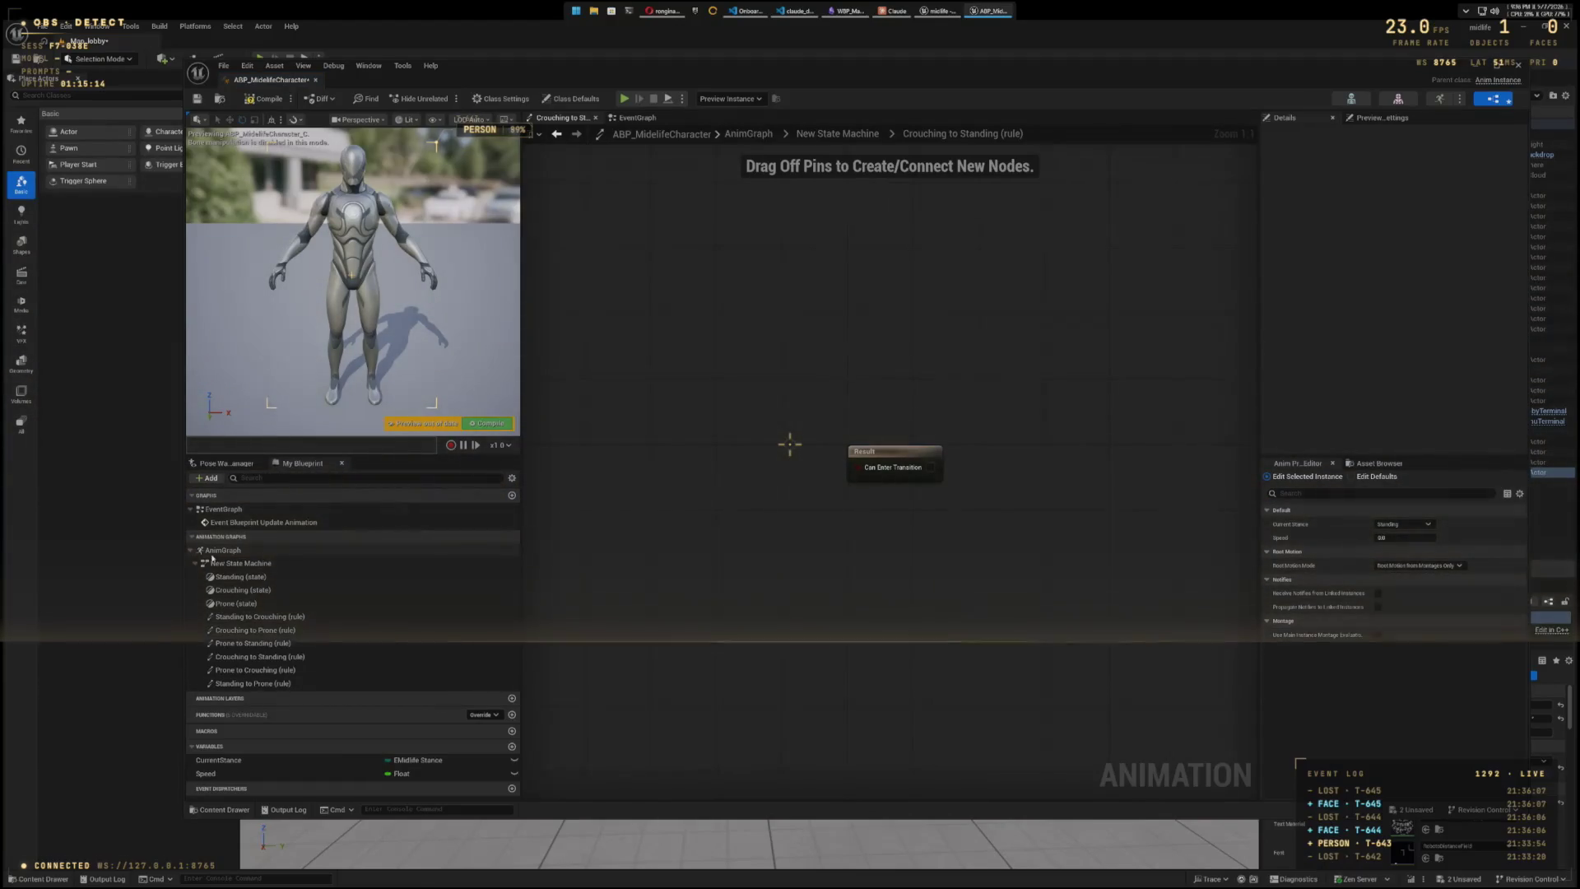
pyautogui.click(192, 536)
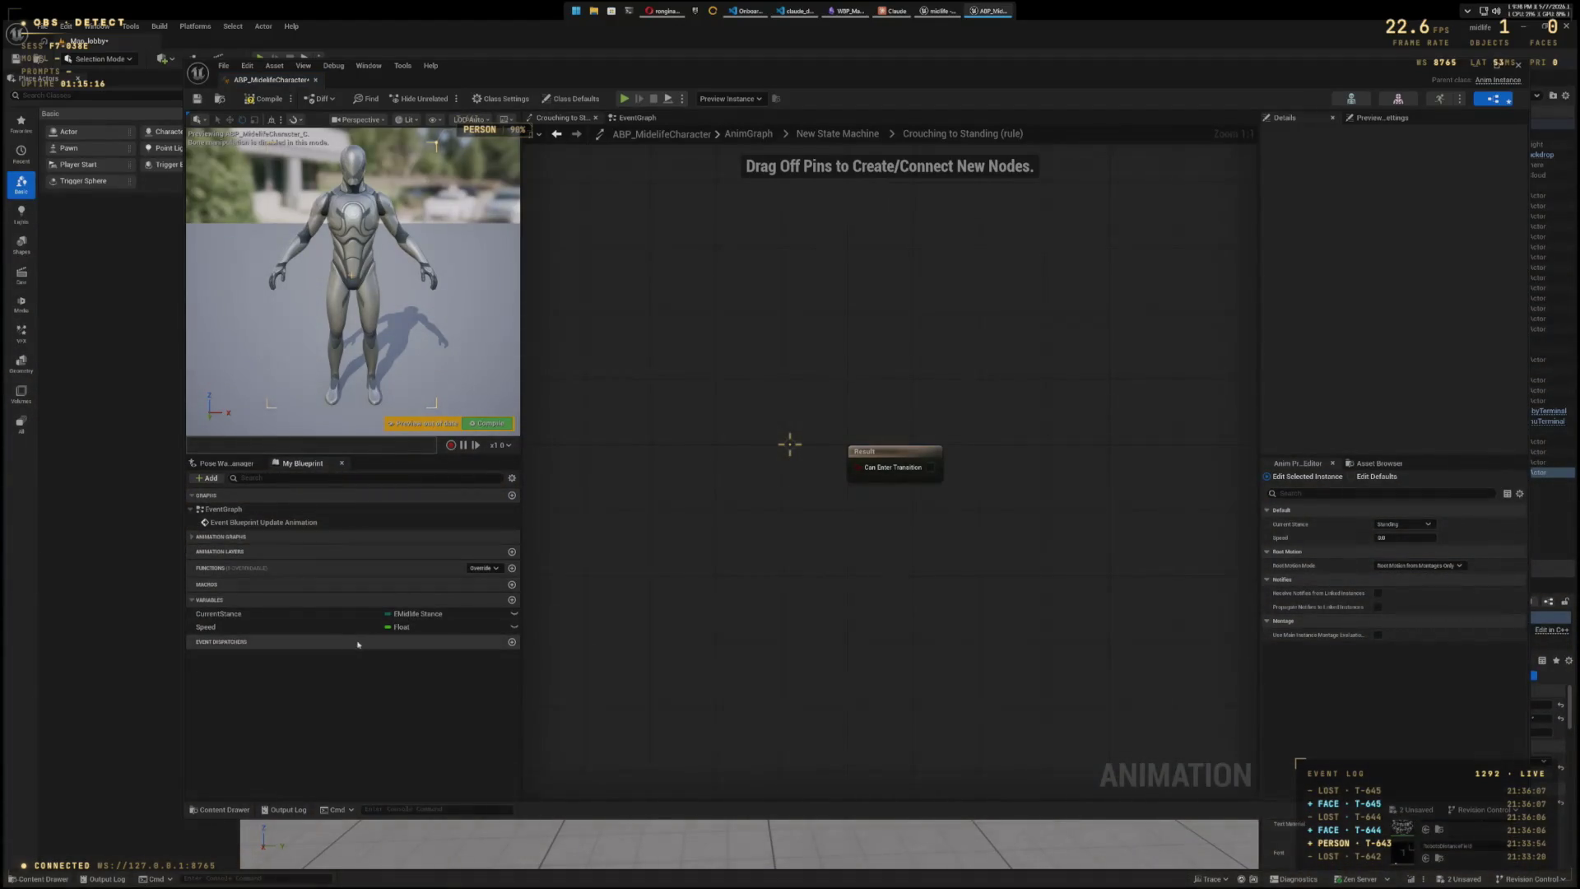
pyautogui.moveTo(275, 618); pyautogui.dragTo(658, 546)
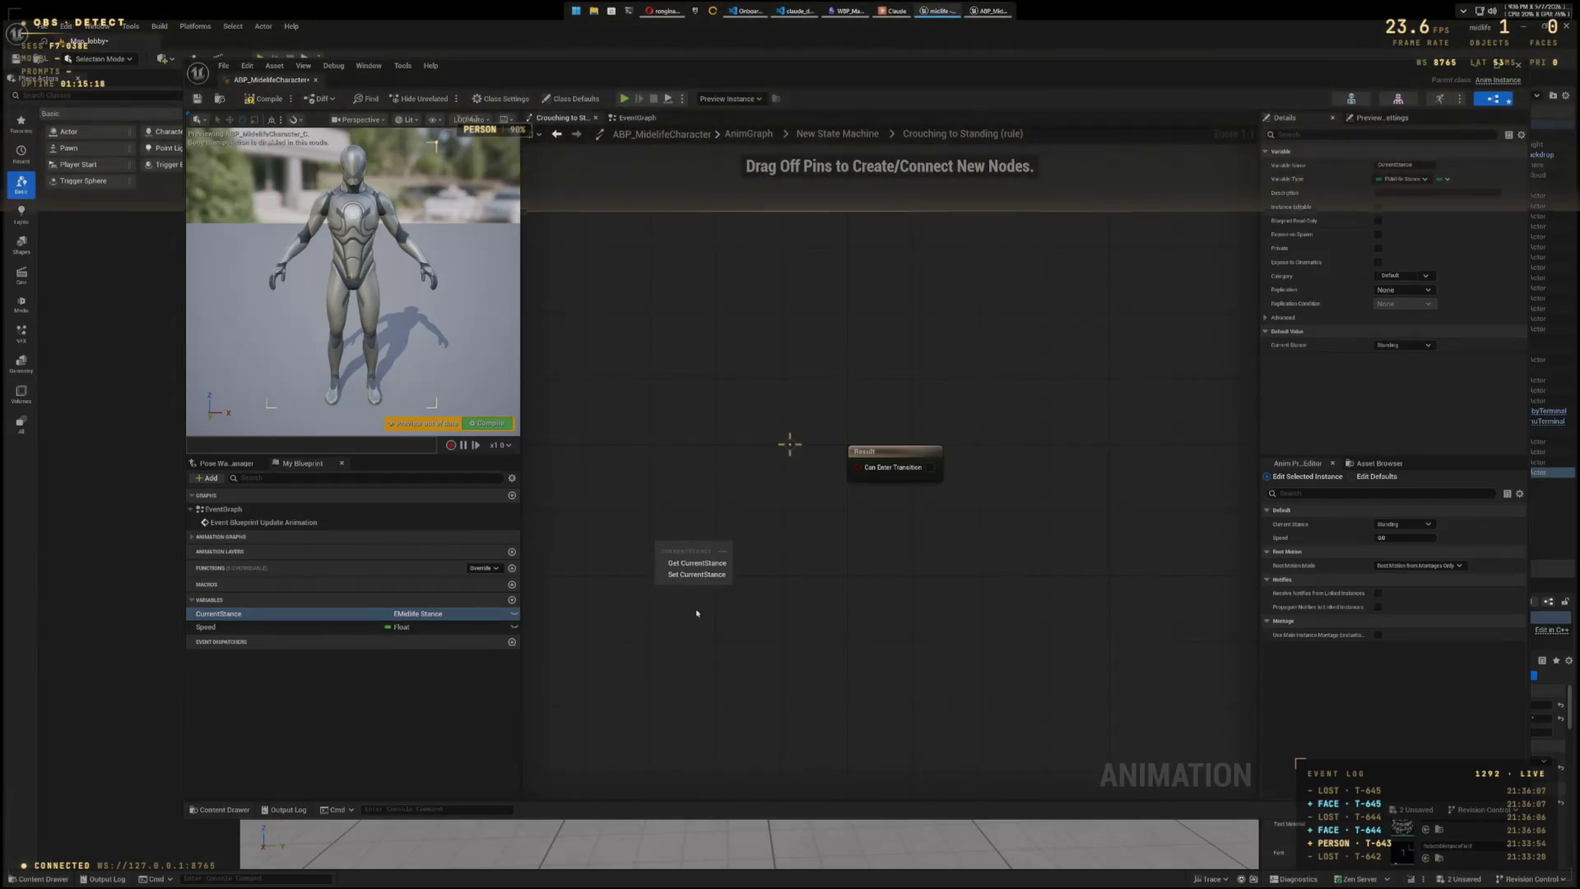
pyautogui.click(700, 563)
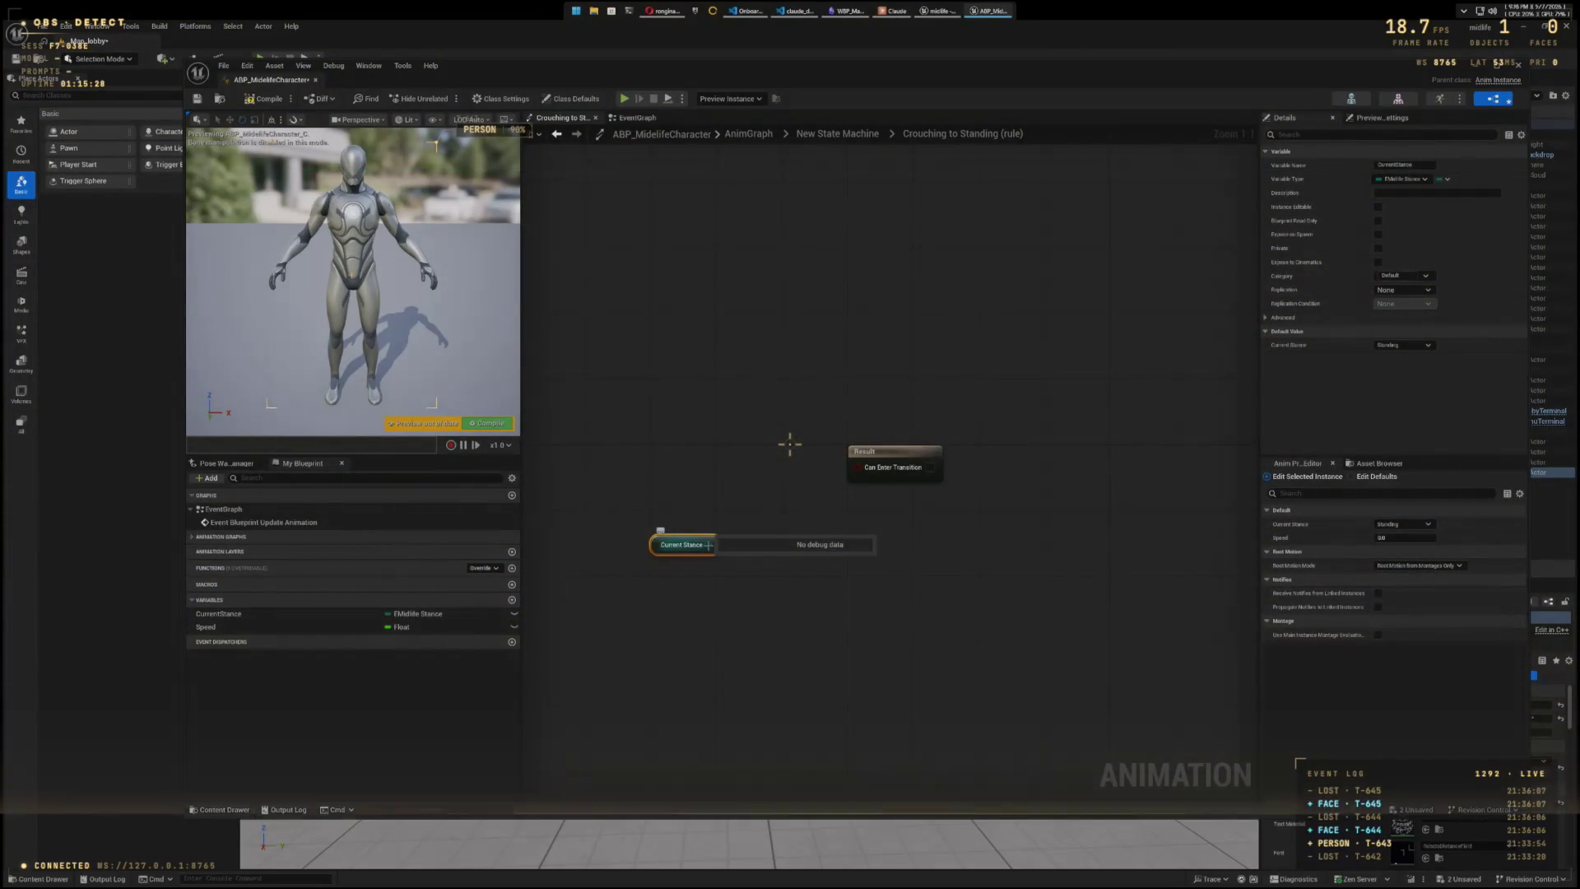
# - Add an == equality check and wire Current Stance into its input
pyautogui.moveTo(708, 545); pyautogui.dragTo(854, 567)
pyautogui.write('eq')
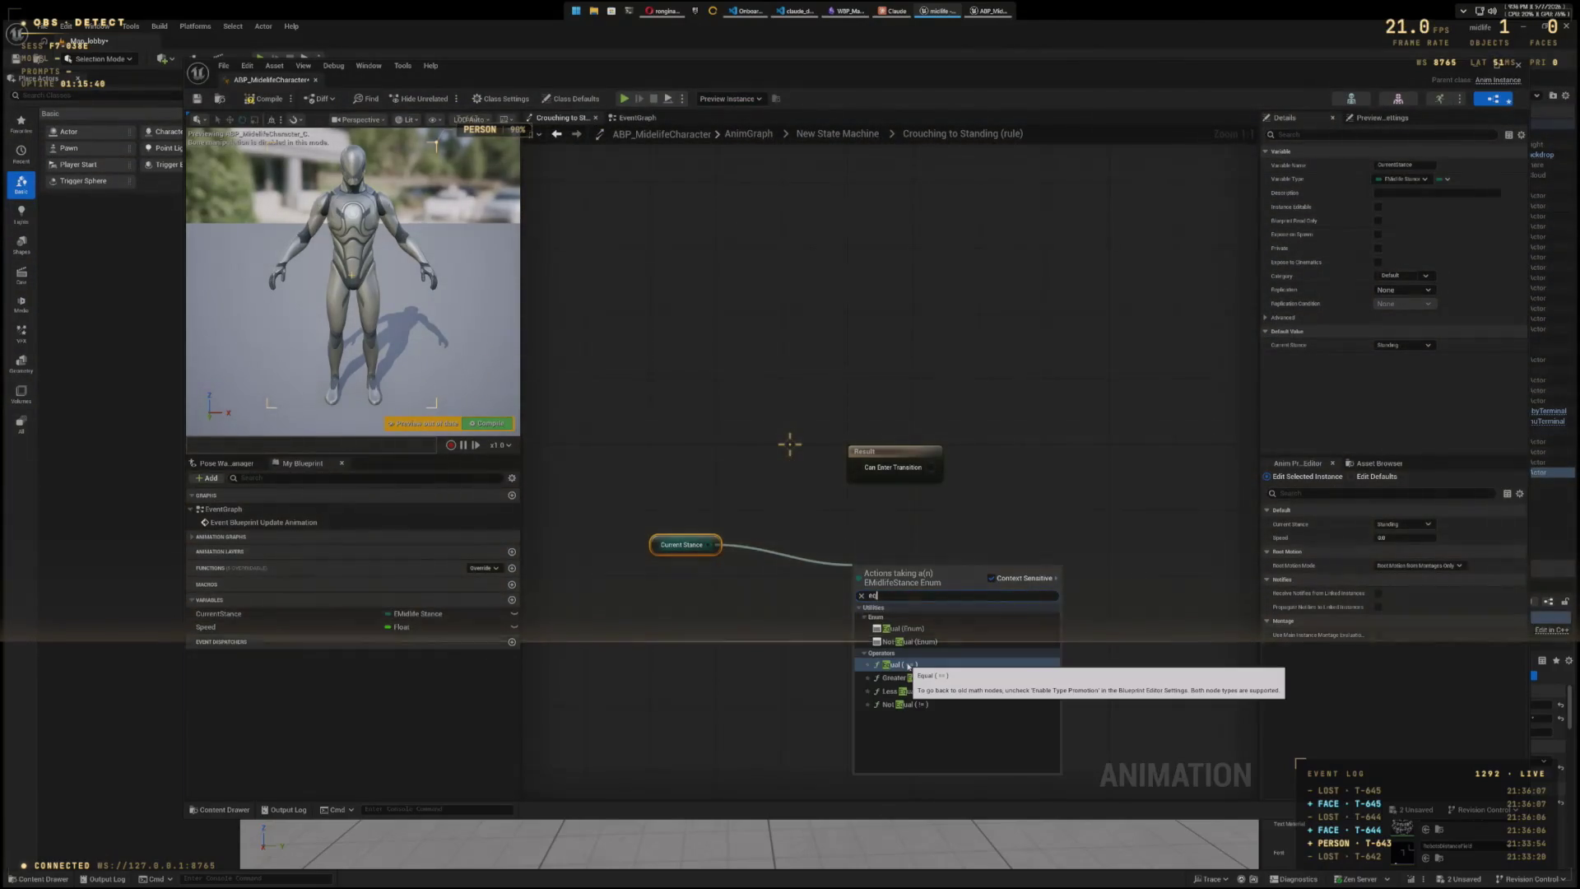
pyautogui.click(908, 665)
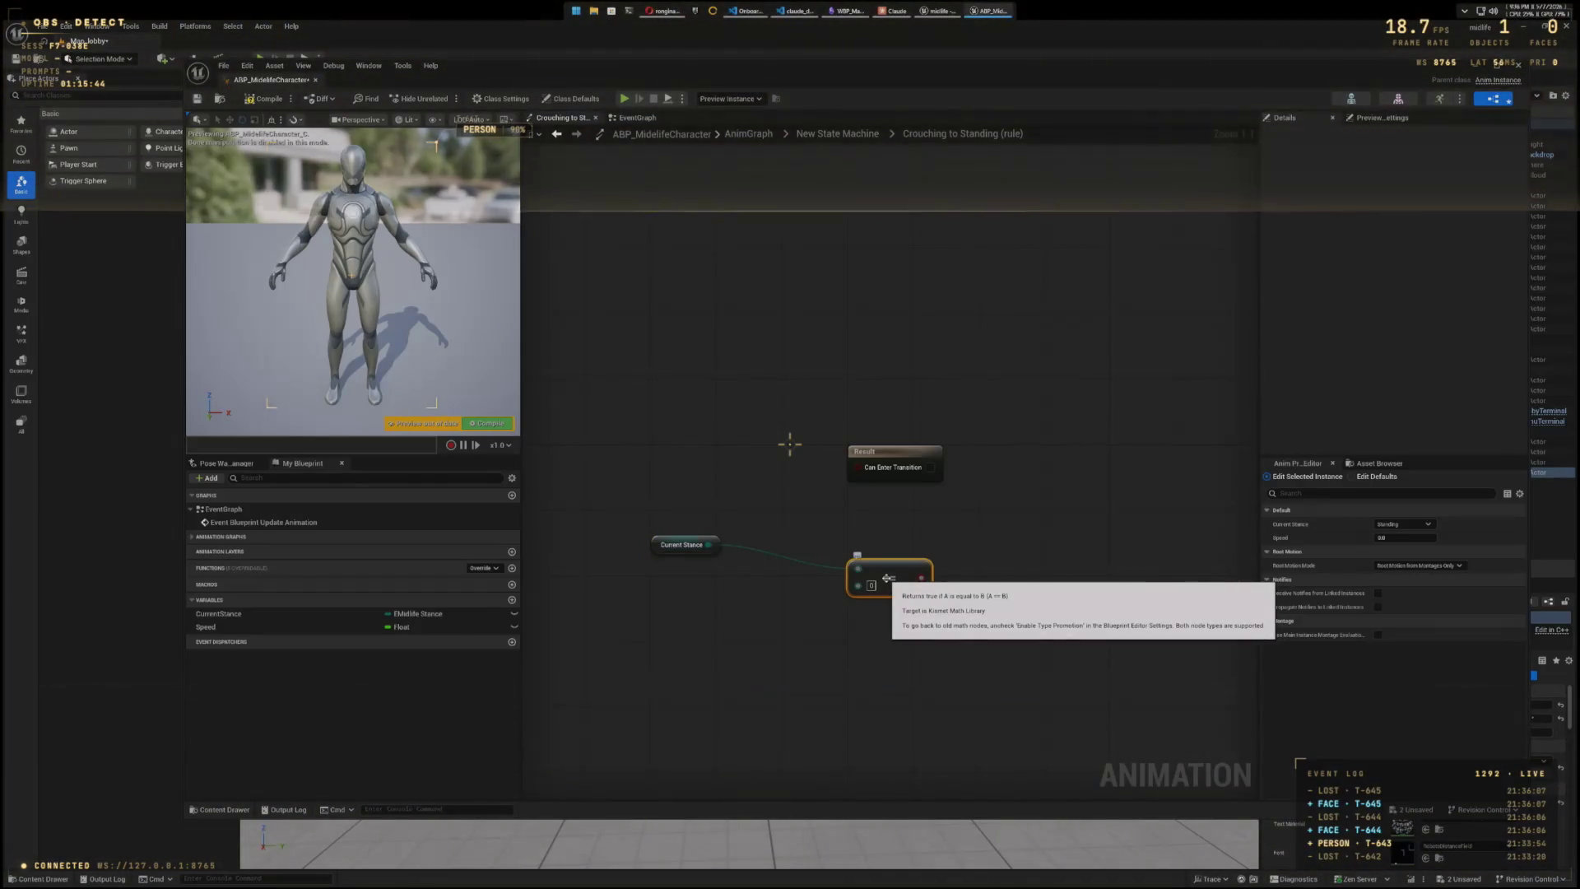
pyautogui.moveTo(922, 578)
pyautogui.mouseDown()
pyautogui.moveTo(1062, 574)
pyautogui.moveTo(1000, 582)
pyautogui.moveTo(997, 554)
pyautogui.mouseUp()
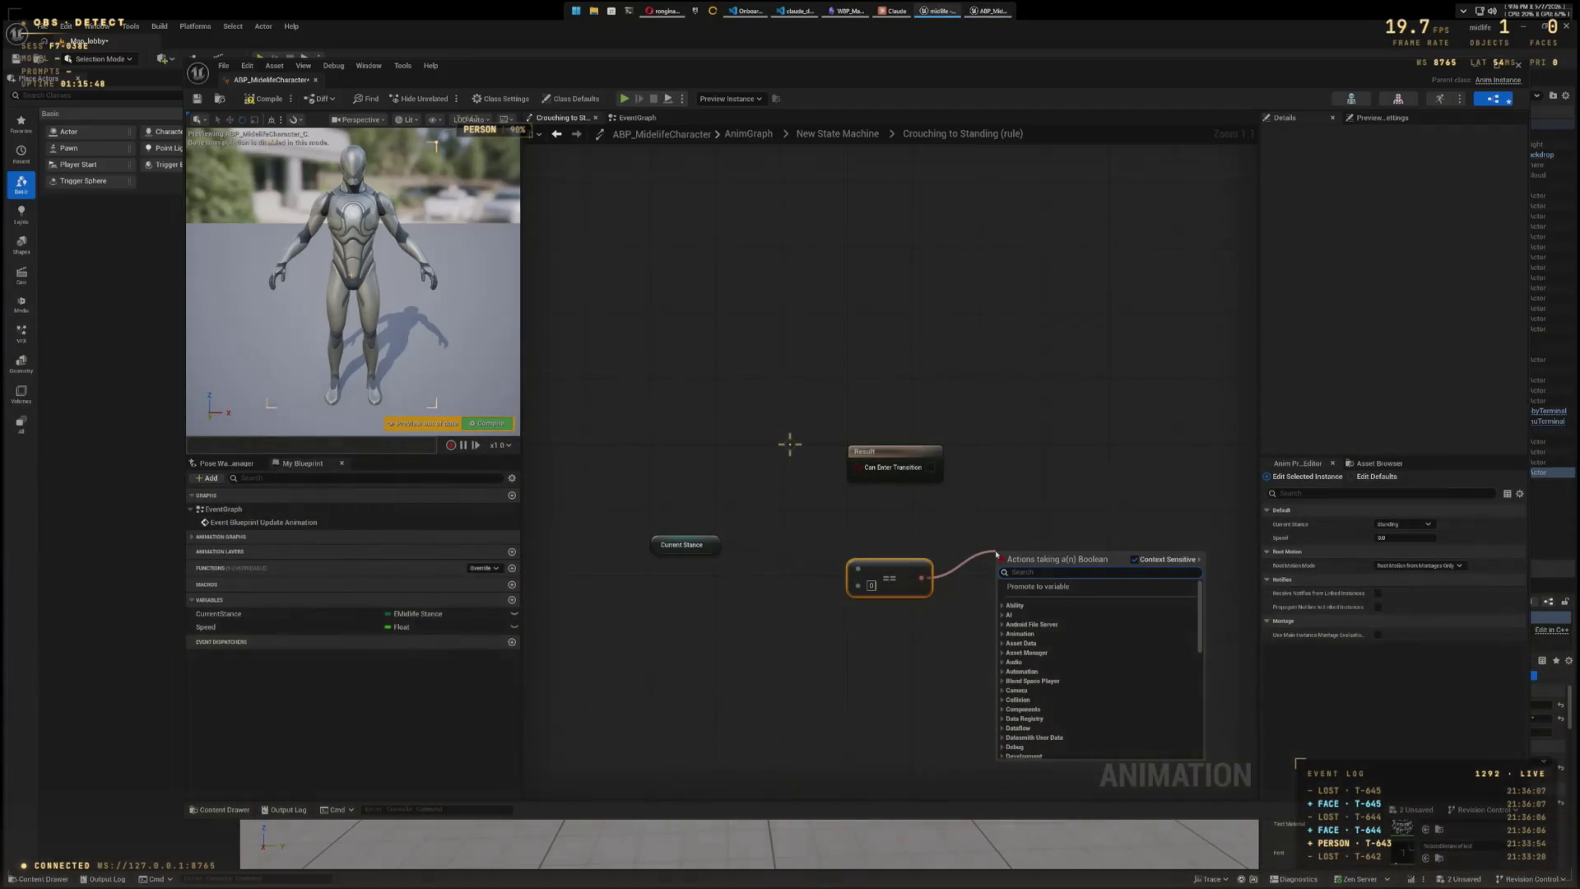
pyautogui.press('Escape')
pyautogui.moveTo(708, 545); pyautogui.dragTo(857, 568)
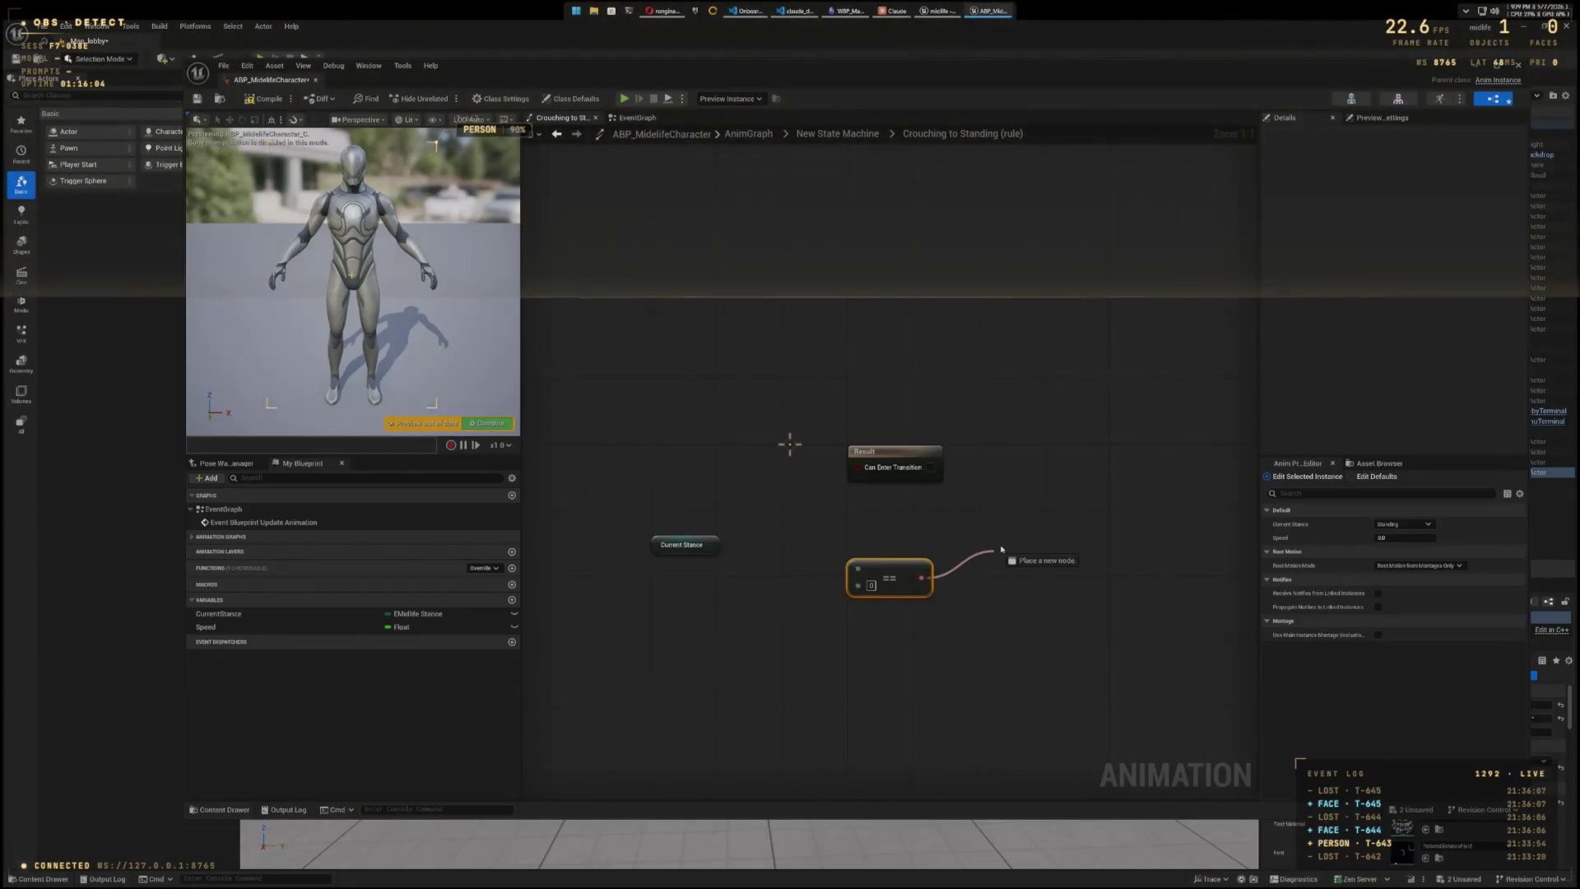
# - Search the == result's Boolean action list (ntSt, Enum, mlidl), then delete the mistaken ForEach EMidlifeStance node
pyautogui.moveTo(1002, 546); pyautogui.dragTo(1002, 546)
pyautogui.write('Curre')
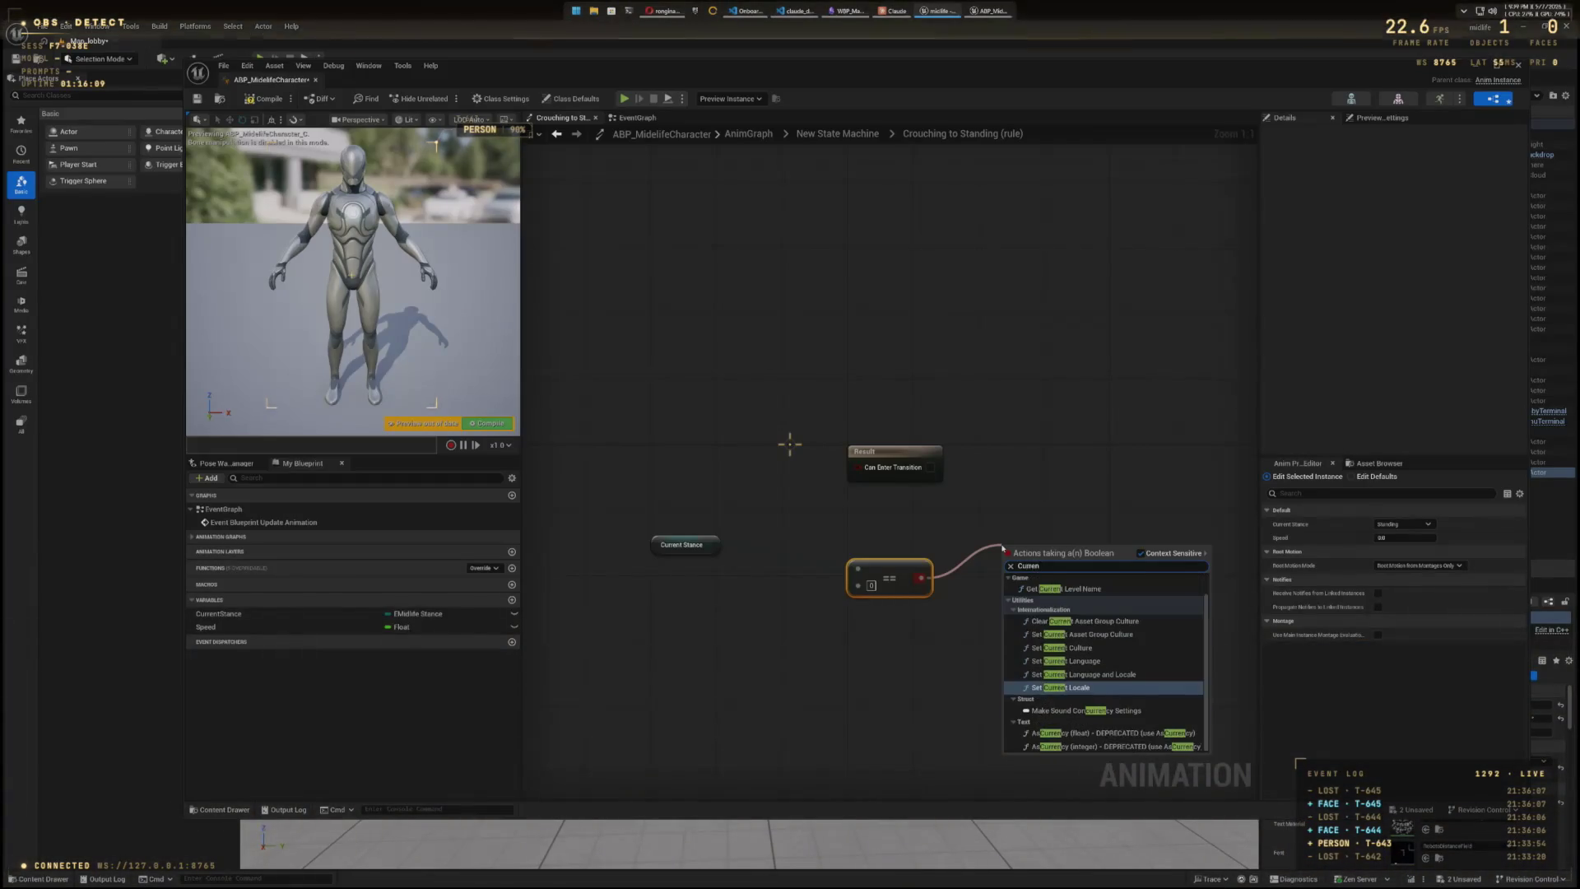
pyautogui.write('ntSt')
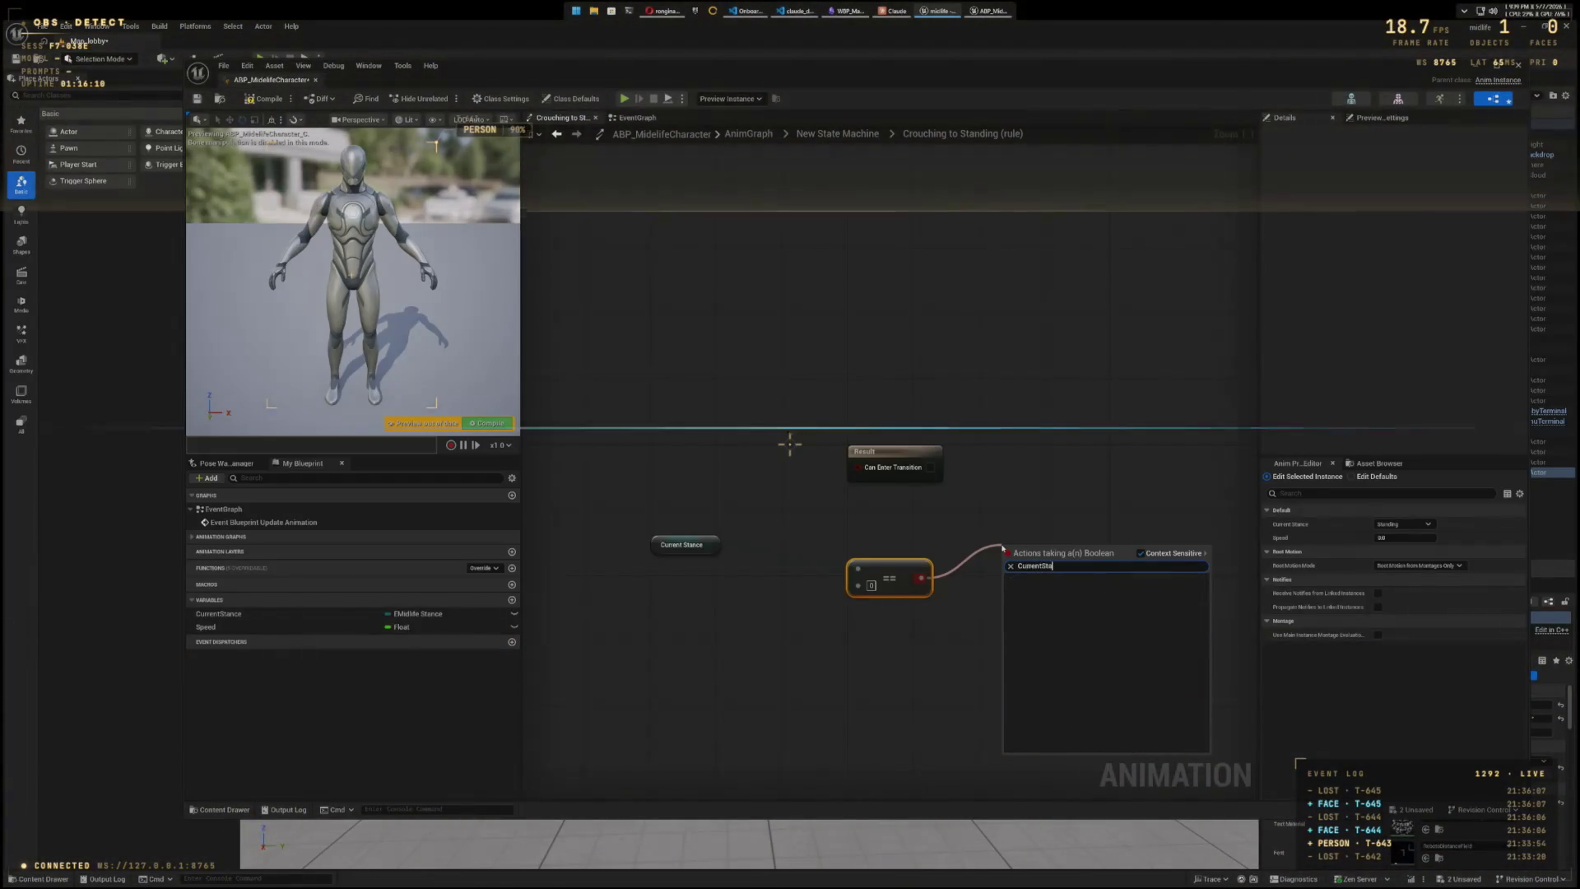
pyautogui.hotkey('ctrl', 'a')
pyautogui.write('Enum')
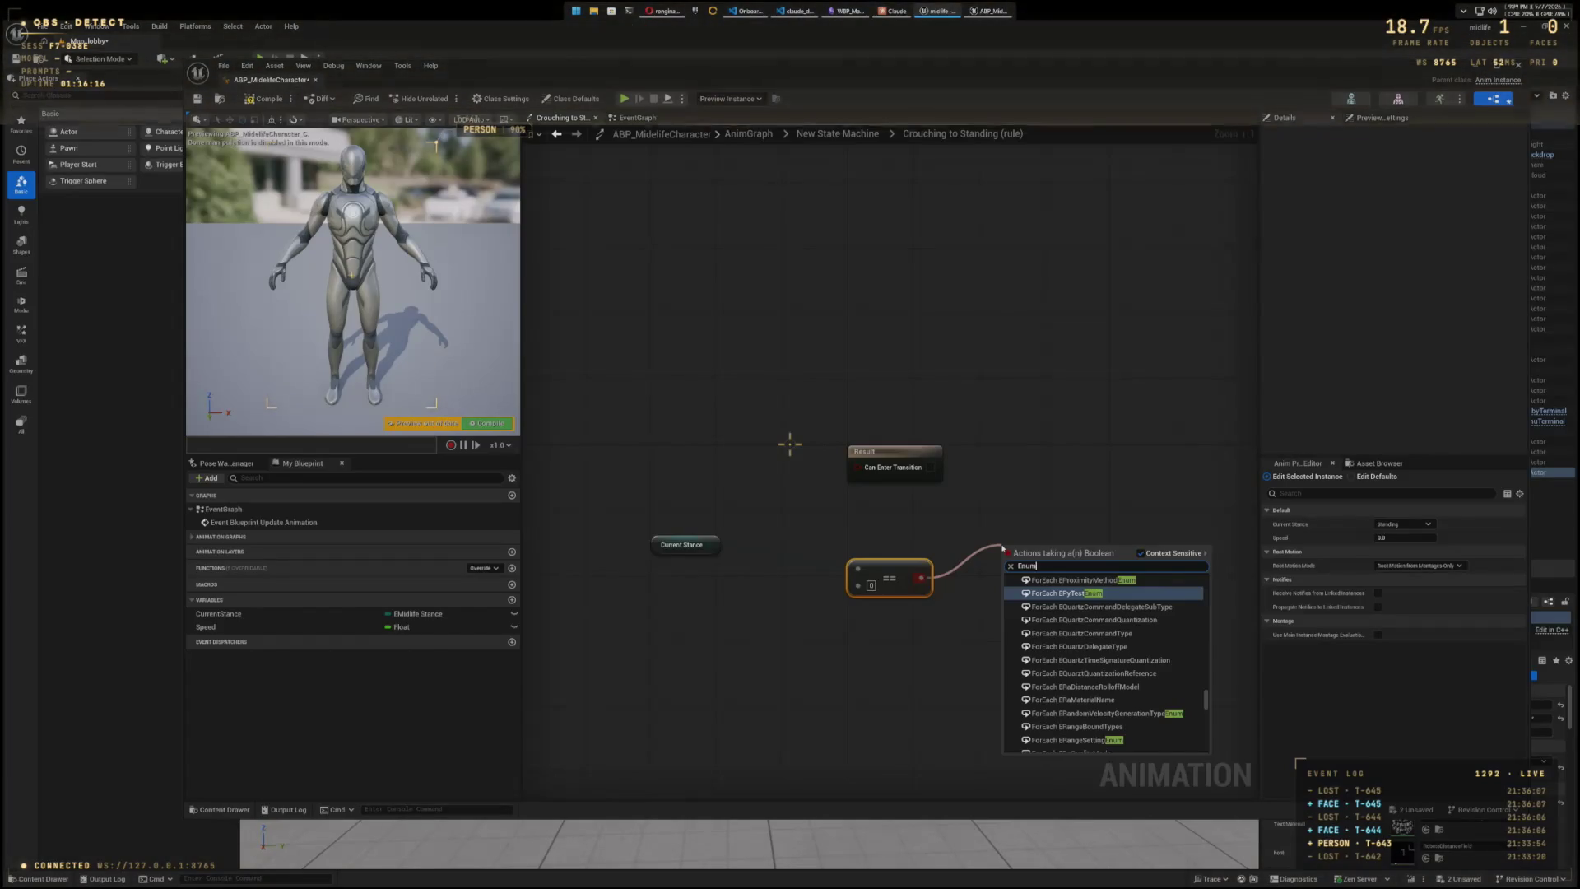
pyautogui.hotkey('ctrl', 'a')
pyautogui.press('BackSpace')
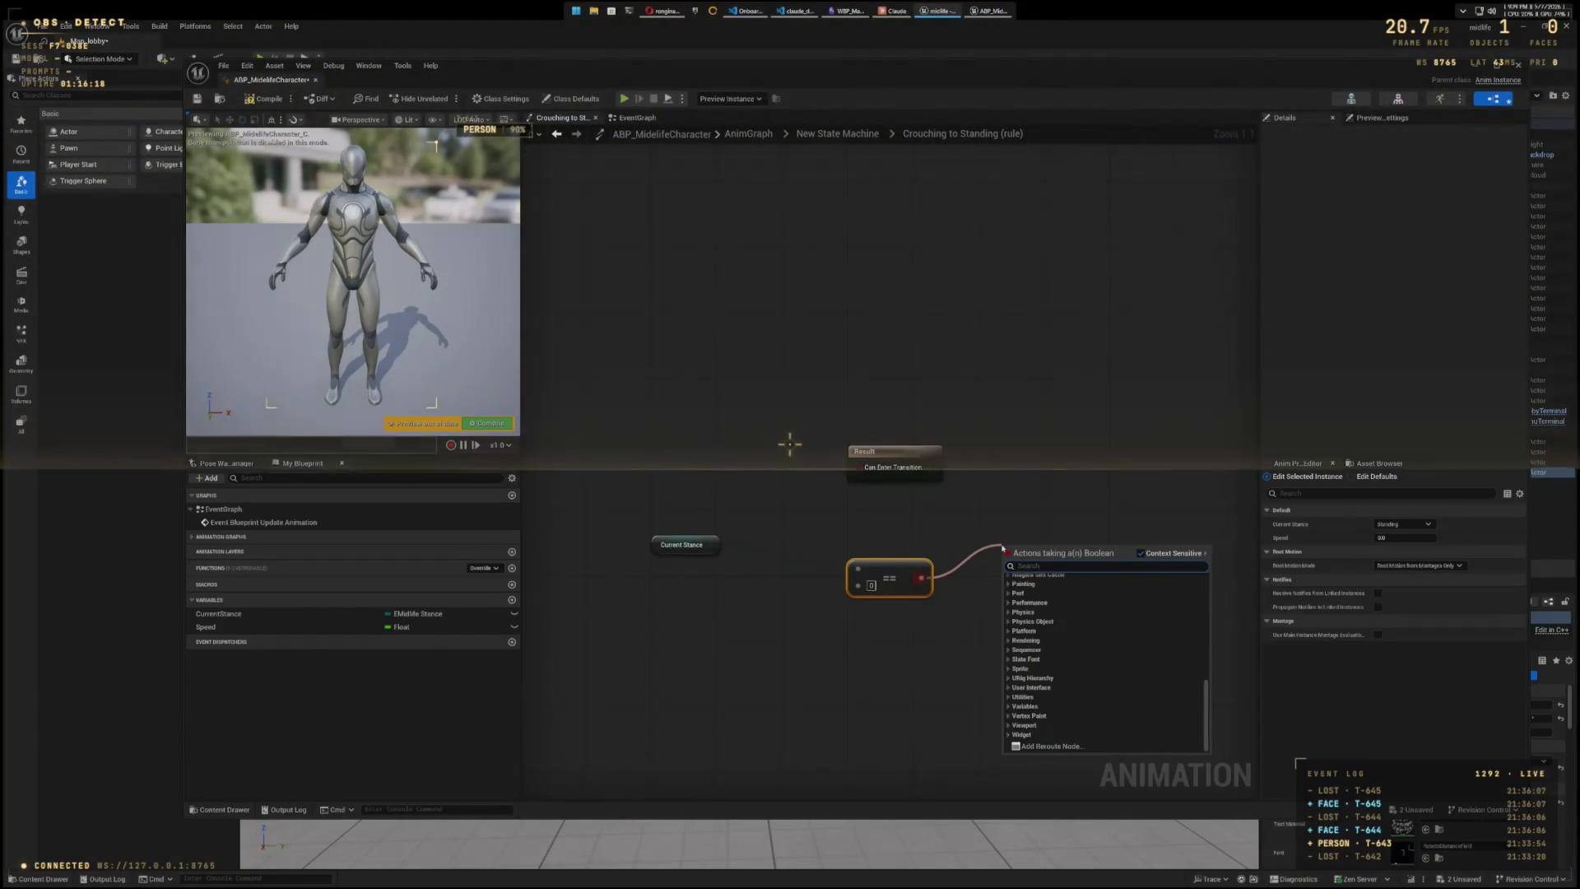
pyautogui.write('m')
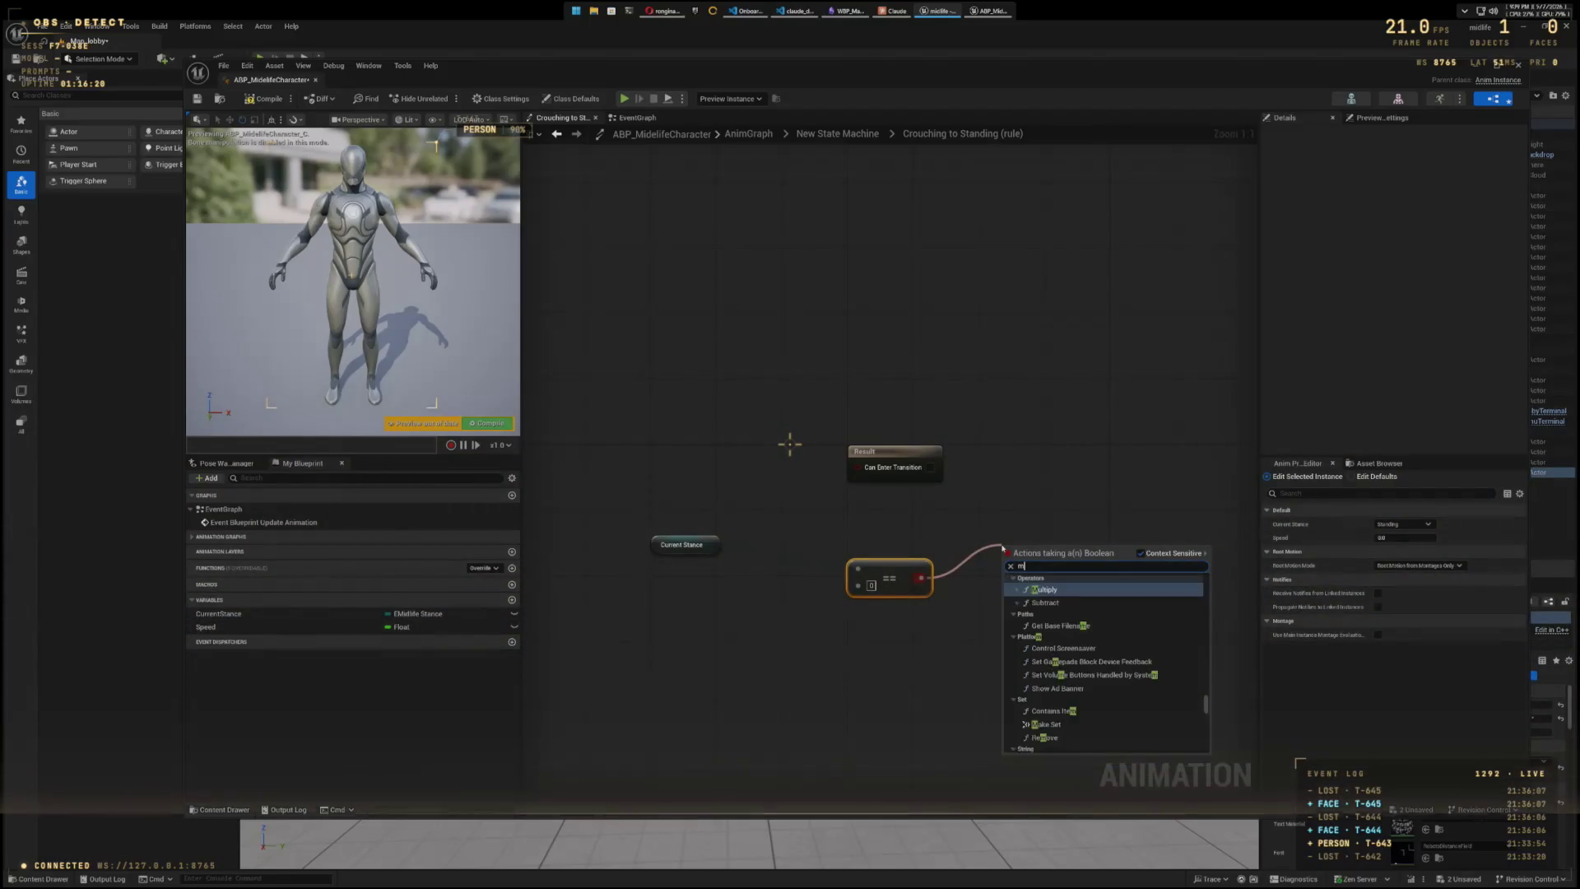
pyautogui.write('l')
pyautogui.write('idl')
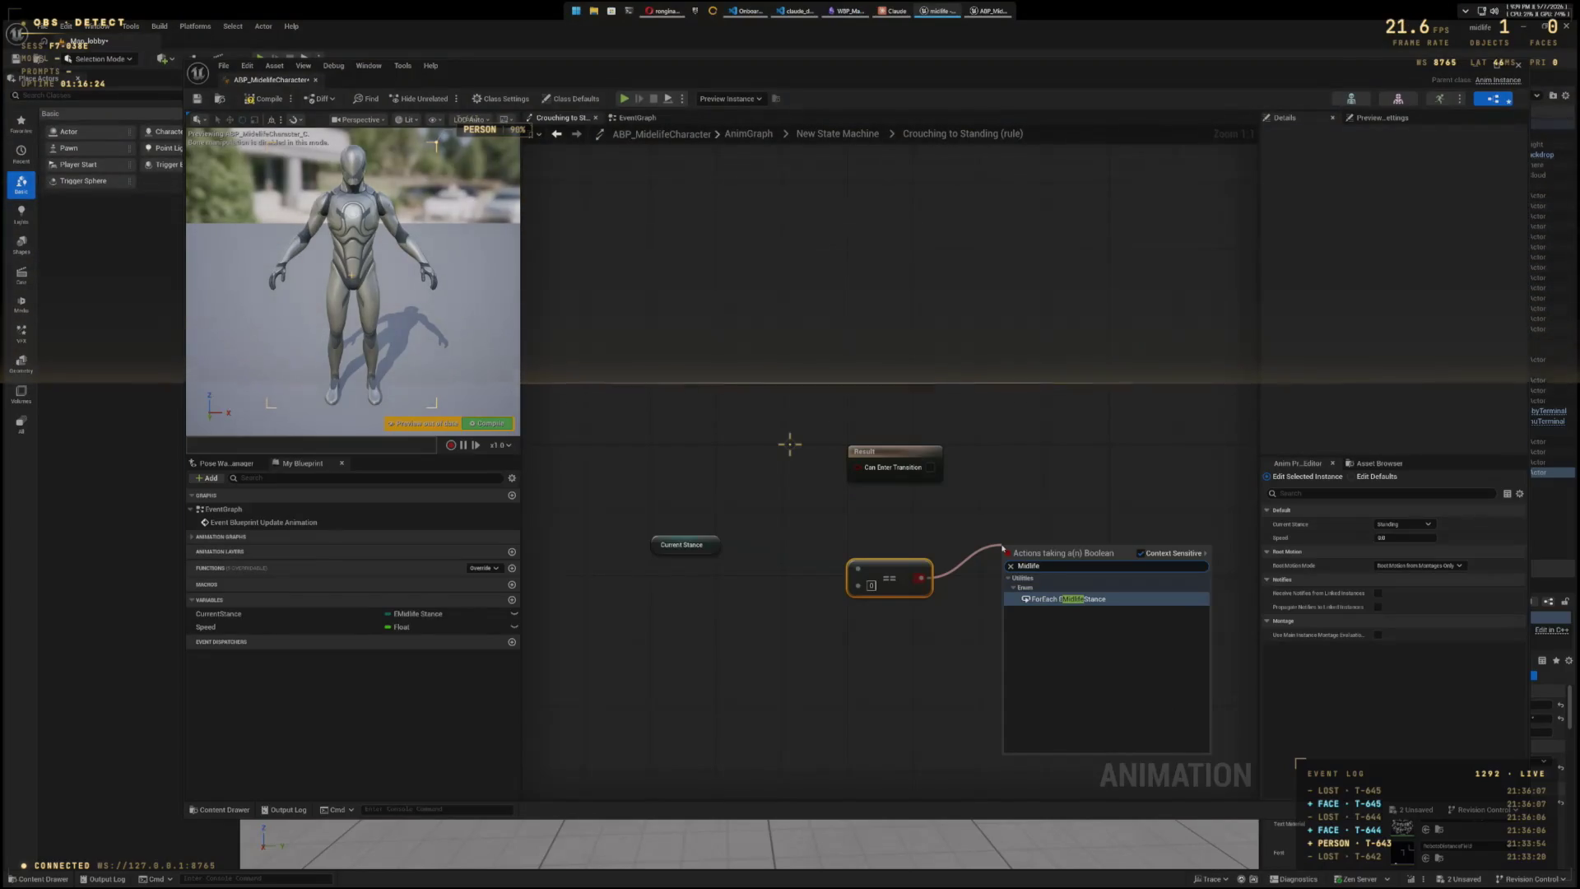
pyautogui.click(1078, 599)
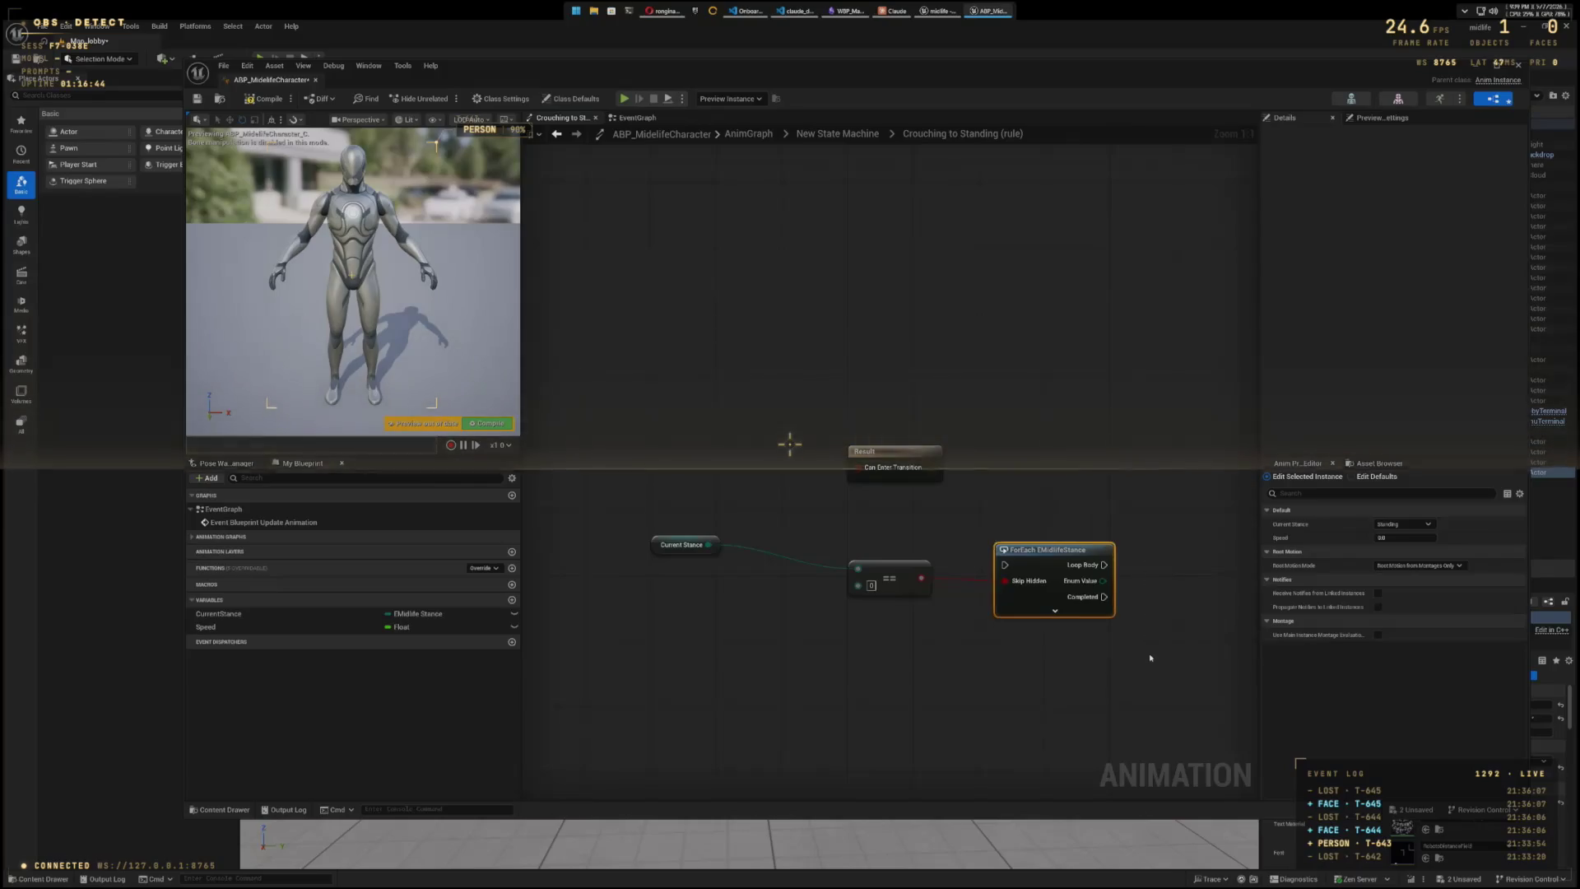
pyautogui.press('Delete')
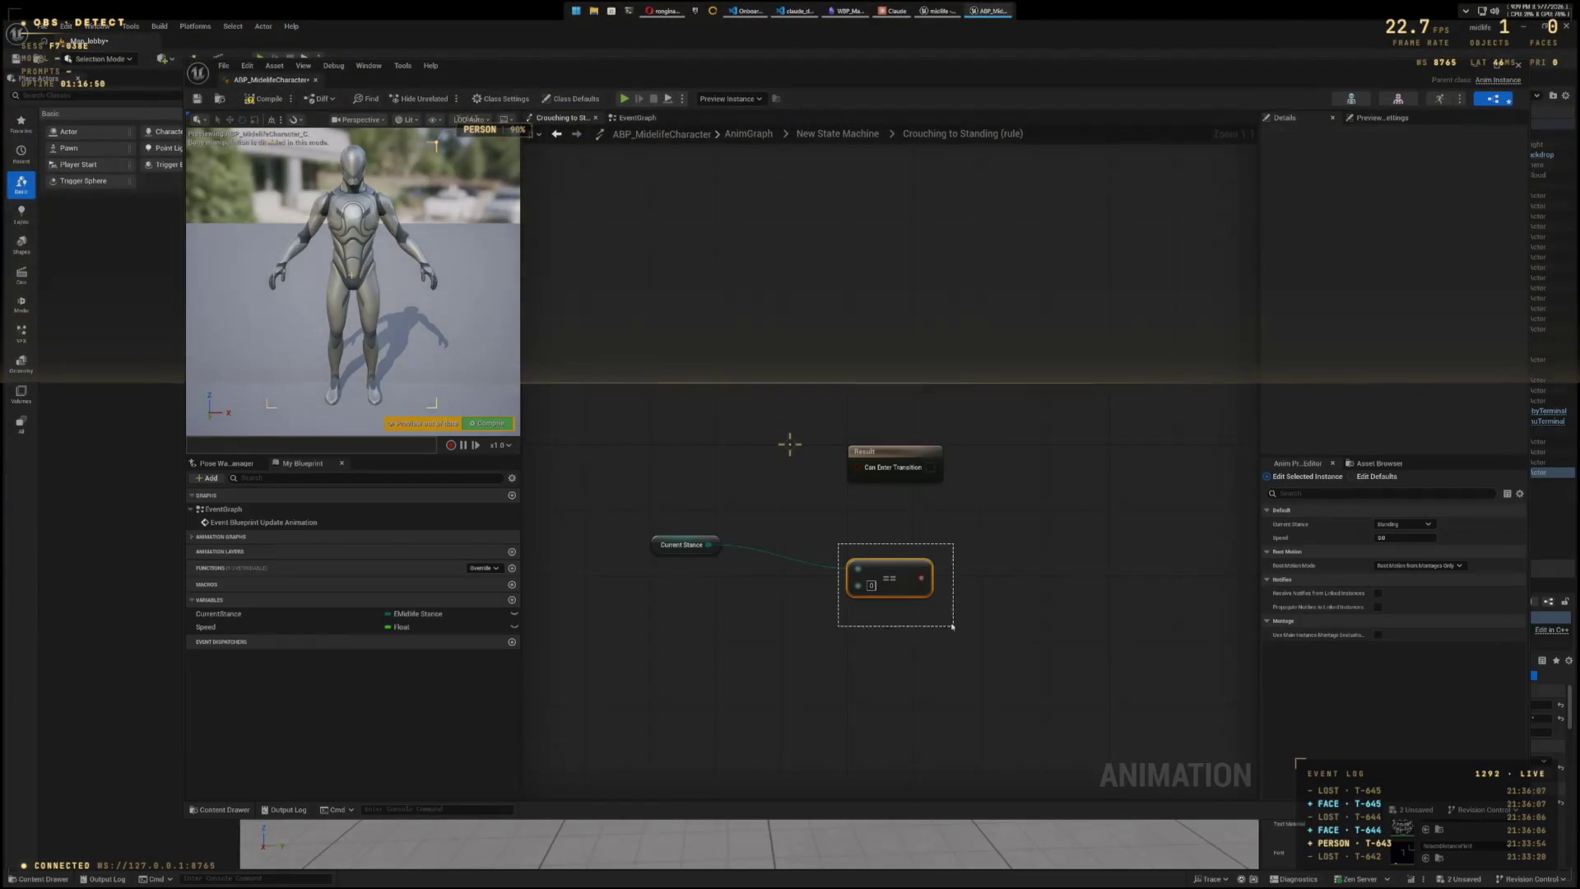
pyautogui.moveTo(953, 627)
pyautogui.mouseDown()
pyautogui.moveTo(927, 529)
pyautogui.moveTo(944, 533)
pyautogui.moveTo(916, 551)
pyautogui.moveTo(966, 546)
pyautogui.mouseUp()
# - Search the action list for Crouch, Stance, CurrentStance and str terms
pyautogui.scroll(-5, 1059, 635)
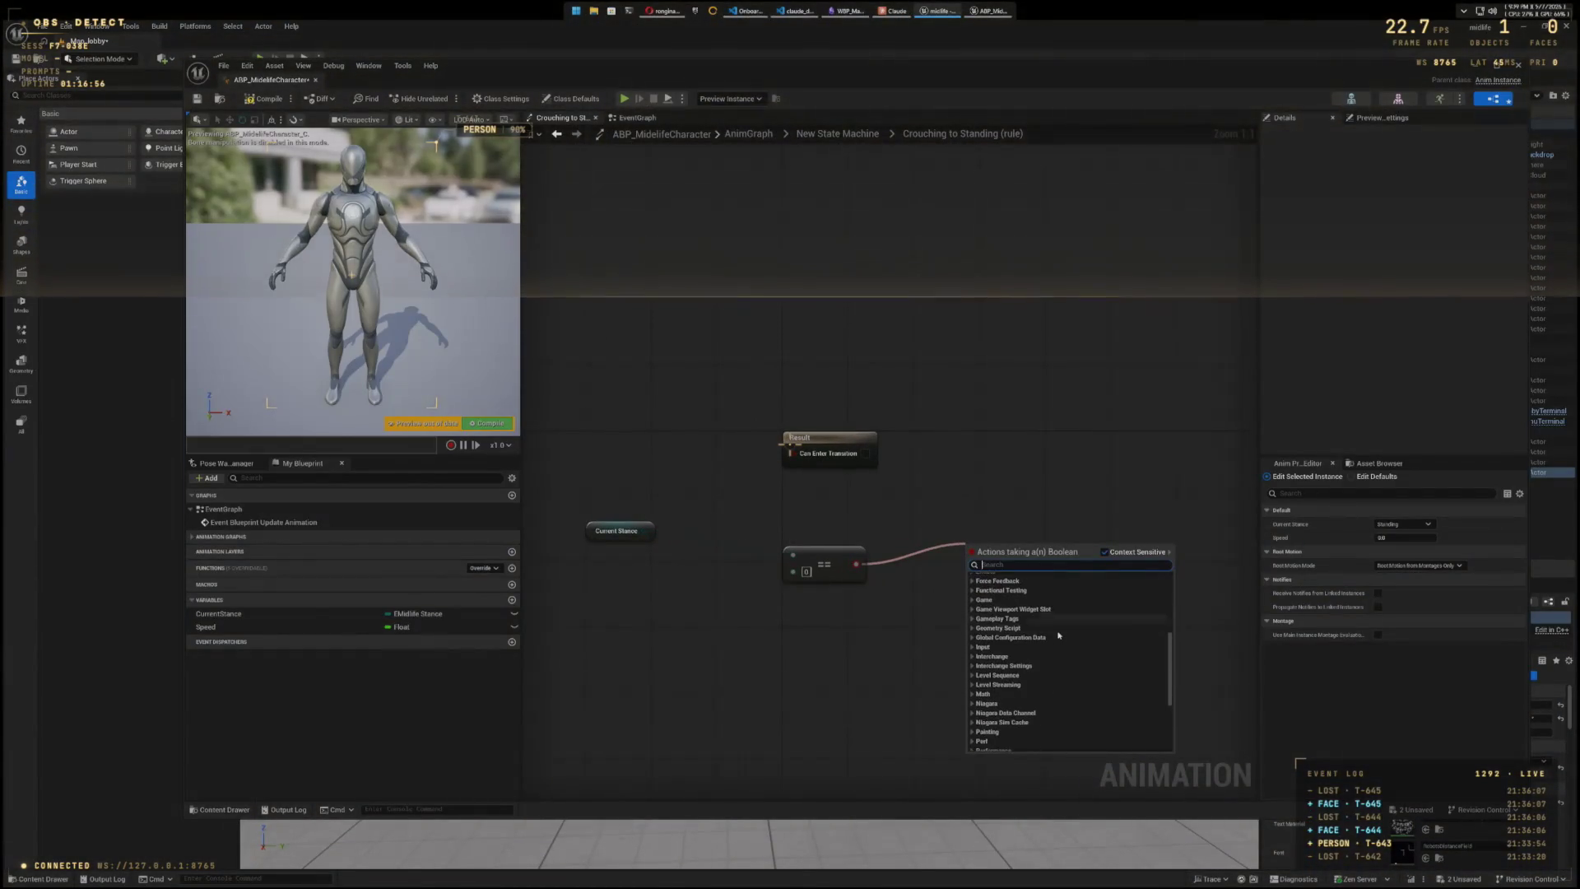
pyautogui.scroll(-5, 1059, 635)
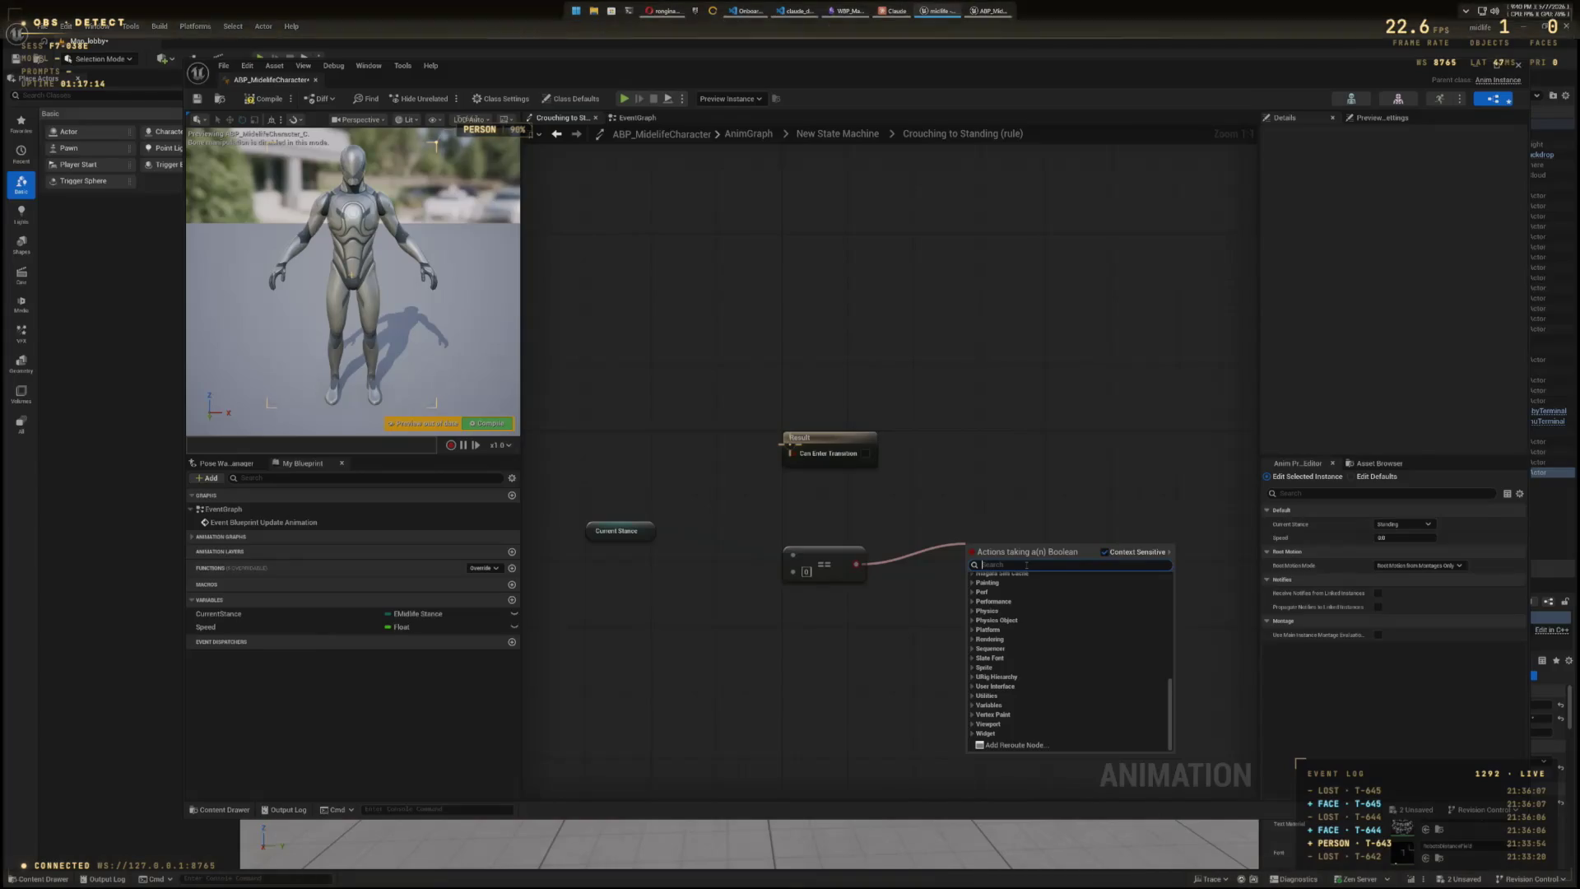
pyautogui.write('Crouch')
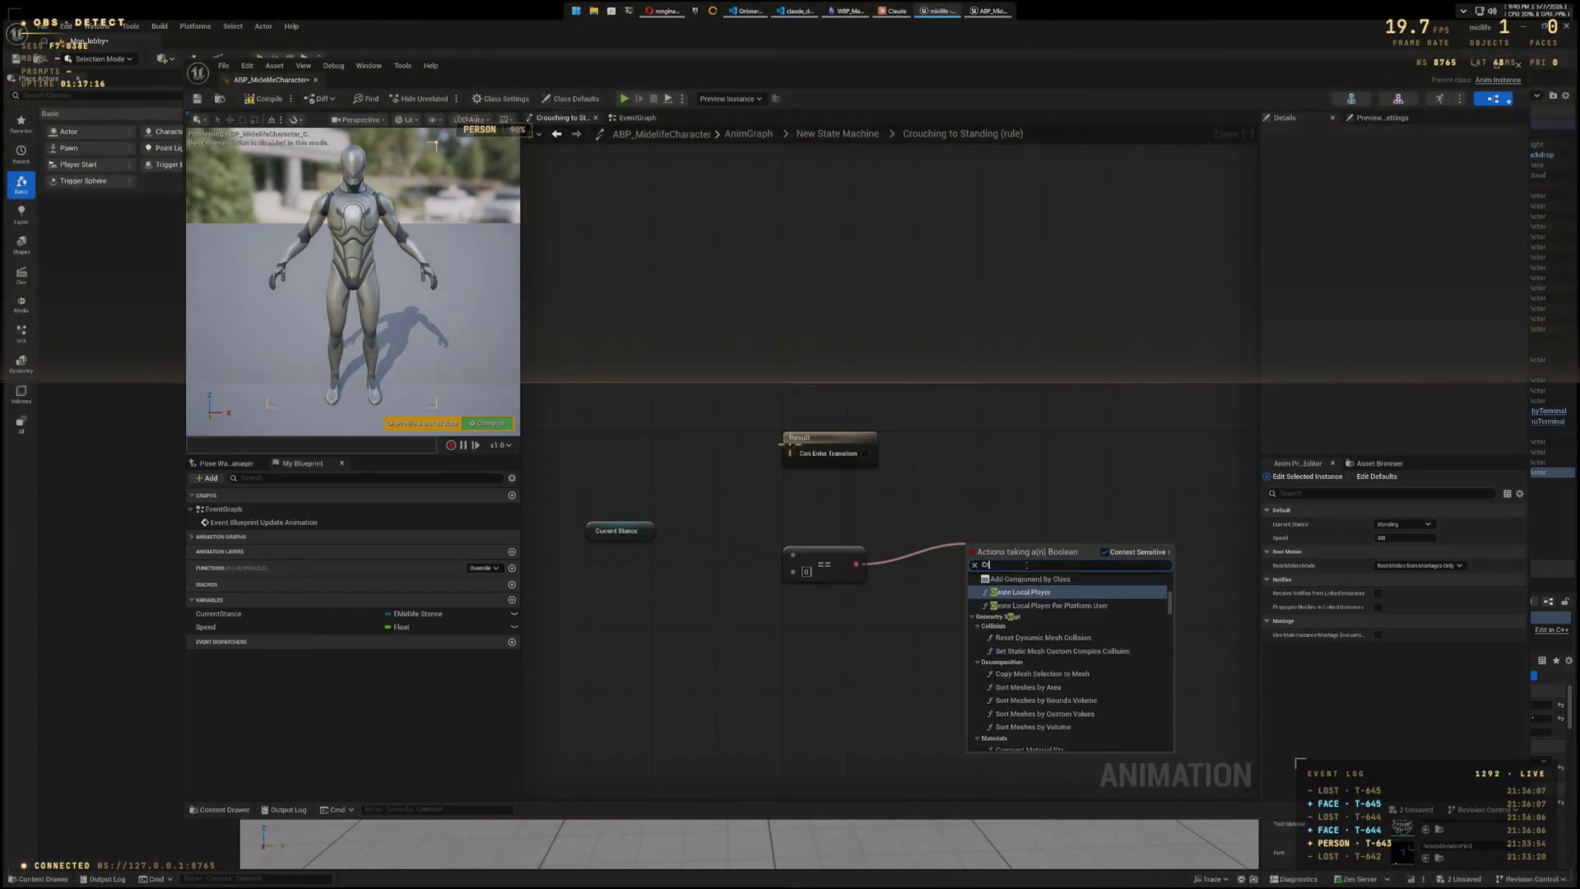
pyautogui.press('BackSpace')
pyautogui.press('BackSpace')
pyautogui.press('BackSpace')
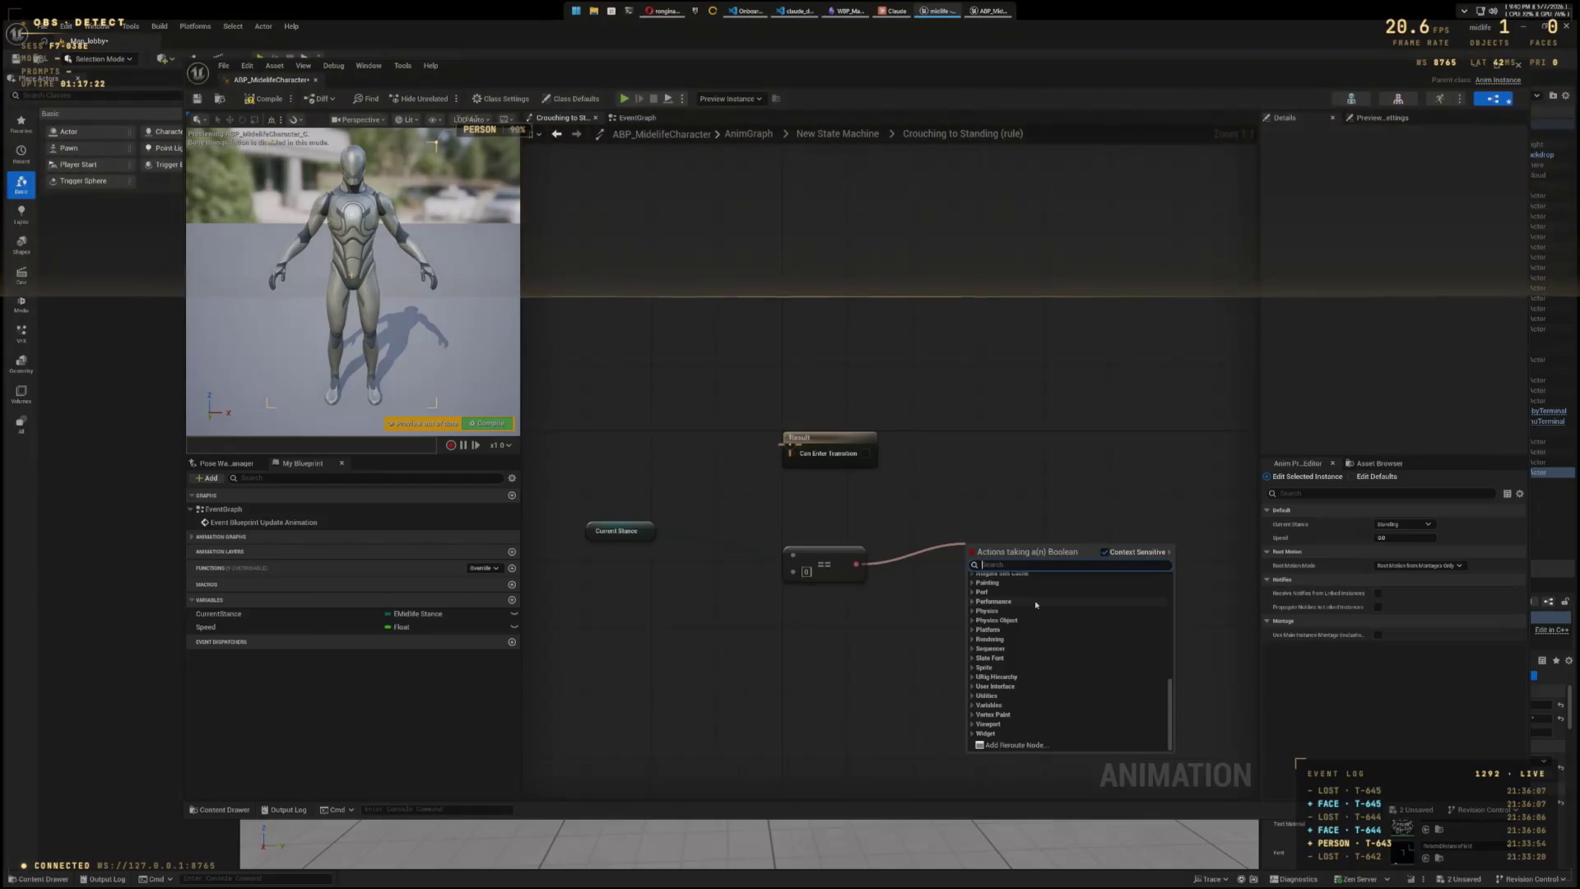
pyautogui.write('C')
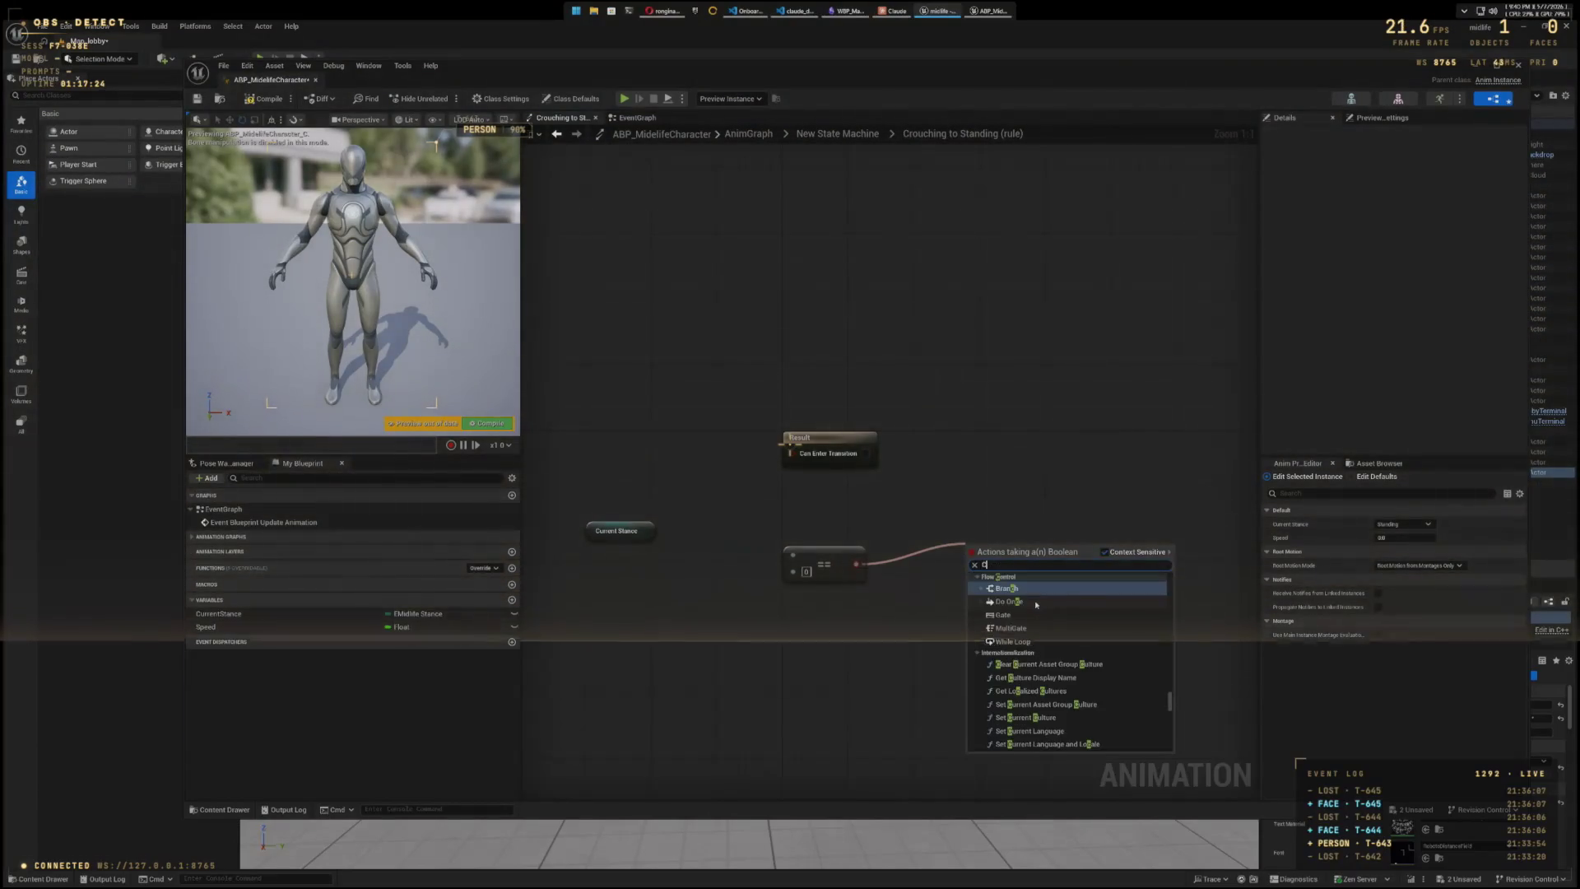
pyautogui.press('BackSpace')
pyautogui.write('Stance')
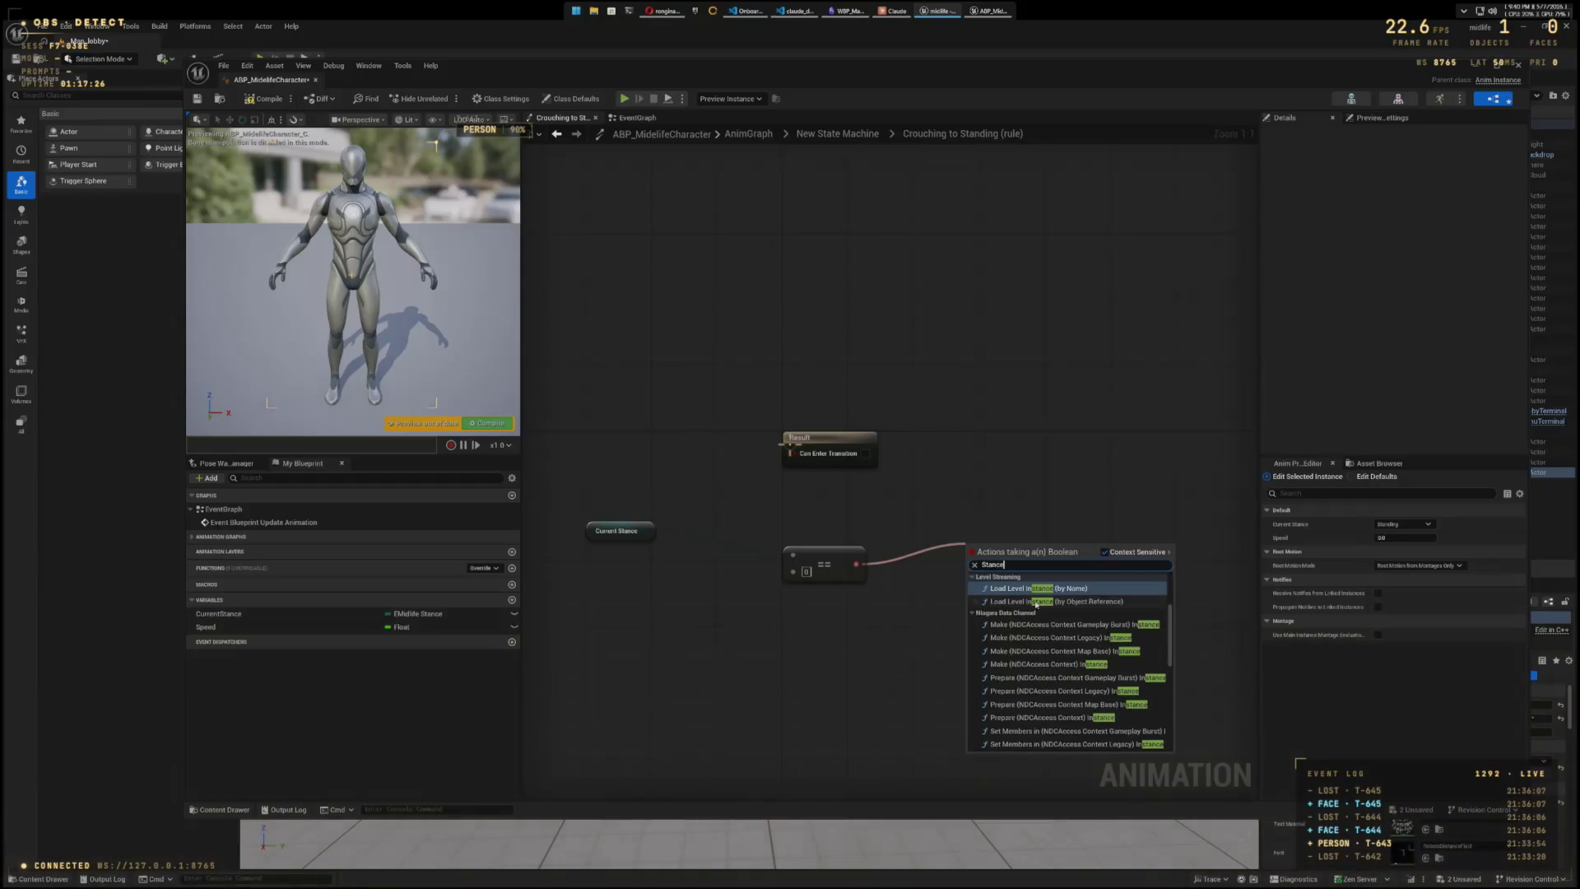
pyautogui.press('BackSpace')
pyautogui.press('BackSpace')
pyautogui.press('BackSpace')
pyautogui.write('G')
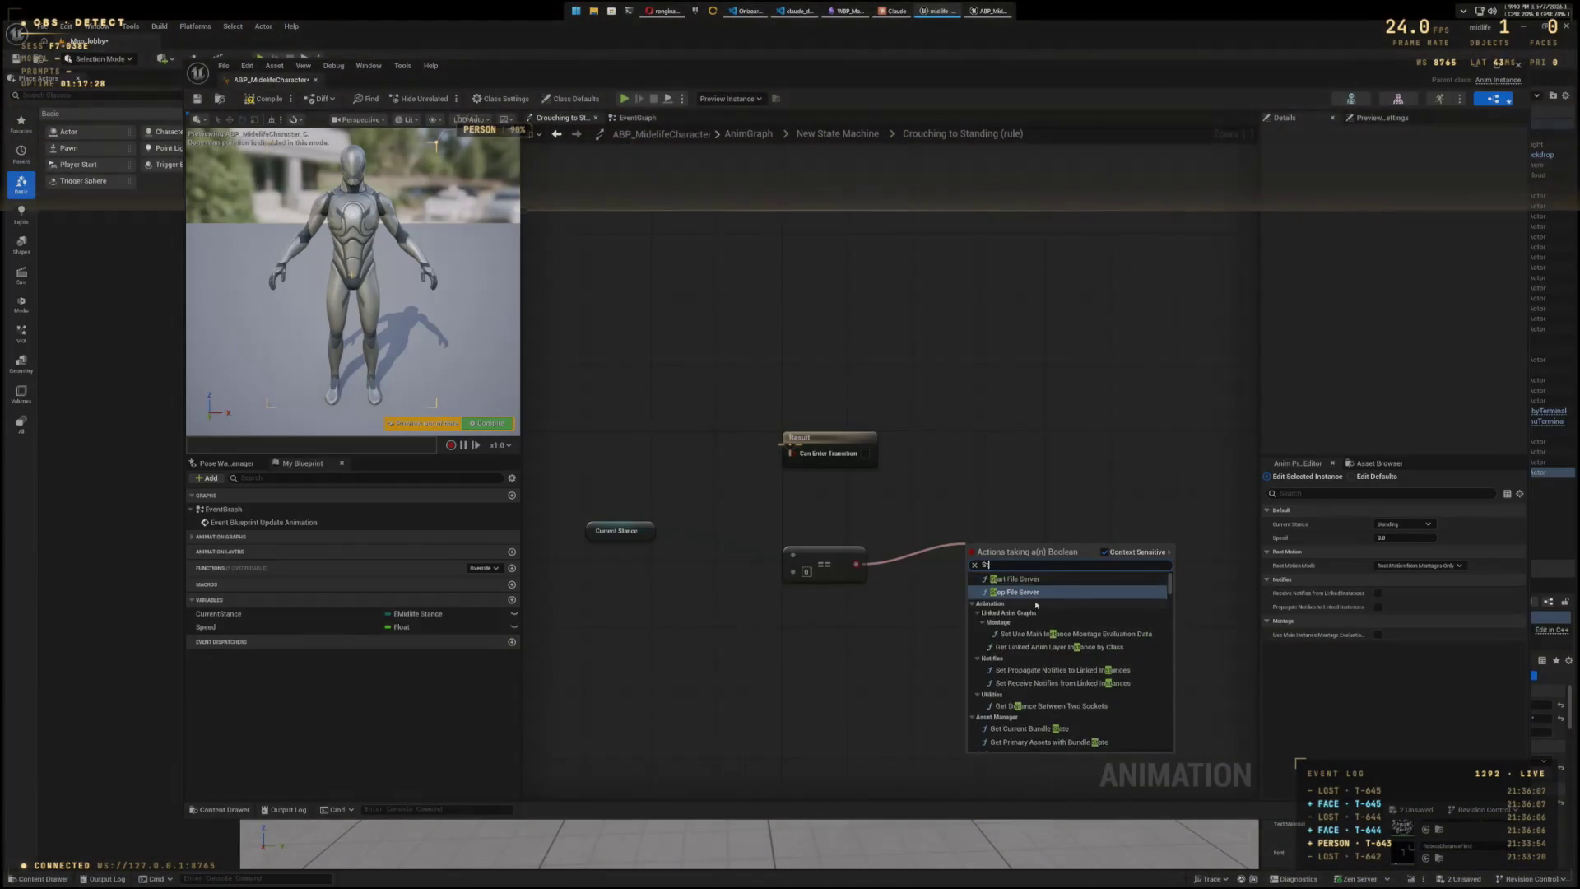
pyautogui.write('et')
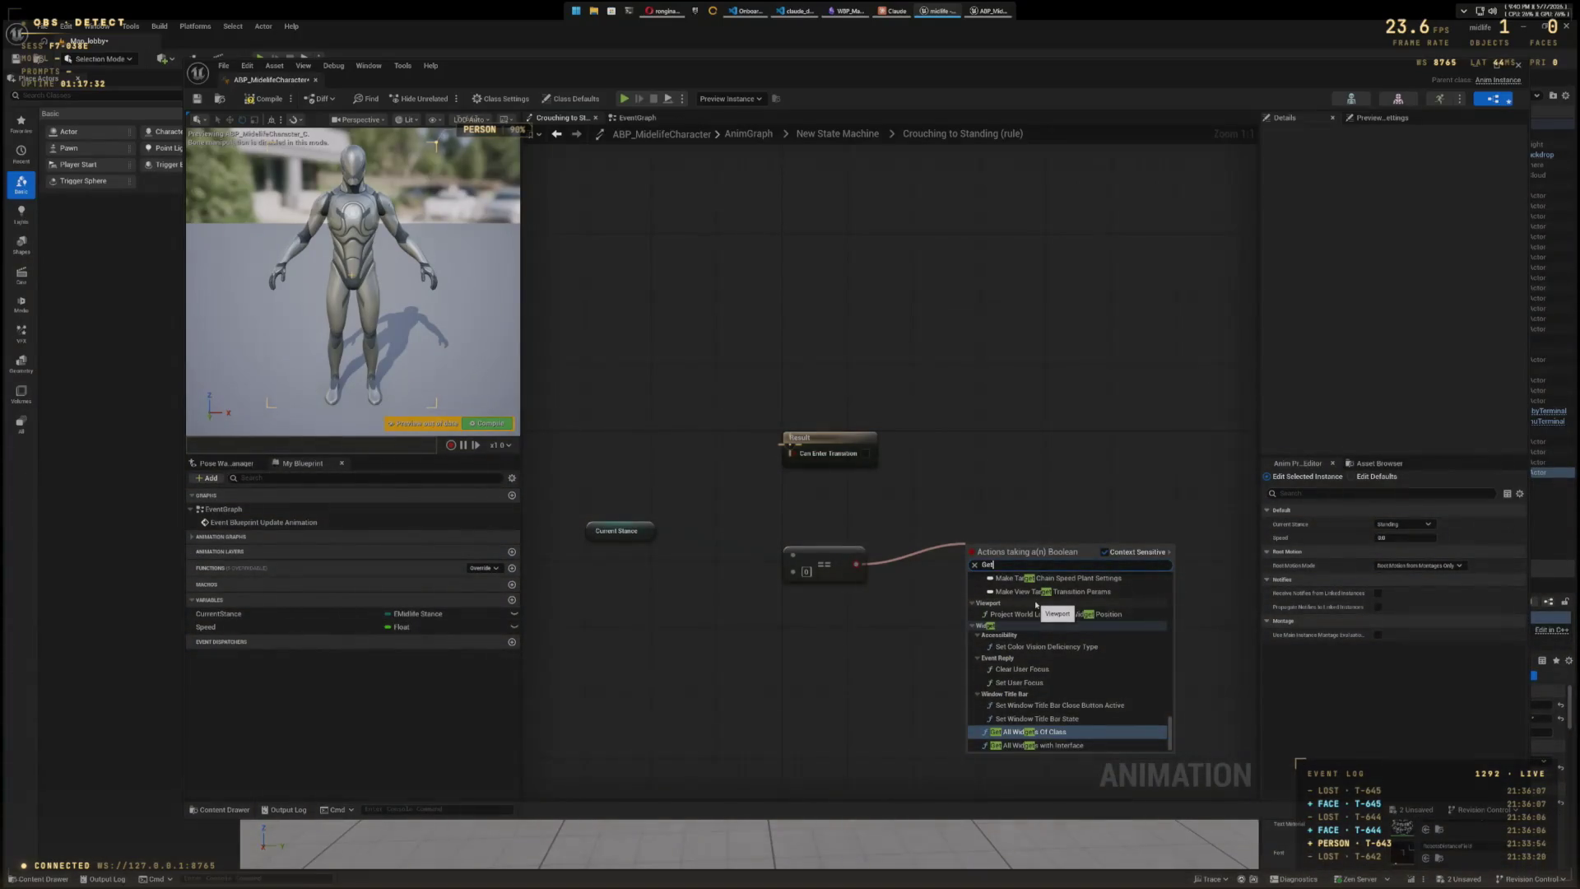
pyautogui.write('CurrentS')
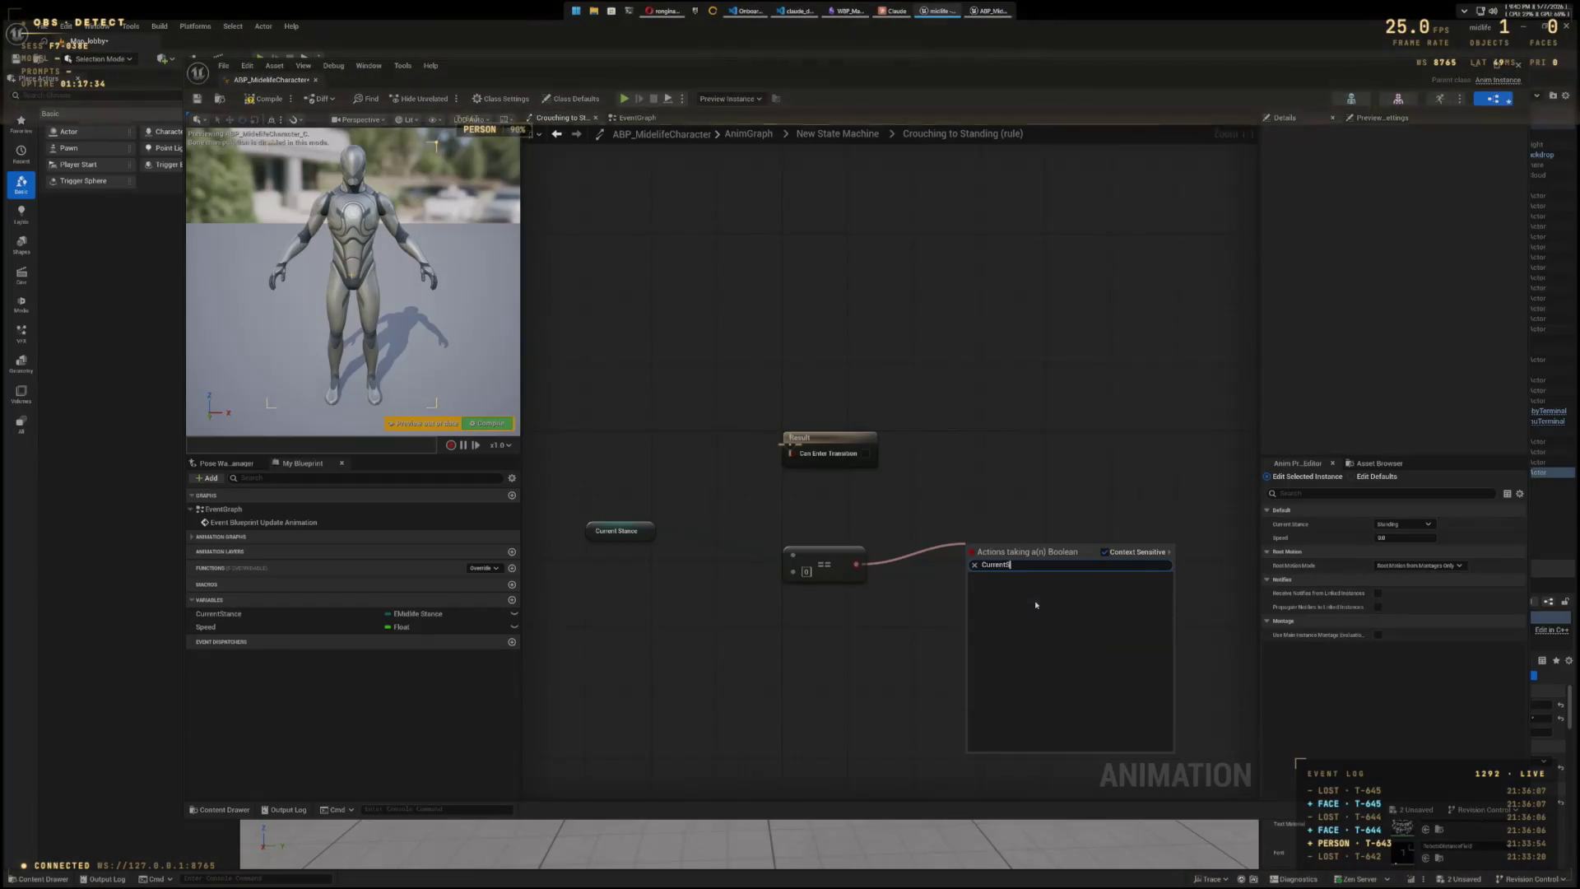
pyautogui.press('BackSpace')
pyautogui.press('BackSpace')
pyautogui.press('BackSpace')
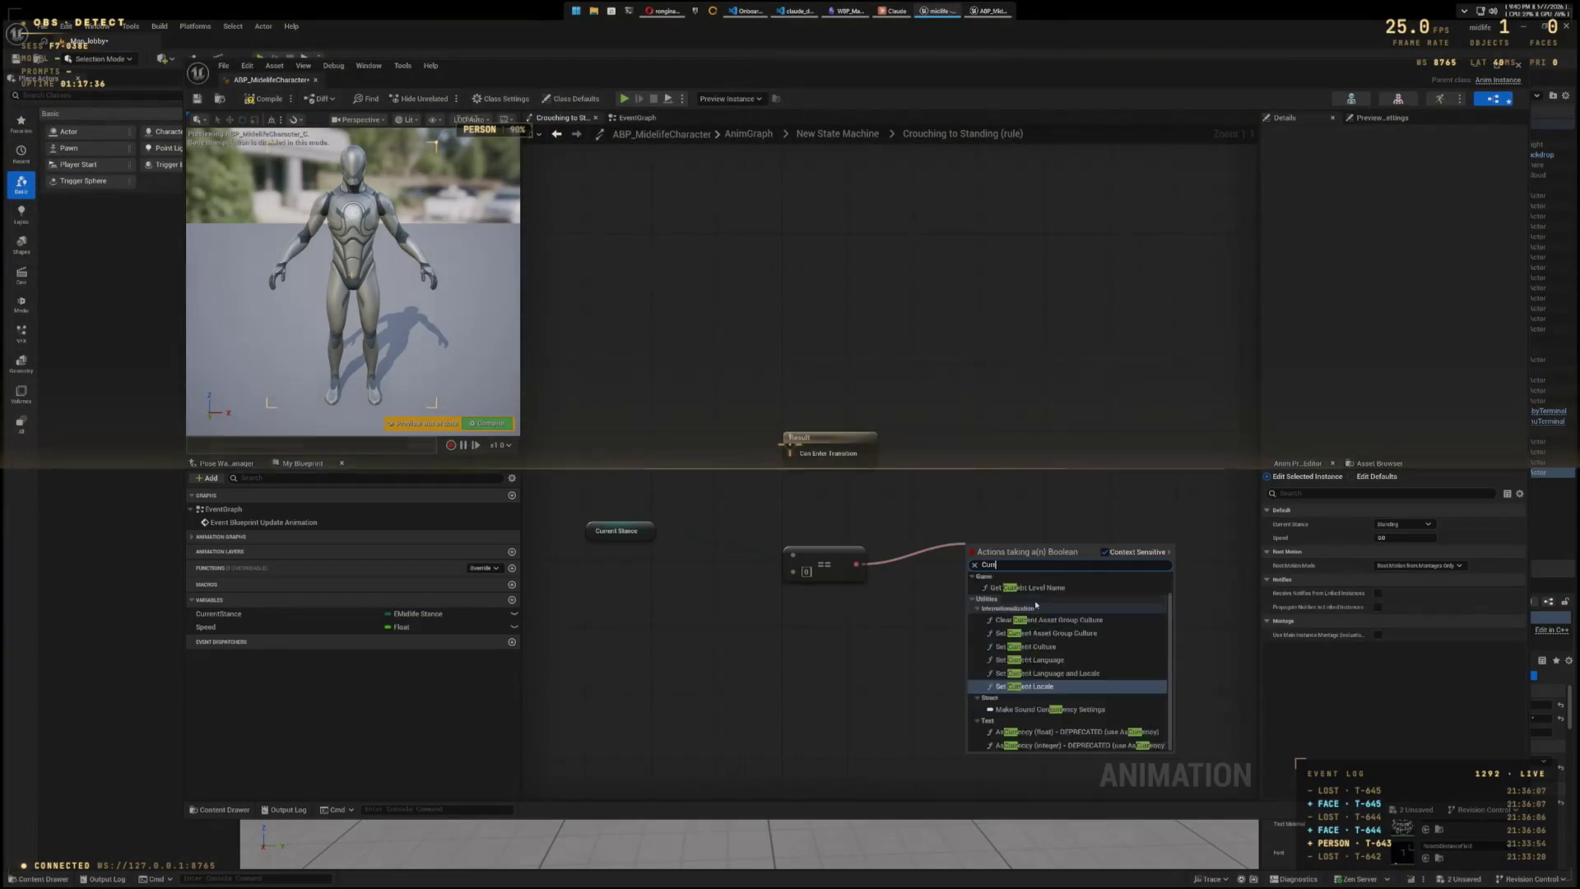
pyautogui.scroll(-5, 1036, 605)
pyautogui.write('str')
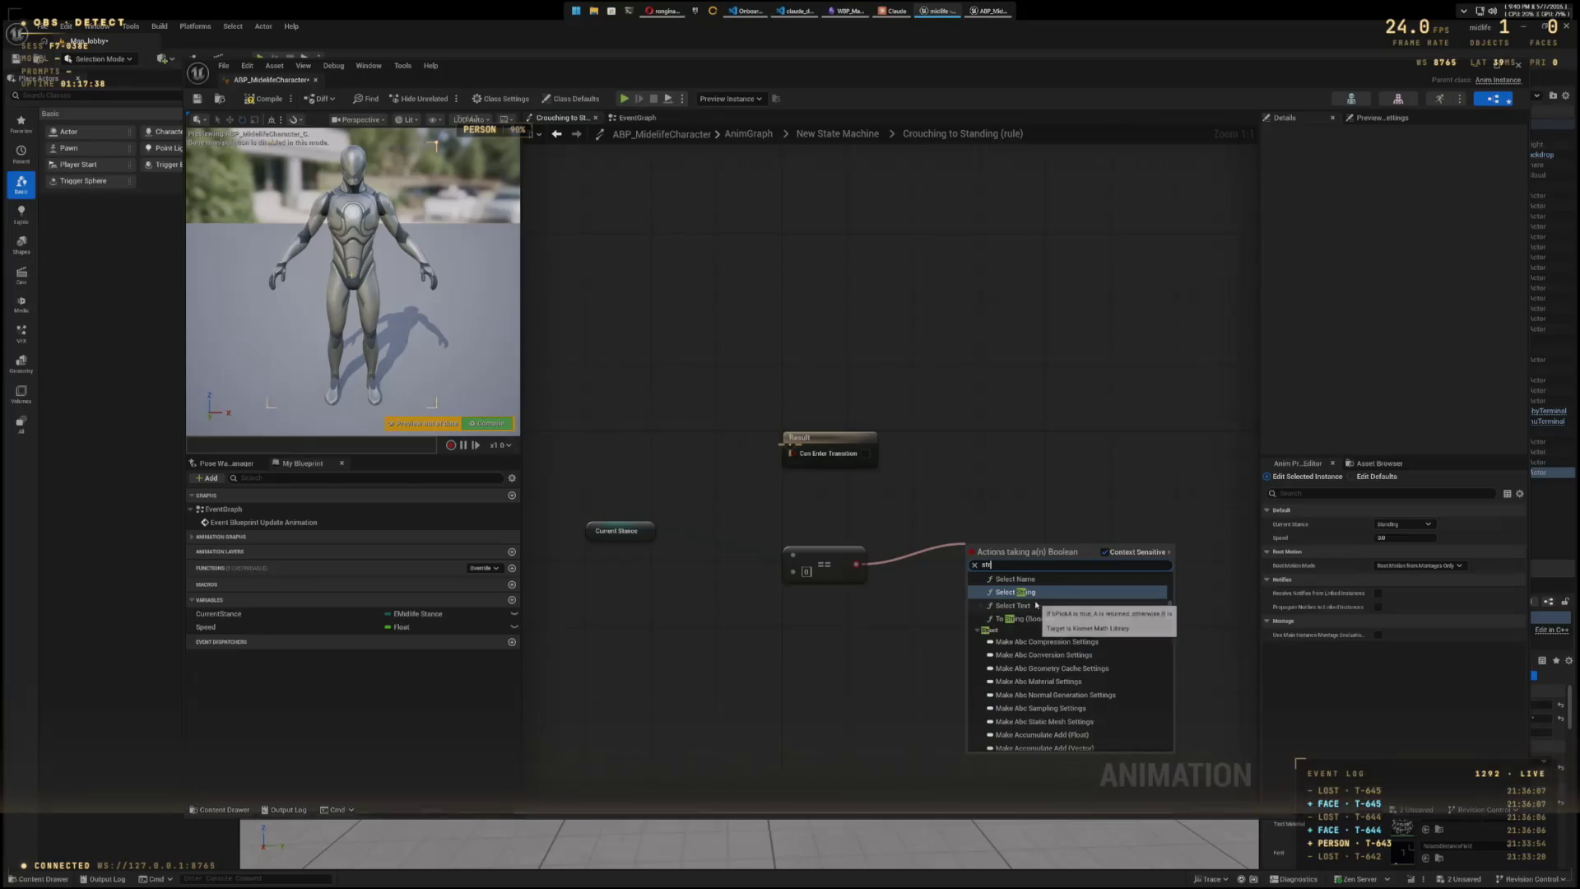
pyautogui.scroll(1, 1036, 605)
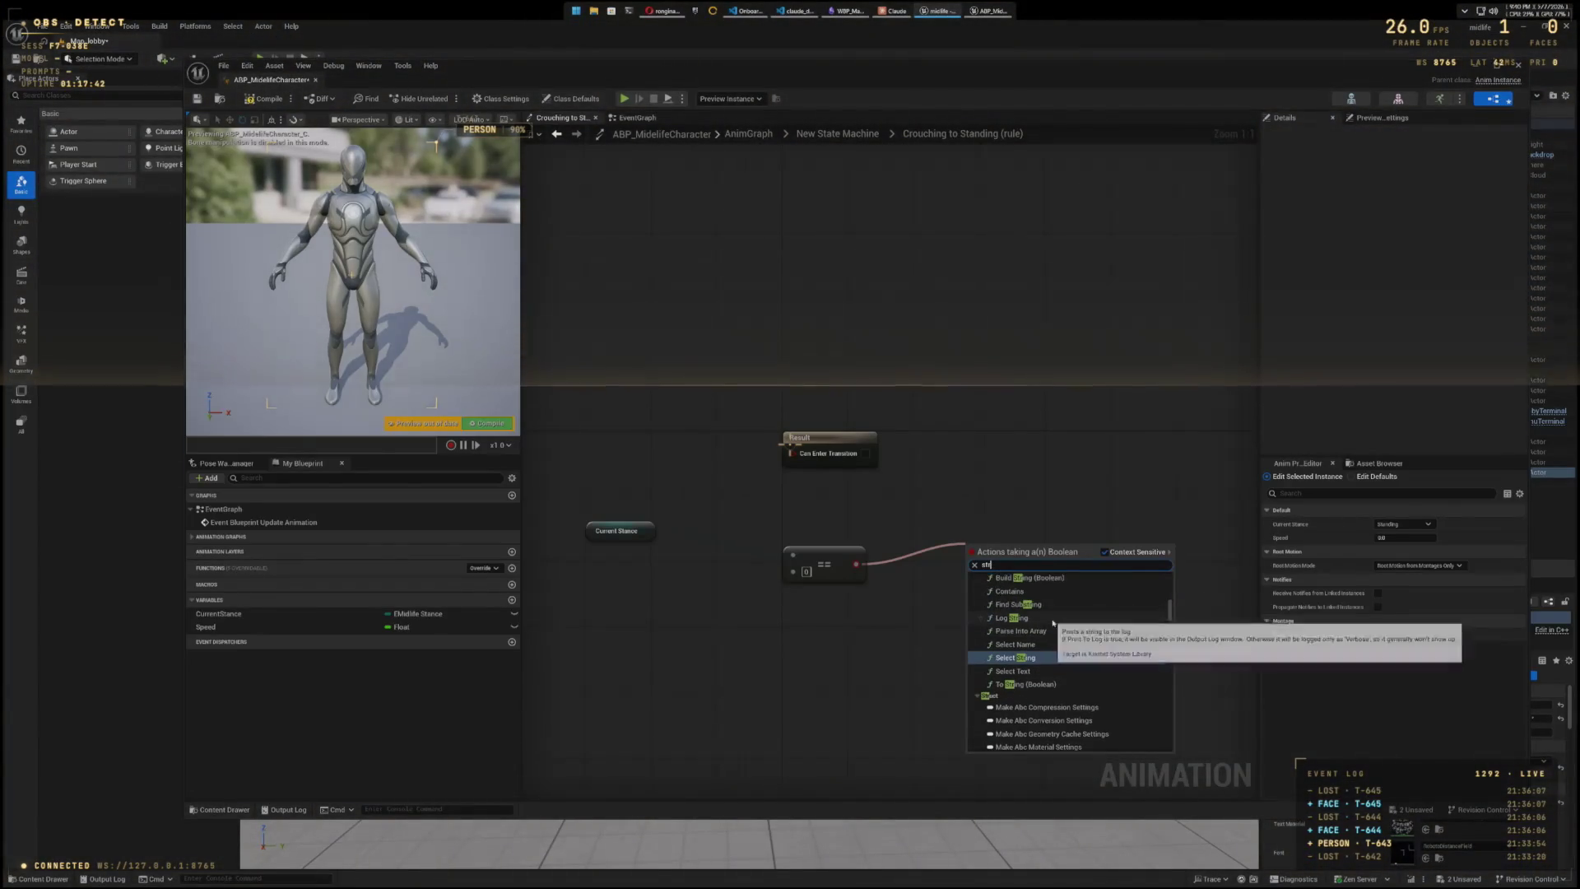
pyautogui.scroll(3, 1053, 623)
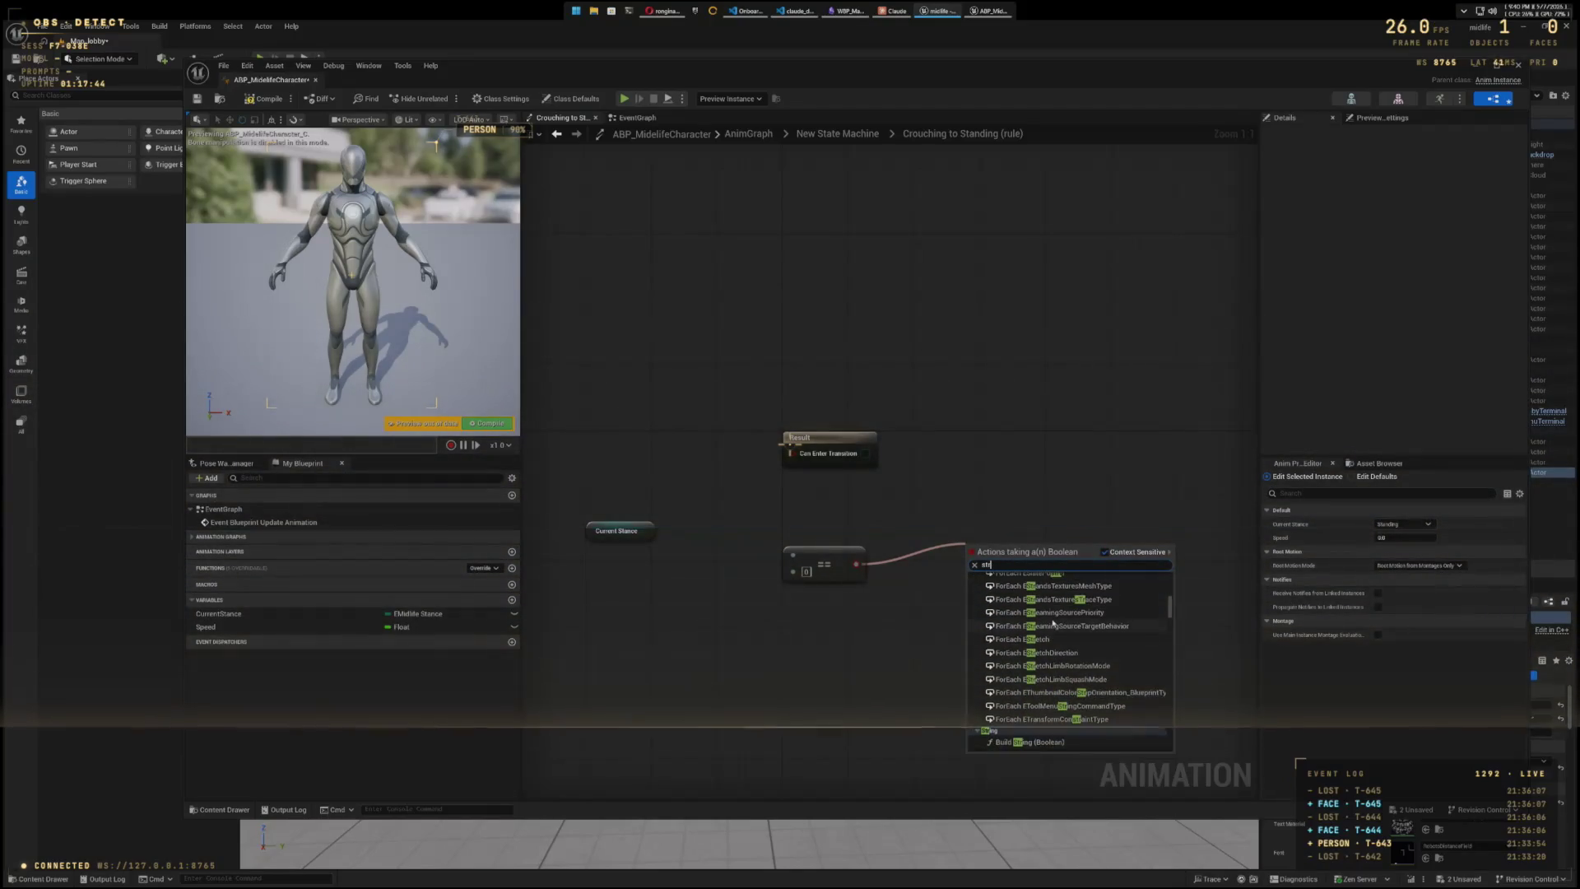
# - Delete the == node, search 'eq' from Current Stance's output, and snip the graph region
pyautogui.click(910, 557)
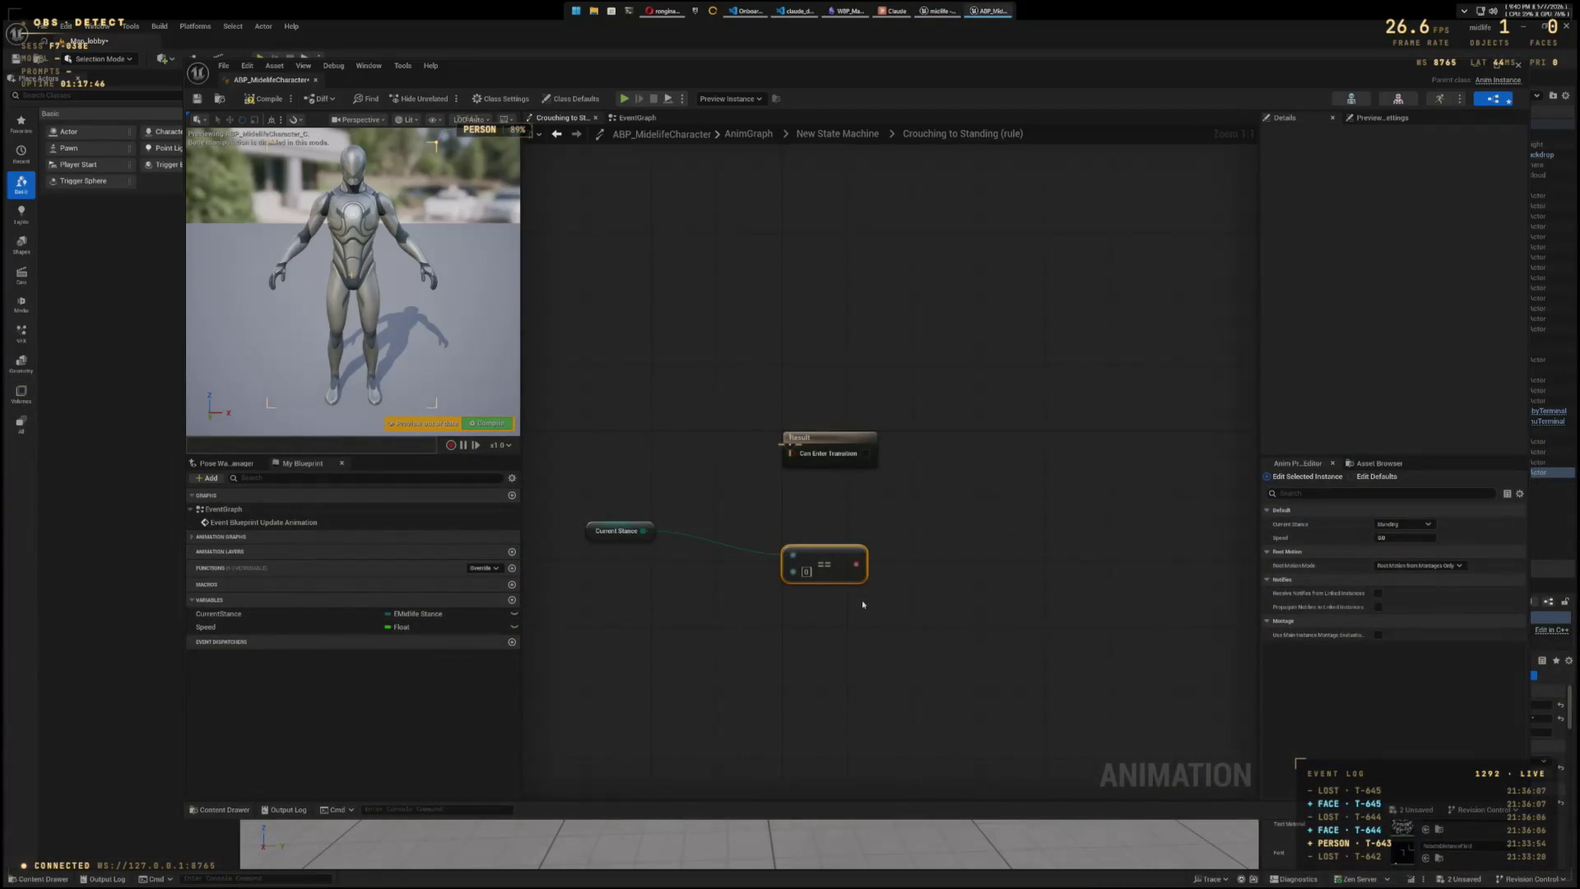
pyautogui.press('Delete')
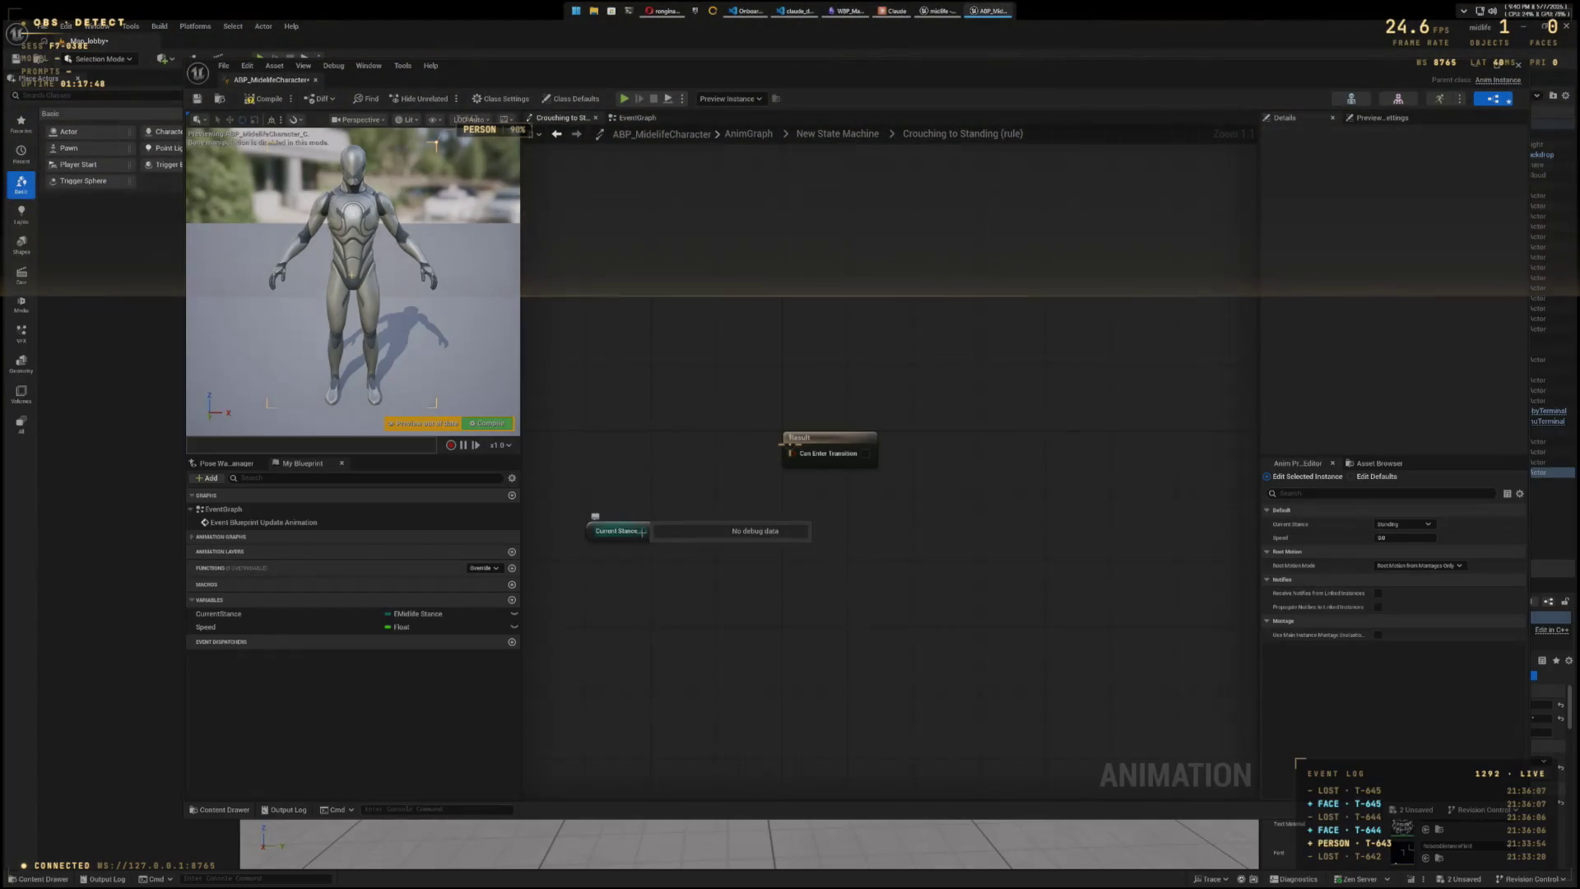
pyautogui.moveTo(642, 531); pyautogui.dragTo(763, 547)
pyautogui.write('eq')
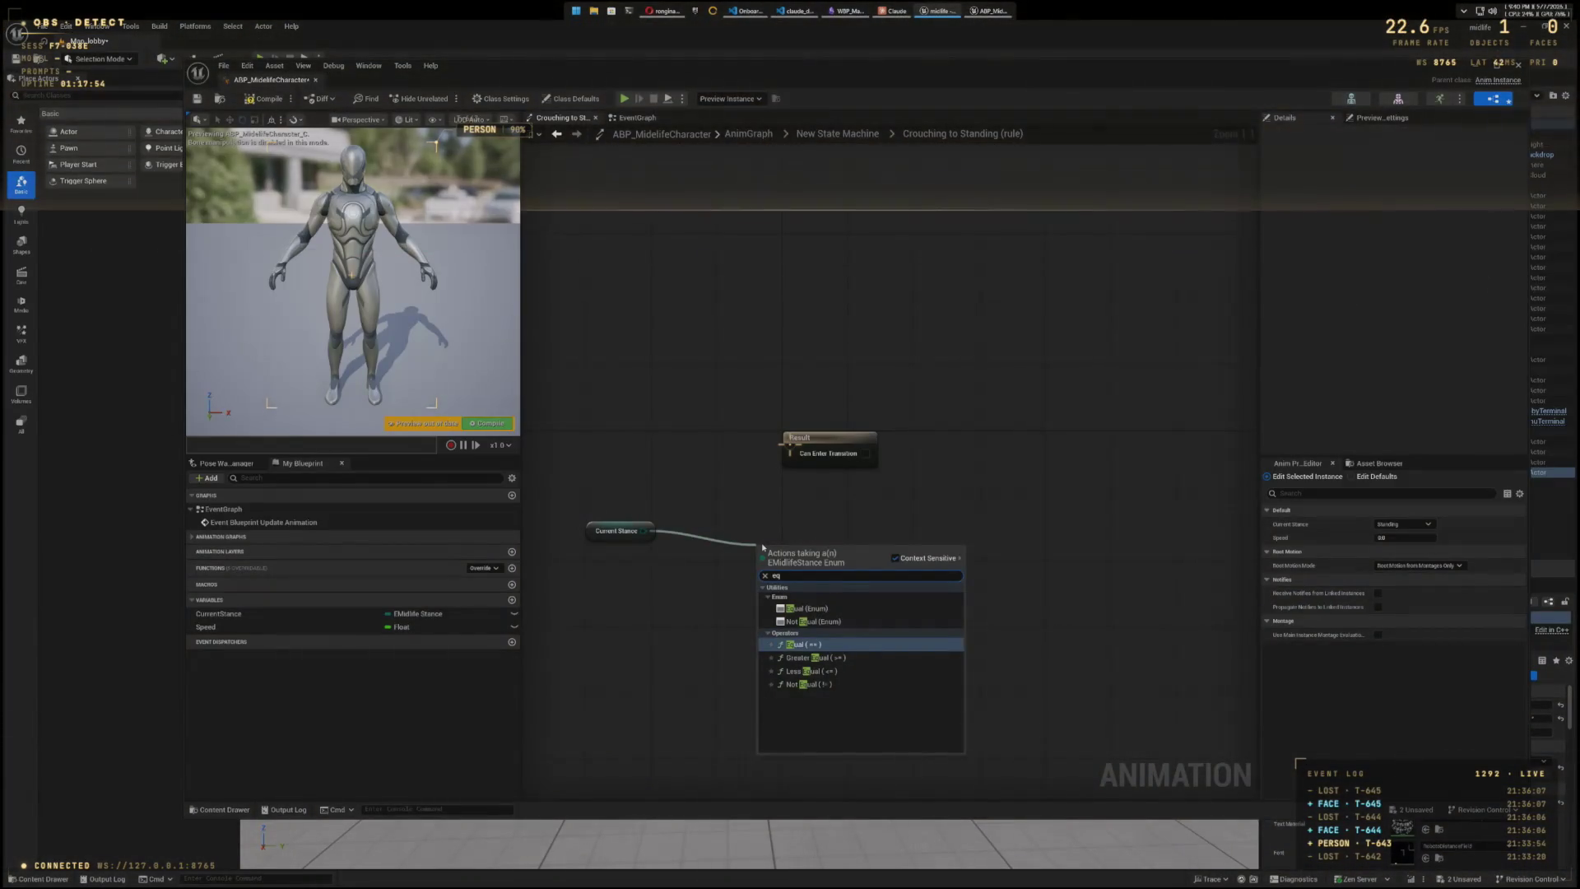
pyautogui.press('super+shift+s')
pyautogui.moveTo(582, 512)
pyautogui.mouseDown()
pyautogui.moveTo(1035, 749)
pyautogui.moveTo(1031, 772)
pyautogui.mouseUp()
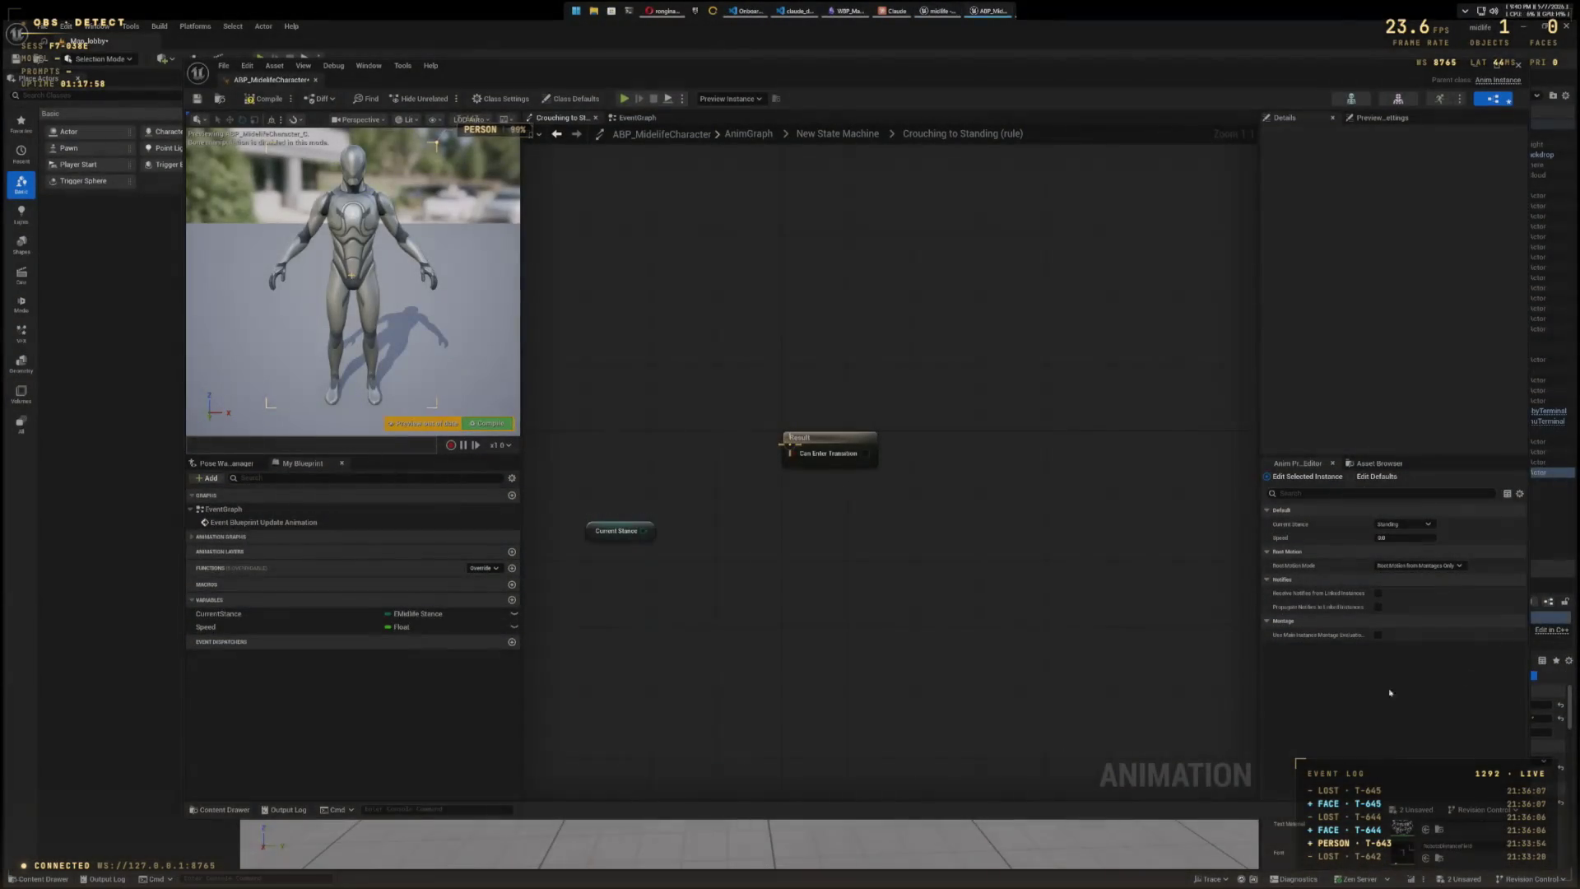
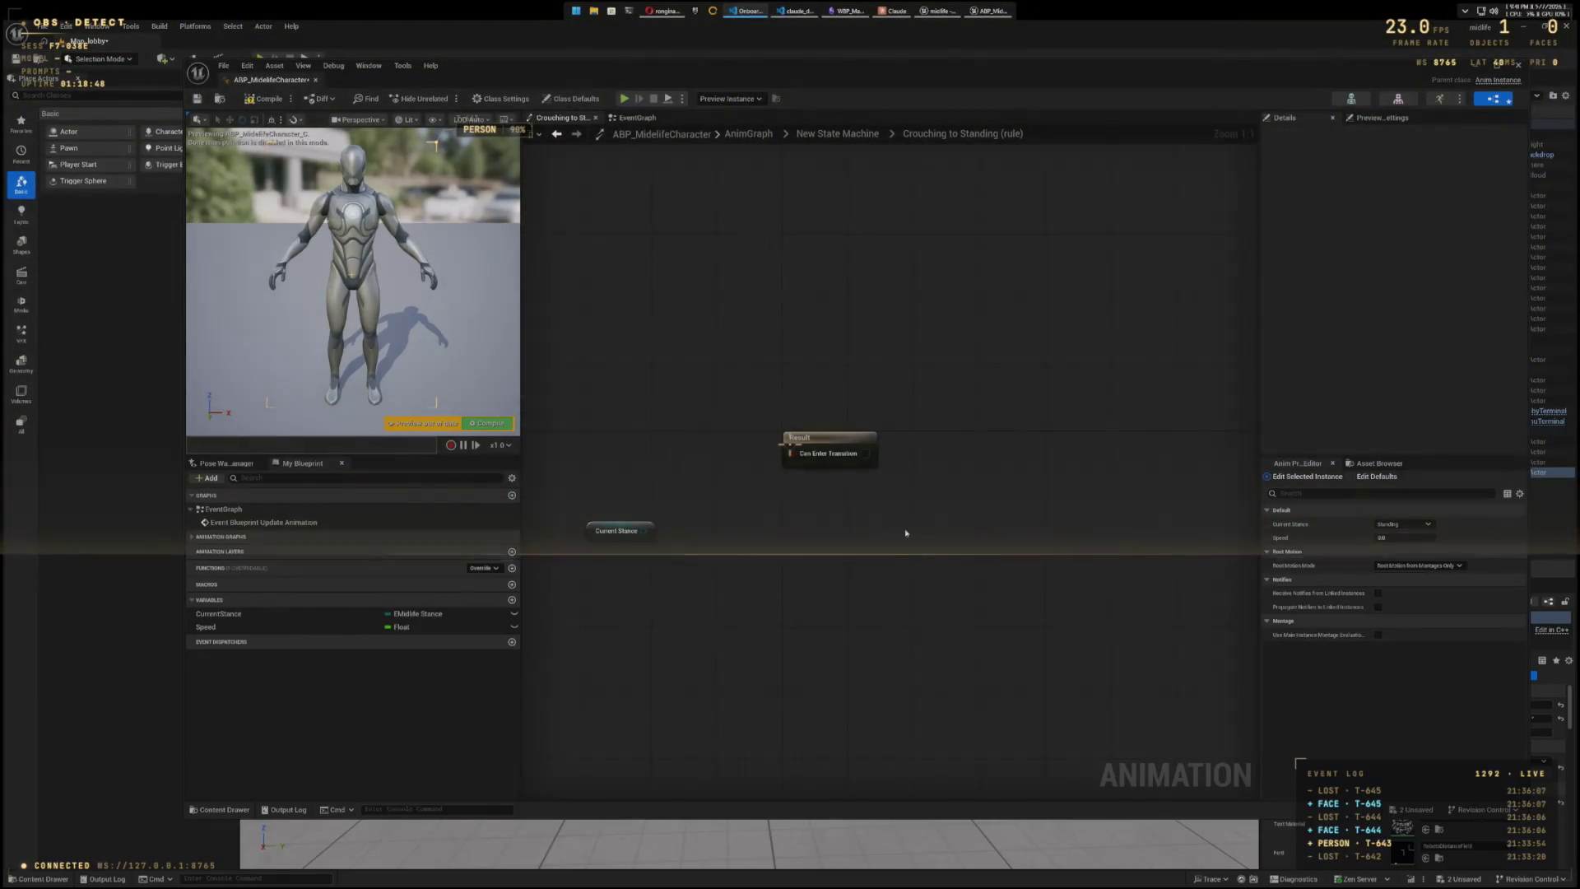
# - Add an Equal (Enum) node comparing Current Stance to Standing and wire it into Can Enter Transition
pyautogui.moveTo(646, 532)
pyautogui.moveTo(646, 532); pyautogui.dragTo(749, 534)
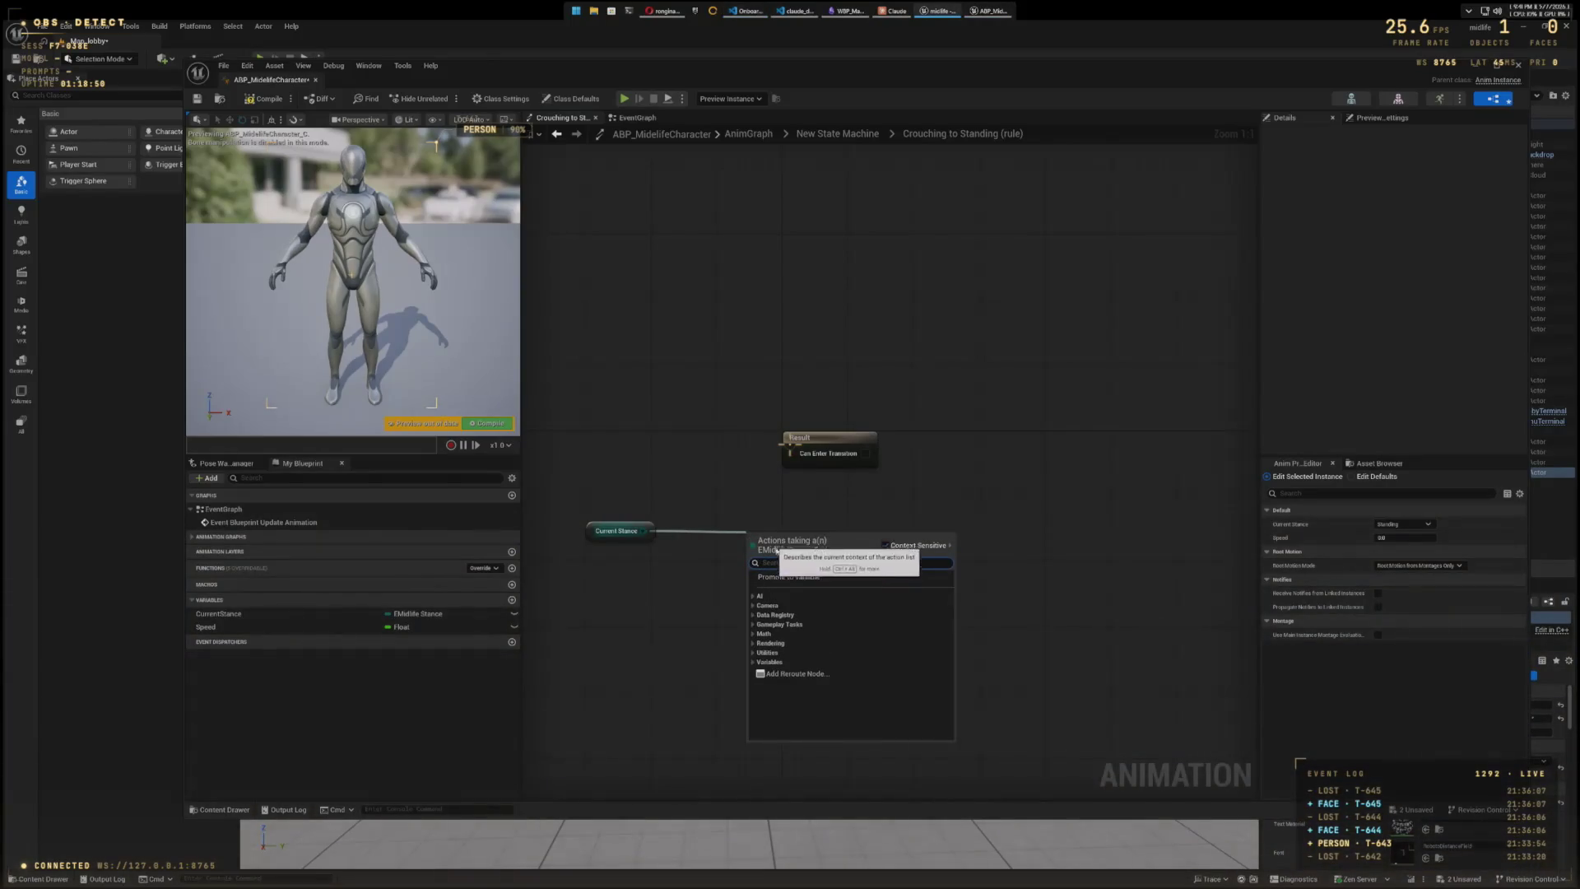
pyautogui.write('==')
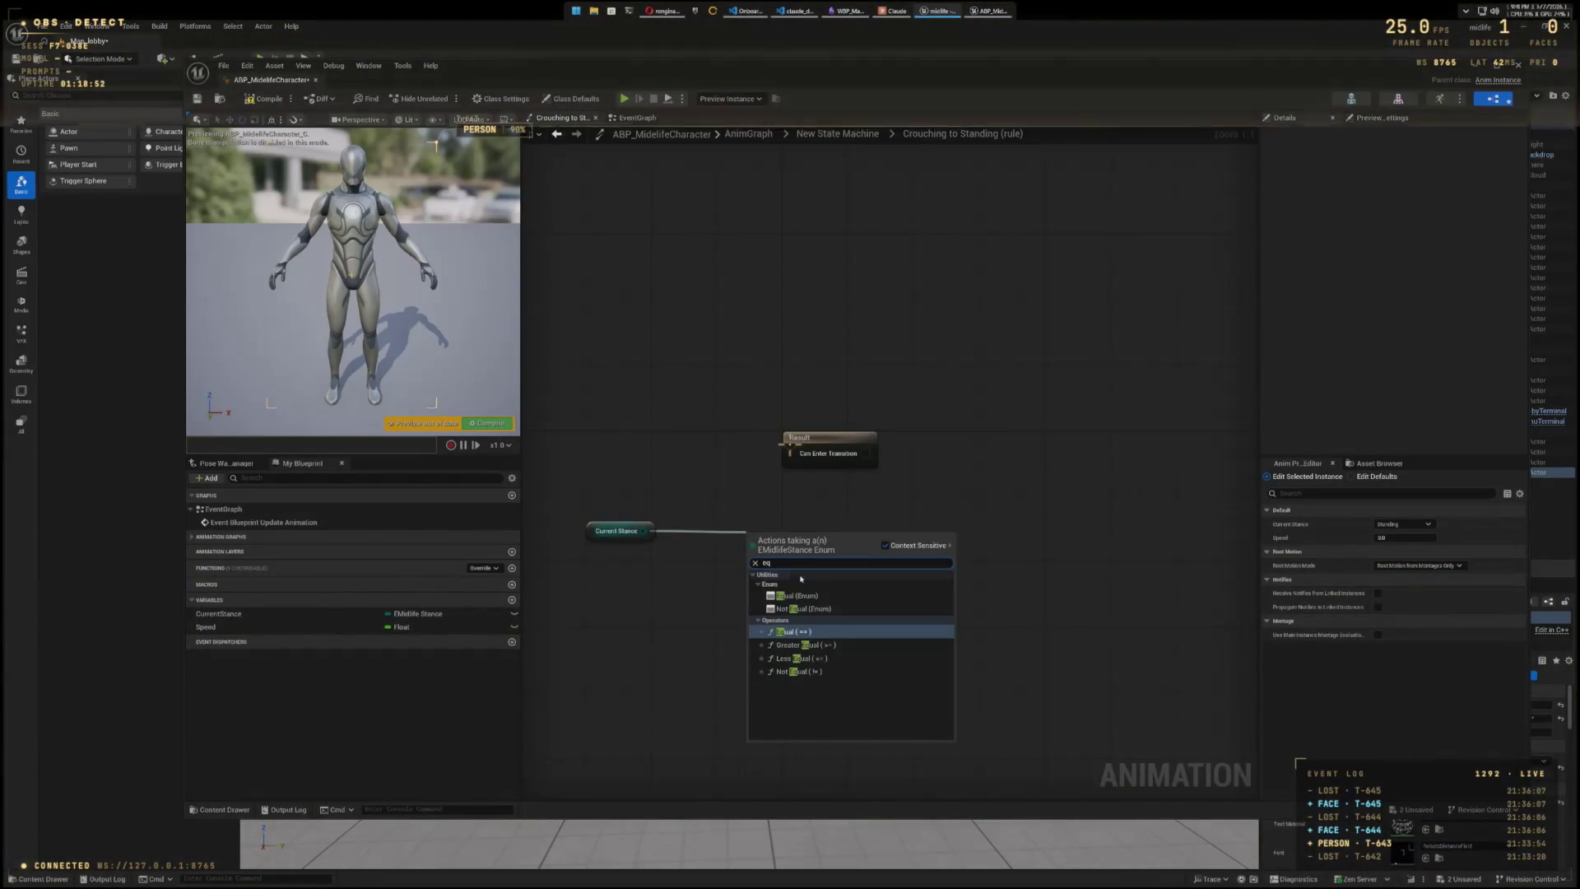
pyautogui.click(801, 596)
pyautogui.moveTo(903, 549)
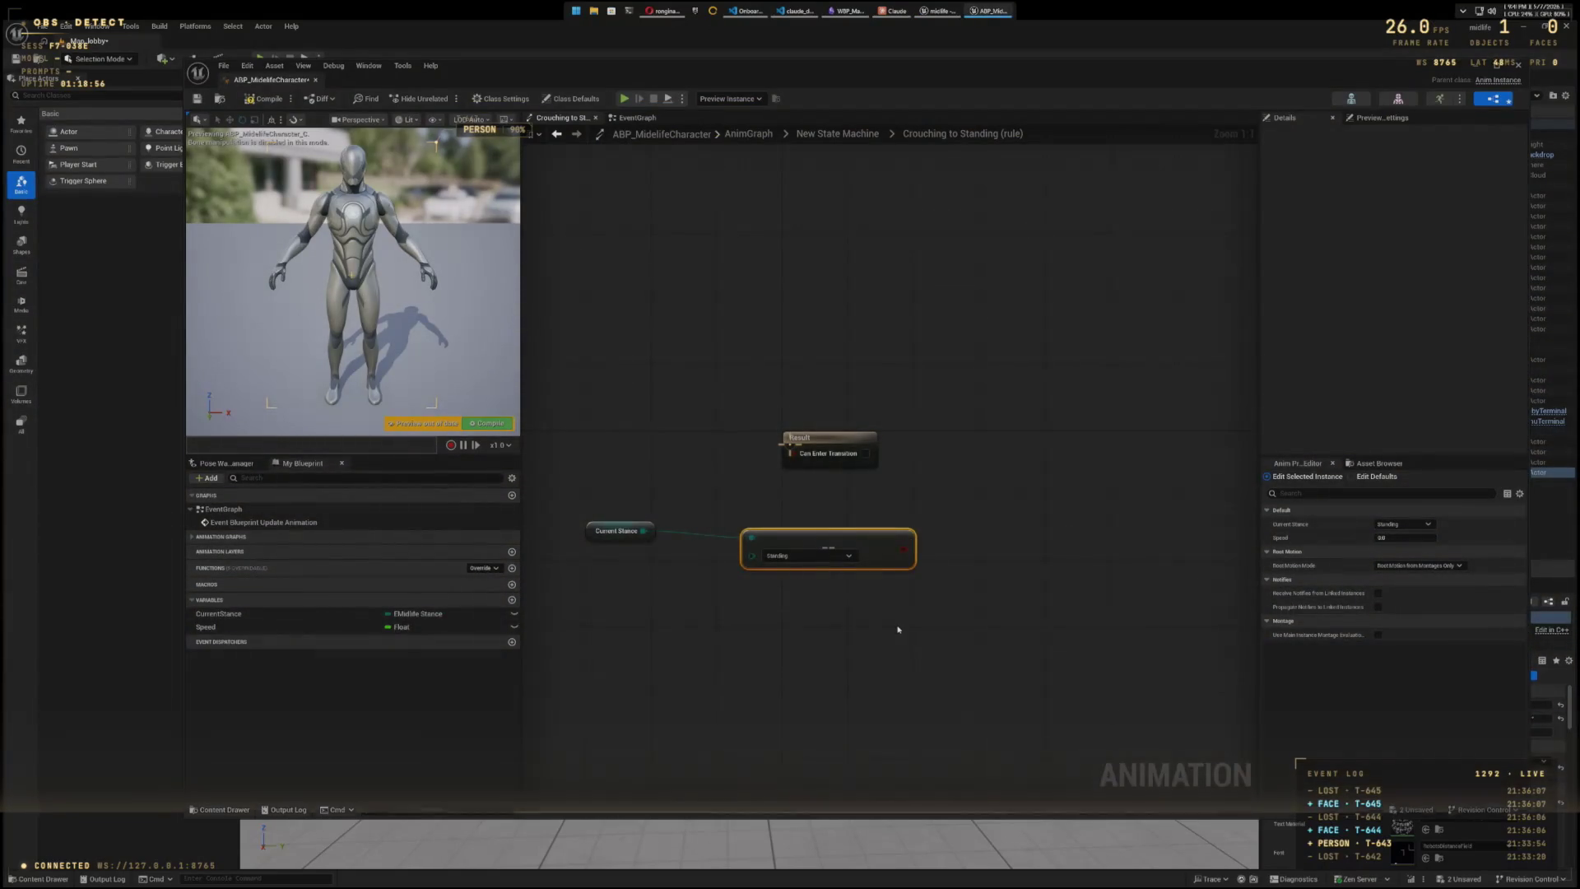
pyautogui.moveTo(972, 453); pyautogui.dragTo(1037, 551)
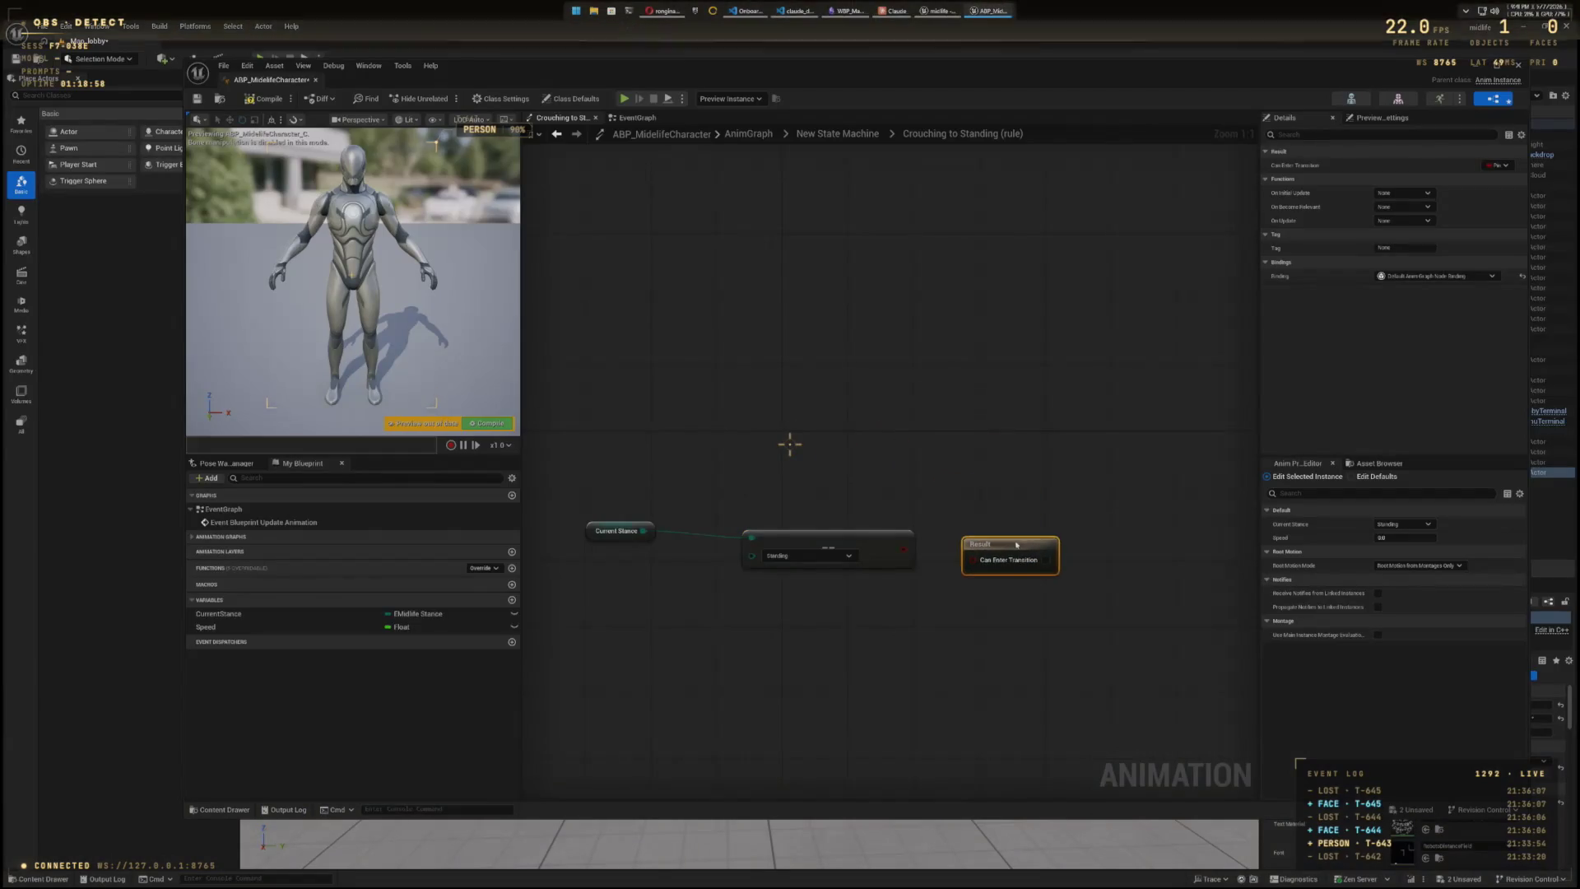
pyautogui.moveTo(917, 560); pyautogui.dragTo(965, 553)
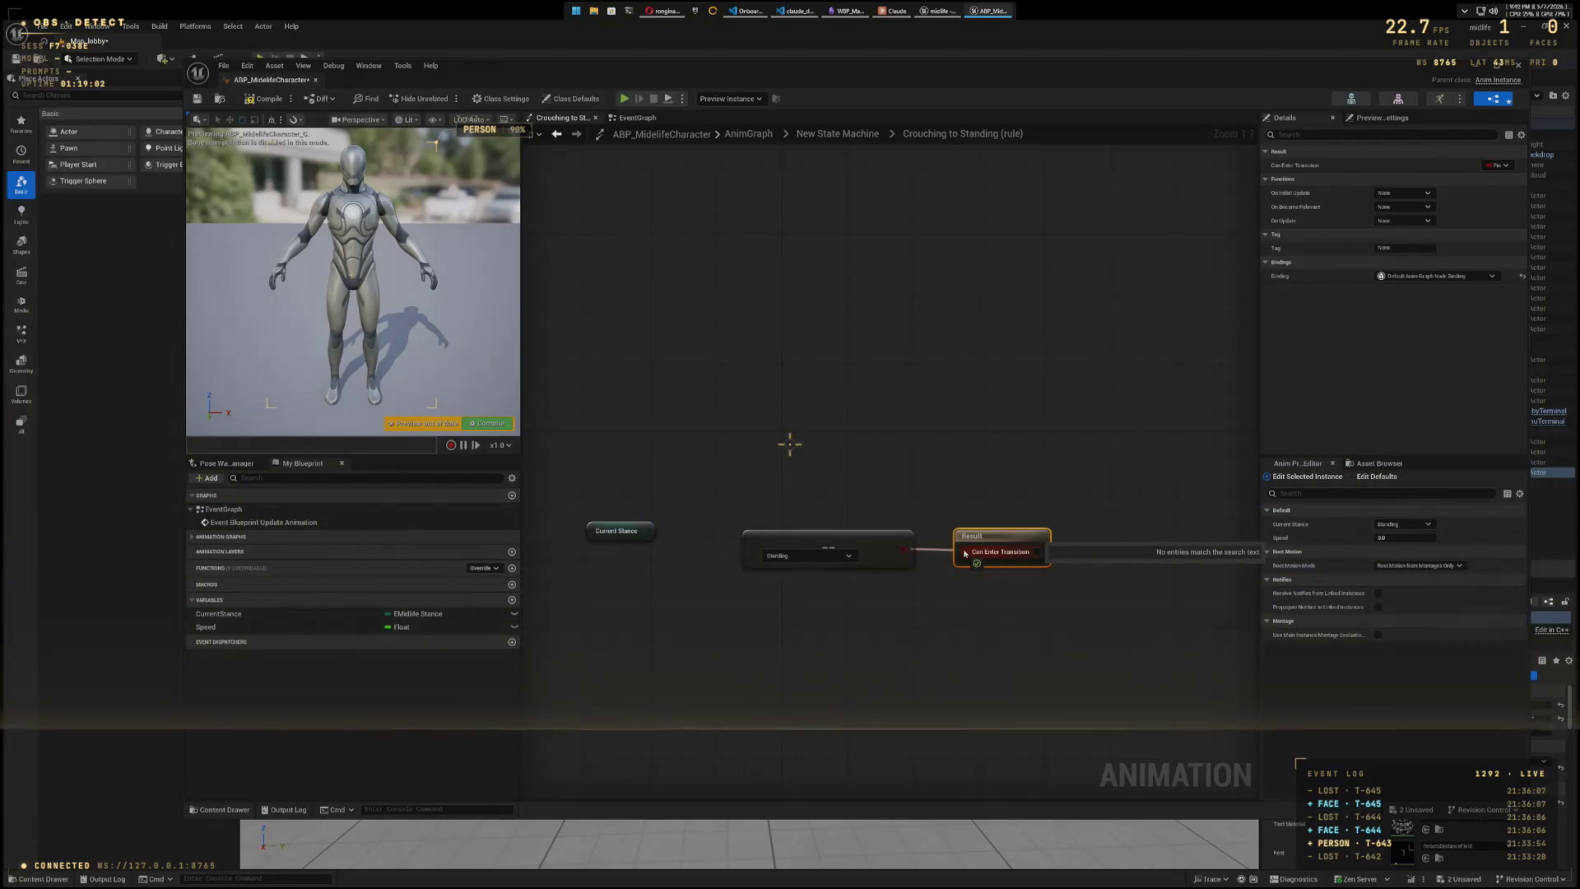
pyautogui.moveTo(643, 531); pyautogui.dragTo(751, 538)
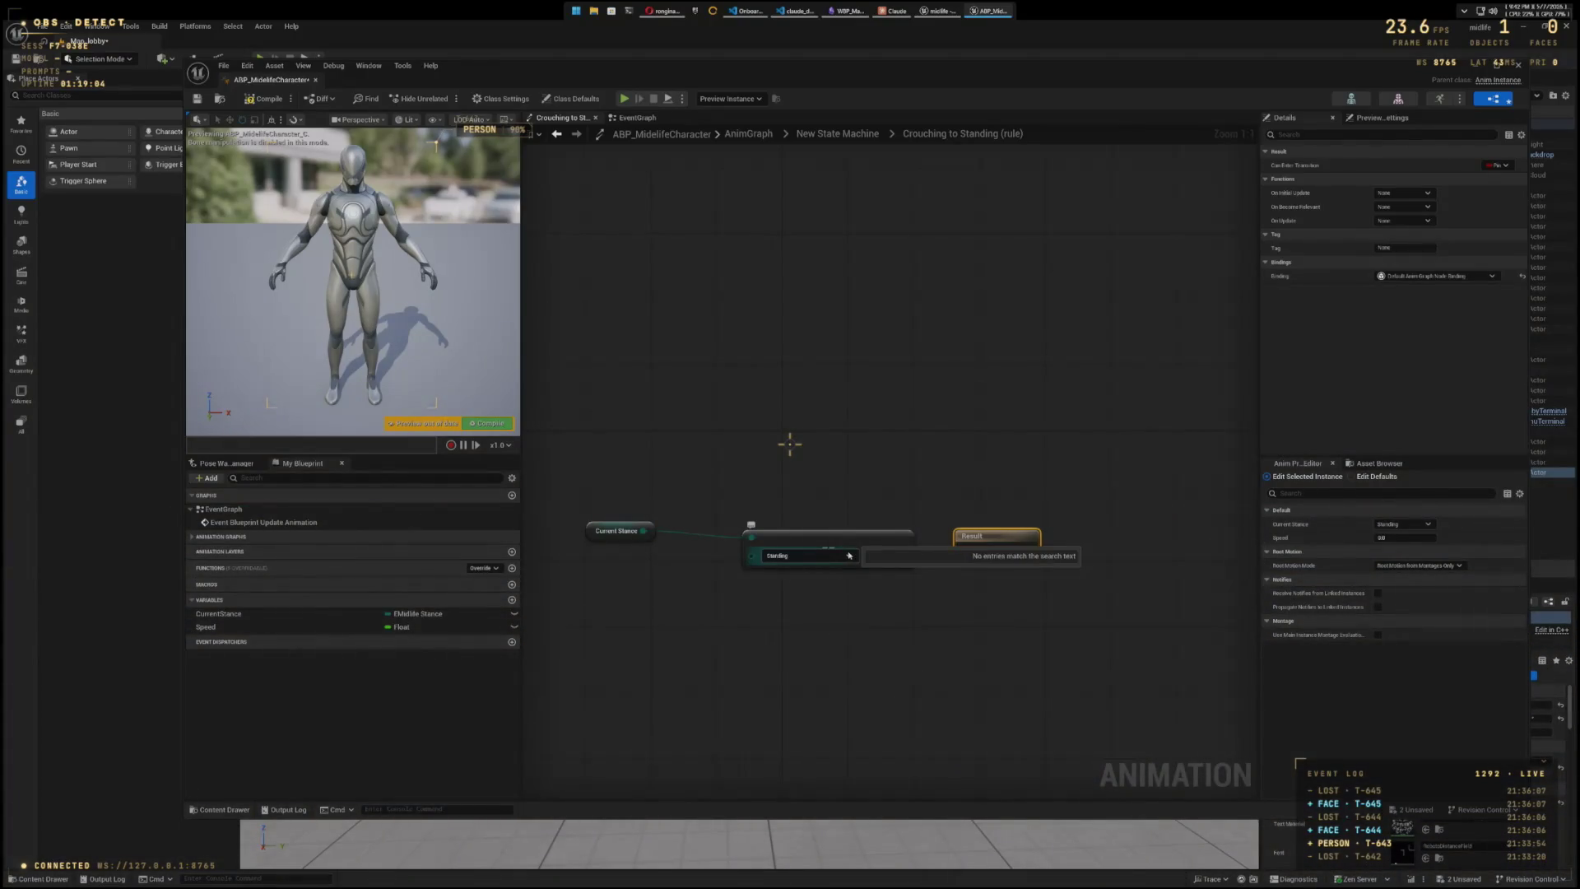
pyautogui.click(822, 480)
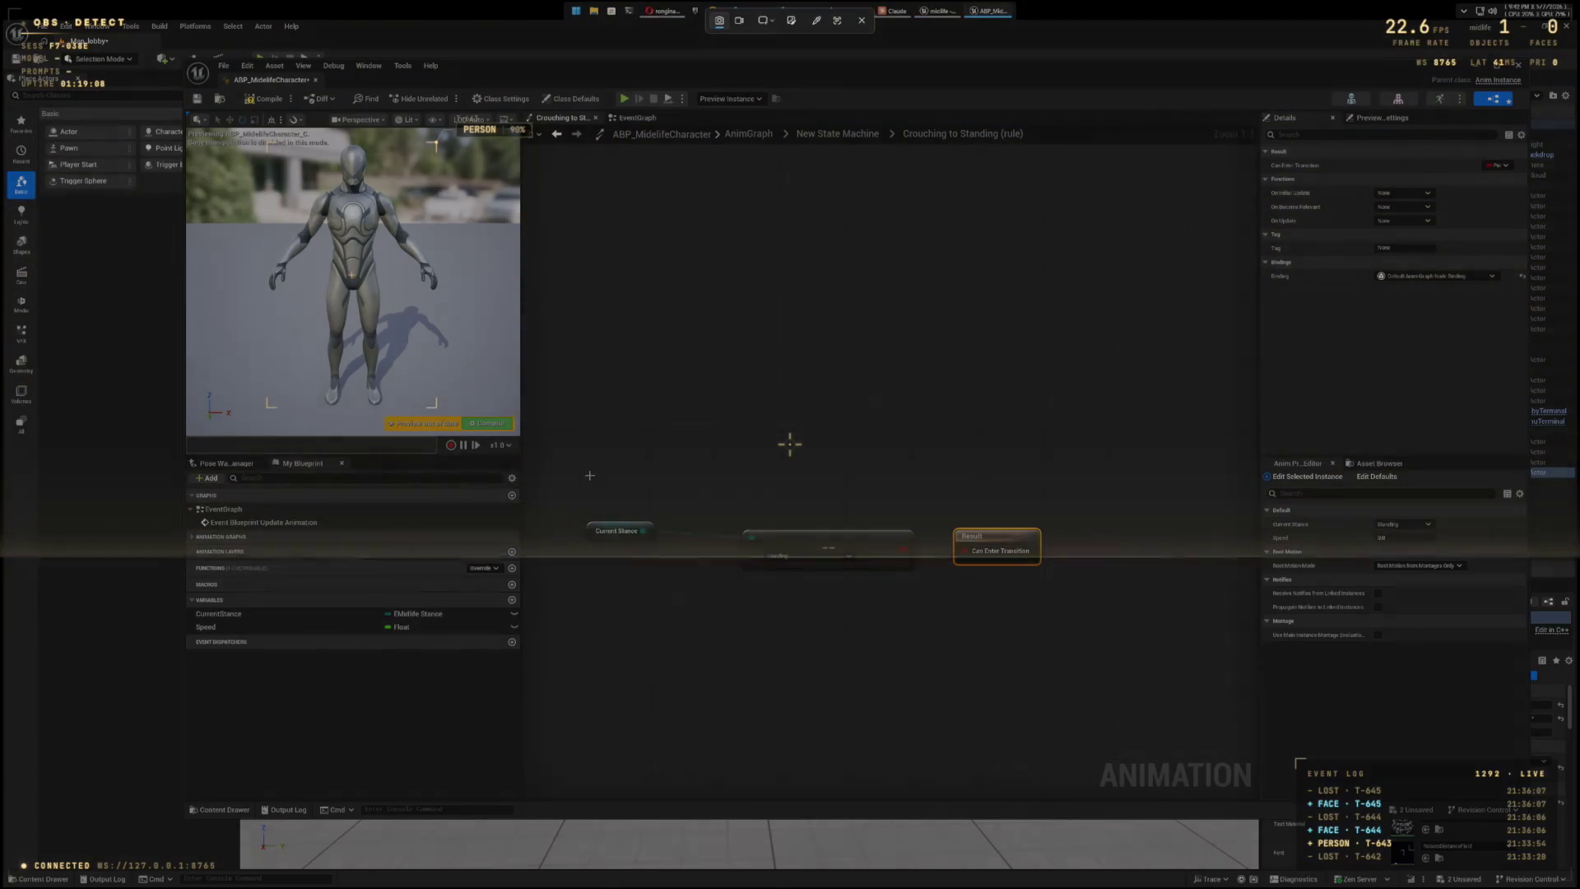
# - Select the three rule nodes, then return to the New State Machine graph
pyautogui.moveTo(573, 467)
pyautogui.mouseDown()
pyautogui.moveTo(650, 553)
pyautogui.moveTo(1061, 619)
pyautogui.mouseUp()
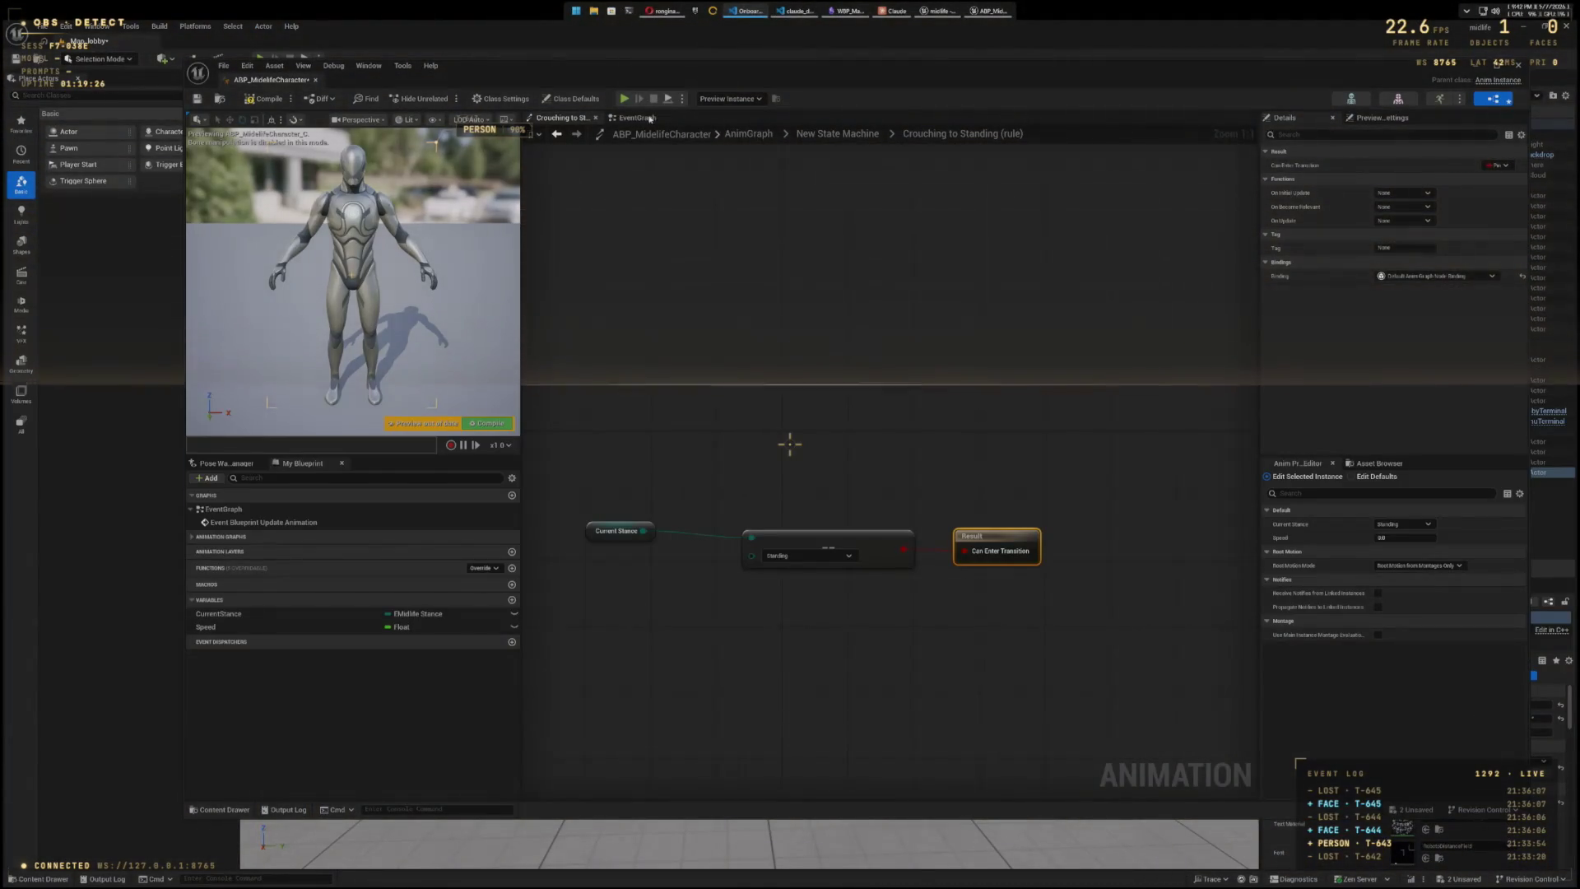
pyautogui.click(856, 133)
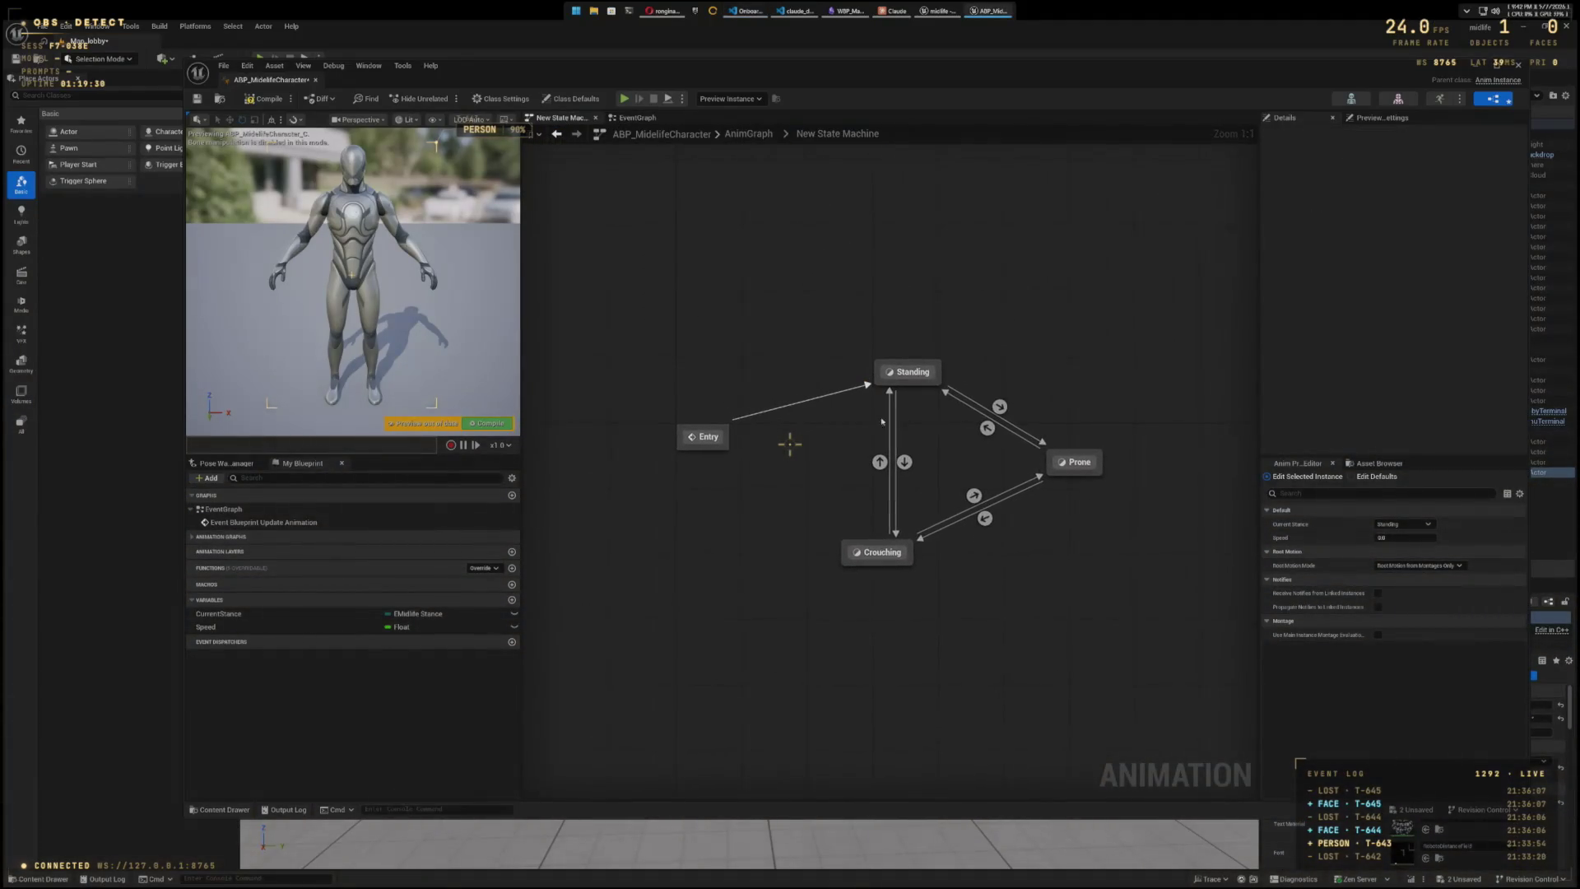
# - Open the Standing to Crouching rule and place a CurrentStance getter beside the Result node
pyautogui.click(904, 462)
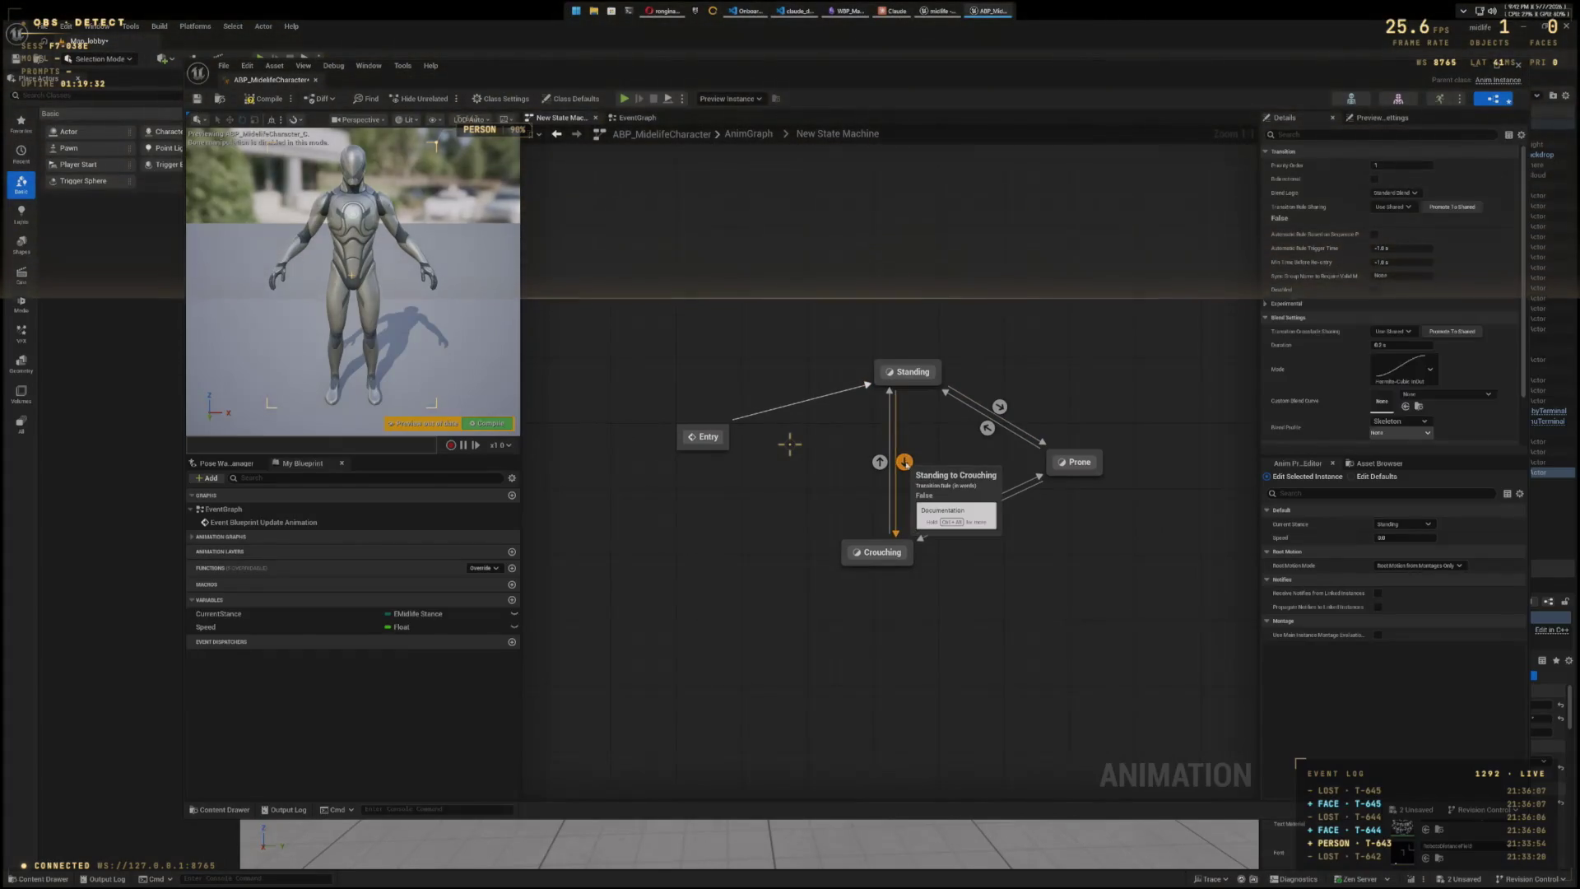
pyautogui.doubleClick(904, 461)
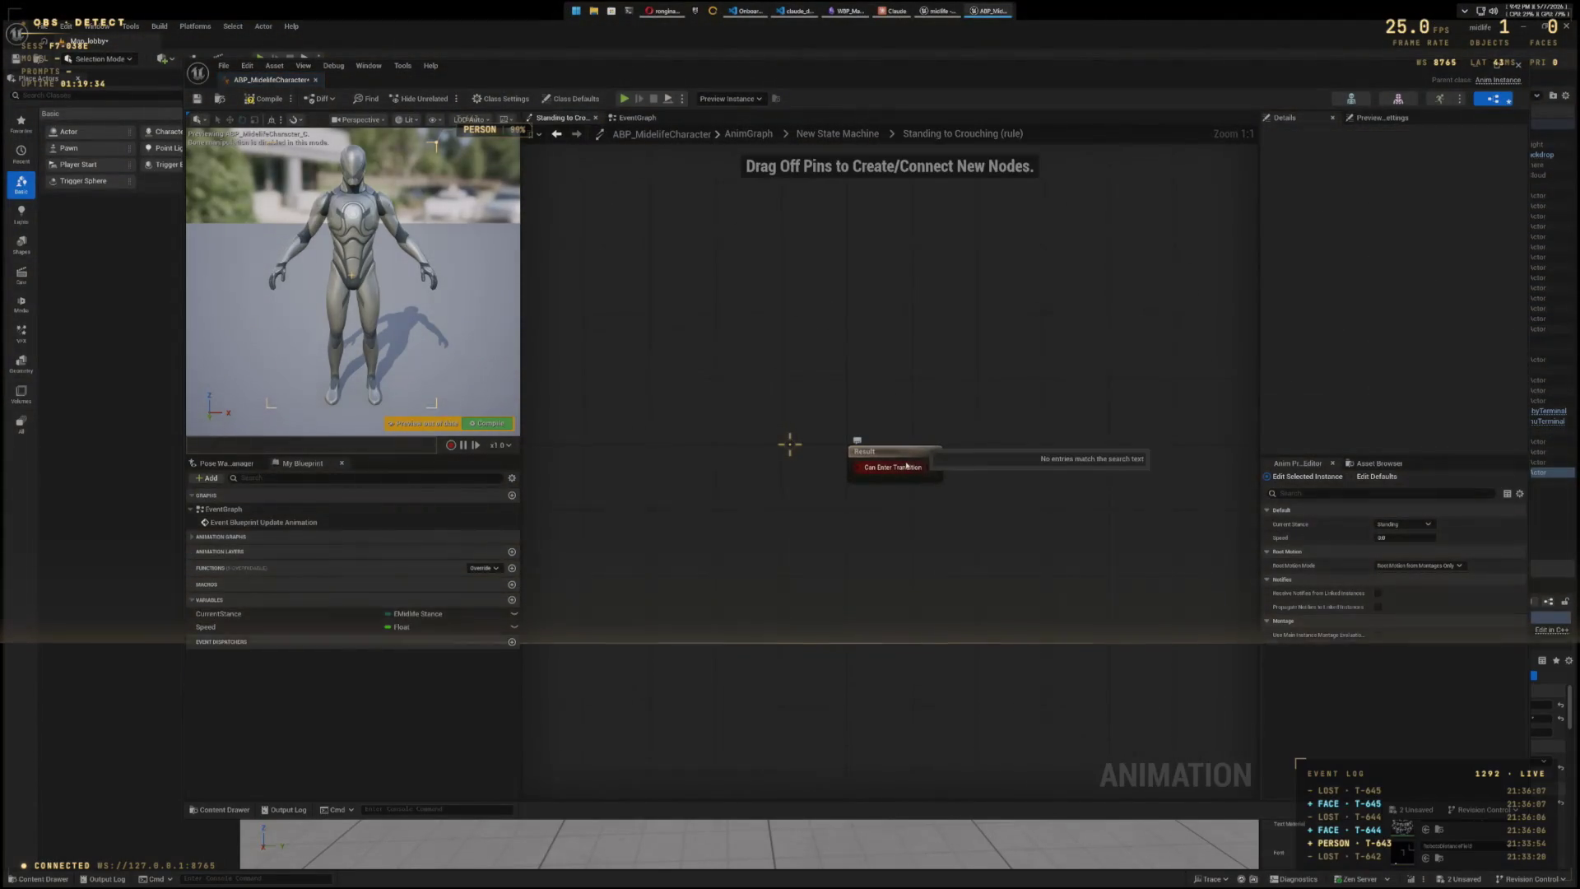
pyautogui.moveTo(863, 447); pyautogui.dragTo(1044, 451)
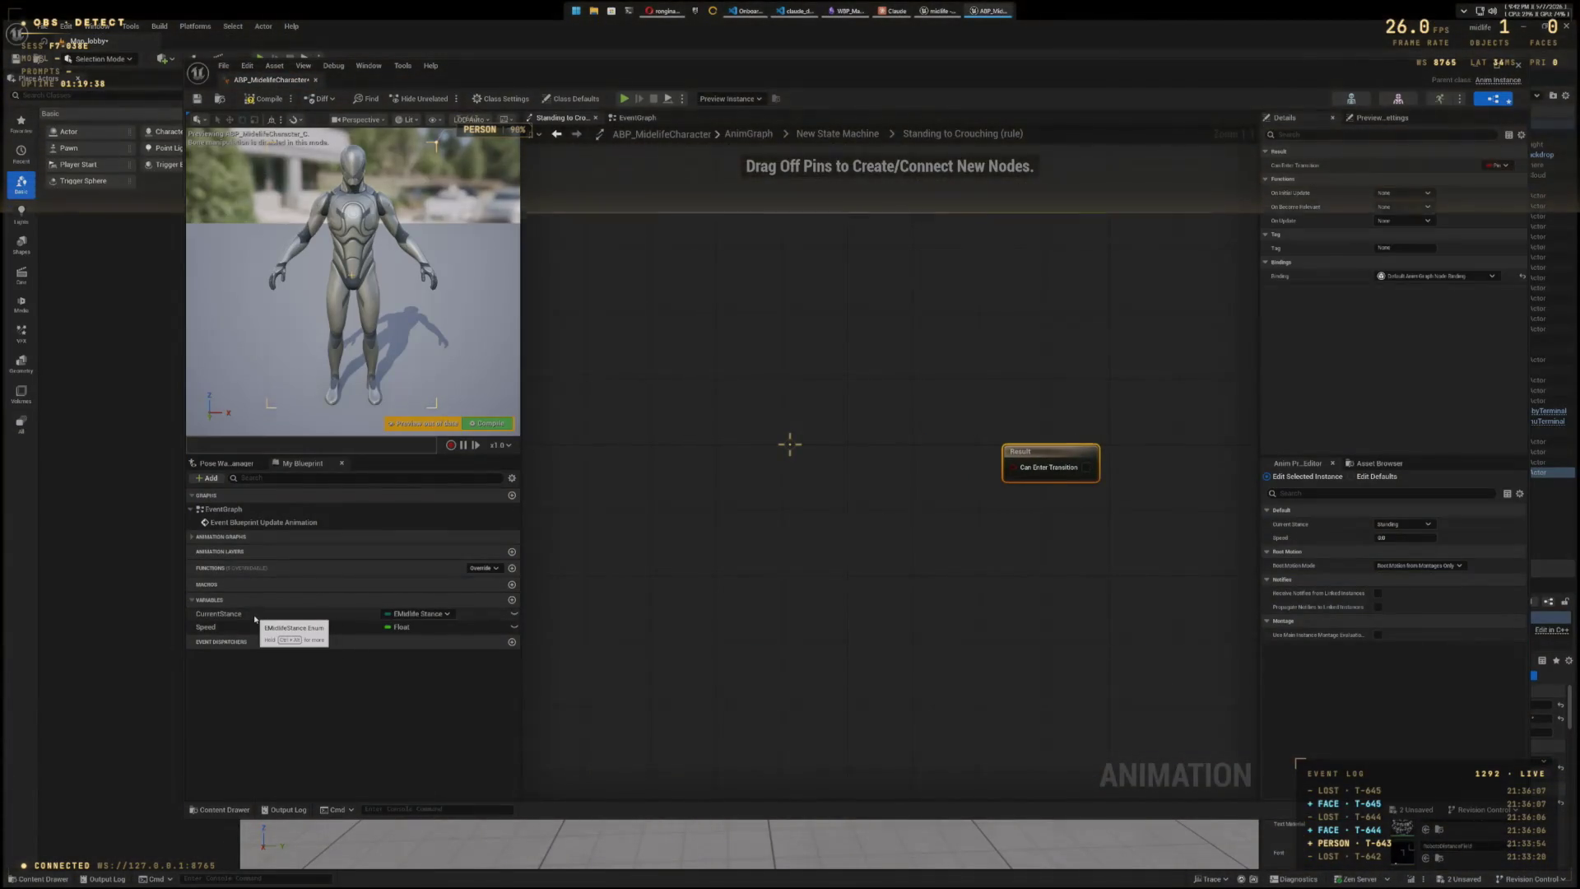
pyautogui.moveTo(256, 619)
pyautogui.mouseDown()
pyautogui.moveTo(673, 457)
pyautogui.moveTo(841, 469)
pyautogui.mouseUp()
pyautogui.click(732, 475)
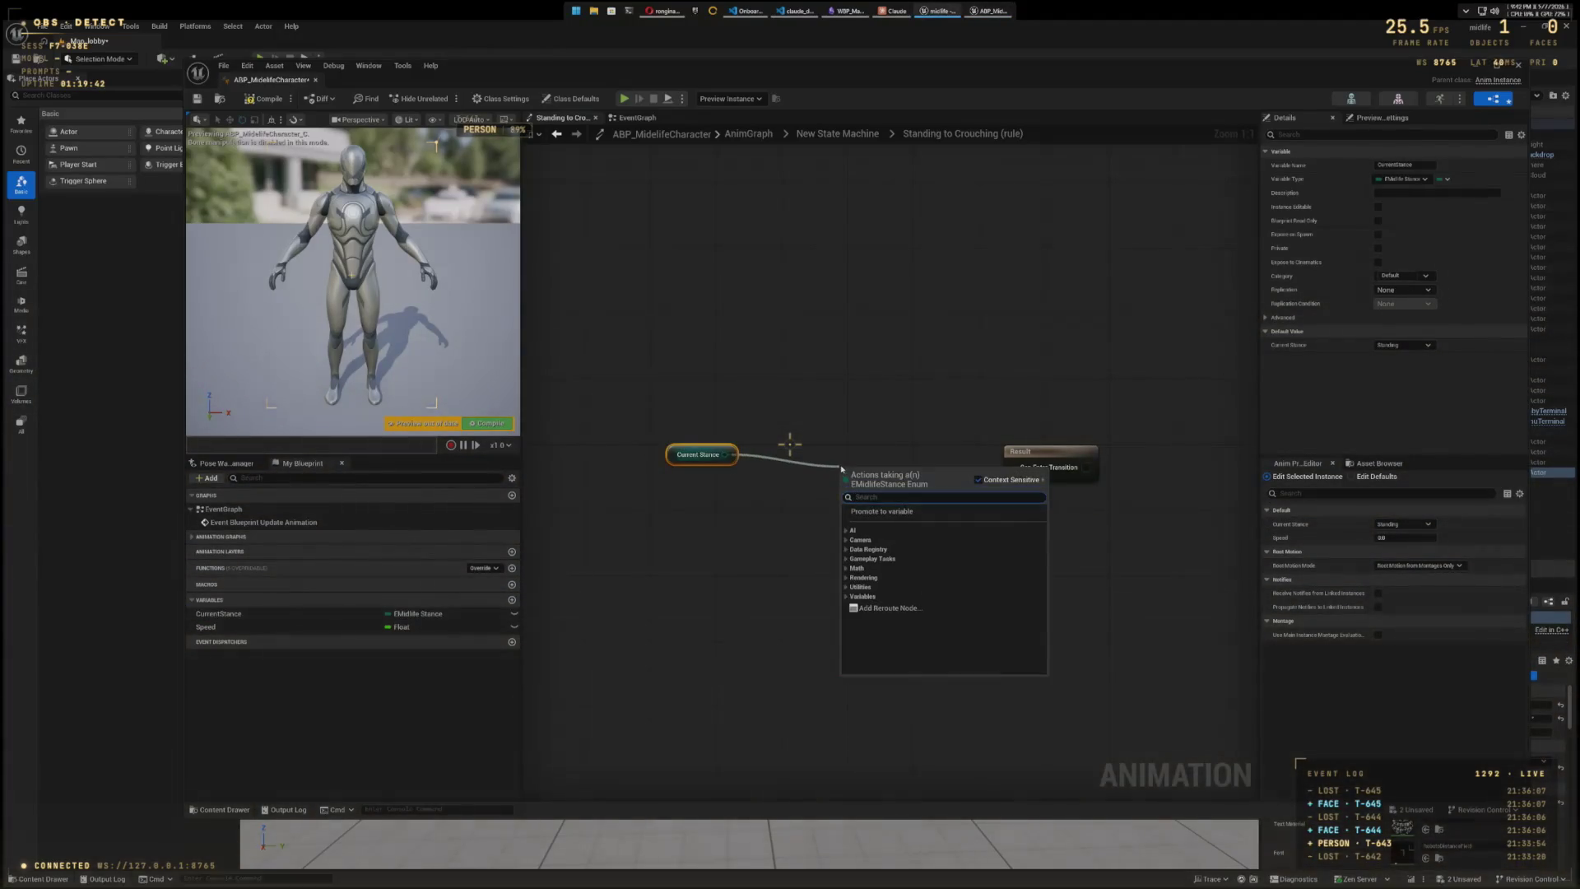
pyautogui.write('eq')
# - Add an Equal check set to Crouching, then return to the New State Machine graph
pyautogui.click(896, 537)
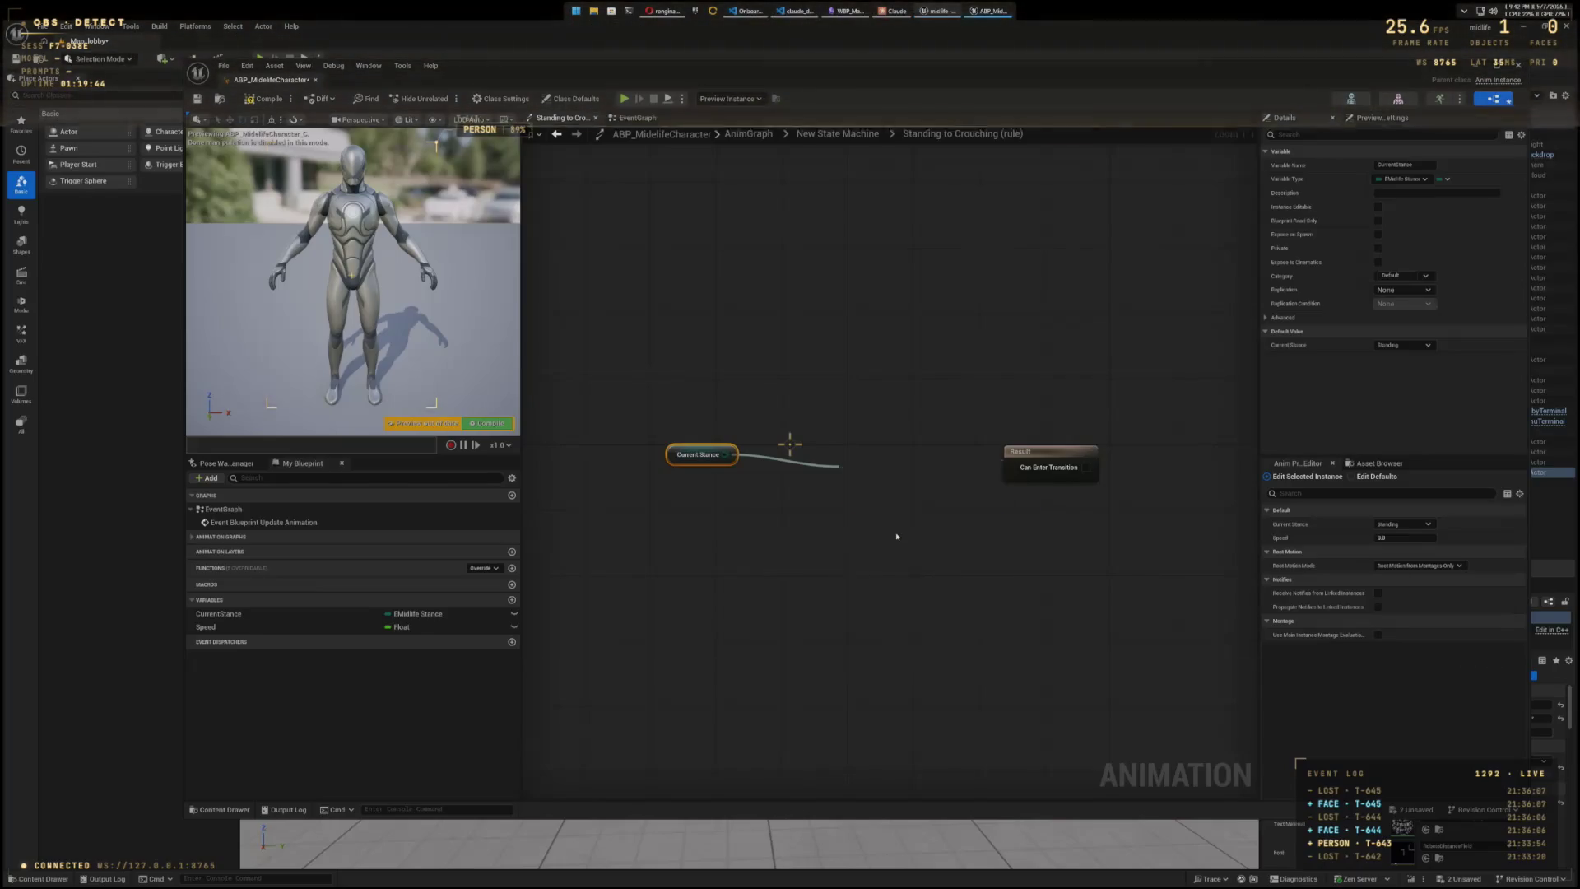
pyautogui.moveTo(1031, 458); pyautogui.dragTo(1112, 457)
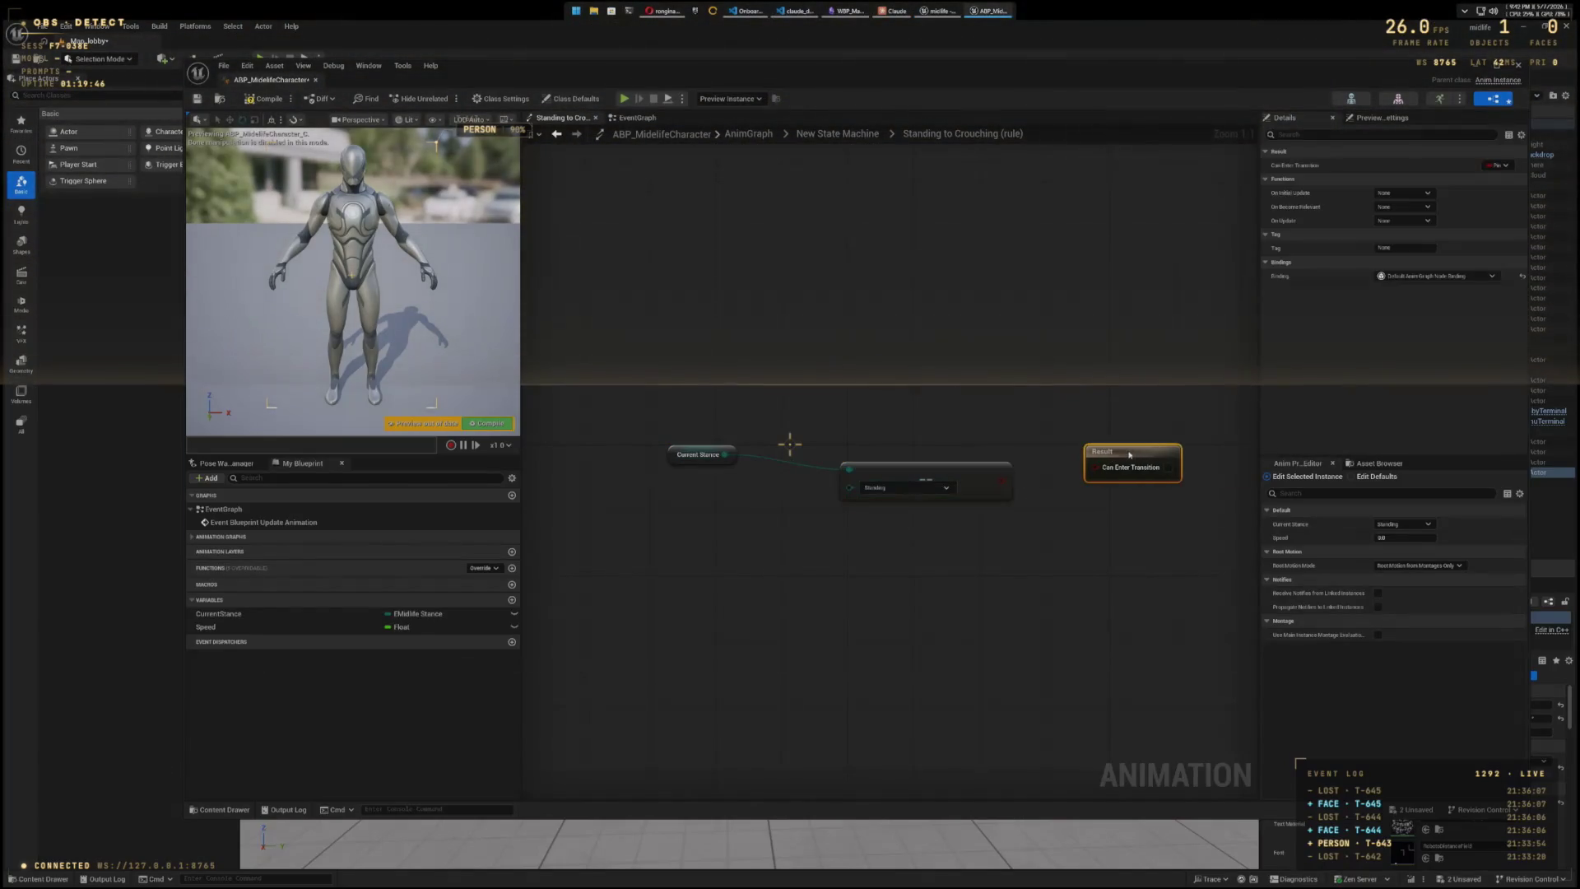
pyautogui.click(905, 488)
pyautogui.click(929, 512)
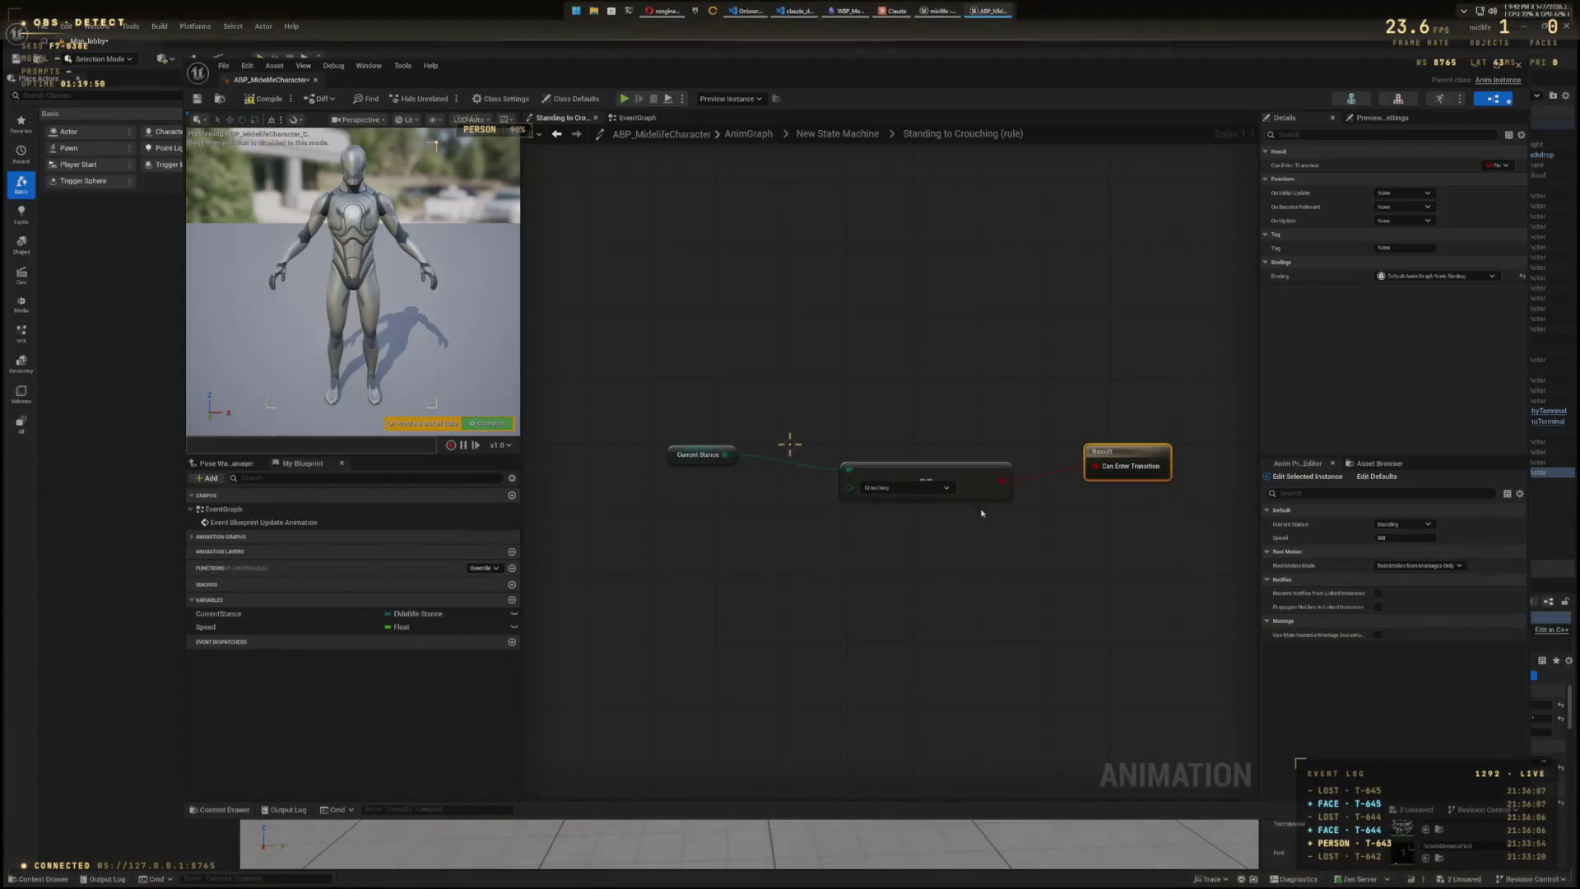
pyautogui.click(967, 467)
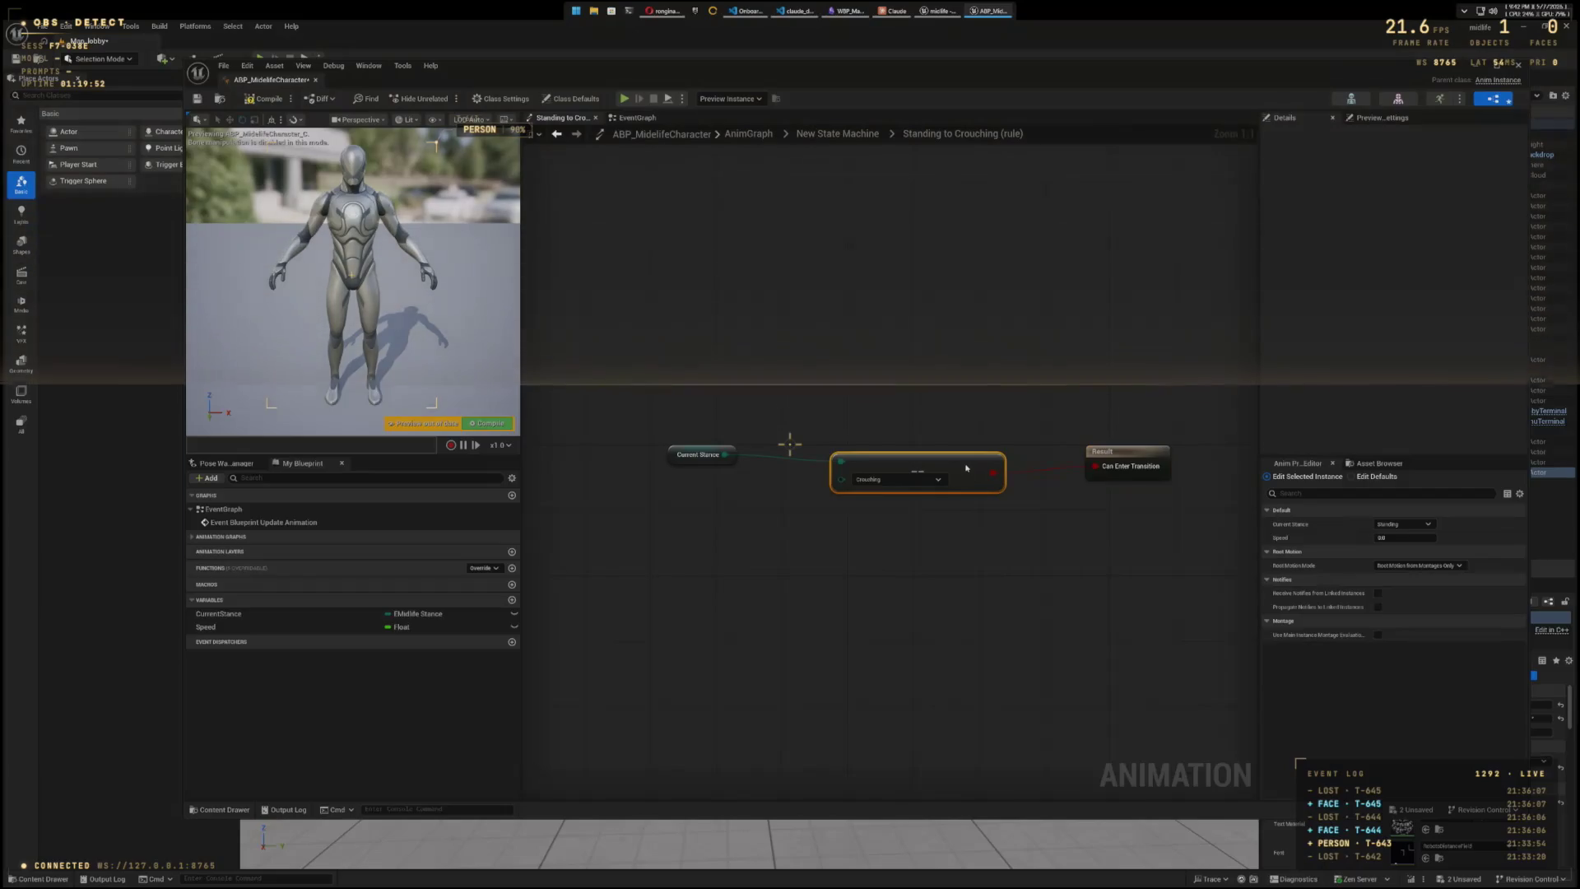
pyautogui.click(851, 135)
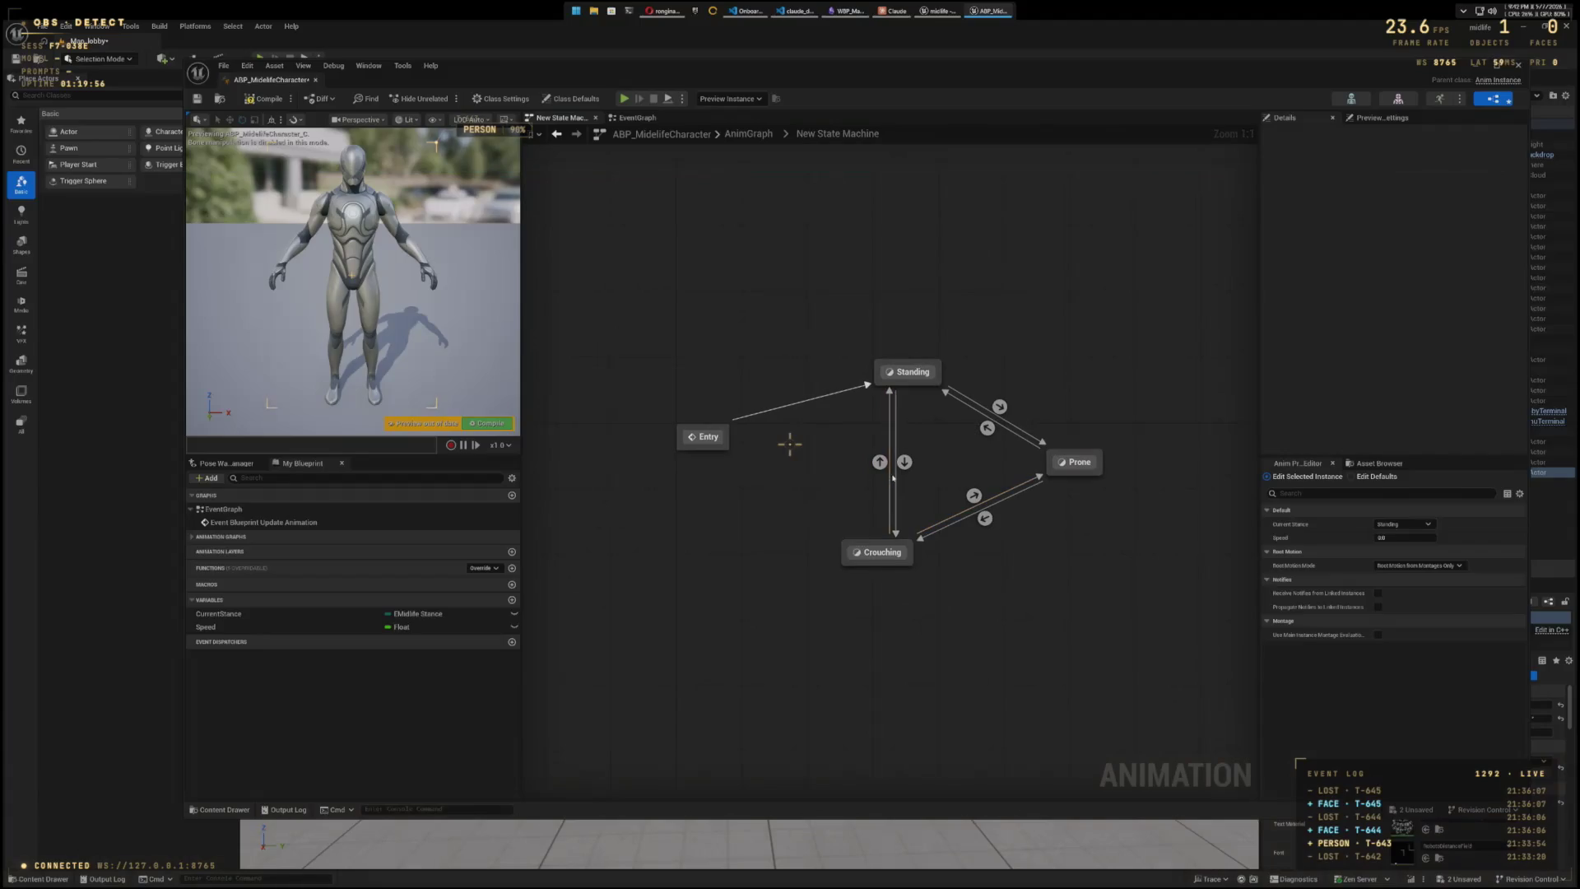
# - In the Standing to Prone rule, wire a Current Stance equals Prone check into Can Enter Transition
pyautogui.doubleClick(999, 406)
pyautogui.moveTo(938, 467); pyautogui.dragTo(1086, 466)
pyautogui.moveTo(335, 614)
pyautogui.mouseDown()
pyautogui.moveTo(589, 481)
pyautogui.moveTo(811, 497)
pyautogui.moveTo(753, 499)
pyautogui.mouseUp()
pyautogui.write('eq')
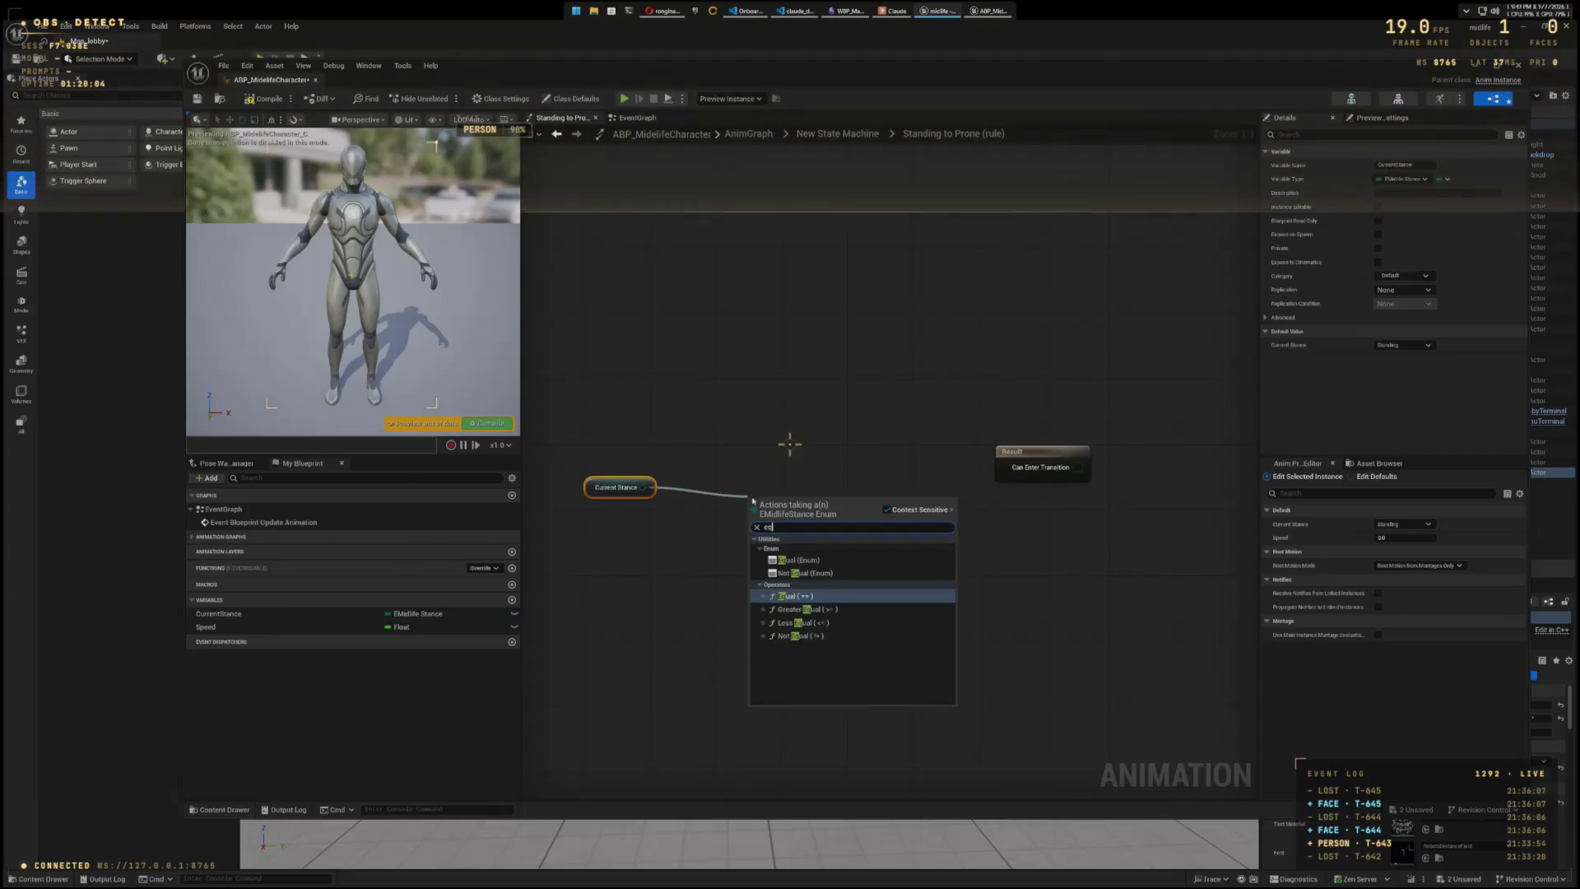
pyautogui.click(797, 557)
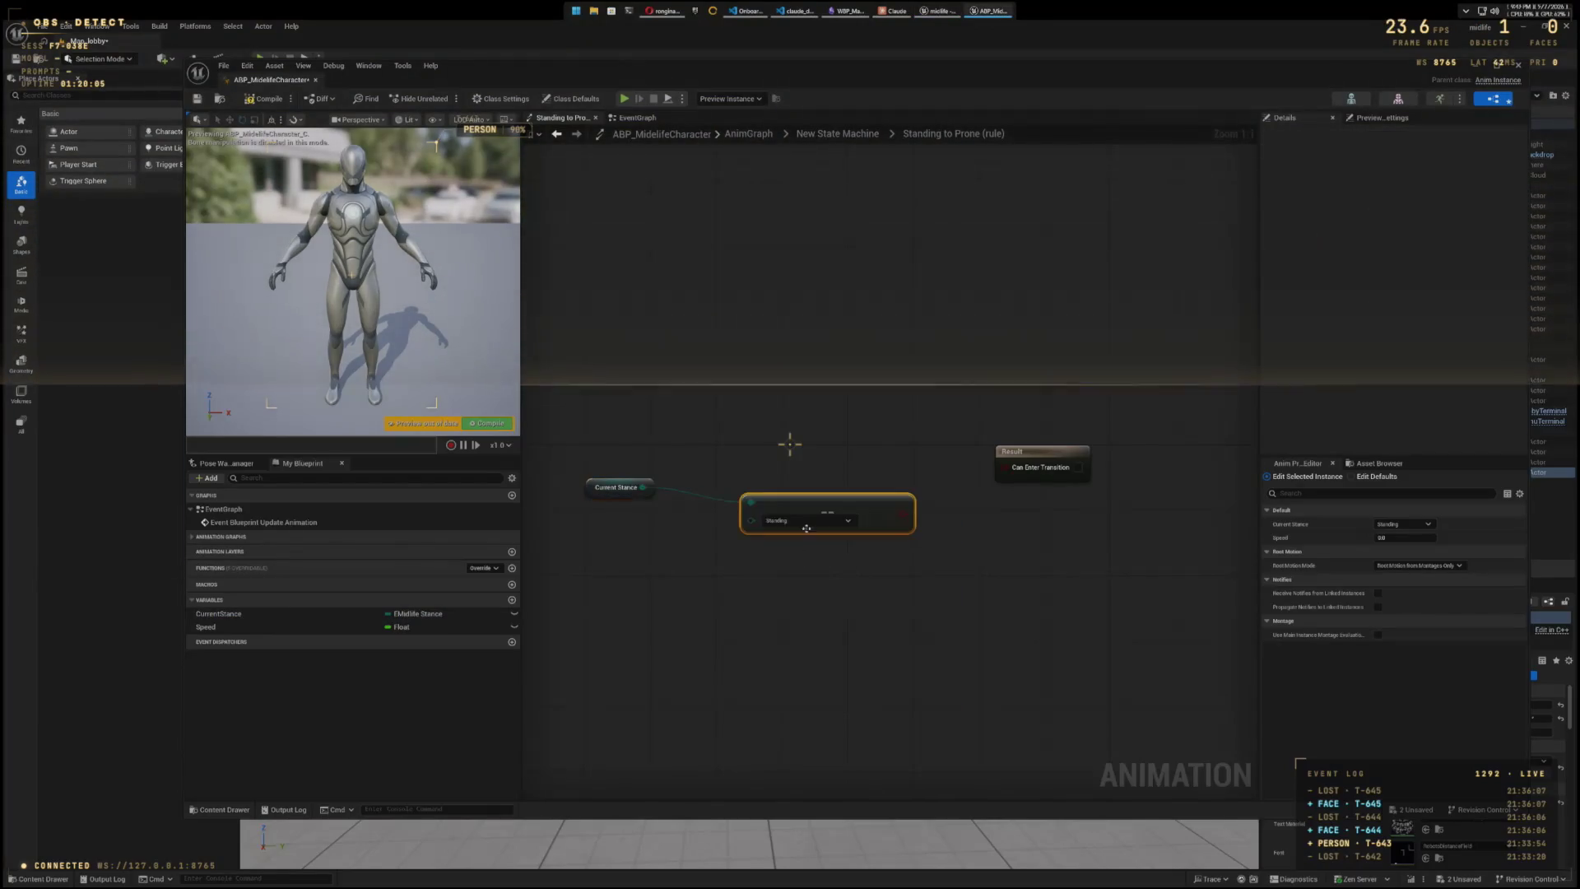
pyautogui.click(850, 521)
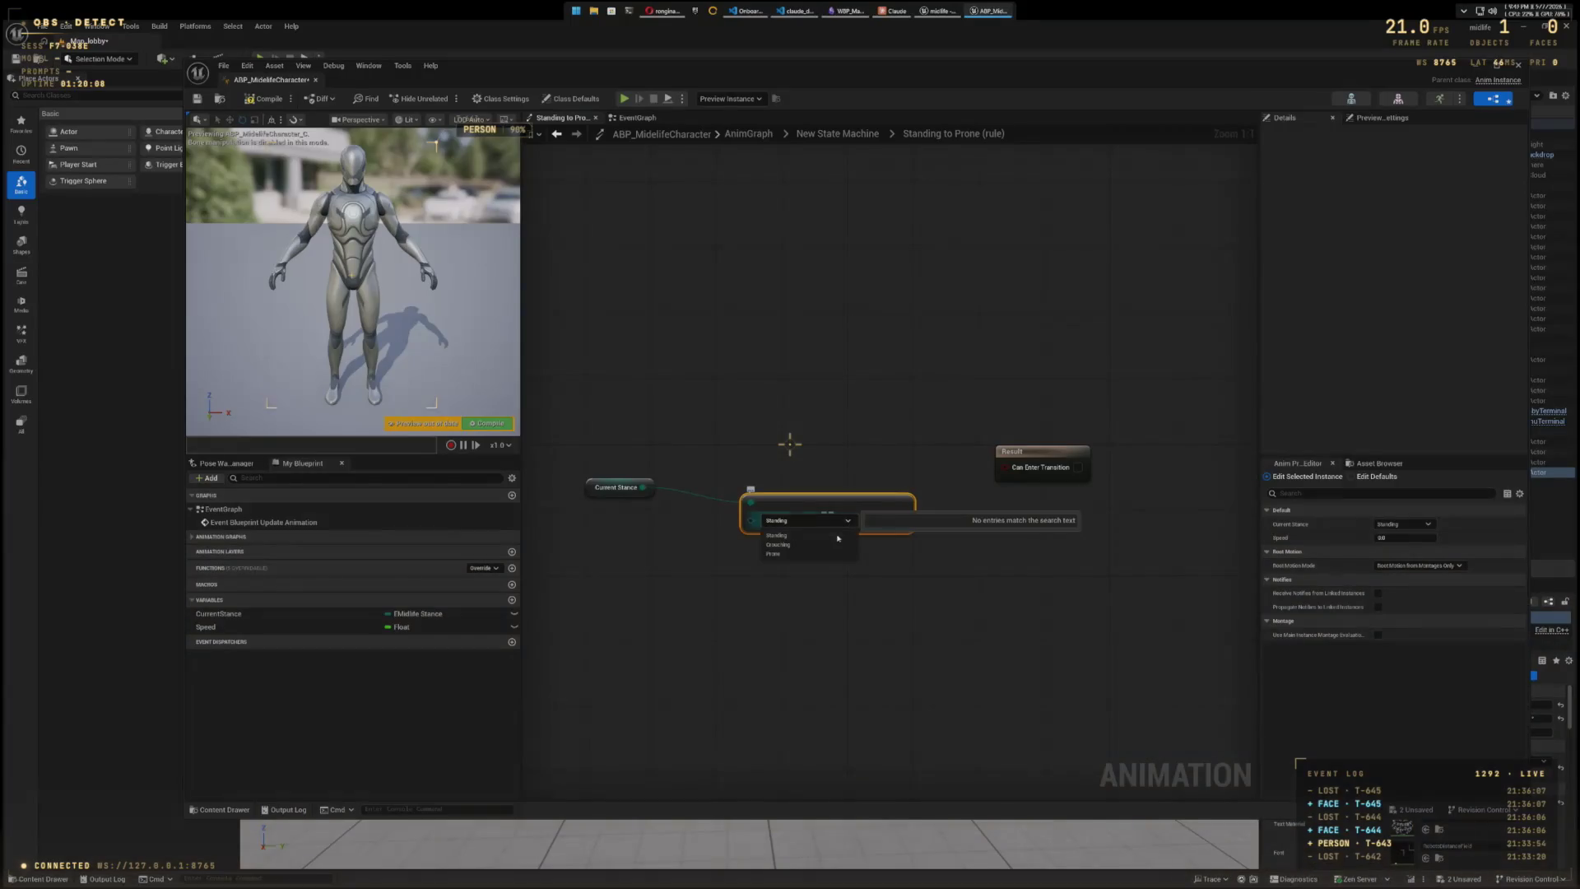
pyautogui.moveTo(900, 517); pyautogui.dragTo(1005, 467)
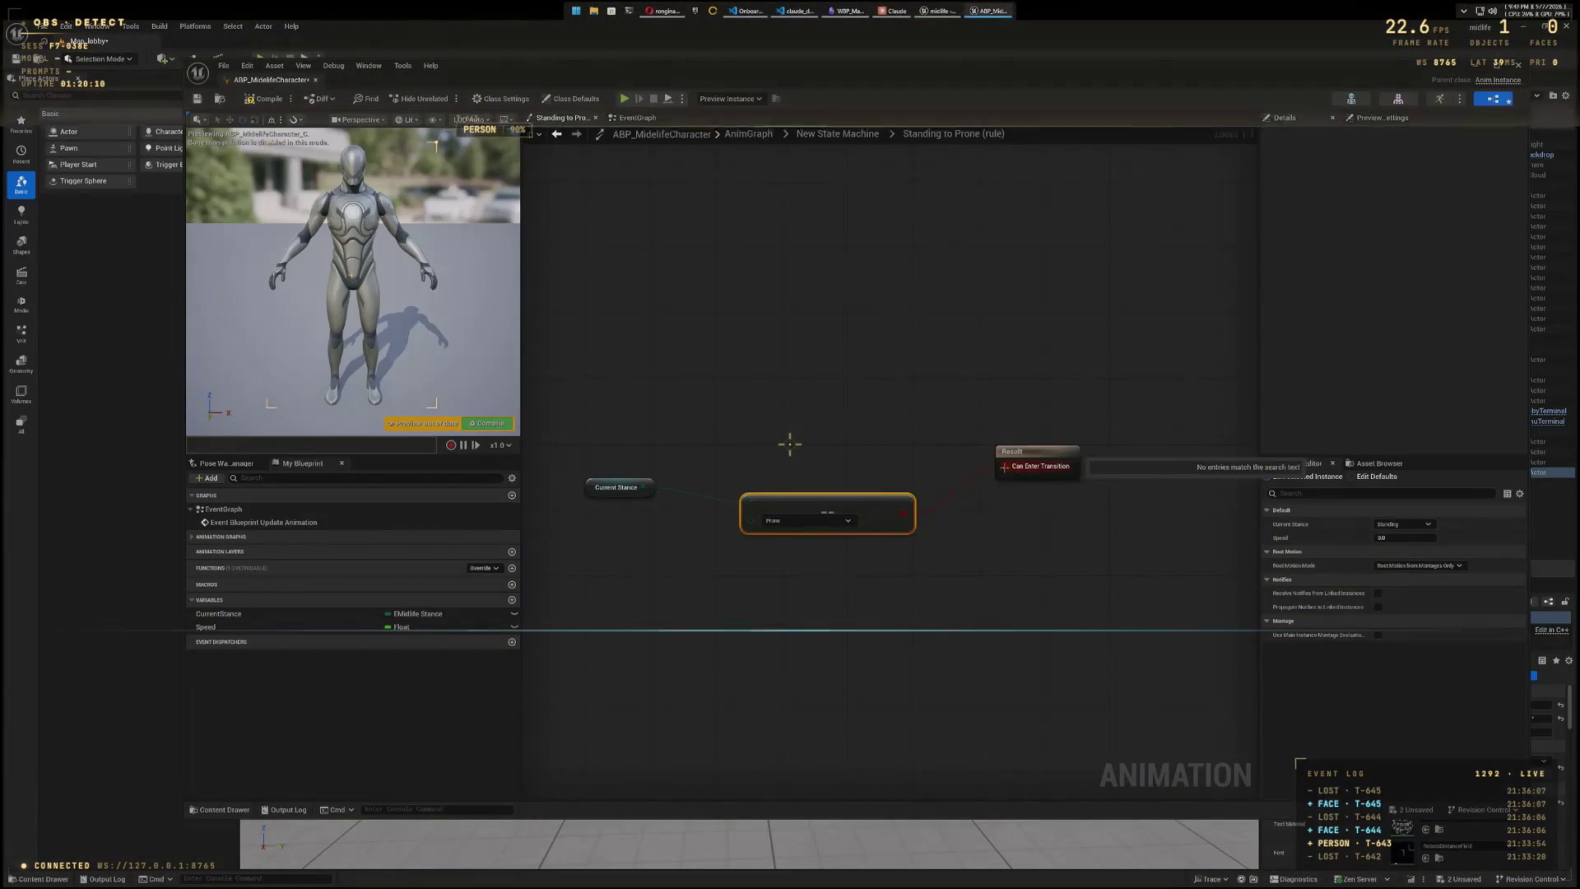
pyautogui.moveTo(867, 498); pyautogui.dragTo(866, 474)
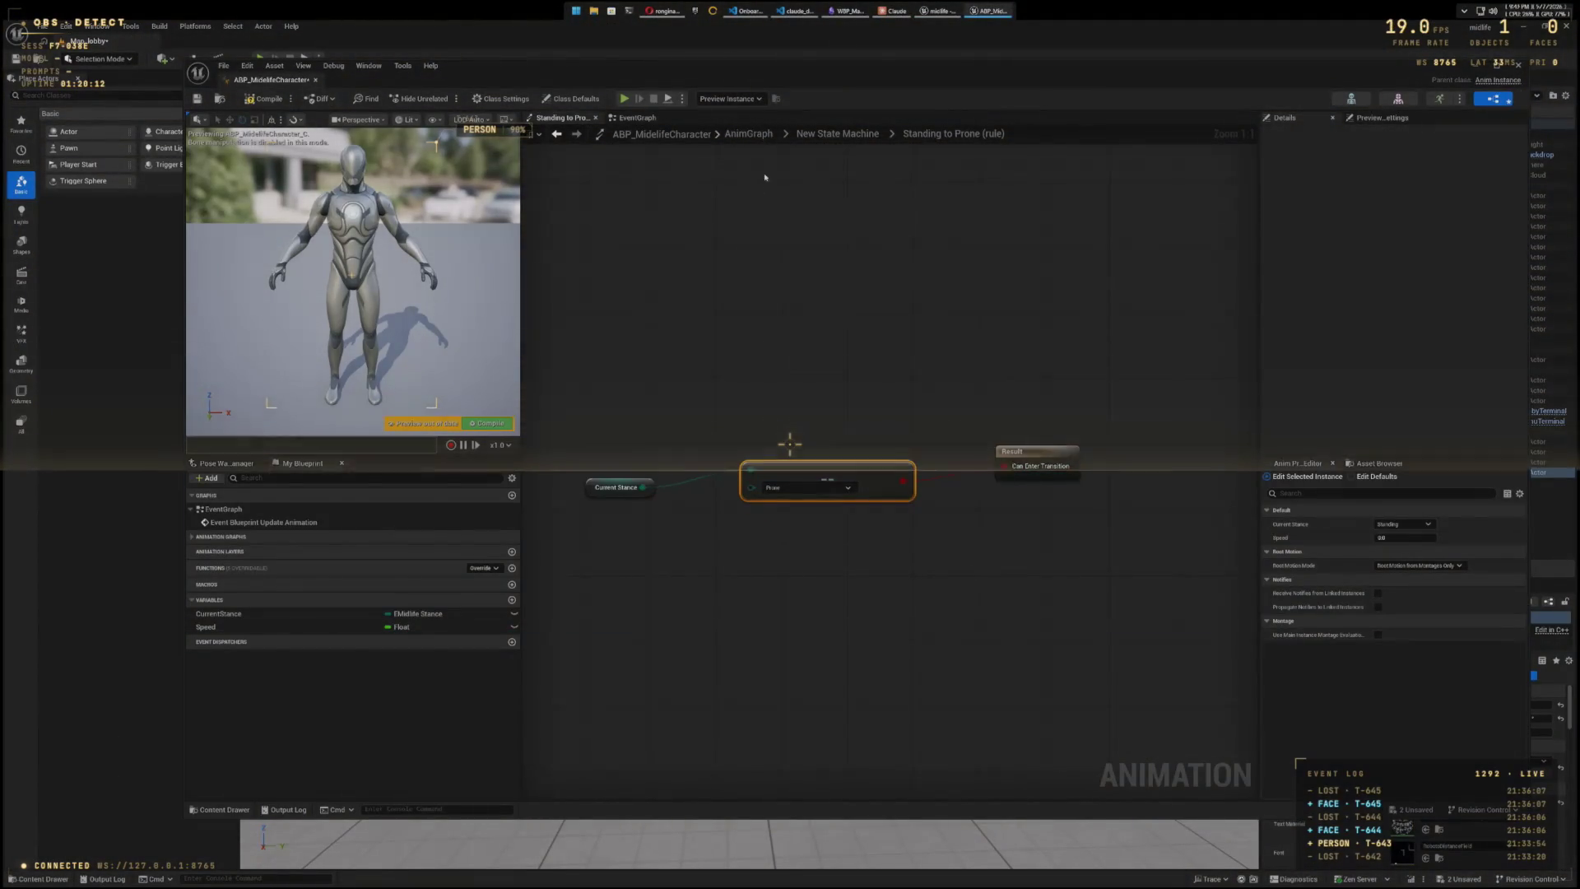
pyautogui.click(838, 135)
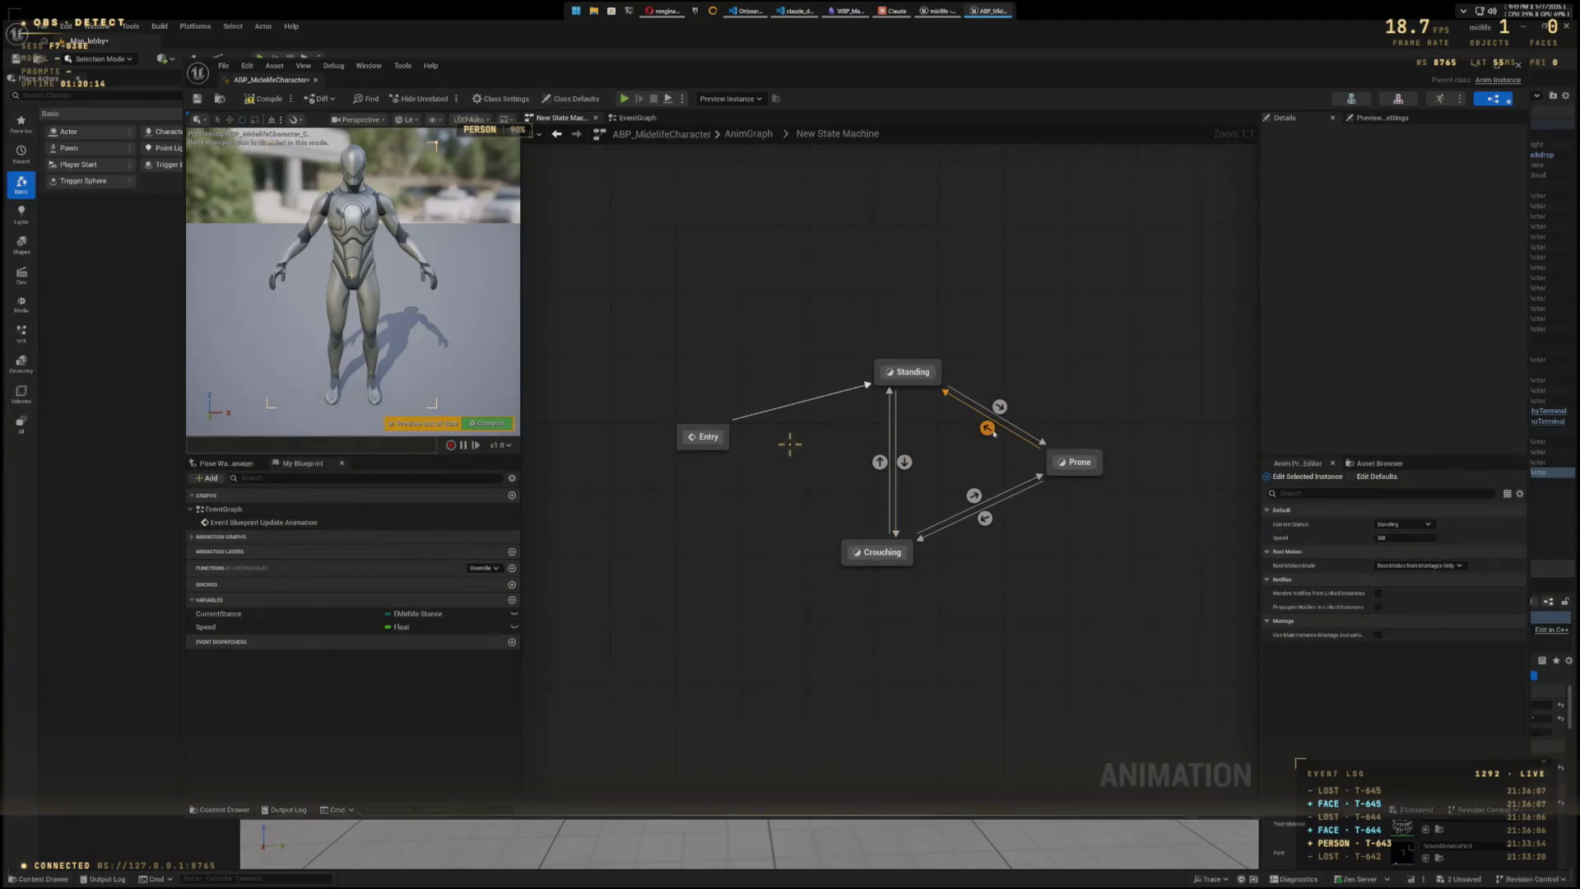
# - In the Prone to Standing rule, feed a Current Stance equals Standing check into Can Enter Transition
pyautogui.doubleClick(987, 429)
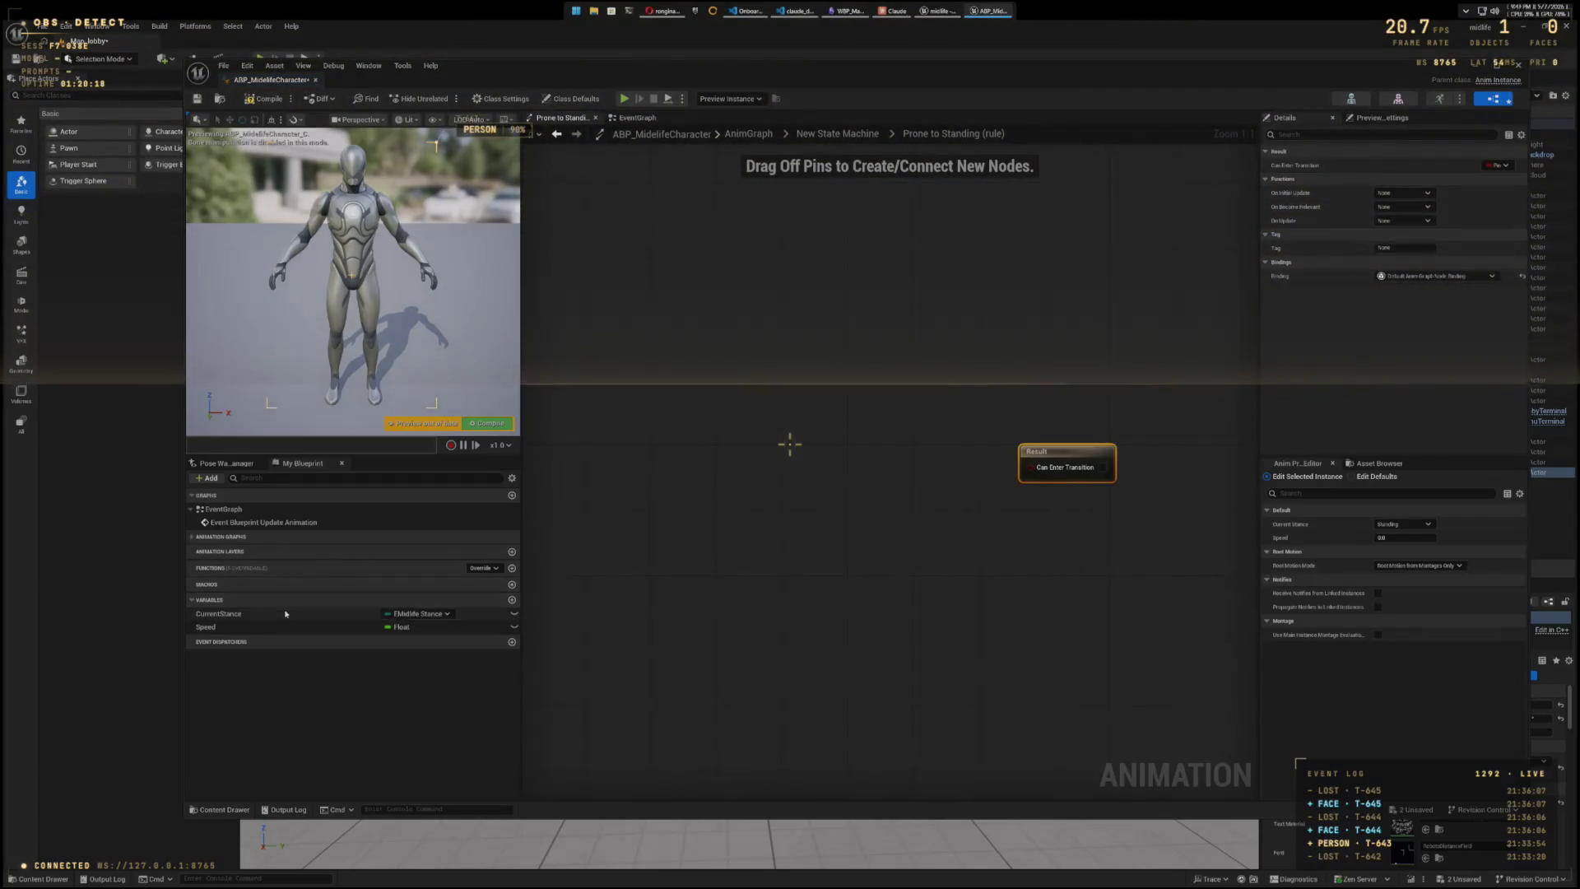
pyautogui.moveTo(285, 614)
pyautogui.mouseDown()
pyautogui.moveTo(703, 467)
pyautogui.moveTo(827, 477)
pyautogui.mouseUp()
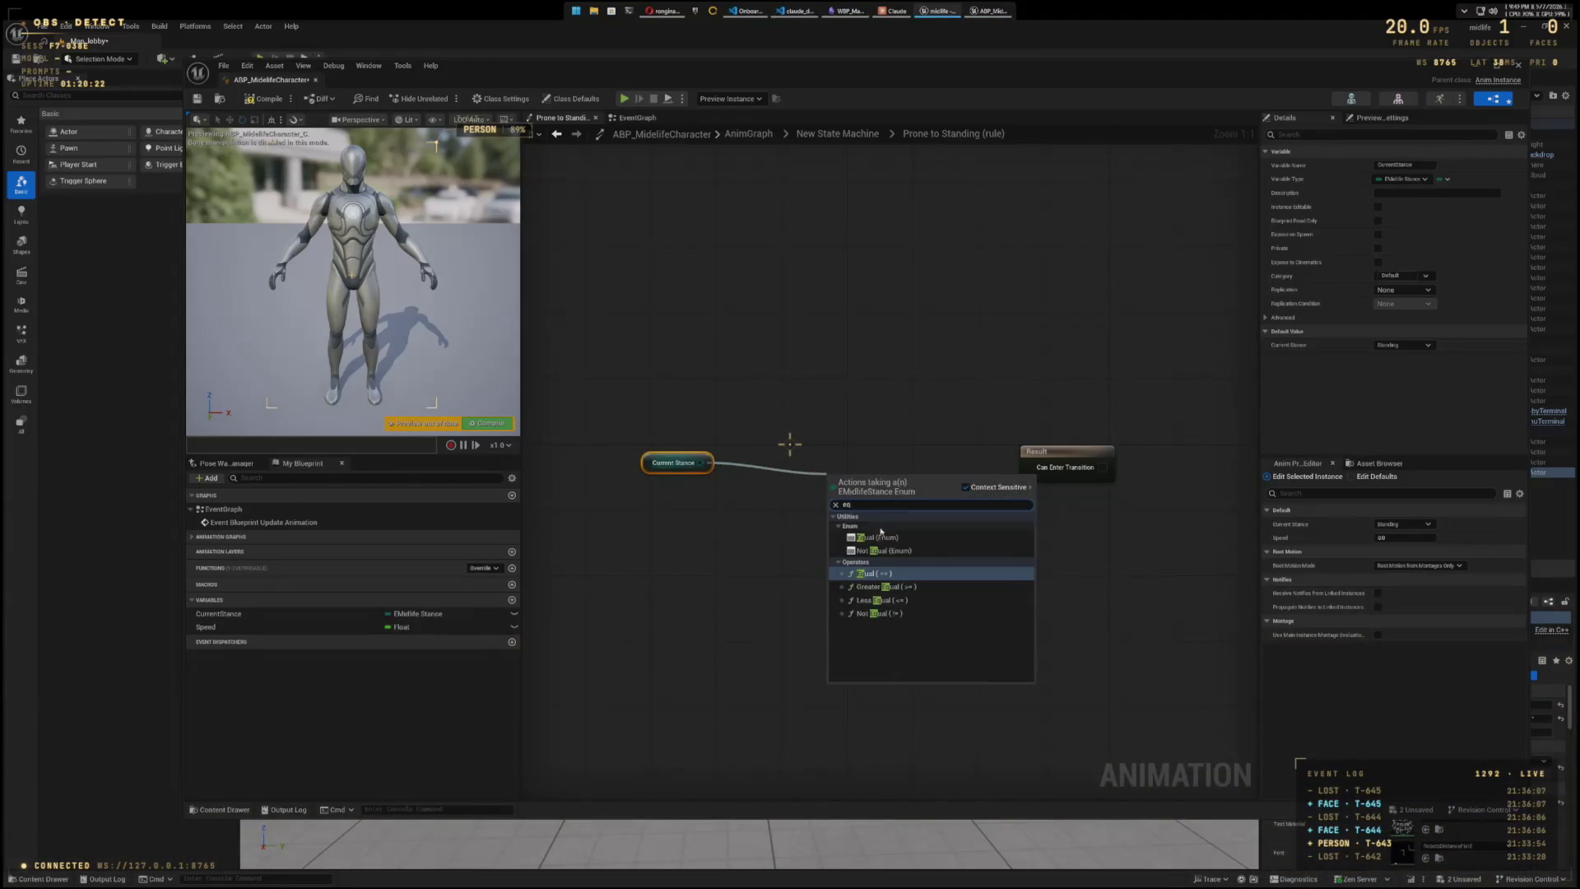
pyautogui.click(879, 536)
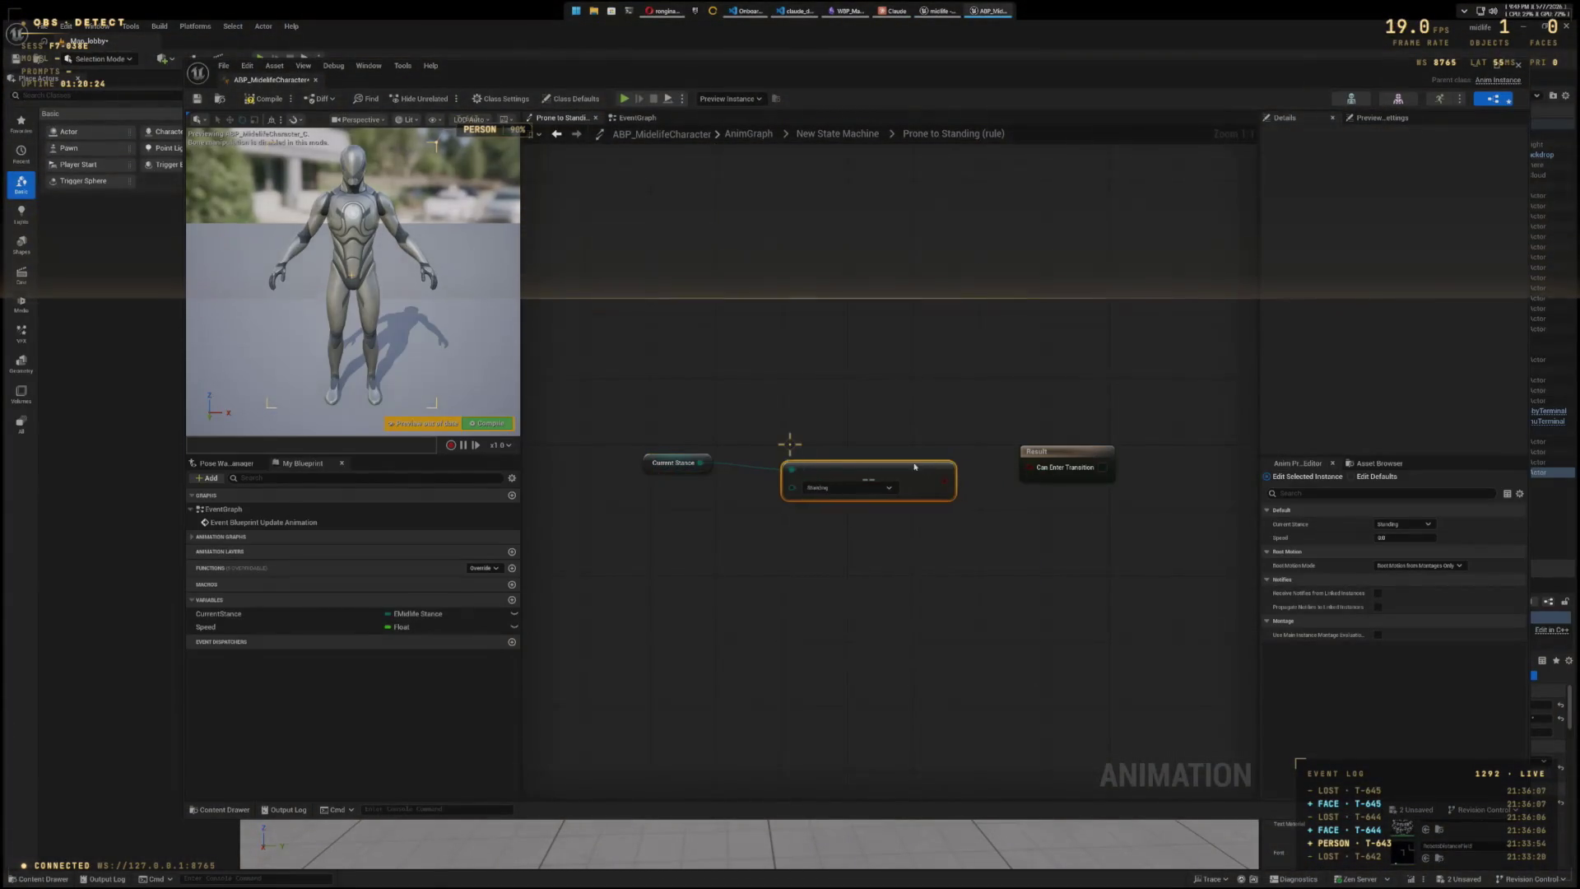
pyautogui.moveTo(915, 466)
pyautogui.mouseDown()
pyautogui.moveTo(881, 467)
pyautogui.moveTo(1028, 468)
pyautogui.mouseUp()
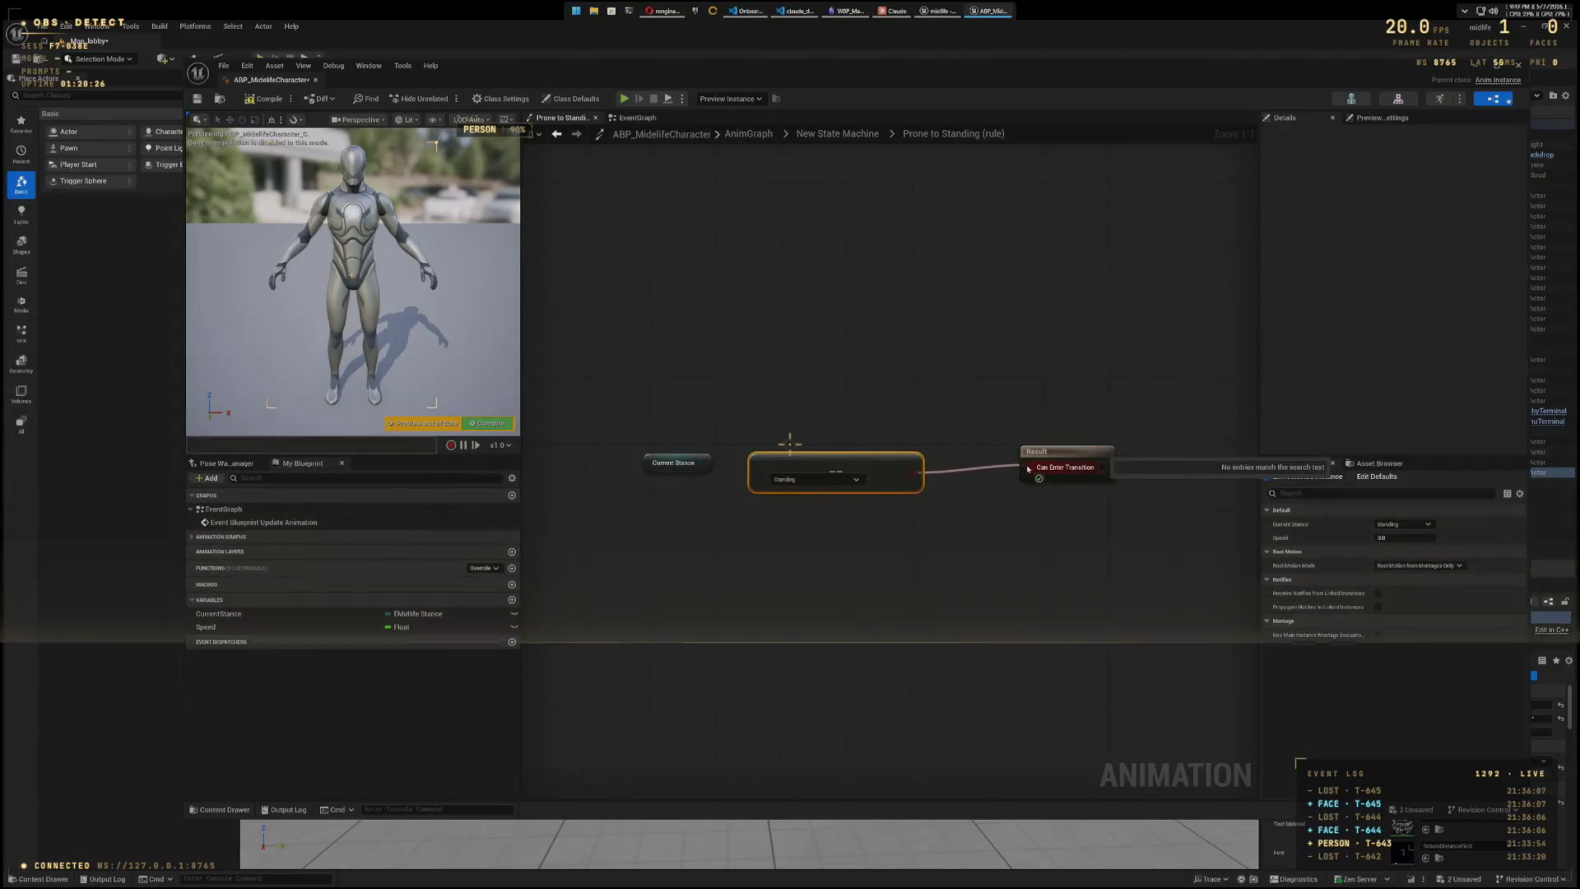
pyautogui.click(824, 480)
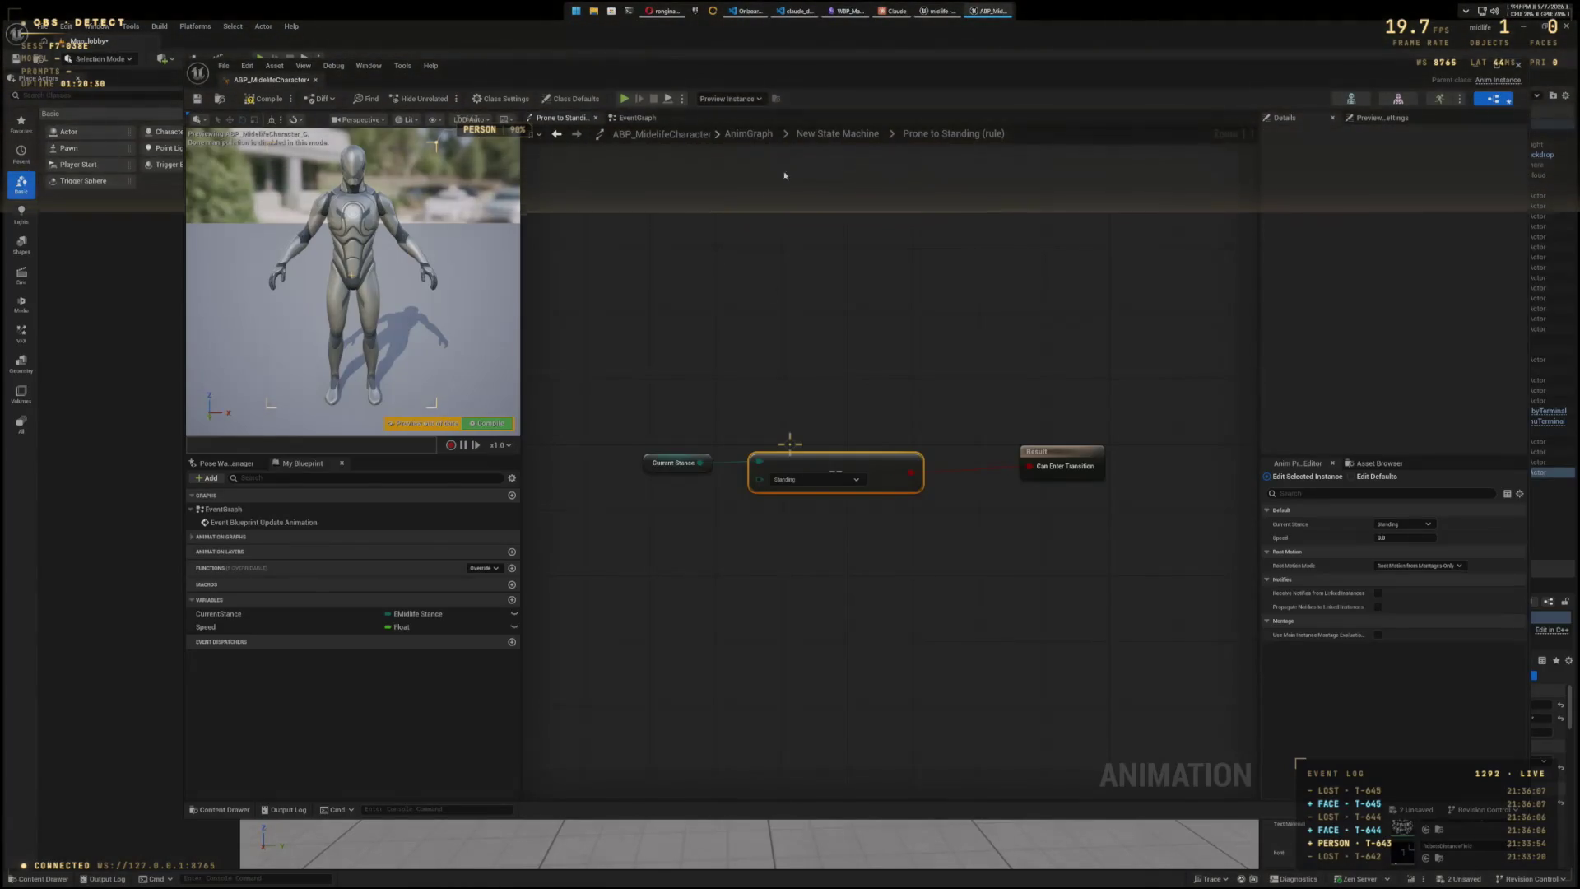
pyautogui.click(837, 133)
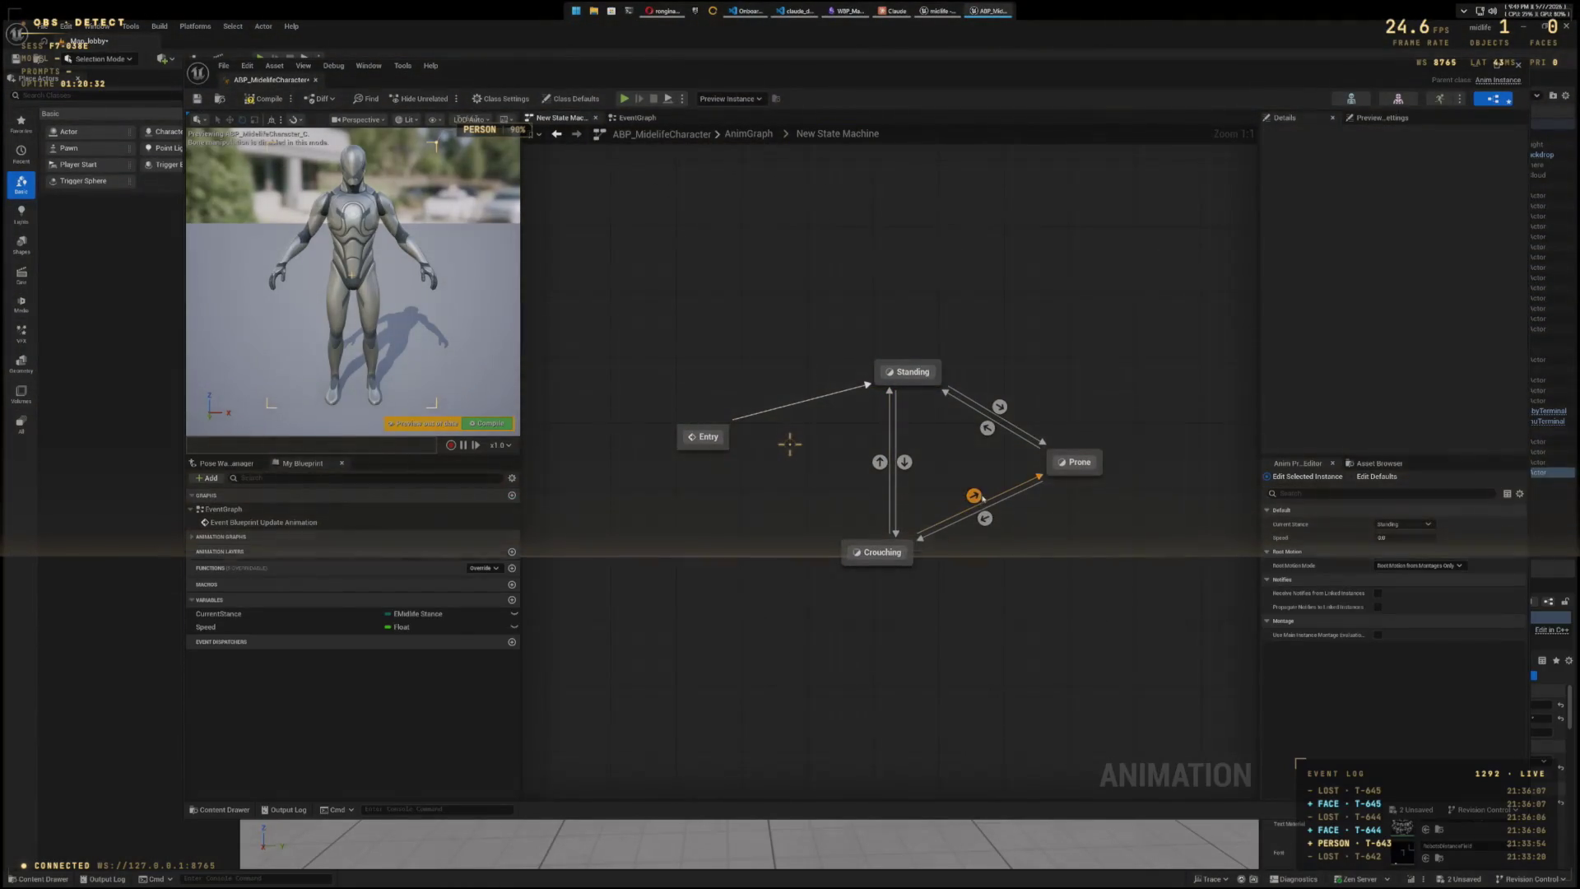
# - In the Crouching to Prone rule, wire a Current Stance equals Prone check into Can Enter Transition
pyautogui.doubleClick(975, 495)
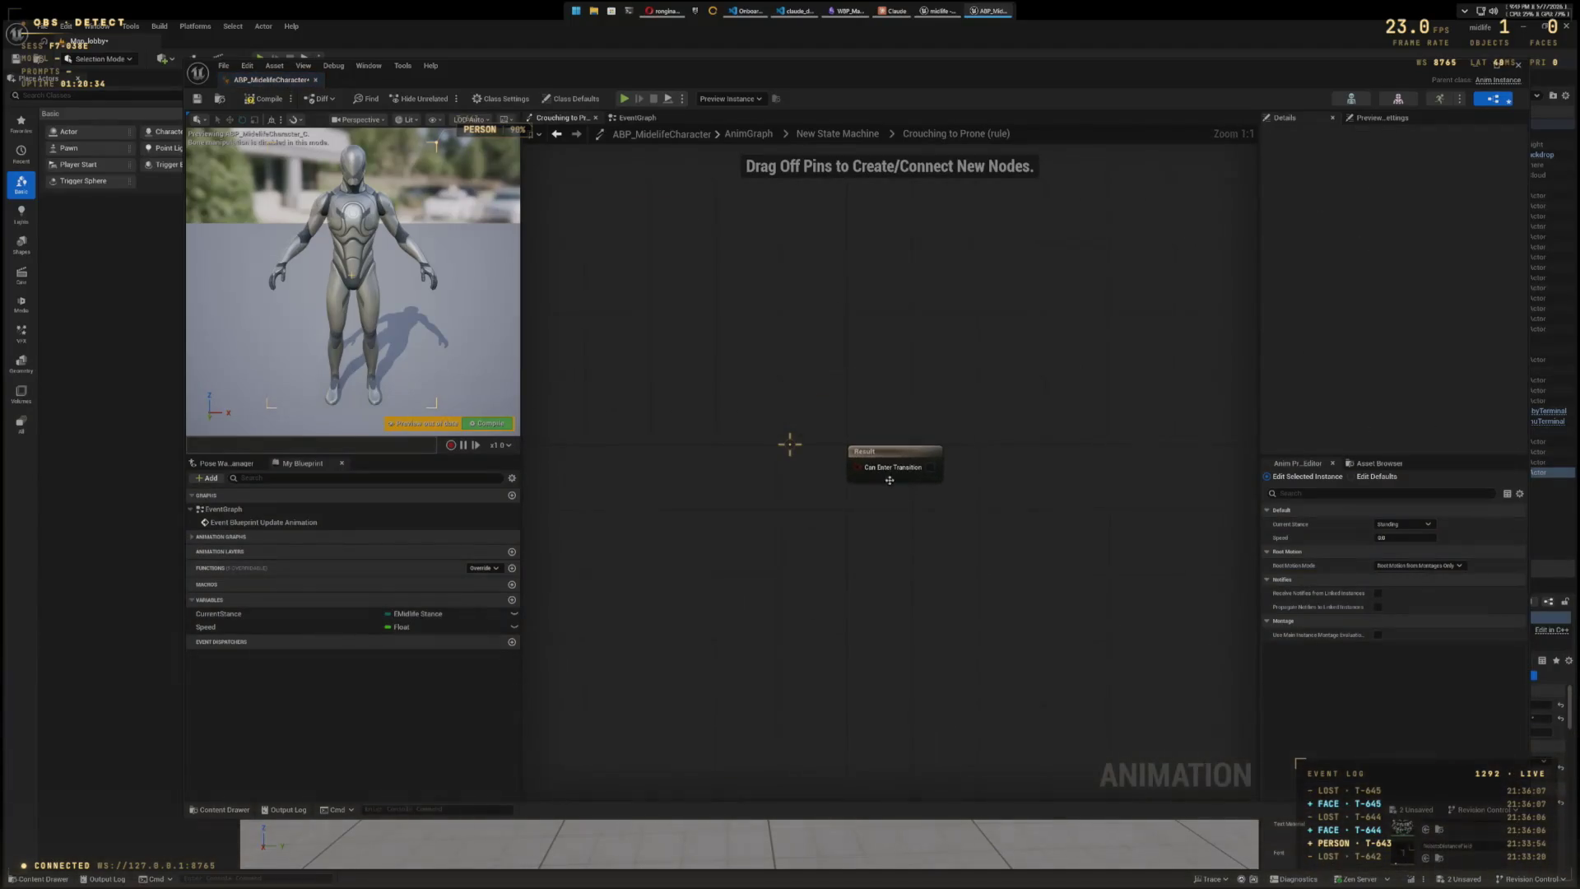
pyautogui.moveTo(296, 613); pyautogui.dragTo(651, 502)
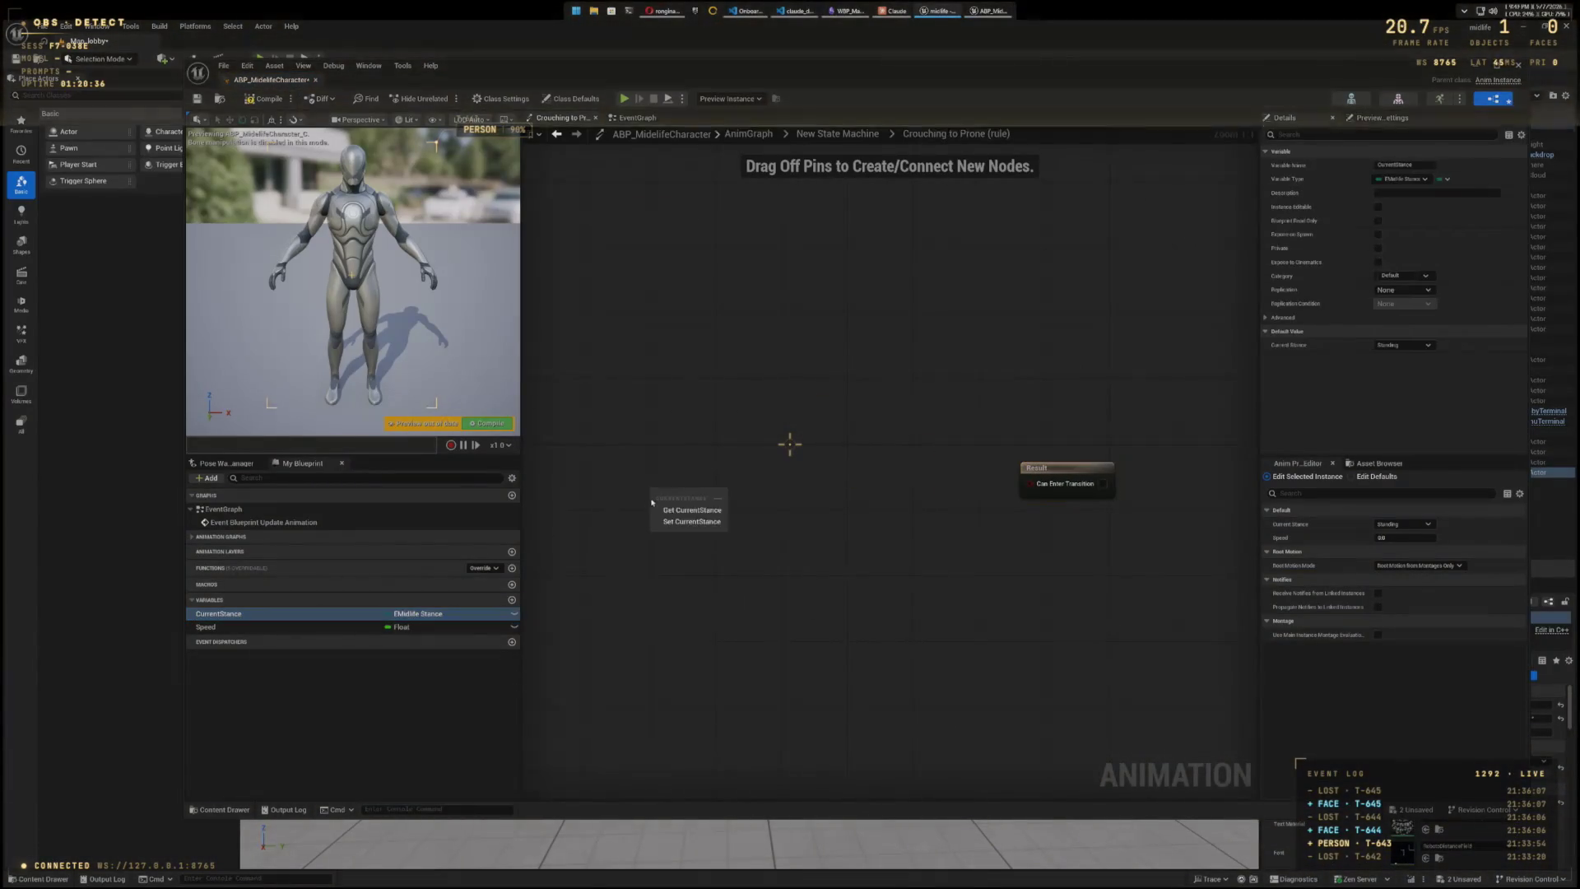
pyautogui.click(699, 509)
pyautogui.moveTo(814, 482); pyautogui.dragTo(815, 482)
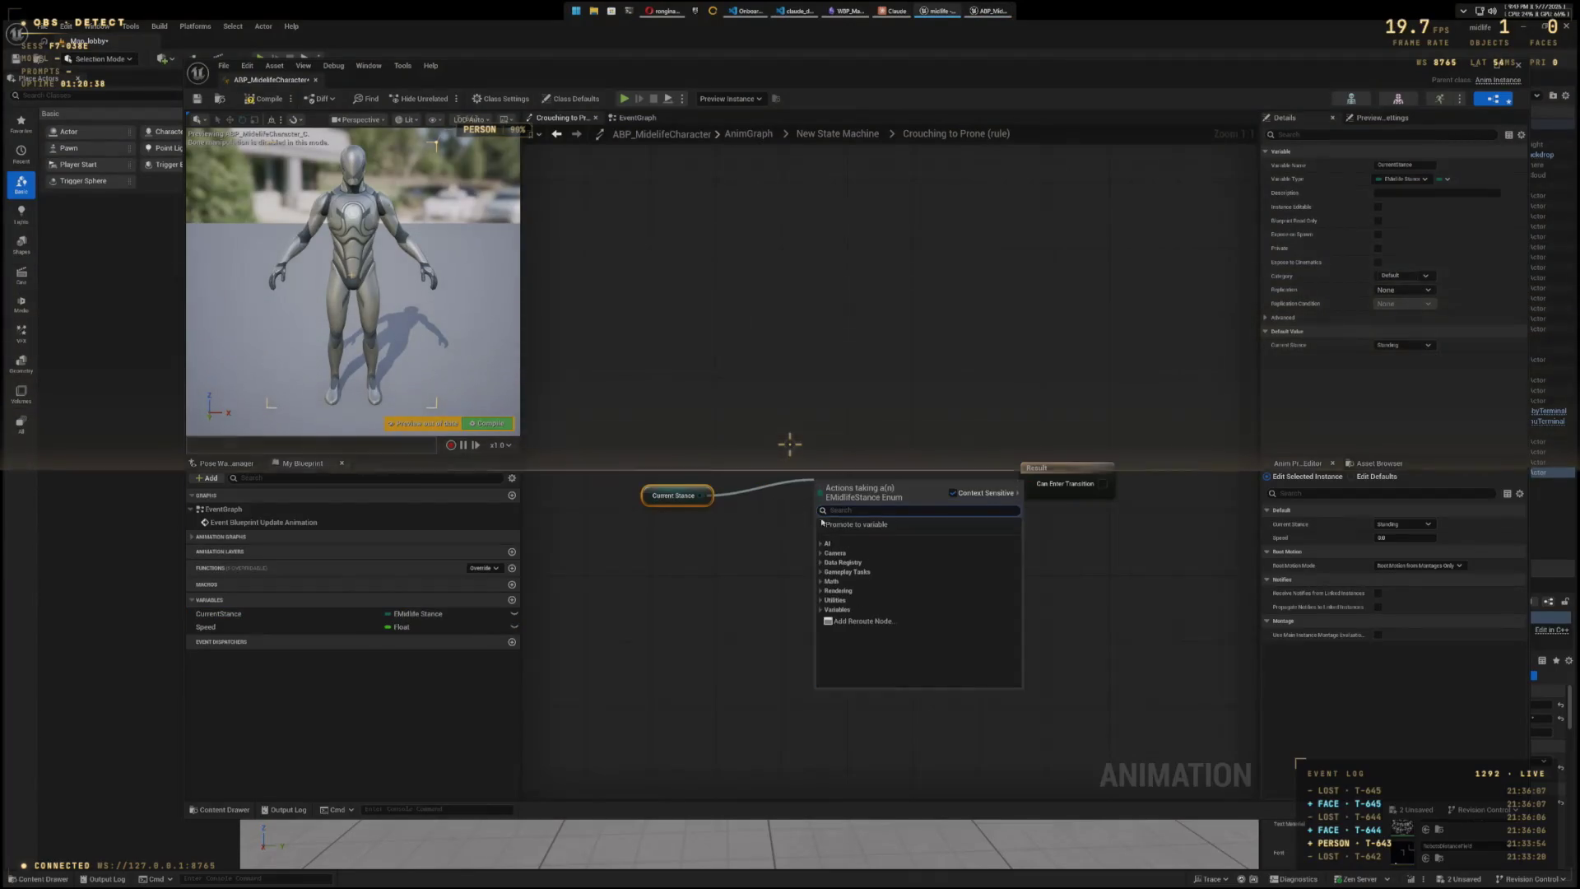
pyautogui.write('eq')
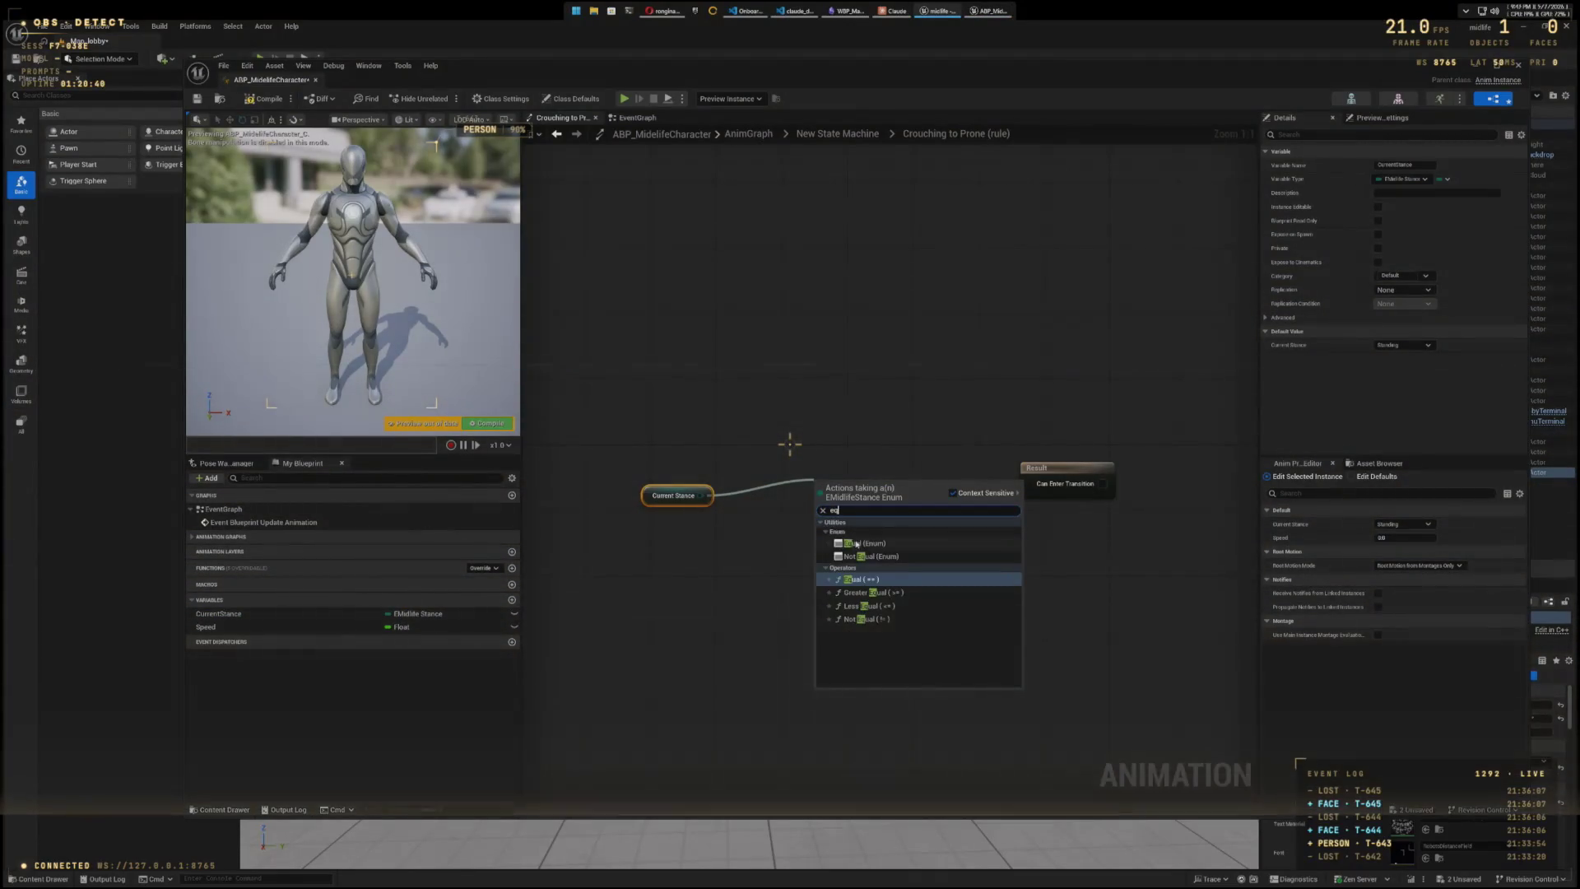
pyautogui.press('Return')
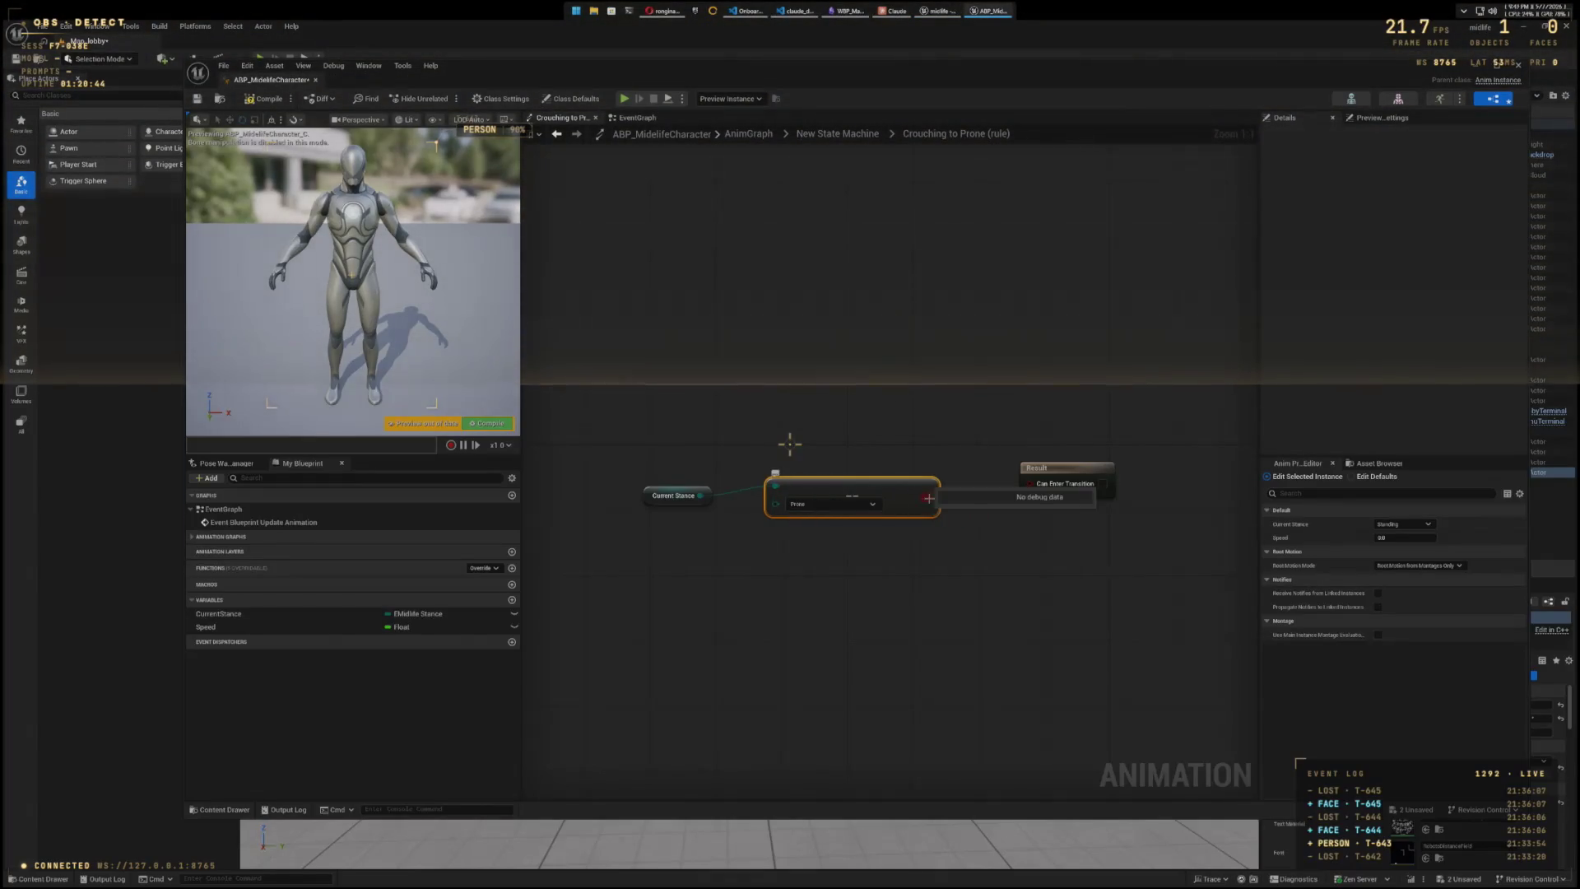
pyautogui.moveTo(929, 498); pyautogui.dragTo(1037, 476)
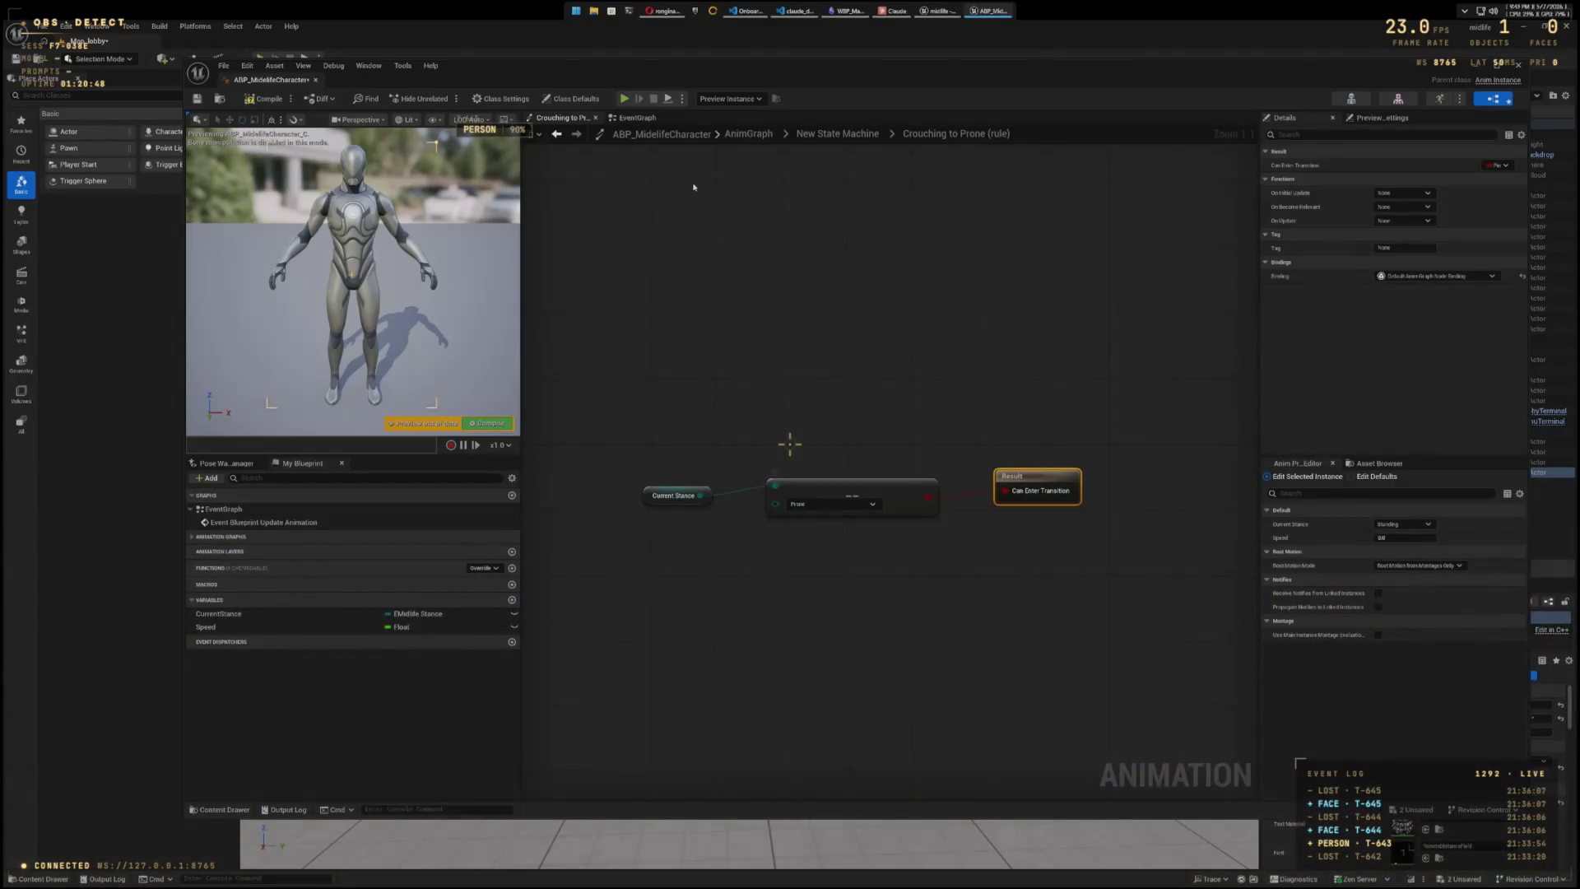
pyautogui.click(837, 134)
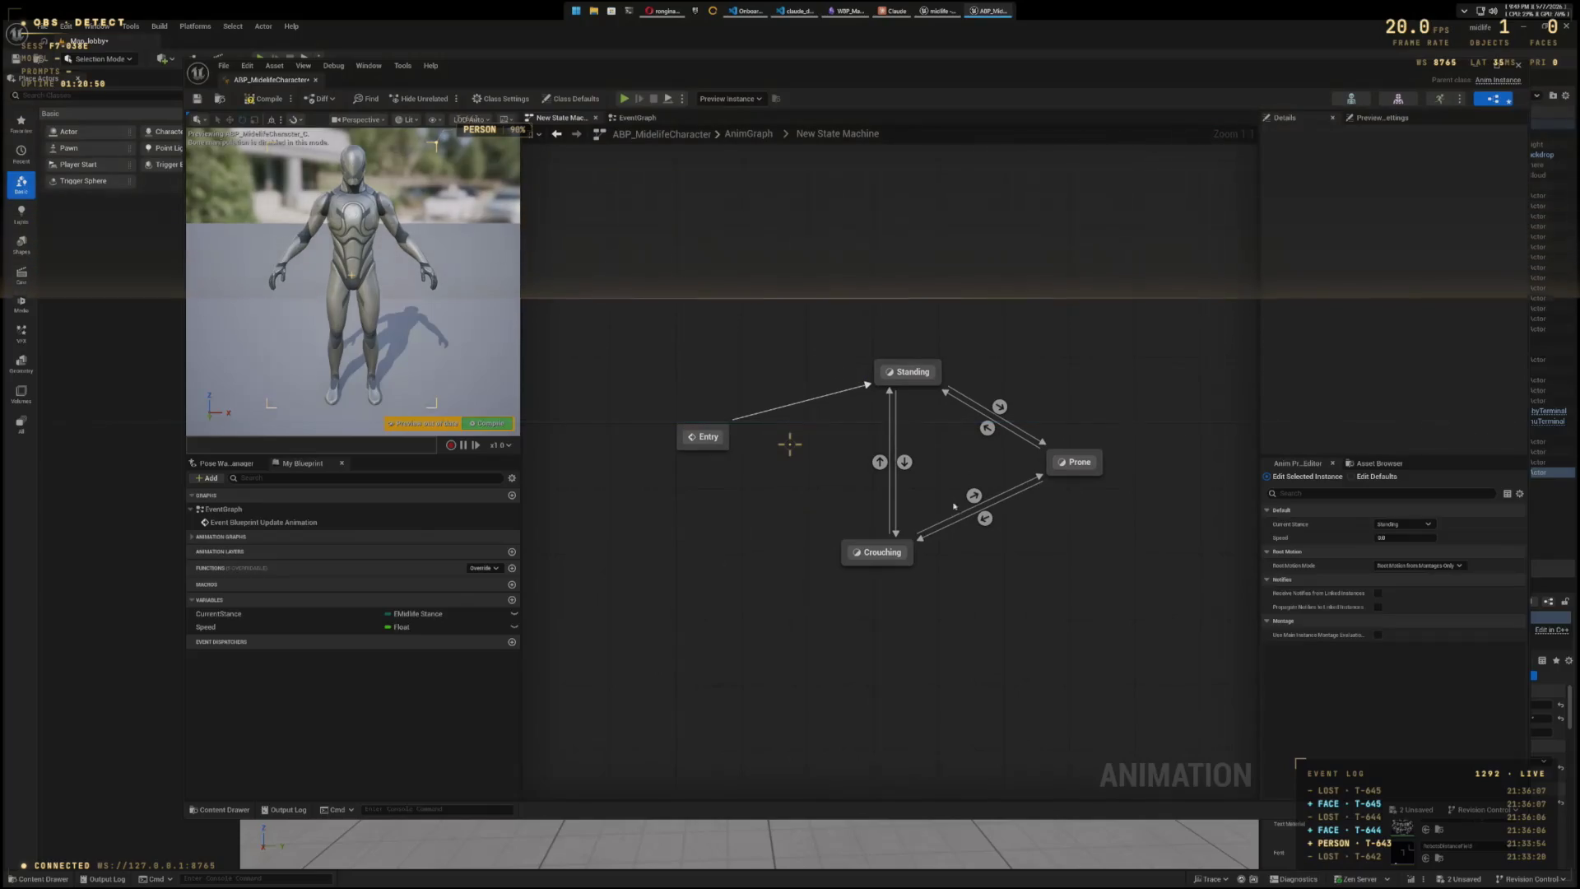
# - In the Prone to Crouching rule, feed a Current Stance equals Crouching check into Can Enter Transition
pyautogui.doubleClick(985, 518)
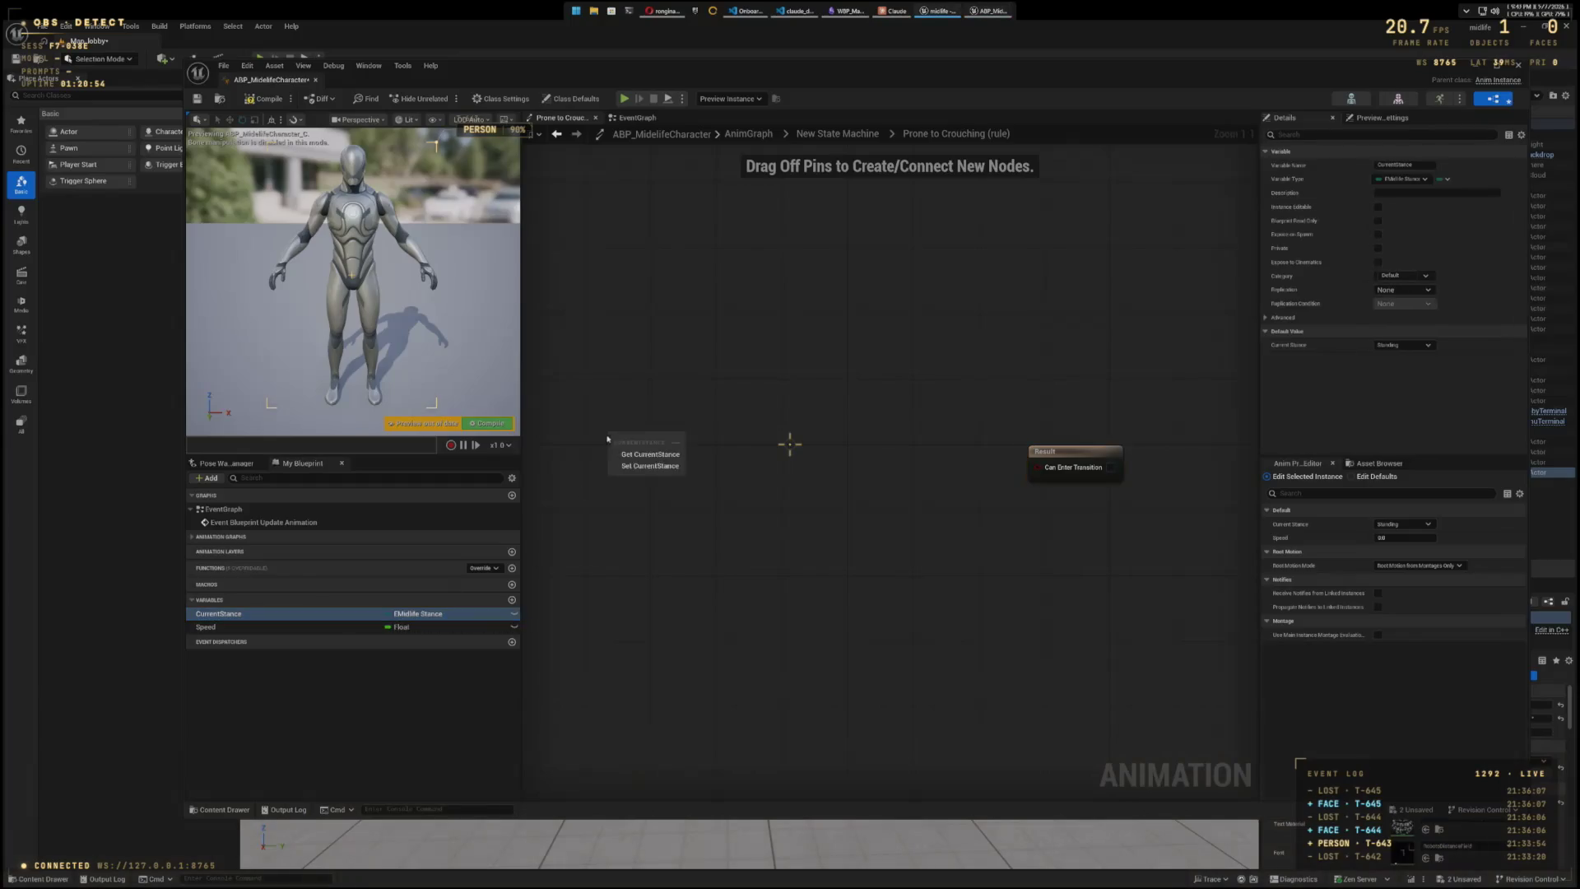
pyautogui.click(656, 458)
pyautogui.moveTo(665, 438)
pyautogui.mouseDown()
pyautogui.moveTo(786, 442)
pyautogui.moveTo(735, 466)
pyautogui.mouseUp()
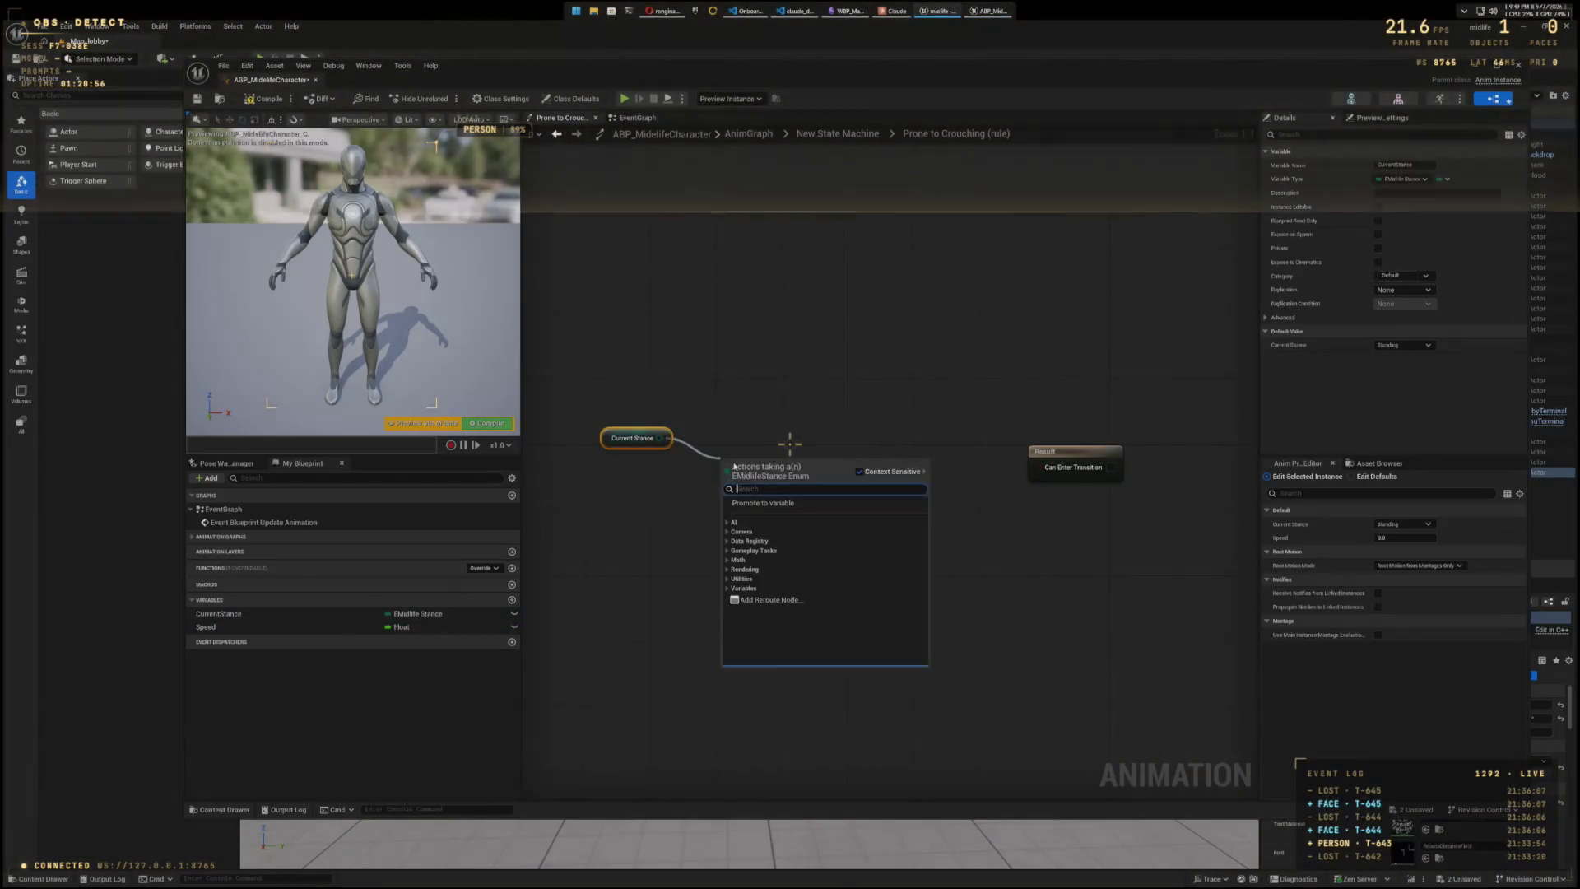
pyautogui.write('equal')
pyautogui.click(782, 521)
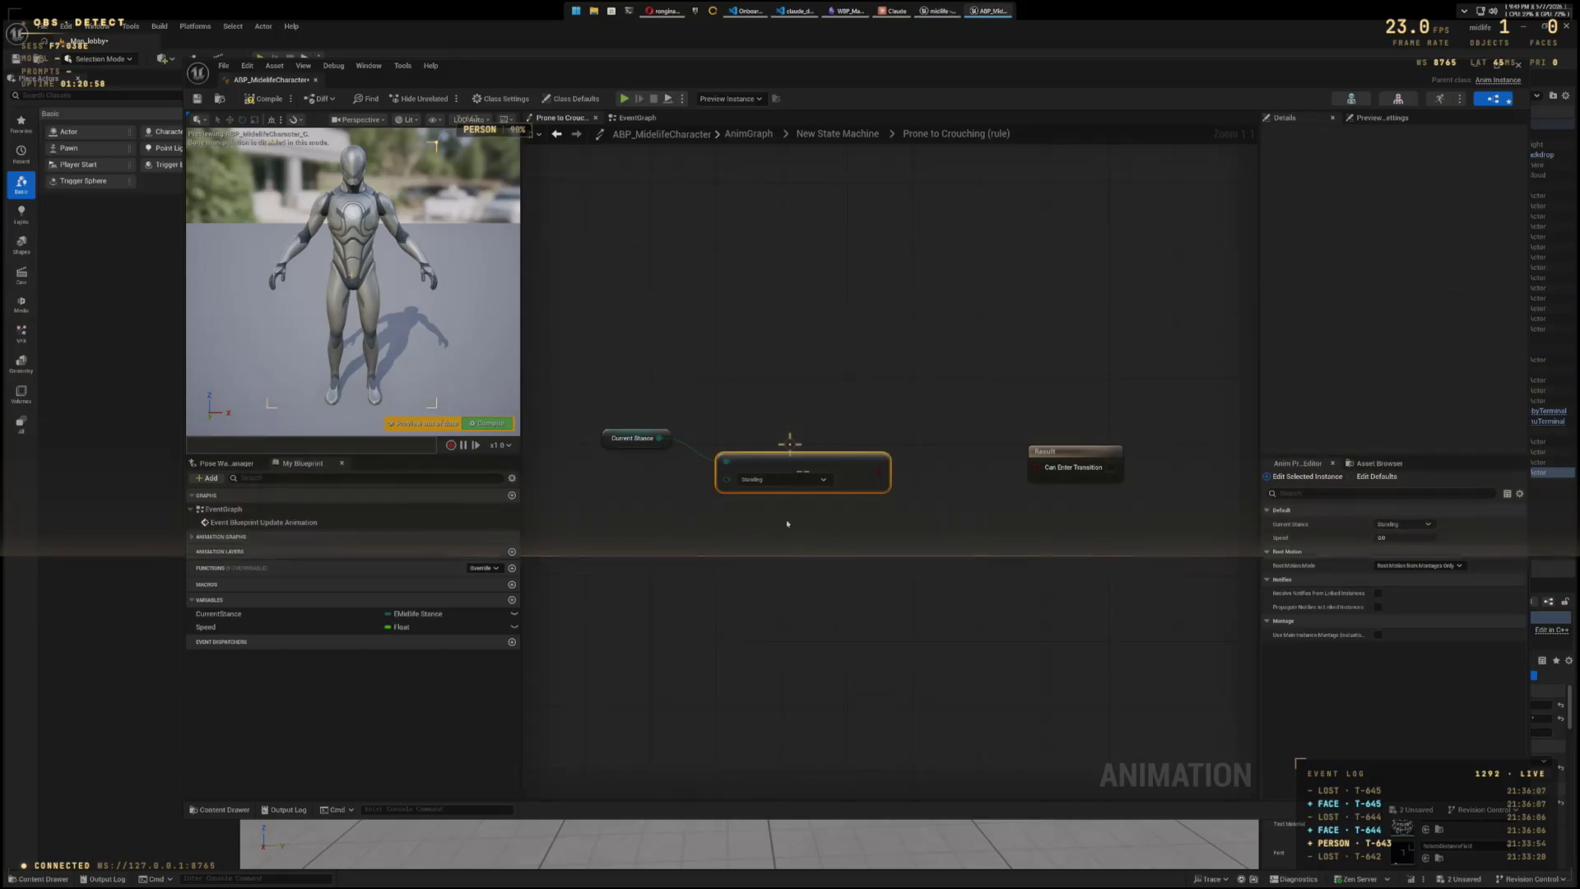
pyautogui.click(822, 480)
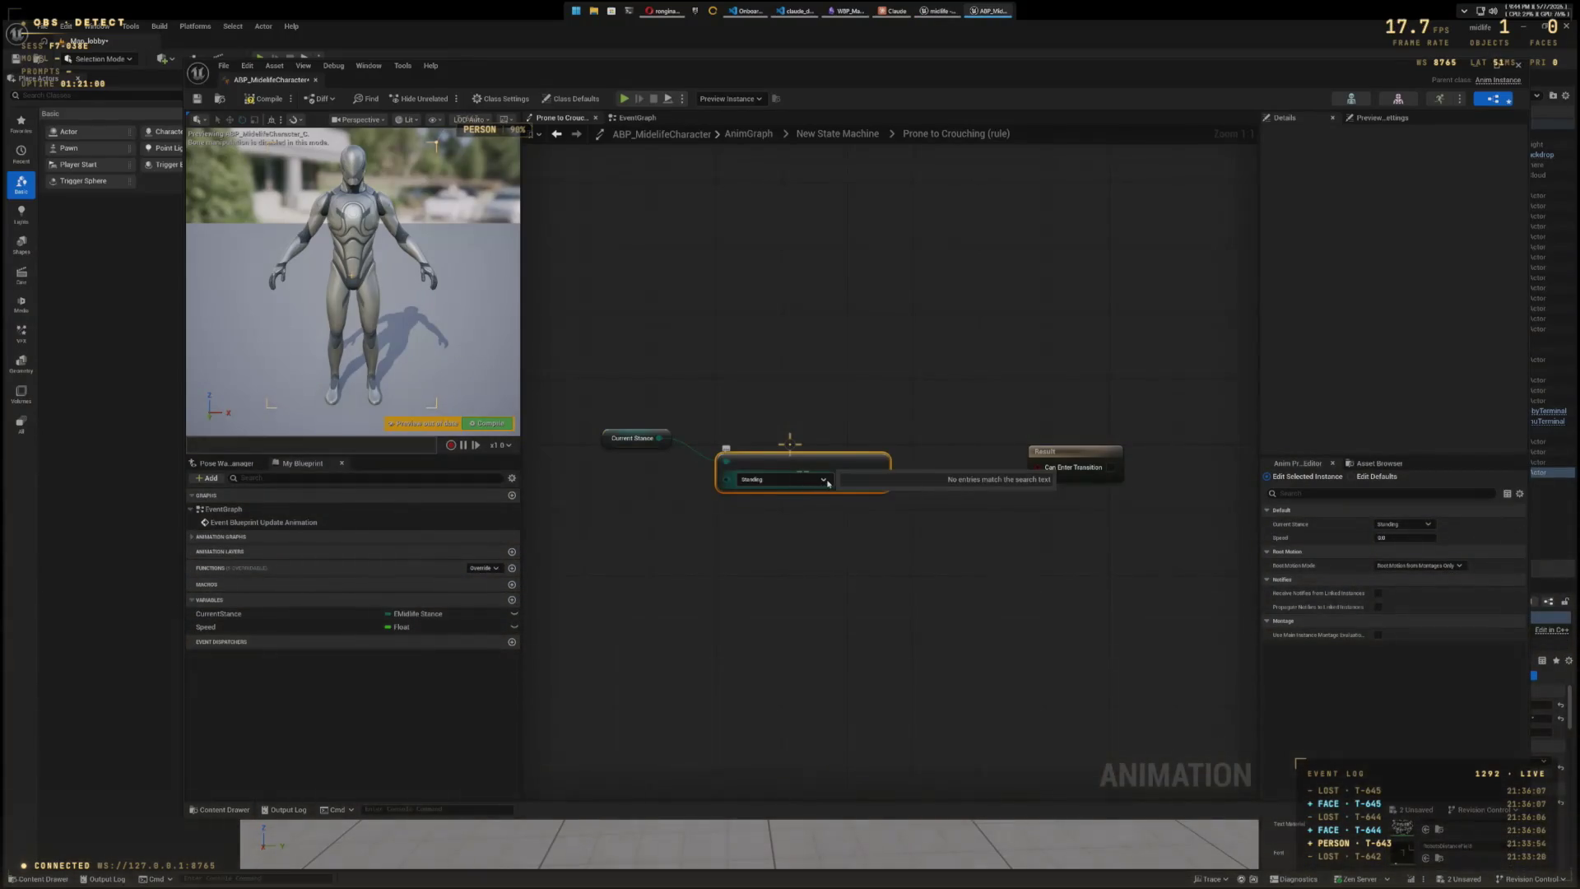
pyautogui.click(822, 503)
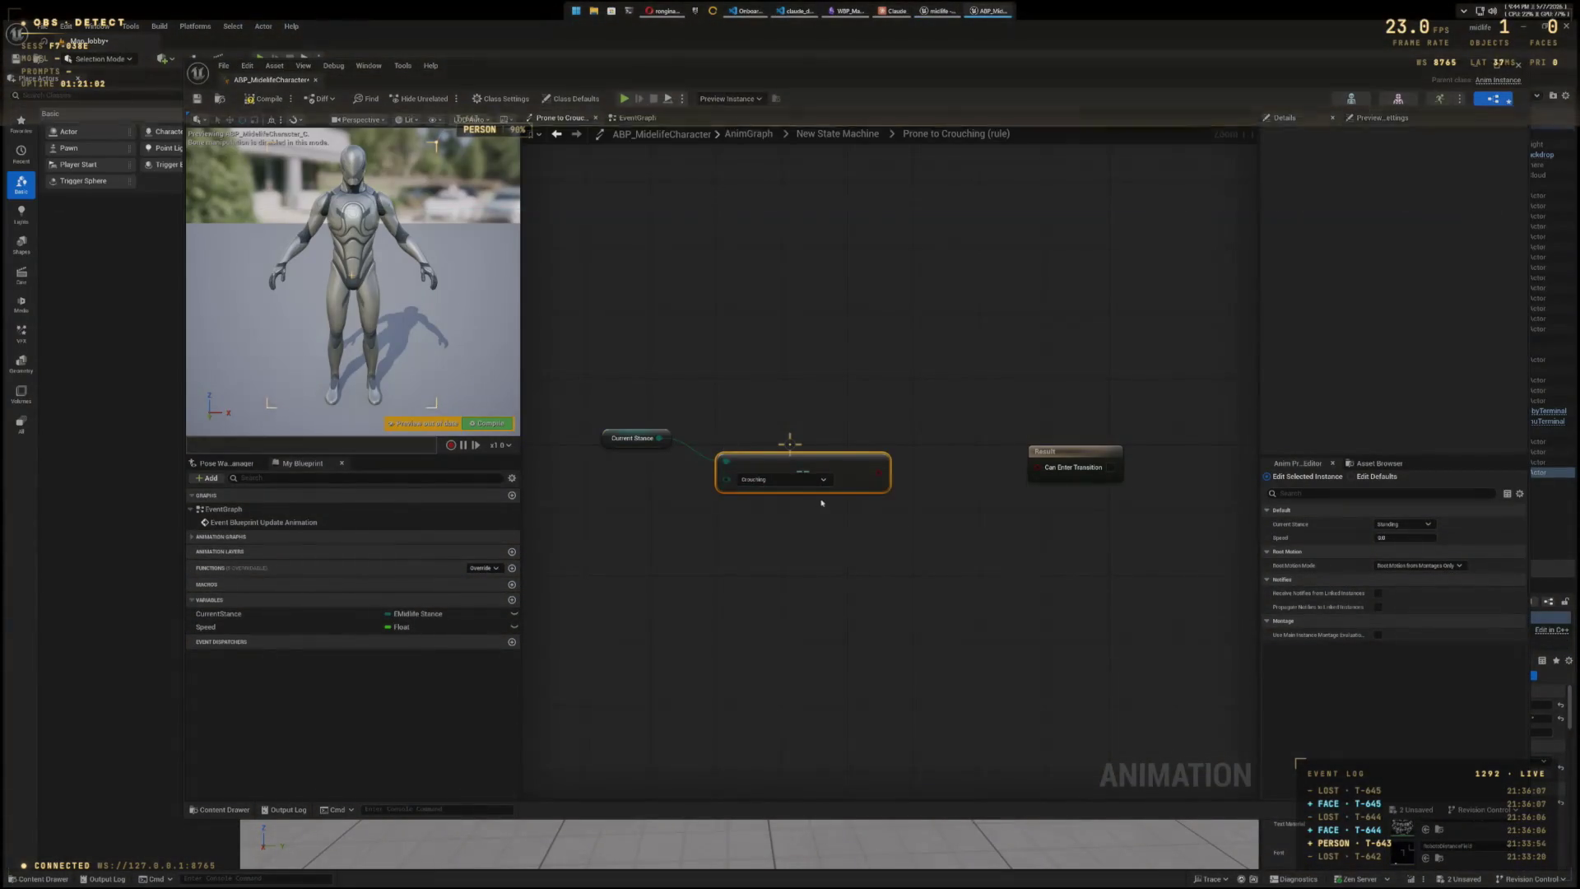
pyautogui.moveTo(1013, 476); pyautogui.dragTo(1039, 466)
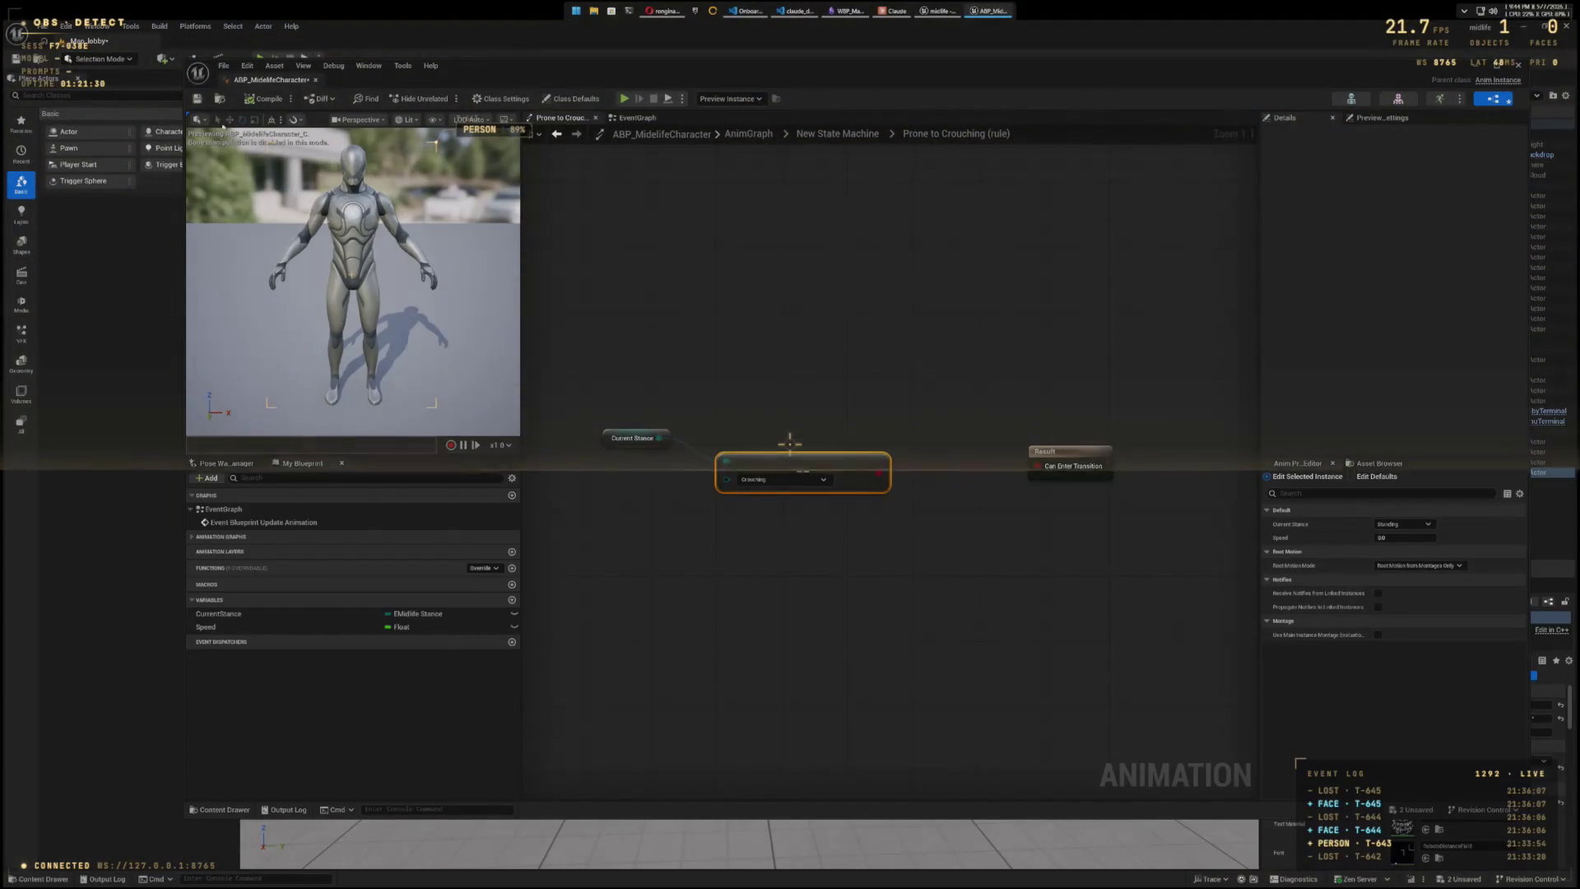
# - Save and close the animation blueprint, then open BP_MidlifeCharacter from the Blueprints folder
pyautogui.hotkey('ctrl', 's')
pyautogui.hotkey('alt', 'F4')
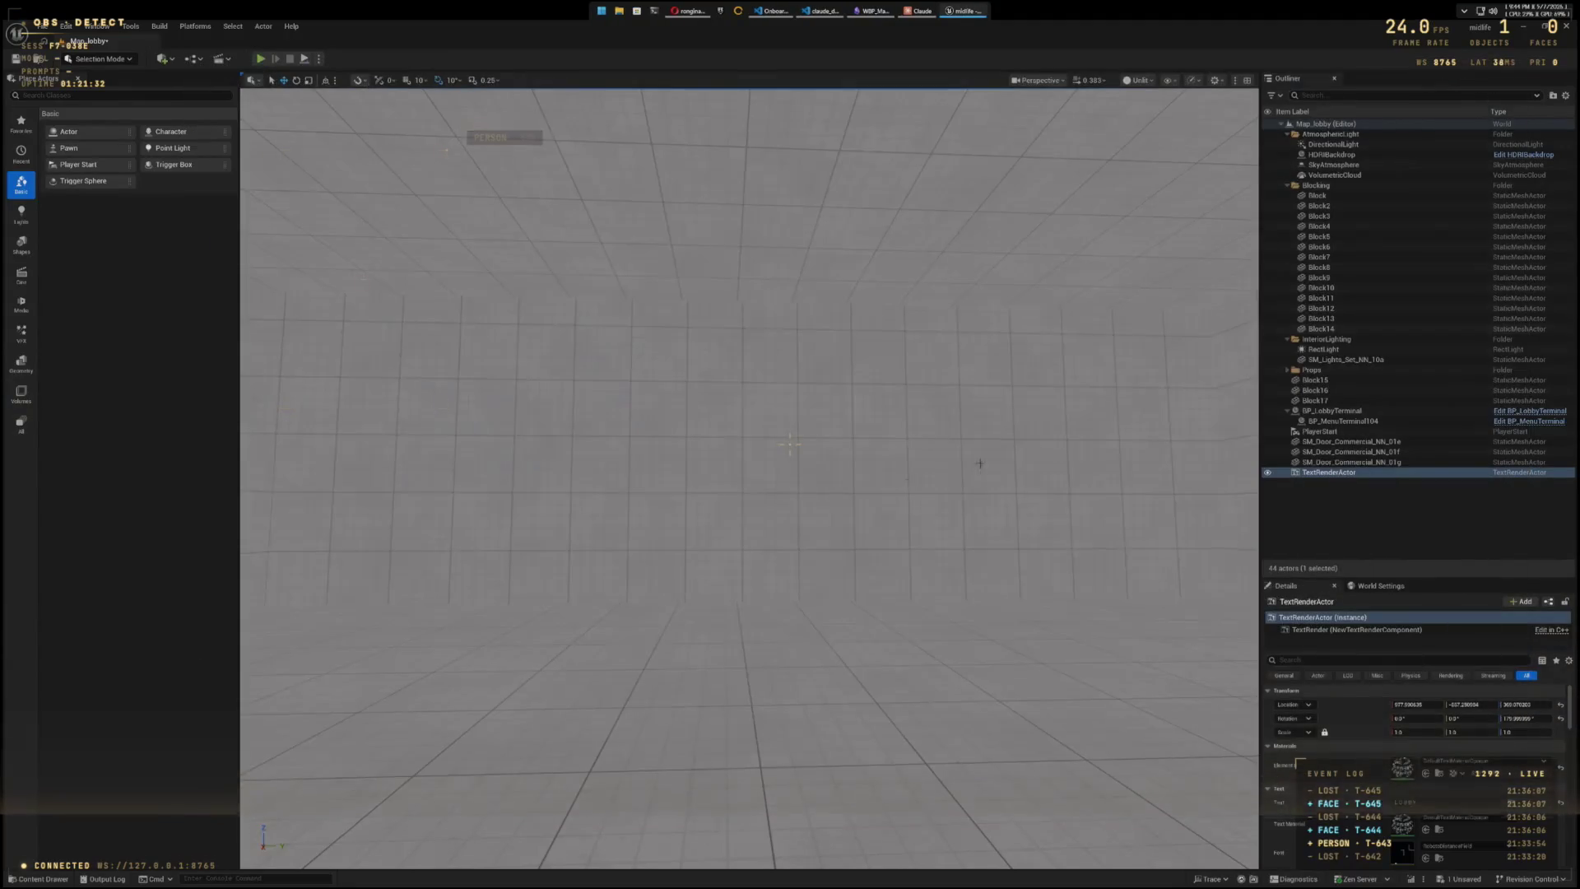
pyautogui.hotkey('ctrl', 'space')
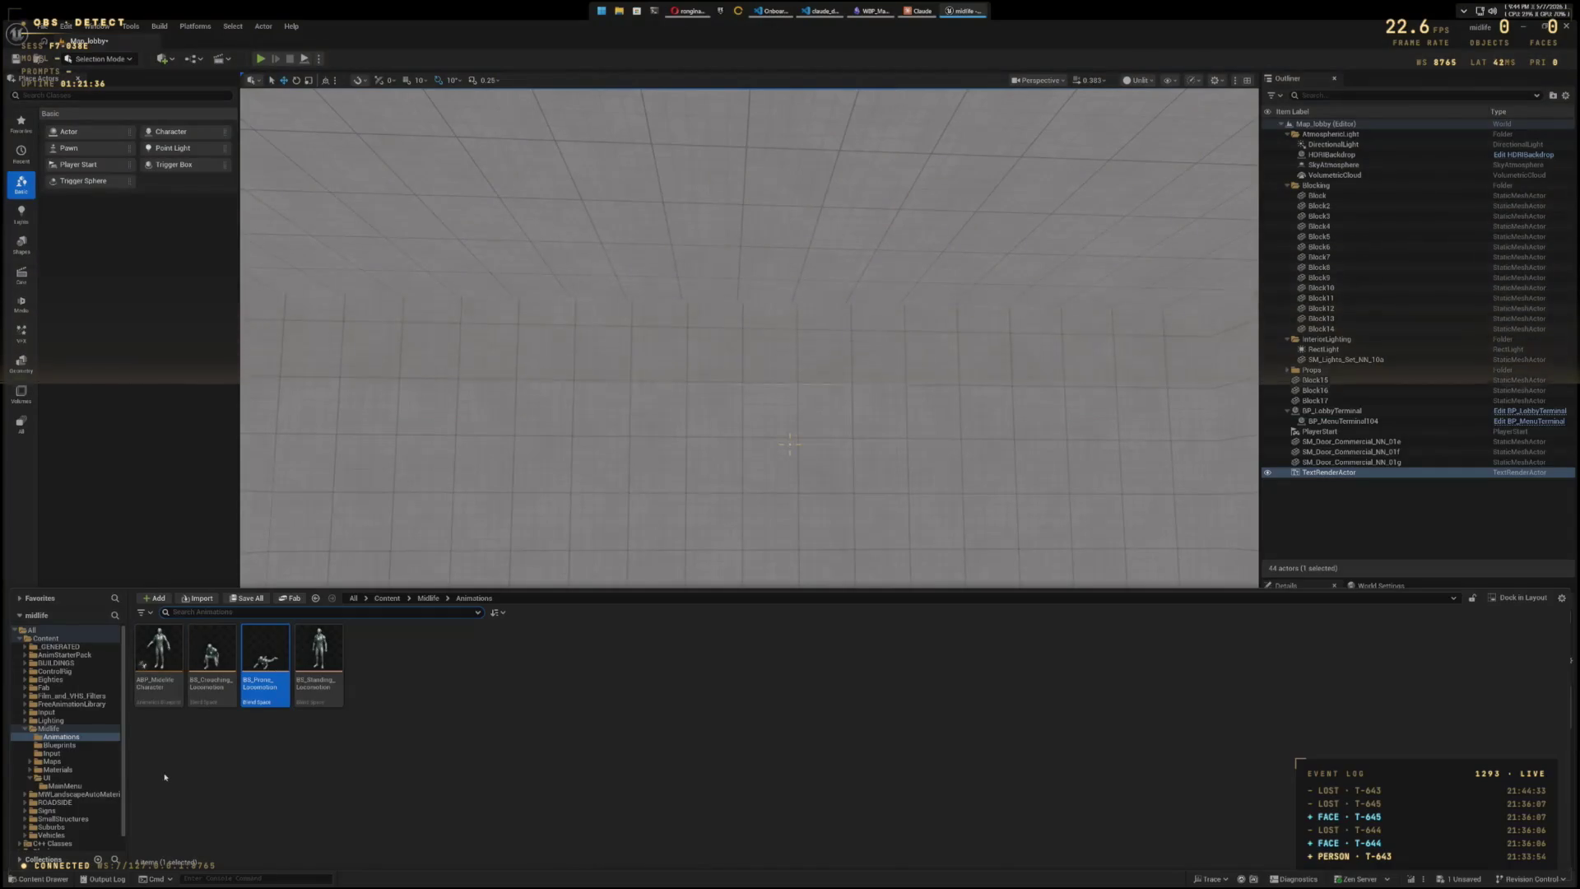
pyautogui.click(71, 744)
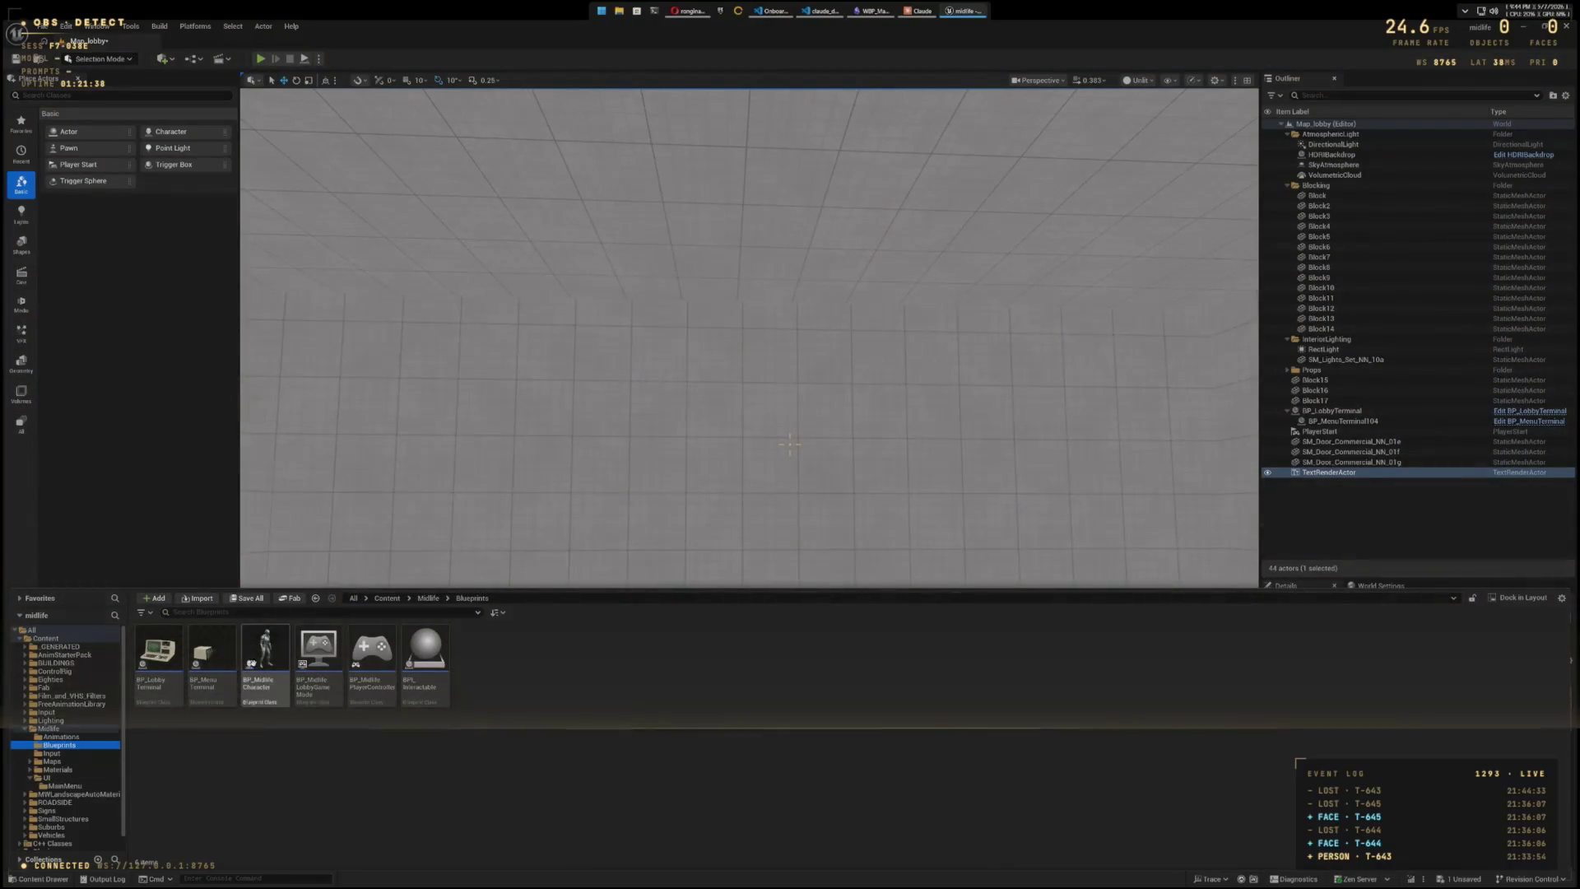
pyautogui.doubleClick(268, 663)
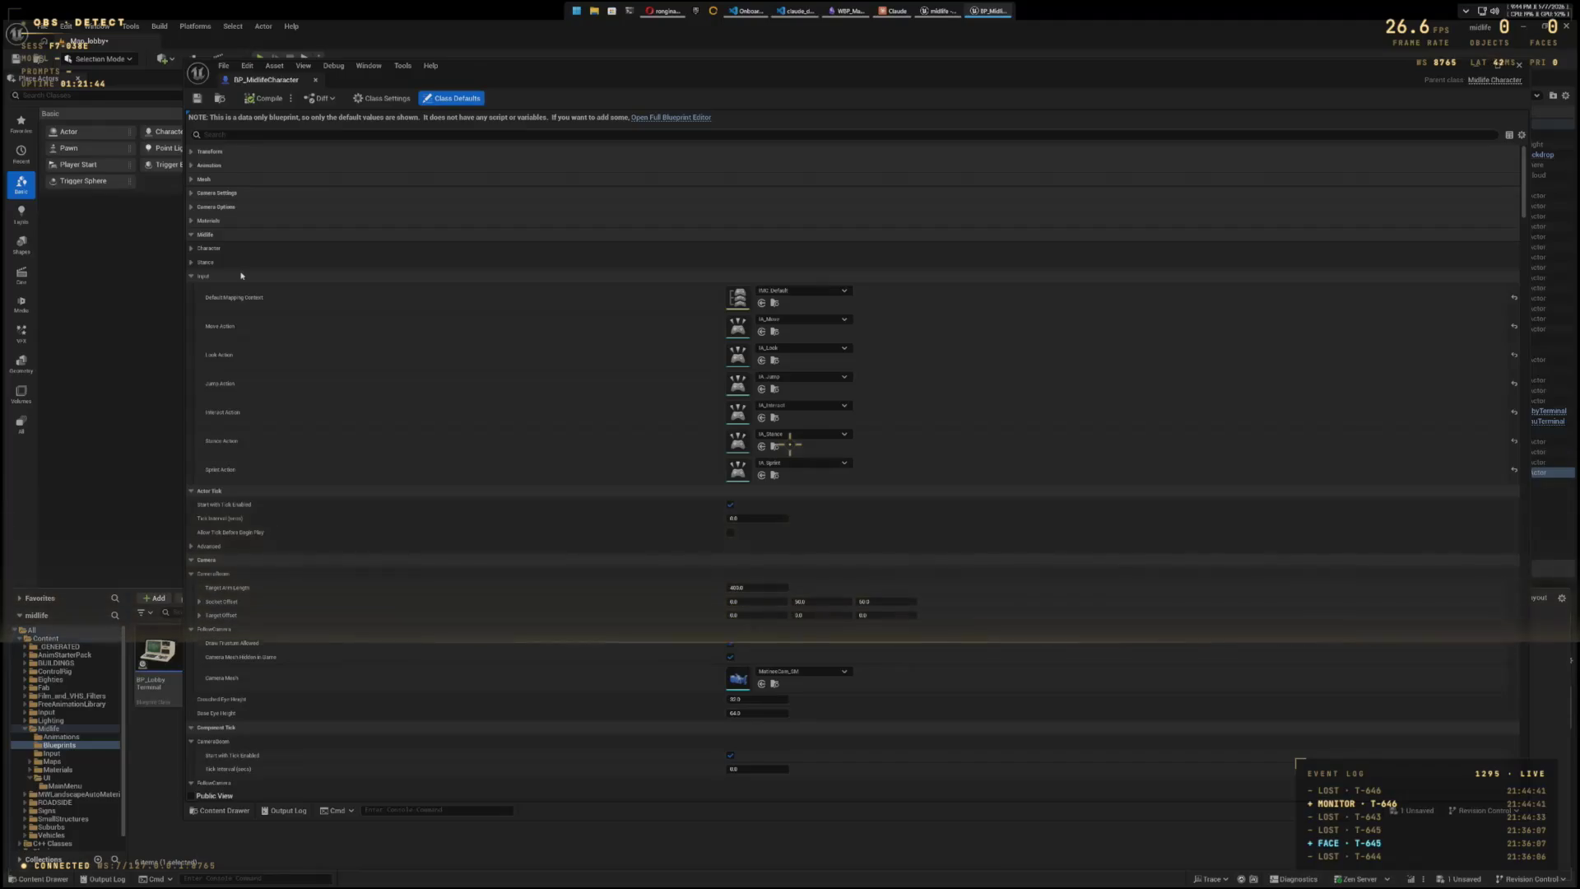
# - Set Anim Class to ABP_MidlifeCharacter, then save and close the character blueprint
pyautogui.scroll(-1, 357, 574)
pyautogui.scroll(-10, 362, 580)
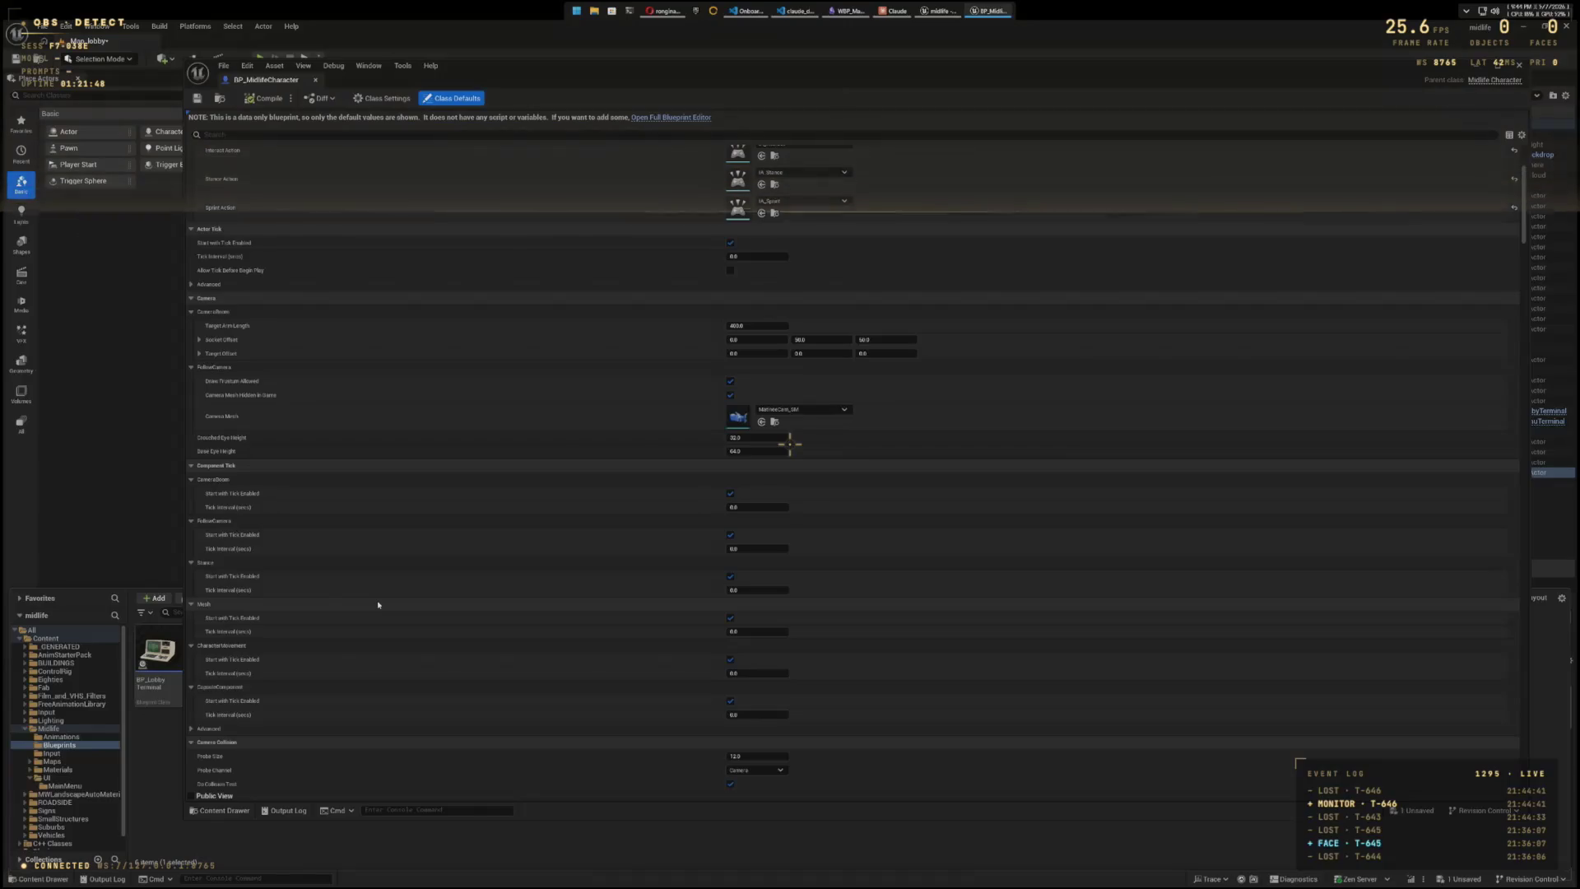
pyautogui.scroll(-2, 377, 605)
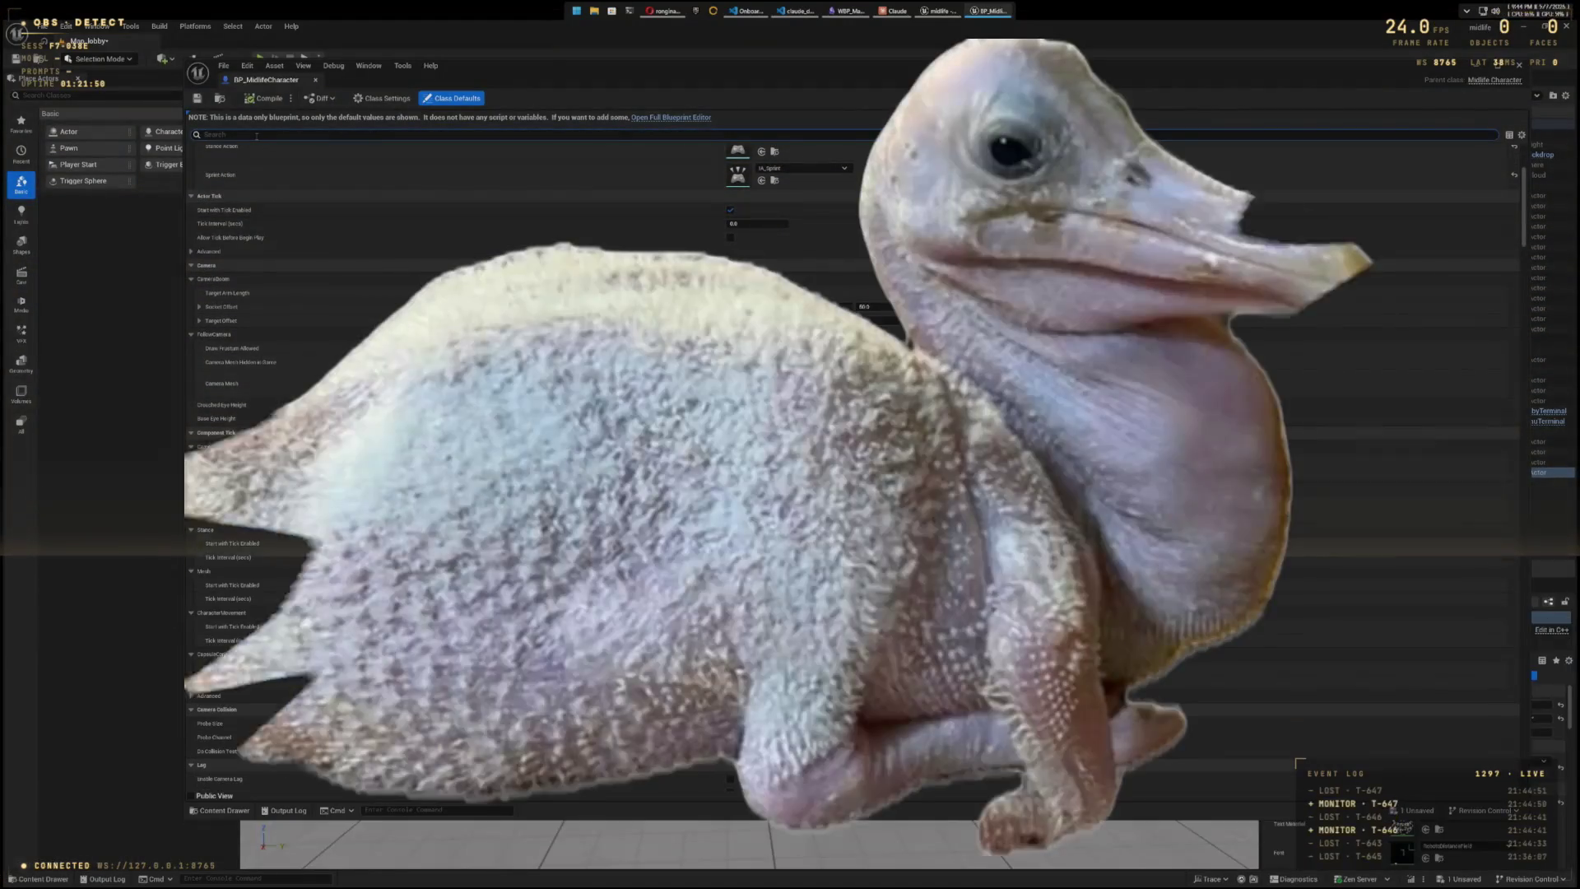
pyautogui.write('anim')
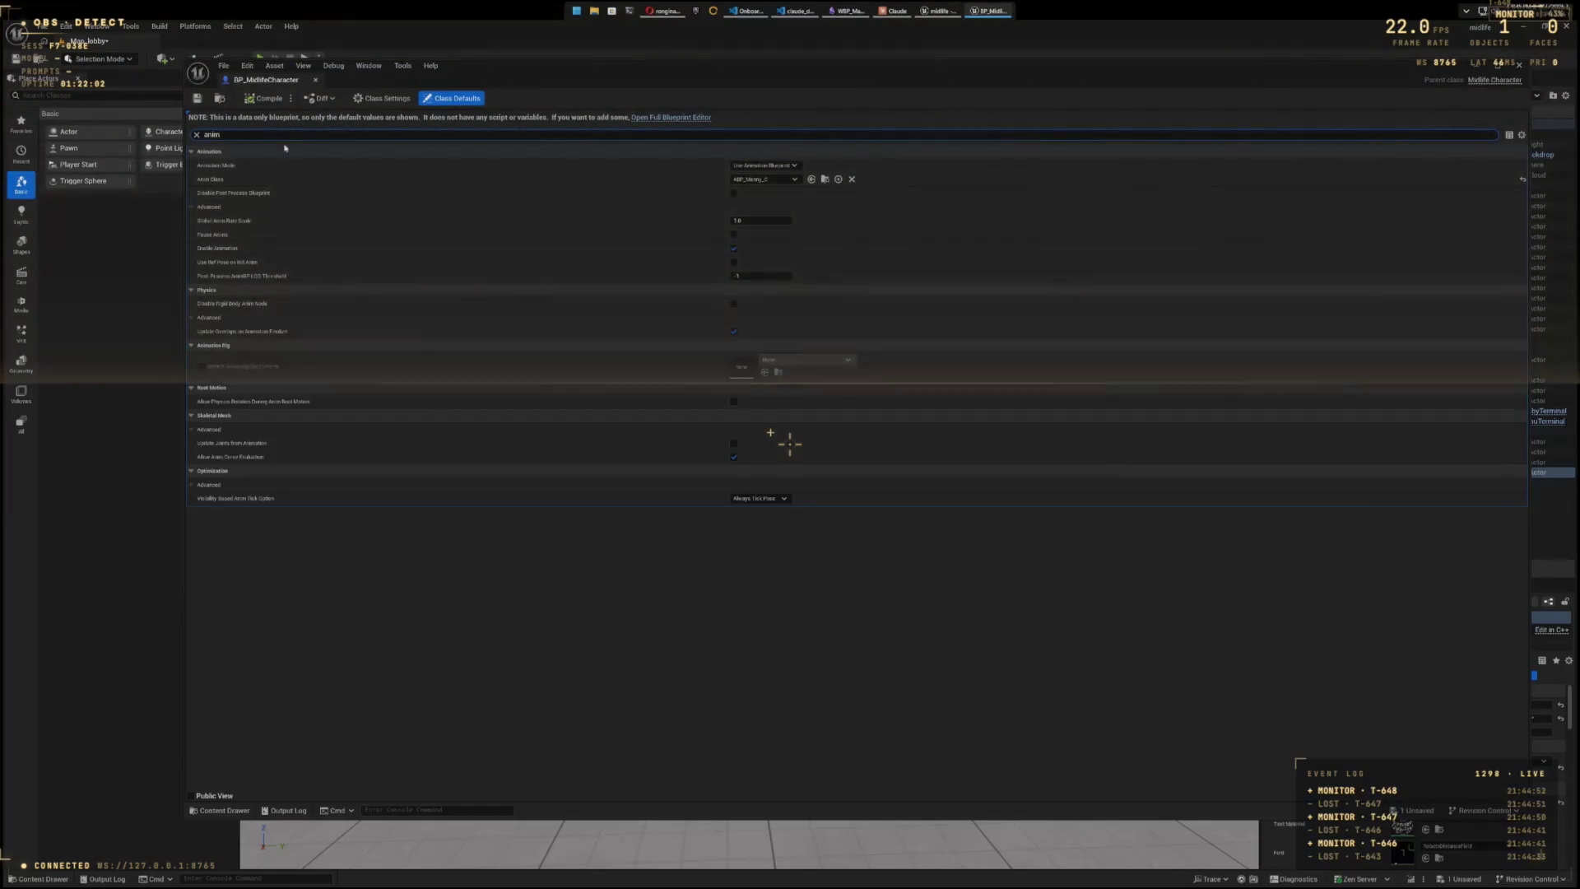
pyautogui.click(795, 179)
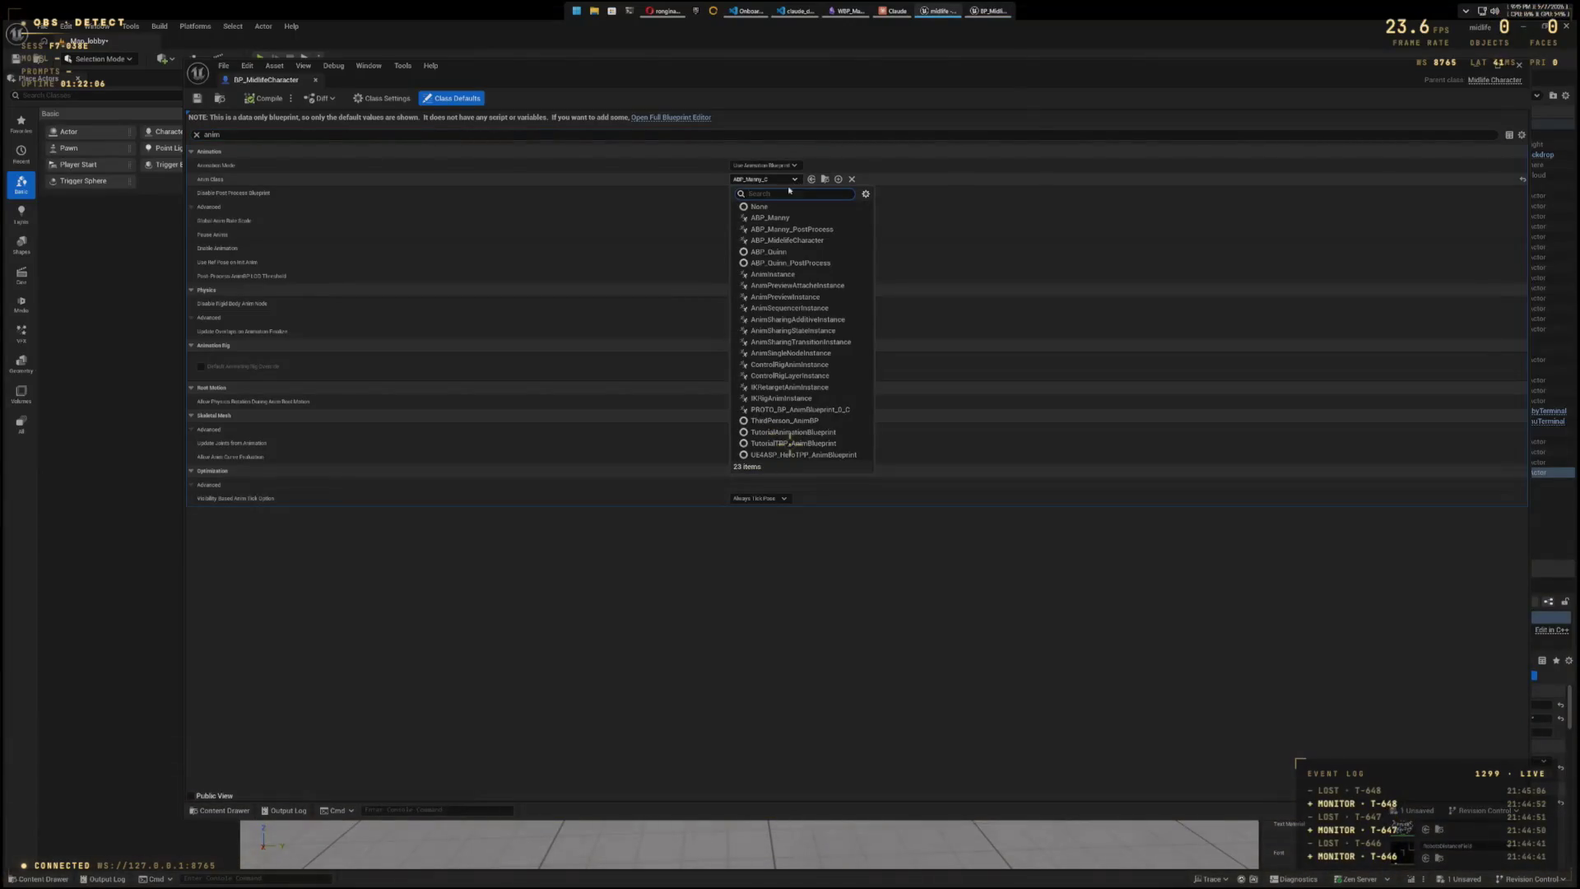
pyautogui.click(786, 240)
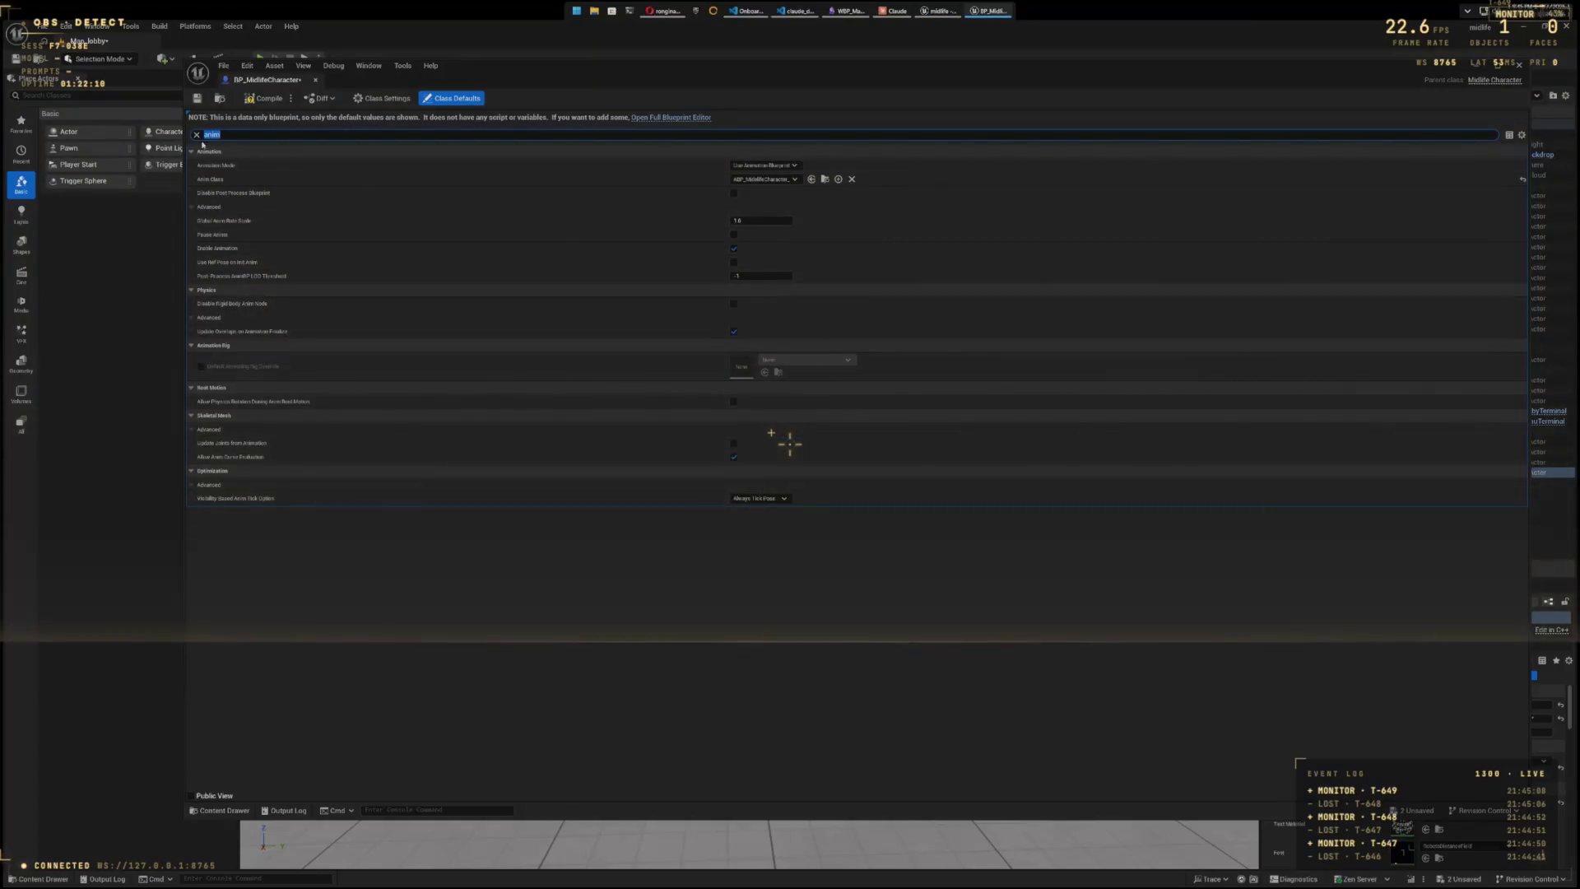
pyautogui.click(198, 101)
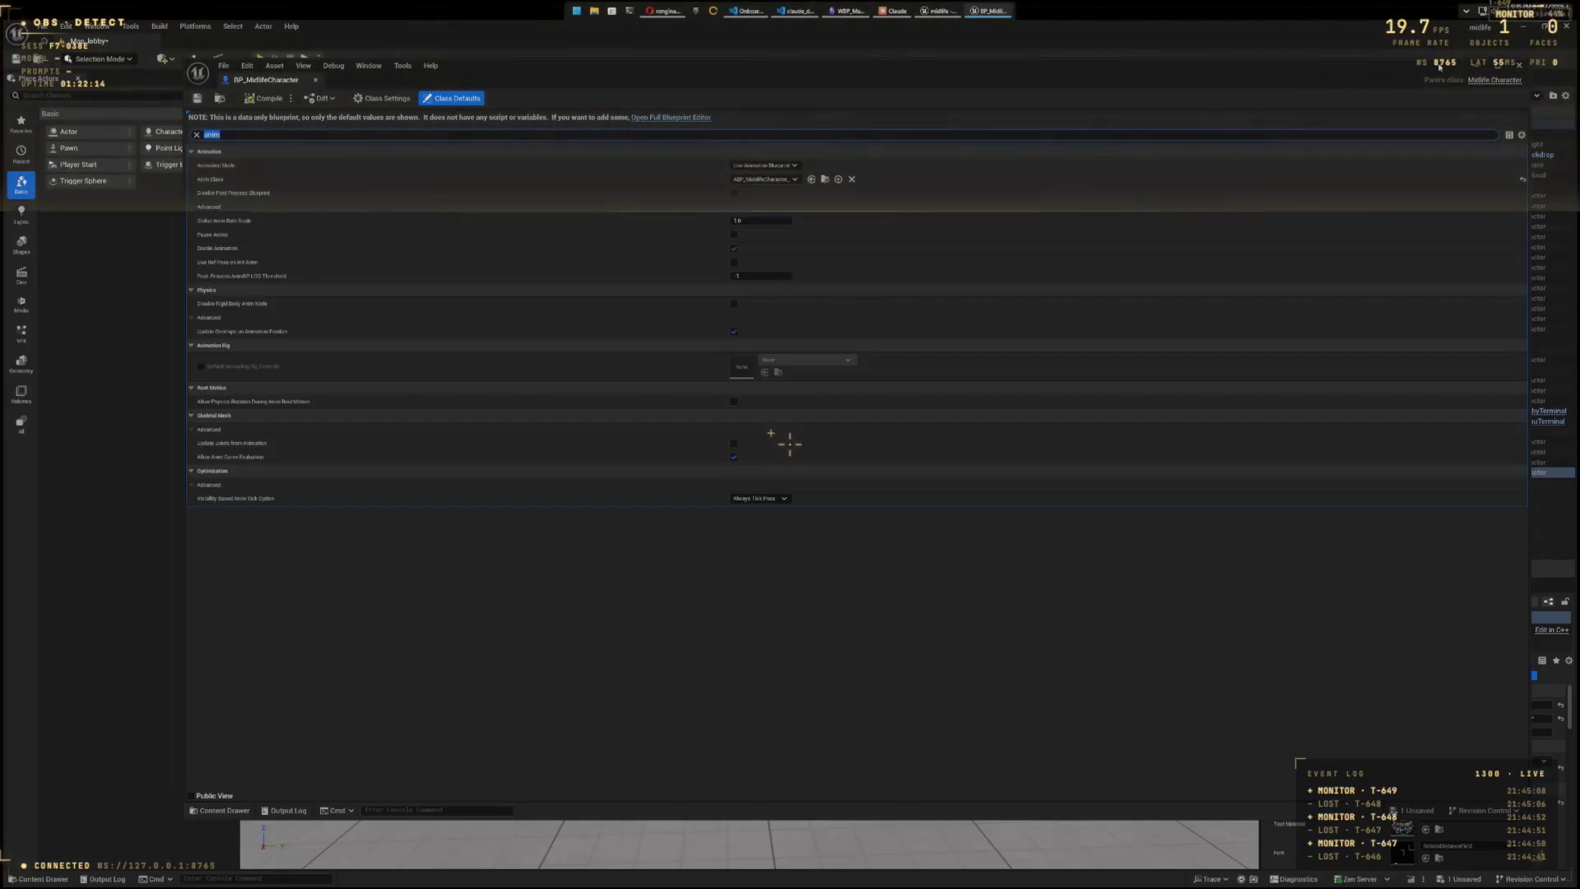
pyautogui.click(1519, 67)
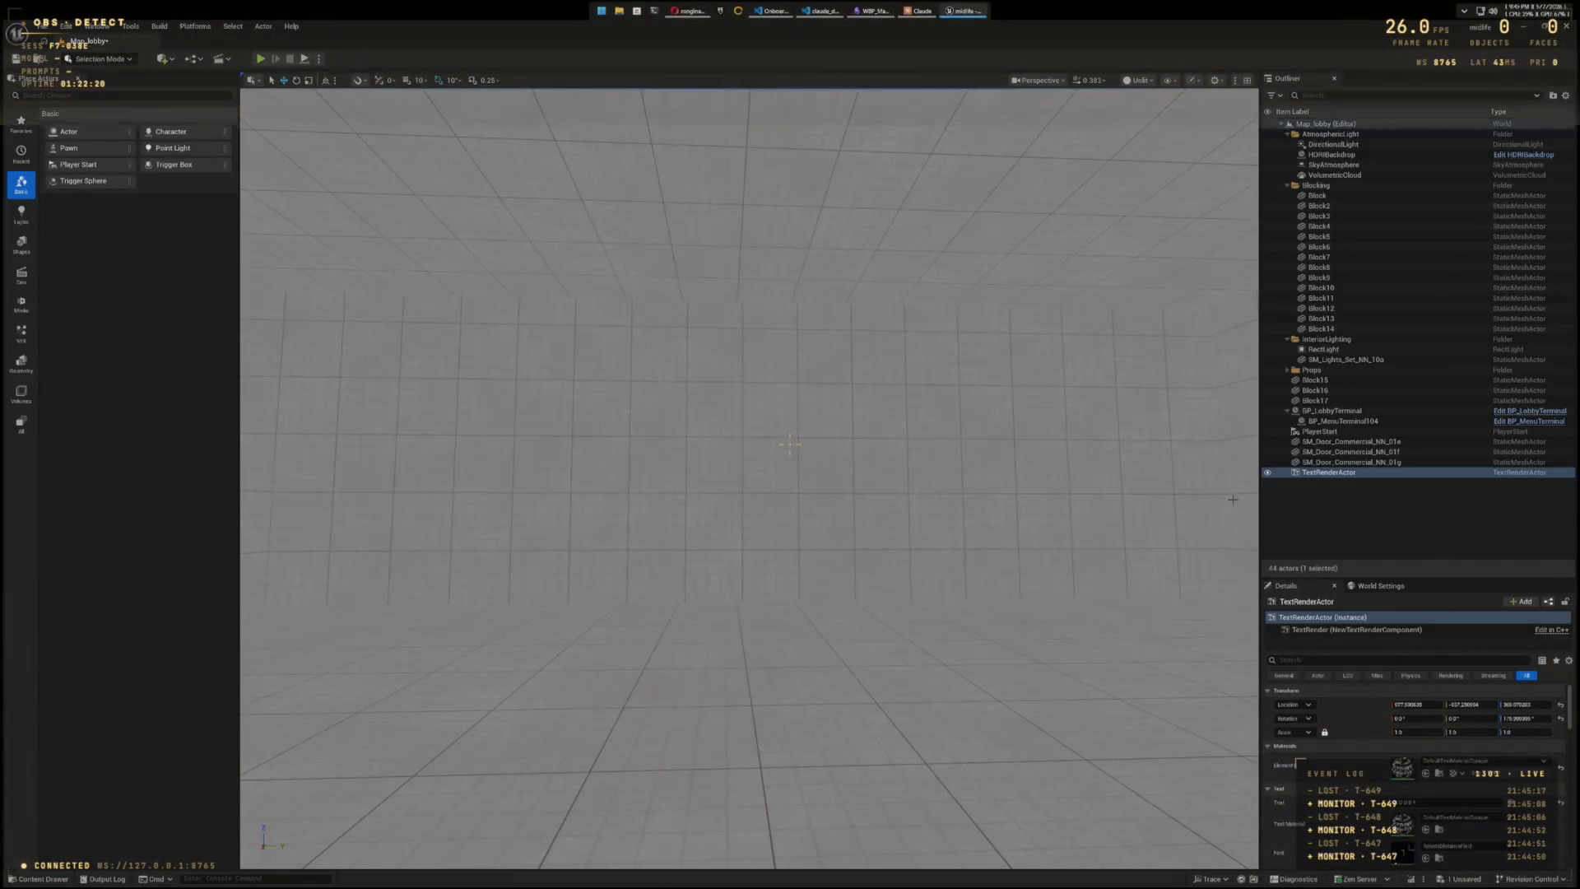
pyautogui.hotkey('alt', 'p')
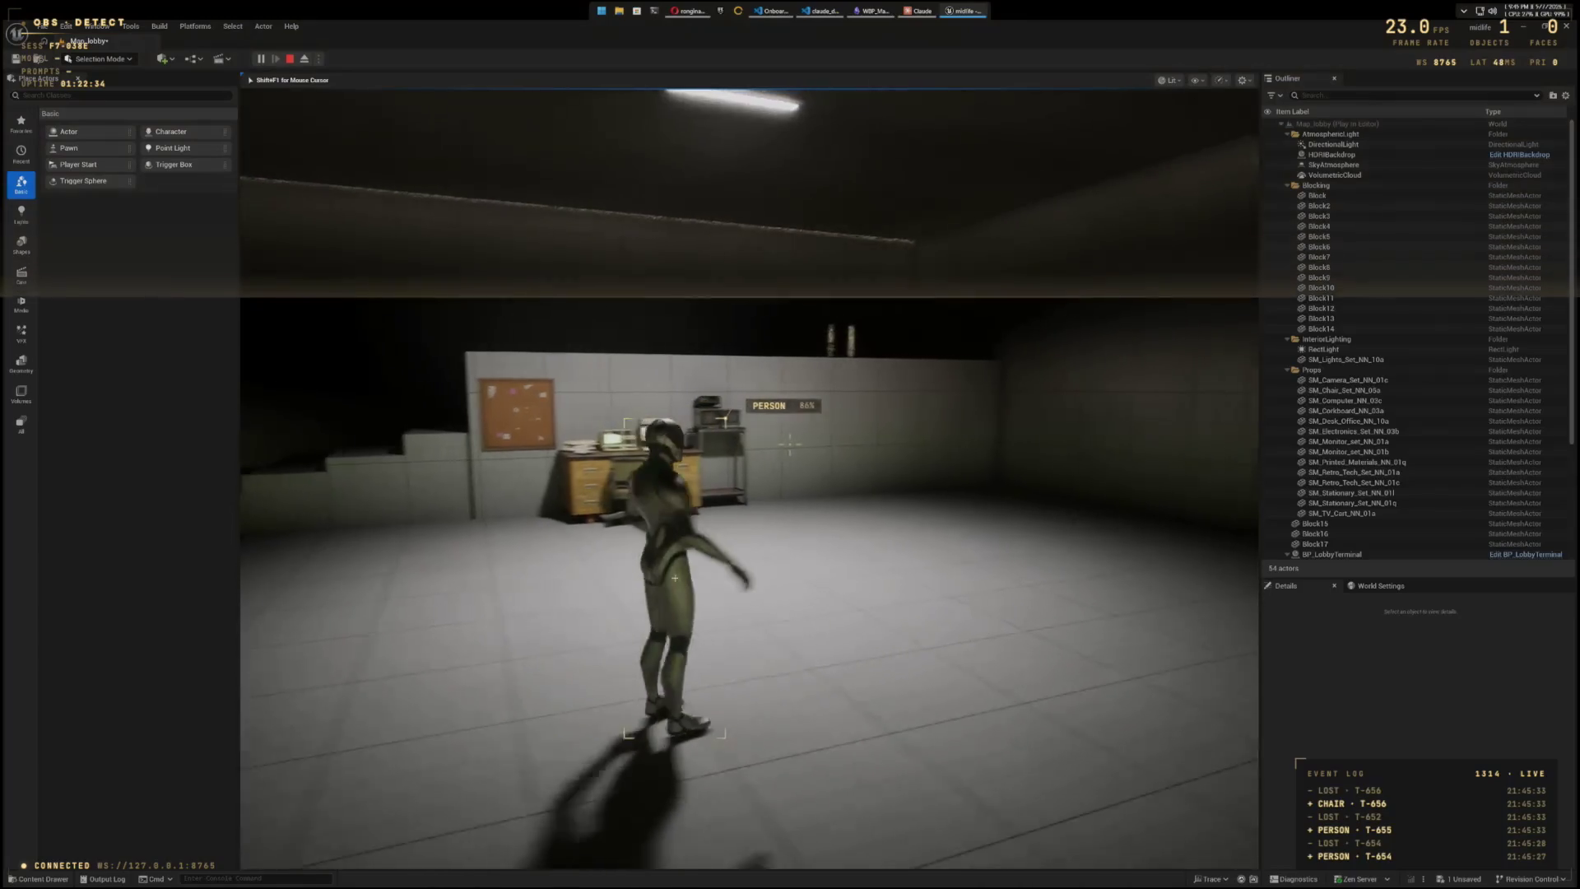
pyautogui.press('Escape')
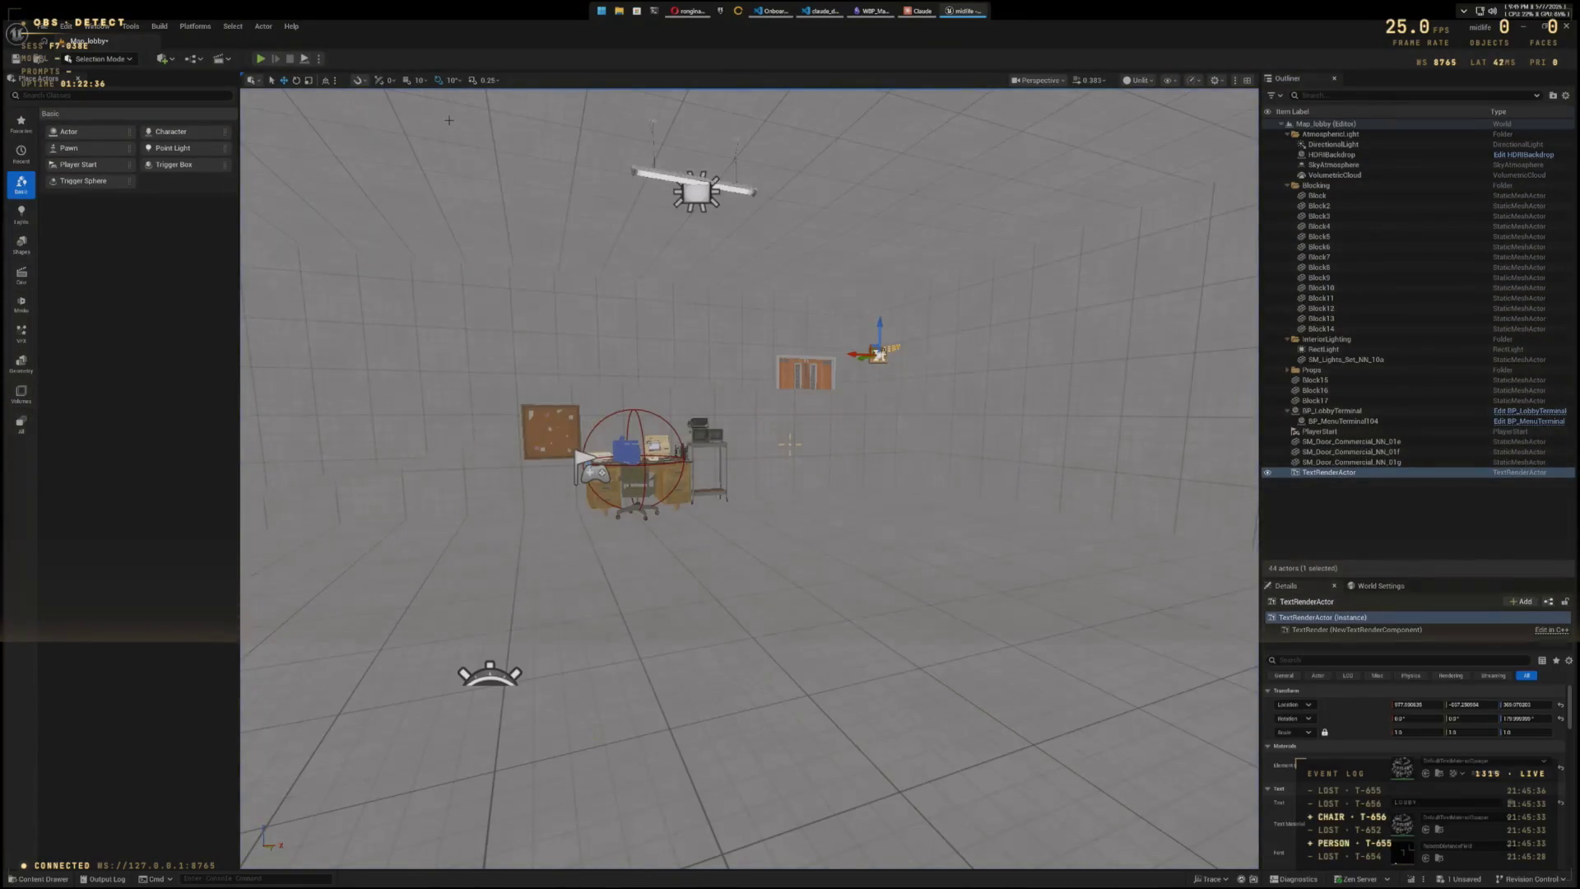
pyautogui.hotkey('ctrl', 'space')
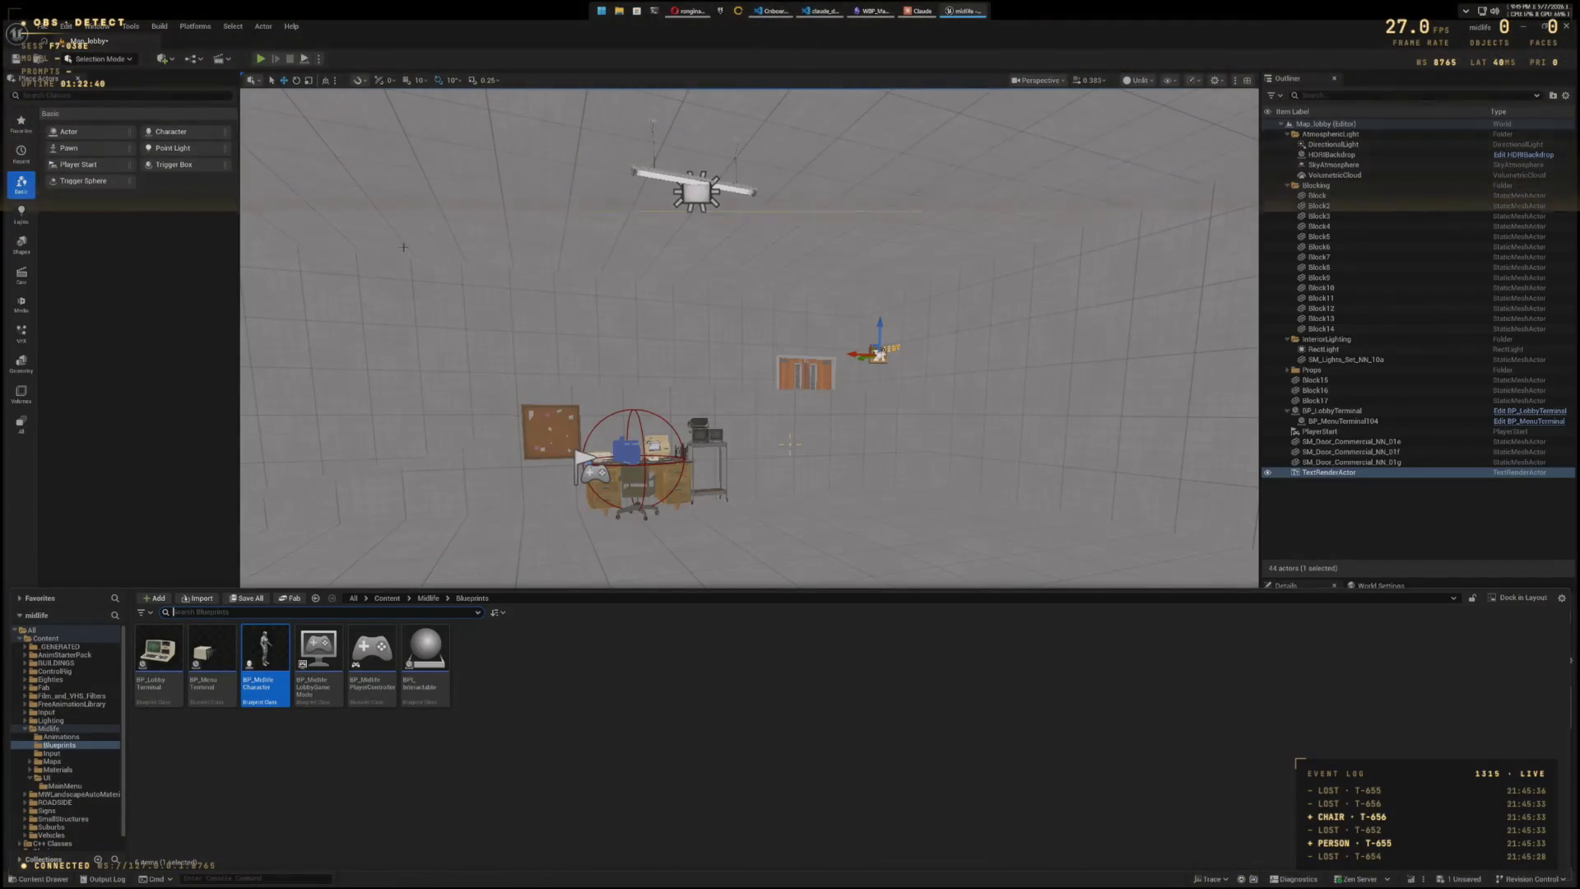
pyautogui.moveTo(263, 649)
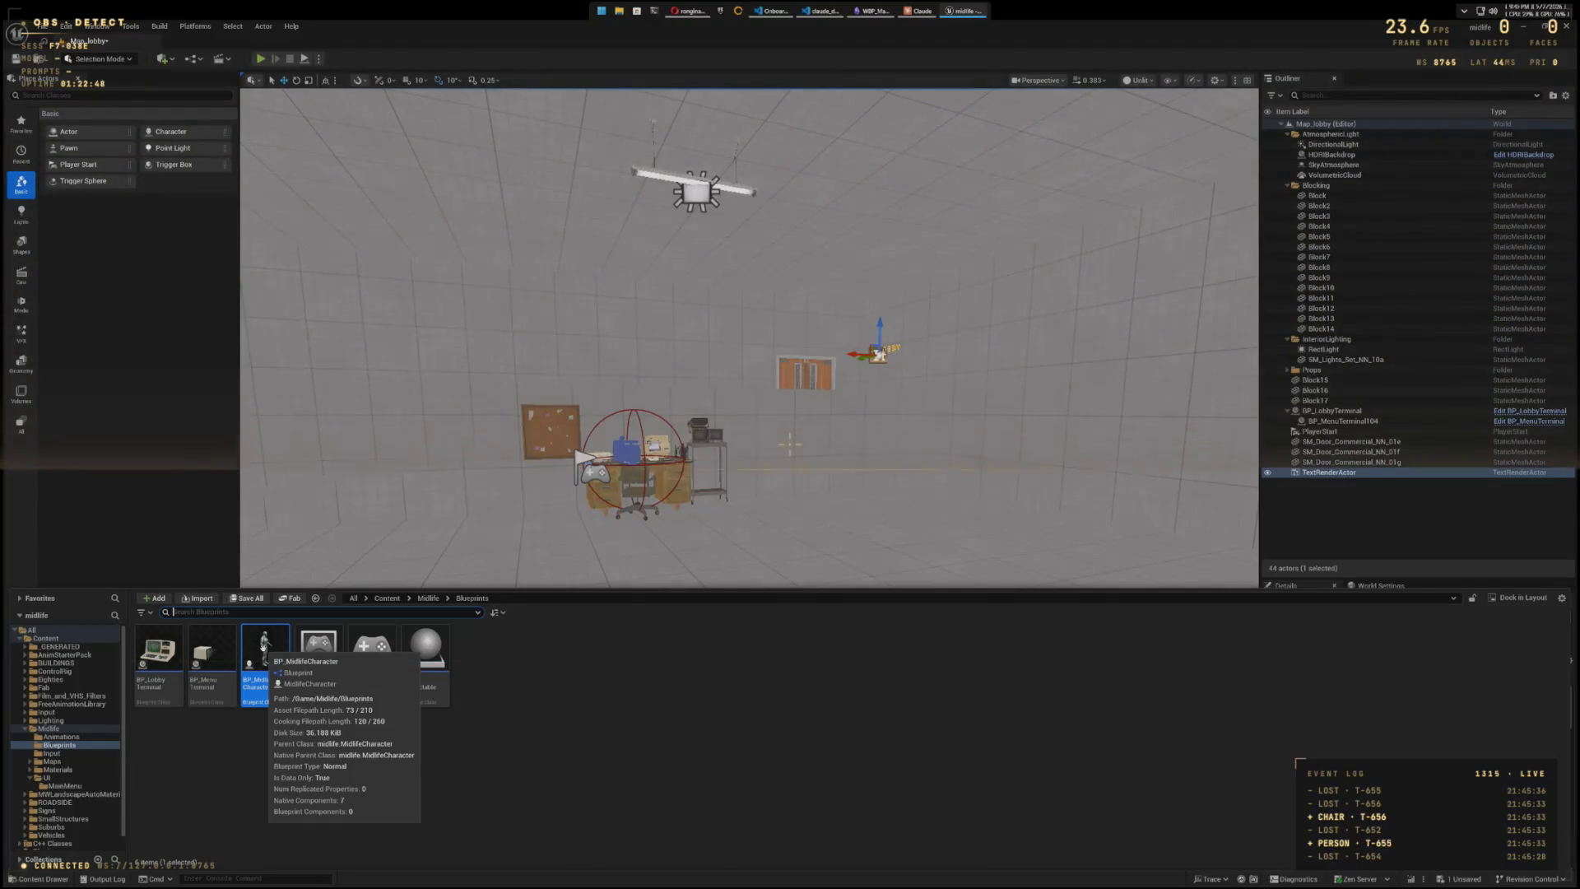
pyautogui.doubleClick(264, 648)
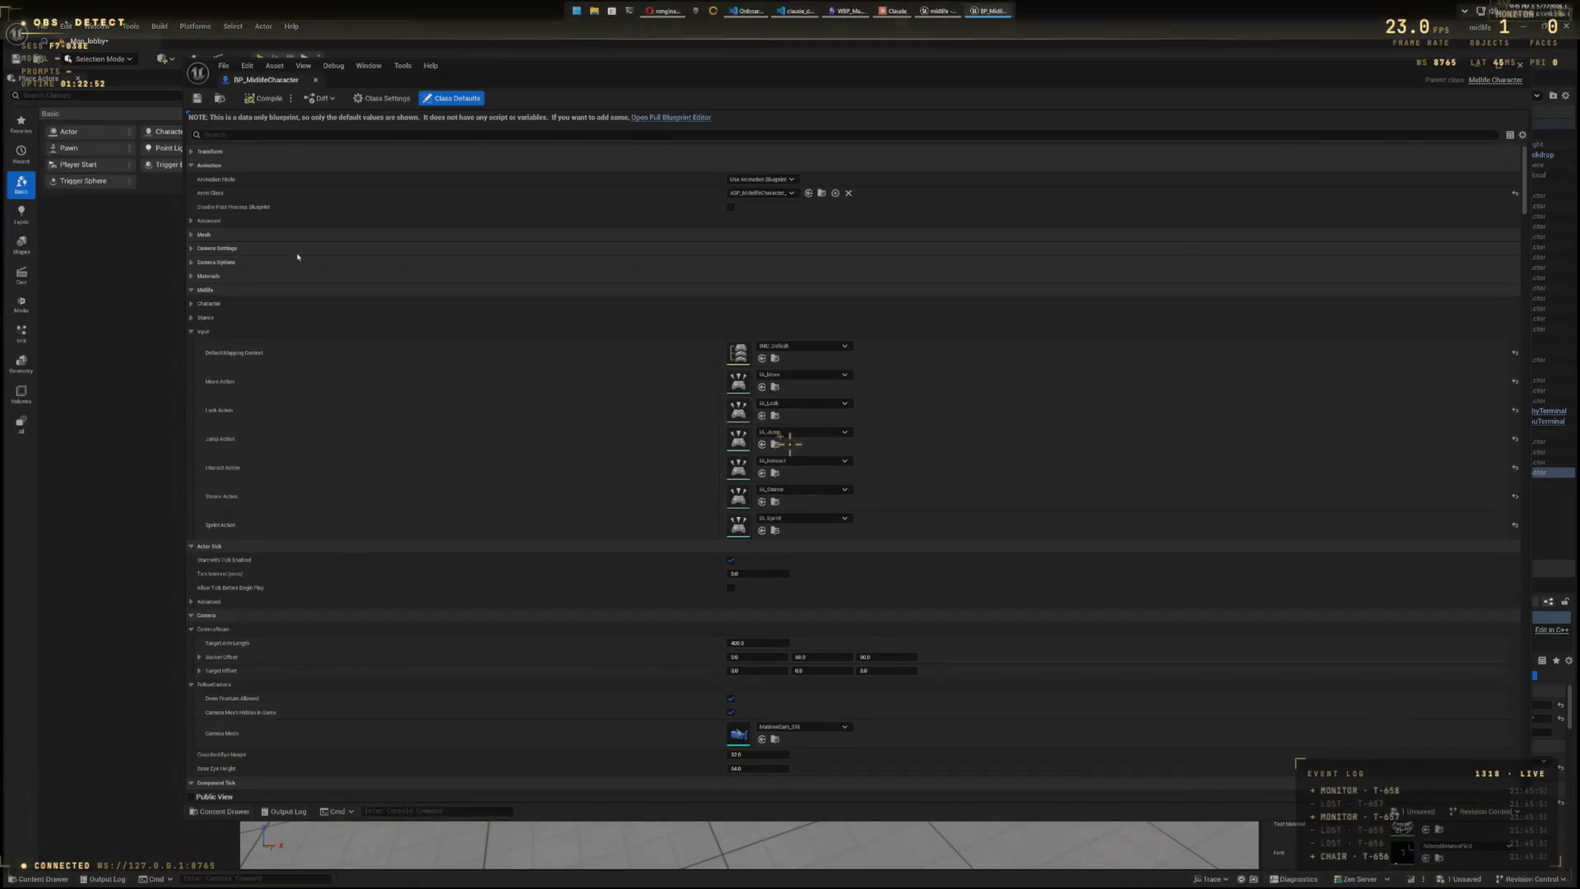
pyautogui.click(191, 234)
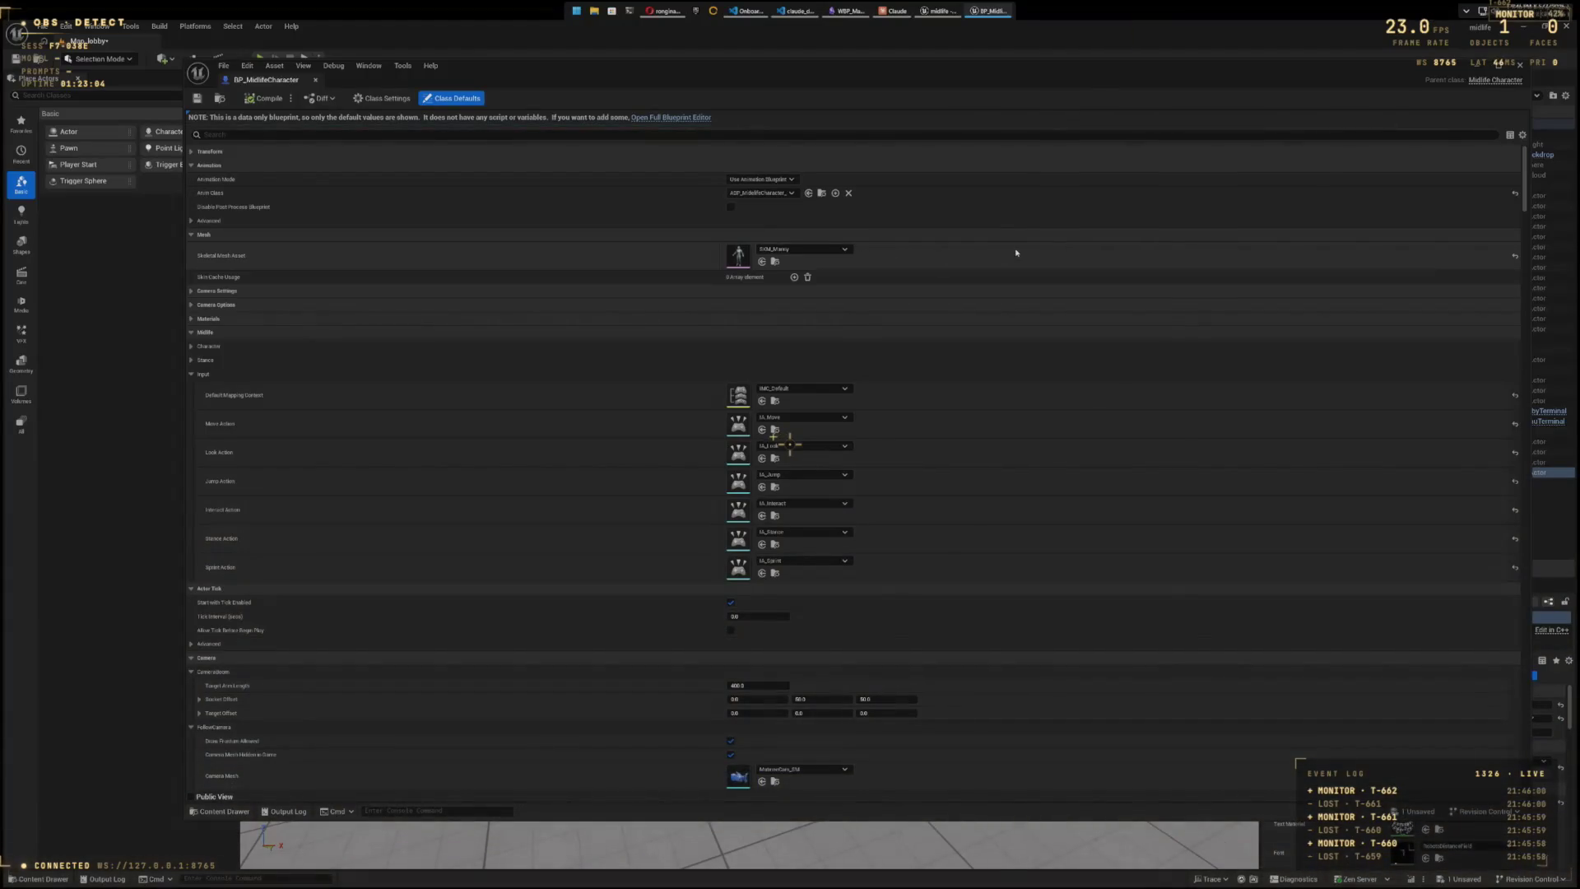
pyautogui.click(1521, 64)
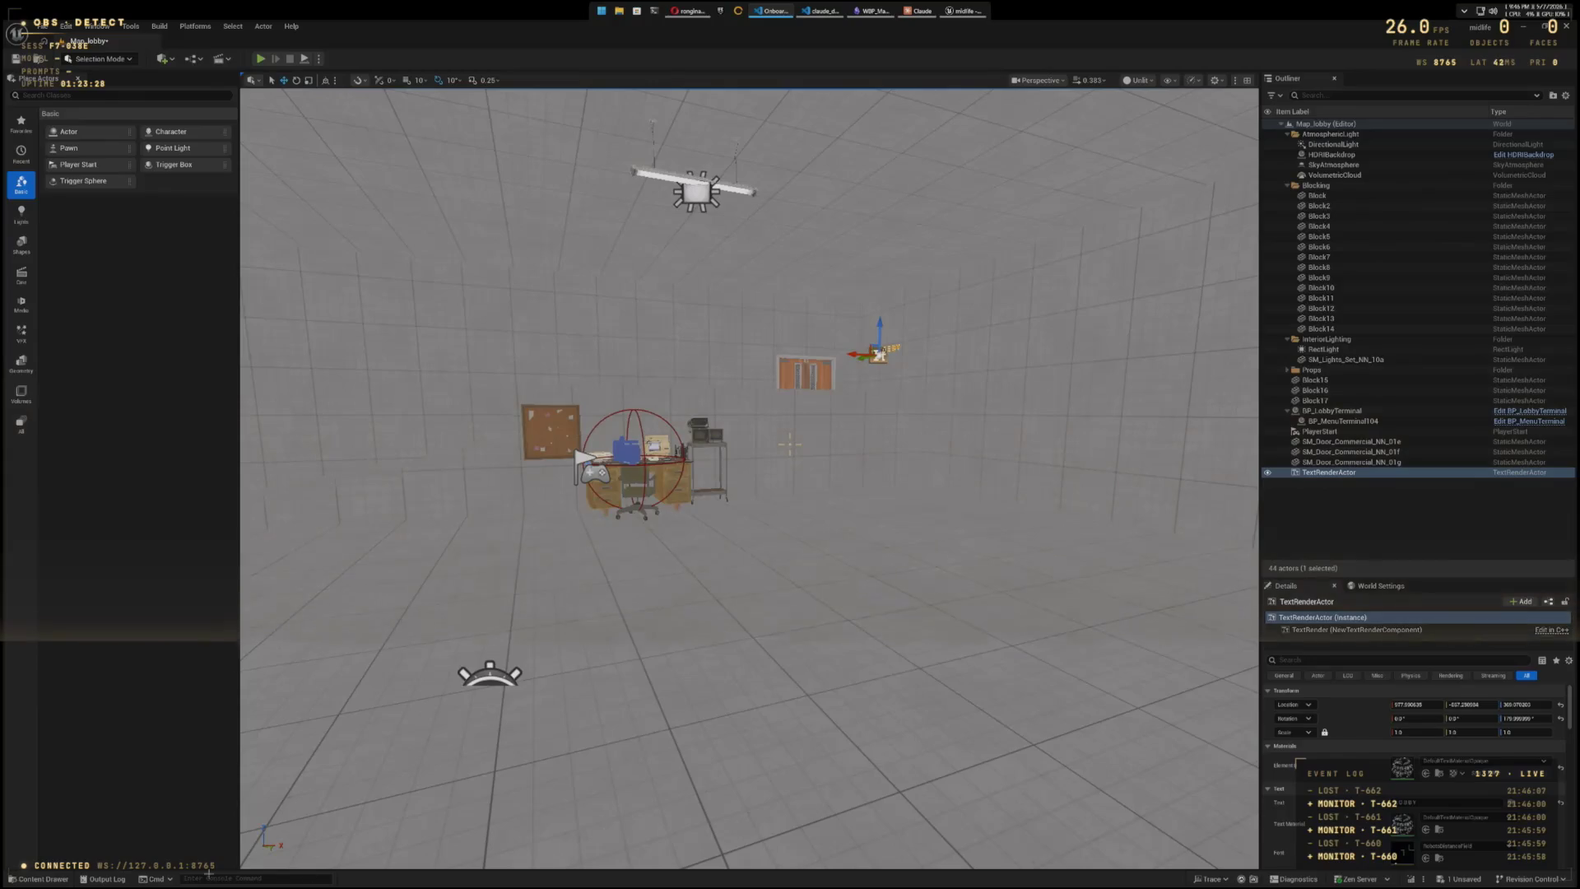
# - Briefly open the animation blueprint from the Animations folder, then open BS_Standing_Locomotion
pyautogui.click(37, 879)
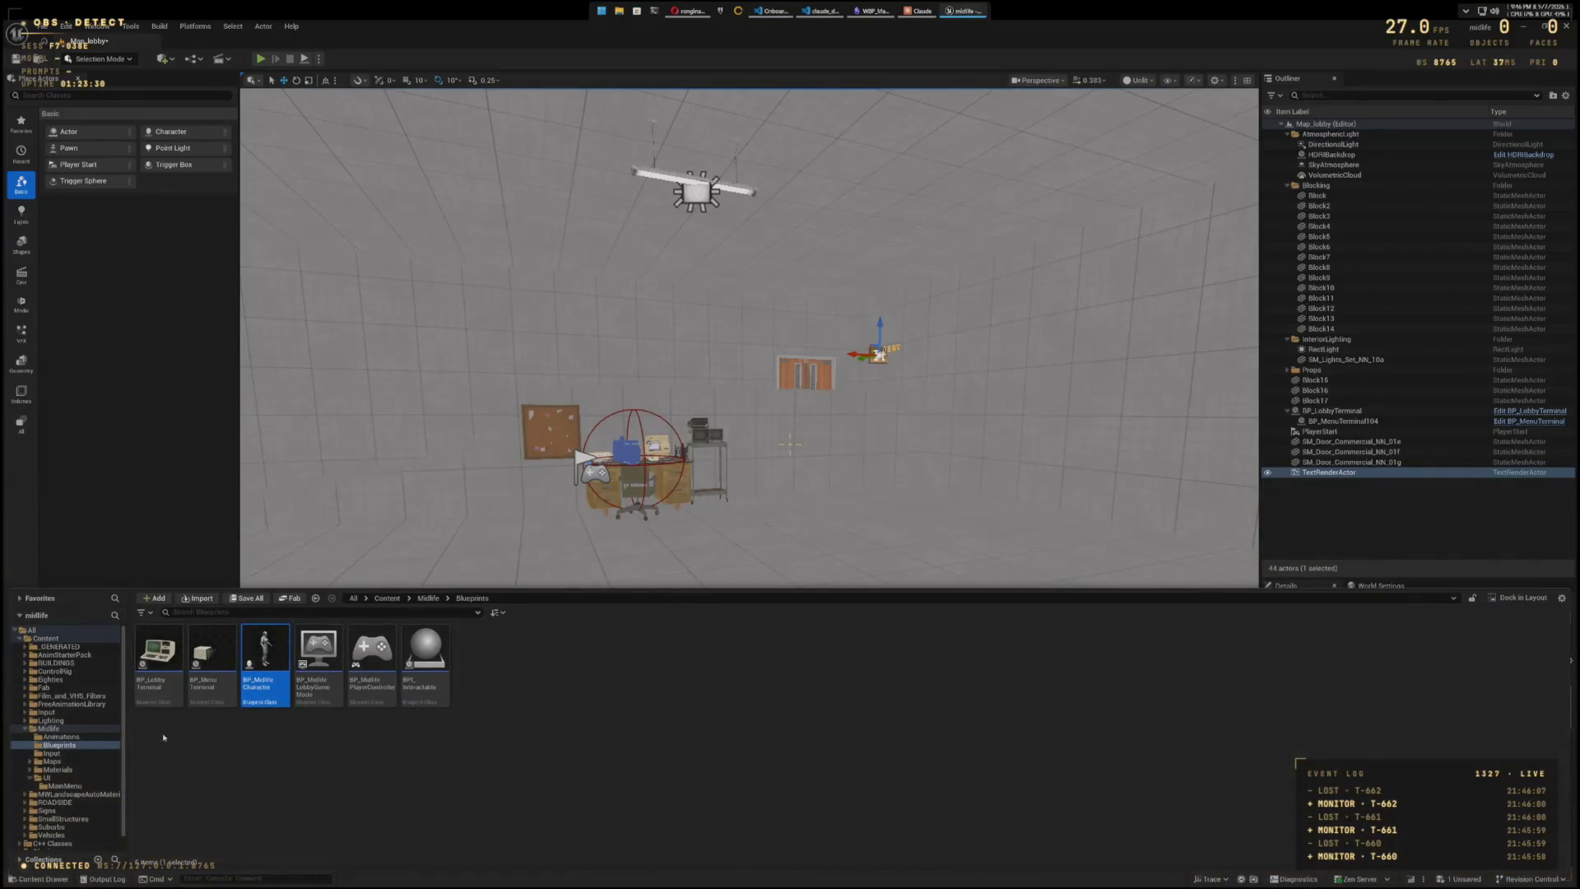
pyautogui.click(82, 738)
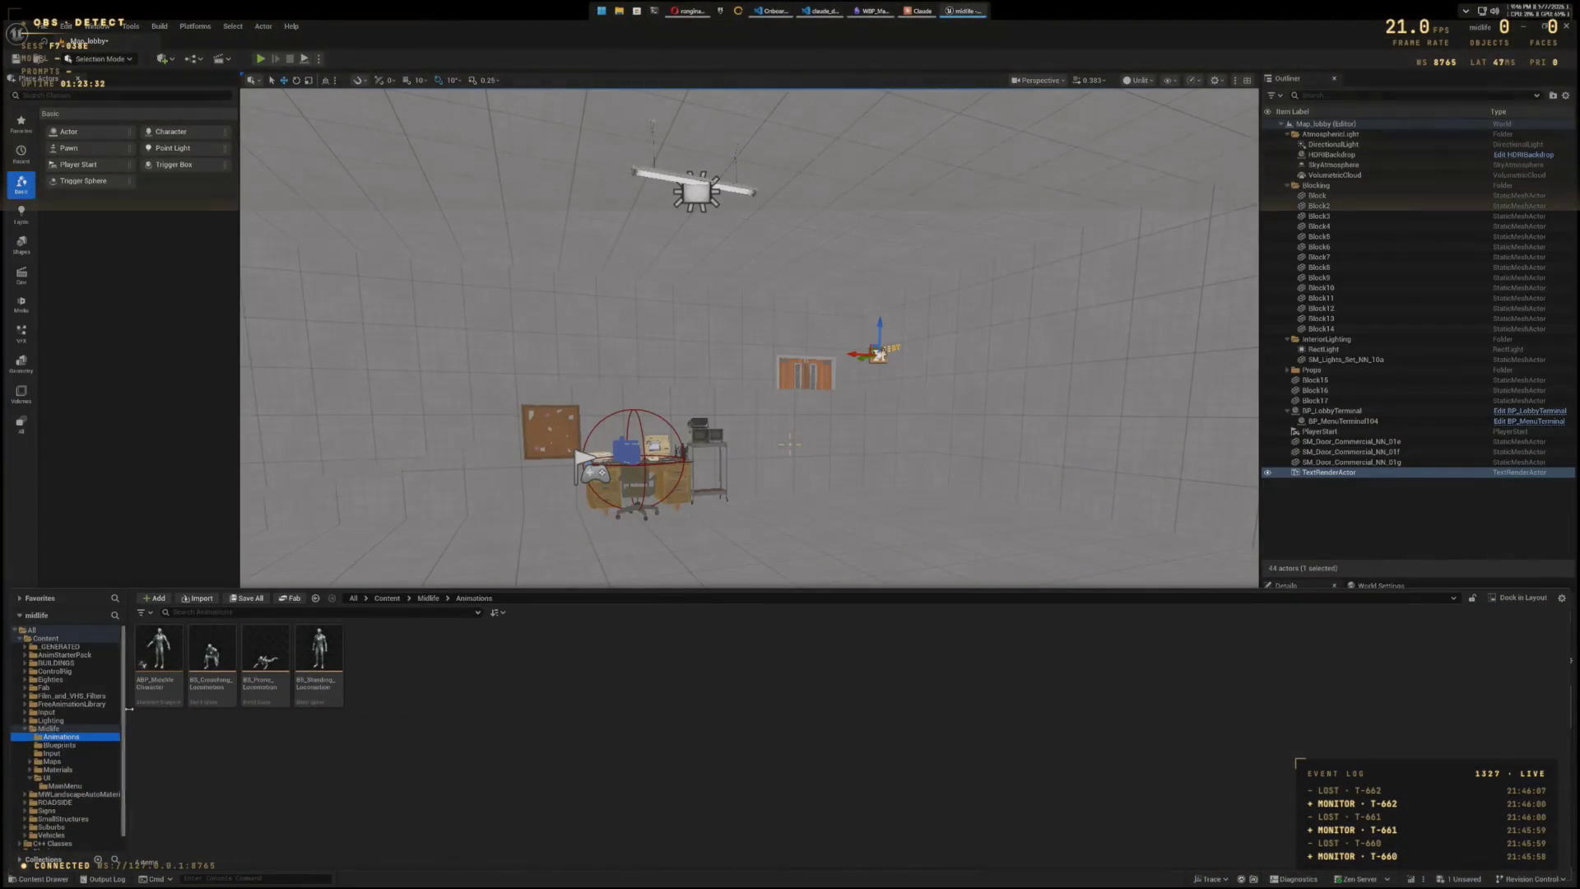
pyautogui.doubleClick(159, 655)
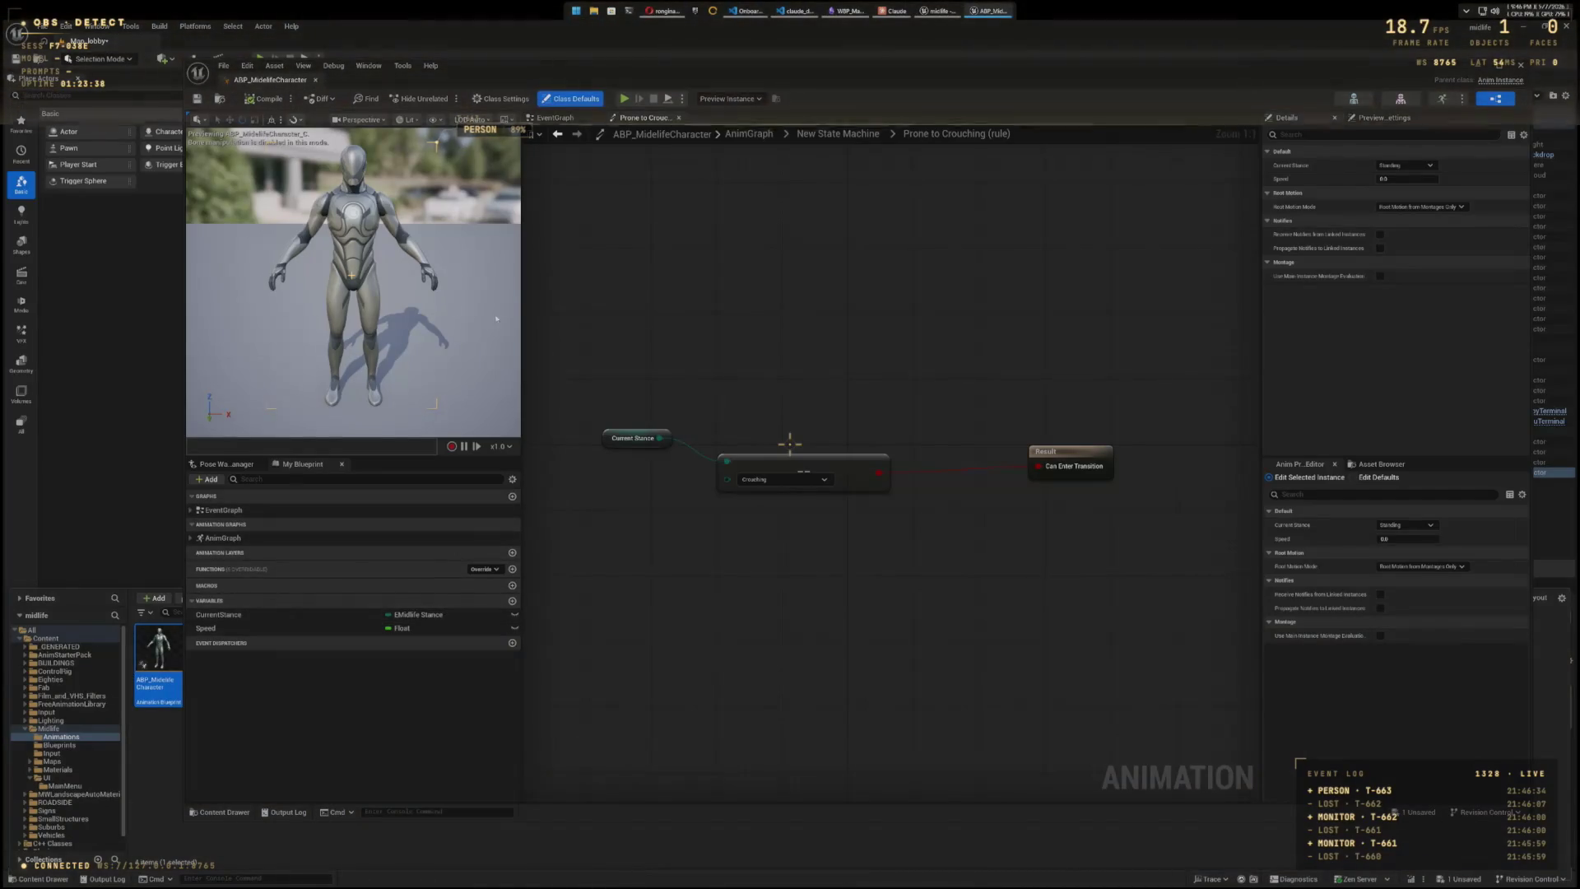
pyautogui.click(1521, 65)
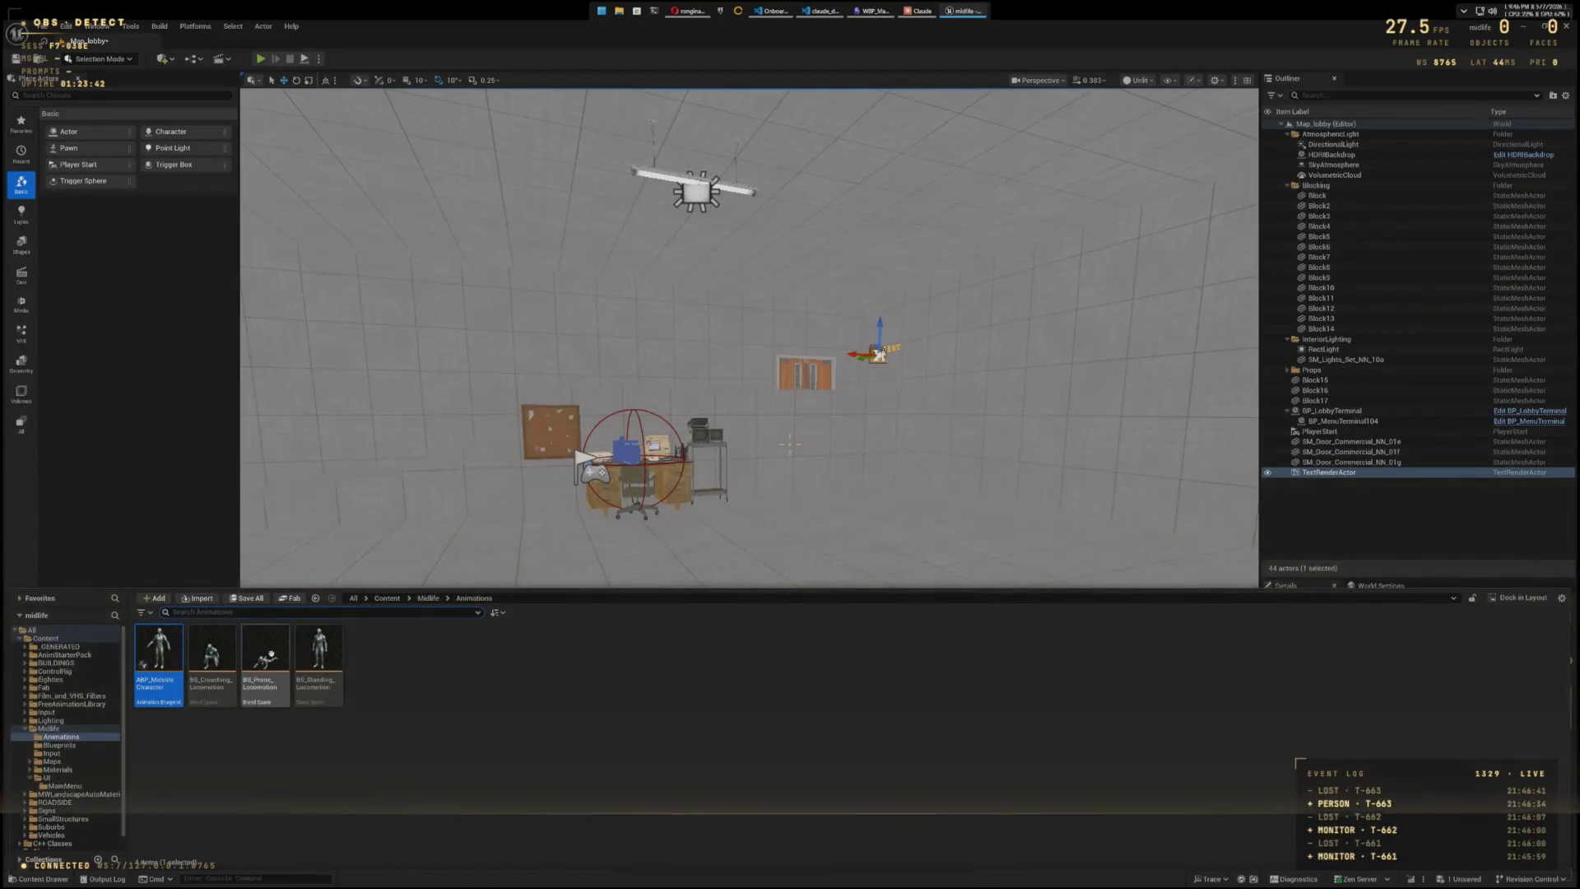
pyautogui.doubleClick(320, 660)
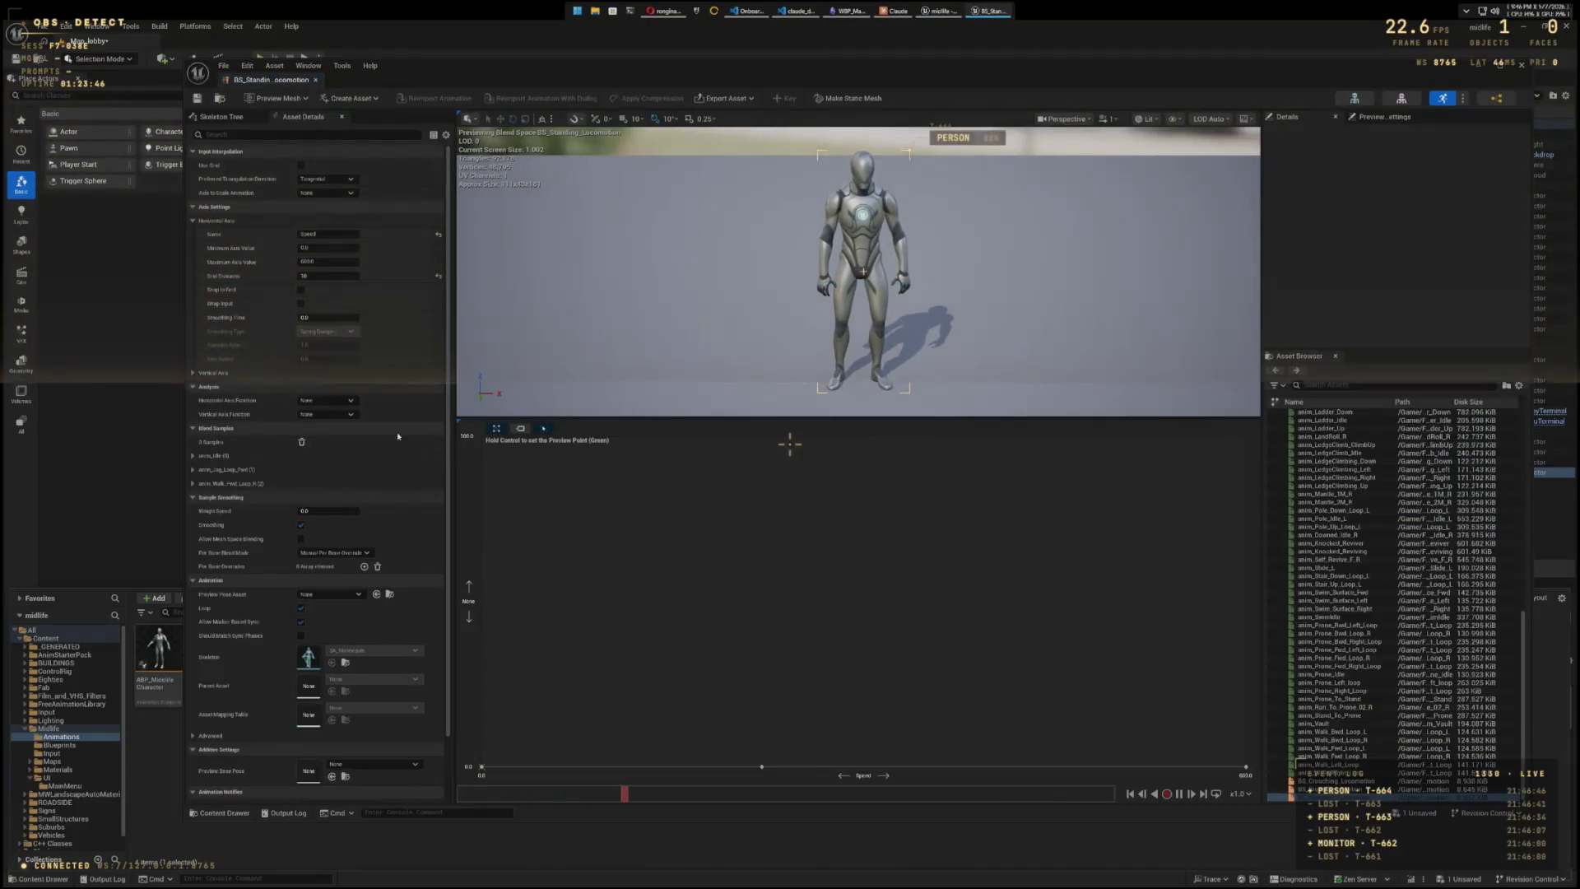